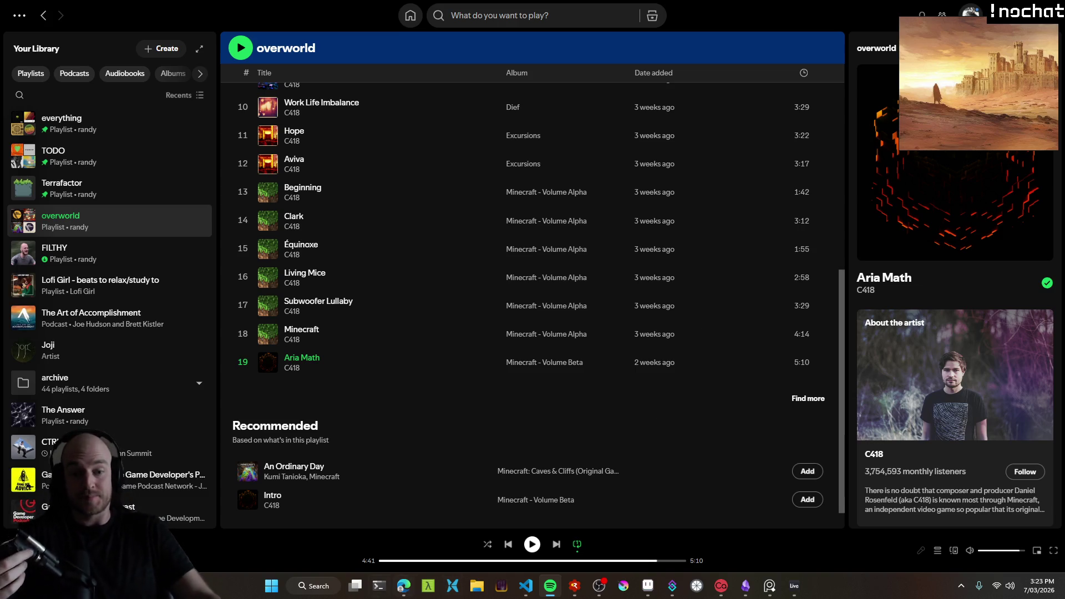
Step: Resume Spotify's overworld playlist and end the gtar 1 clip recording in Live
left_click(532, 544)
left_click(576, 544)
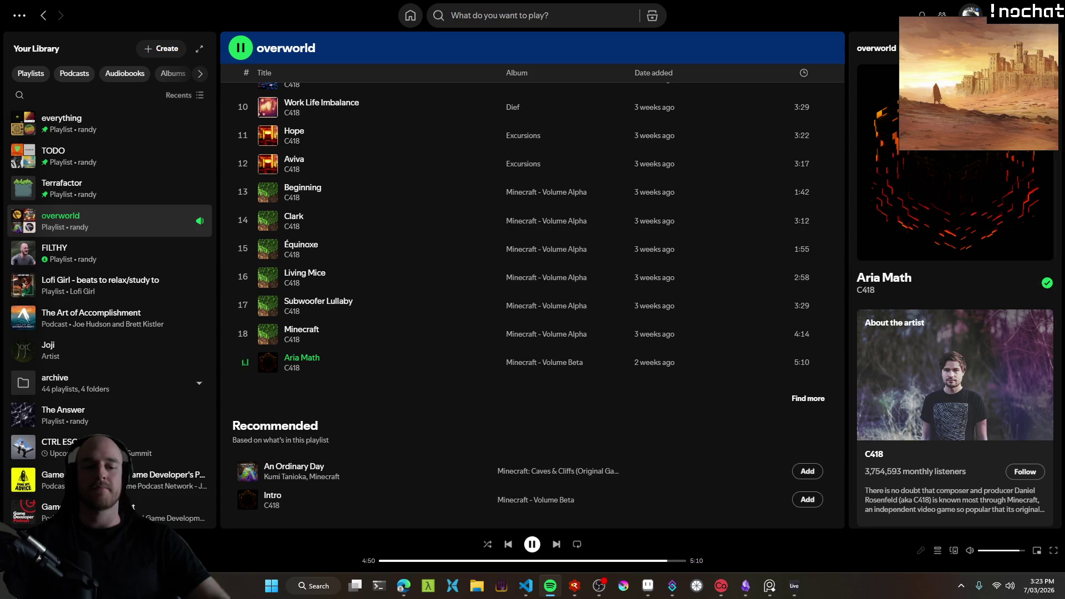
key("alt+Tab")
left_click(353, 65)
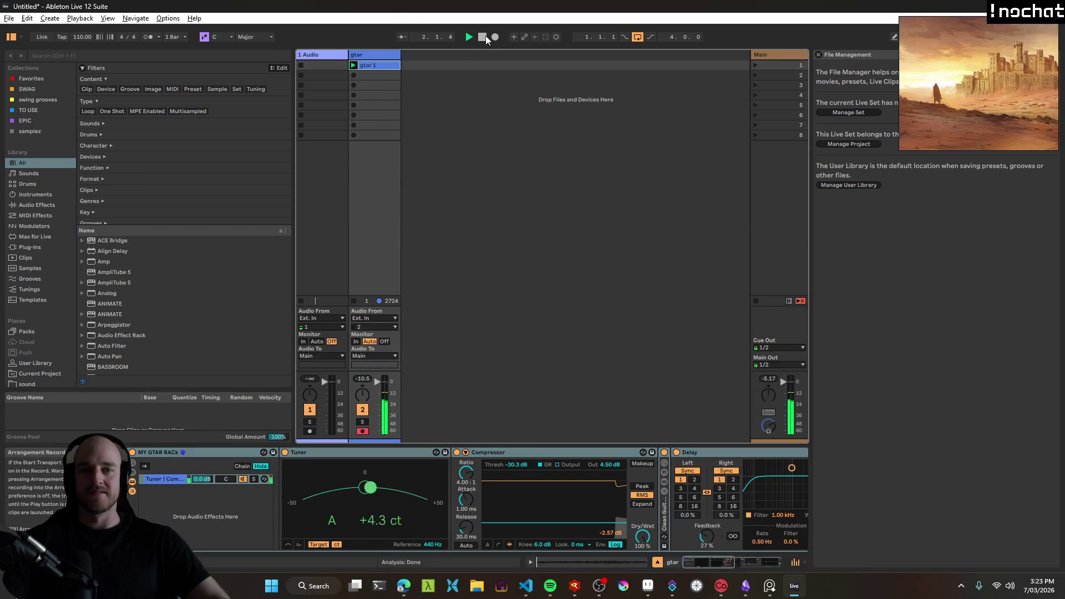
Step: Check on Spotify, then open the gtar 1 clip's waveform for editing
key("alt+Tab")
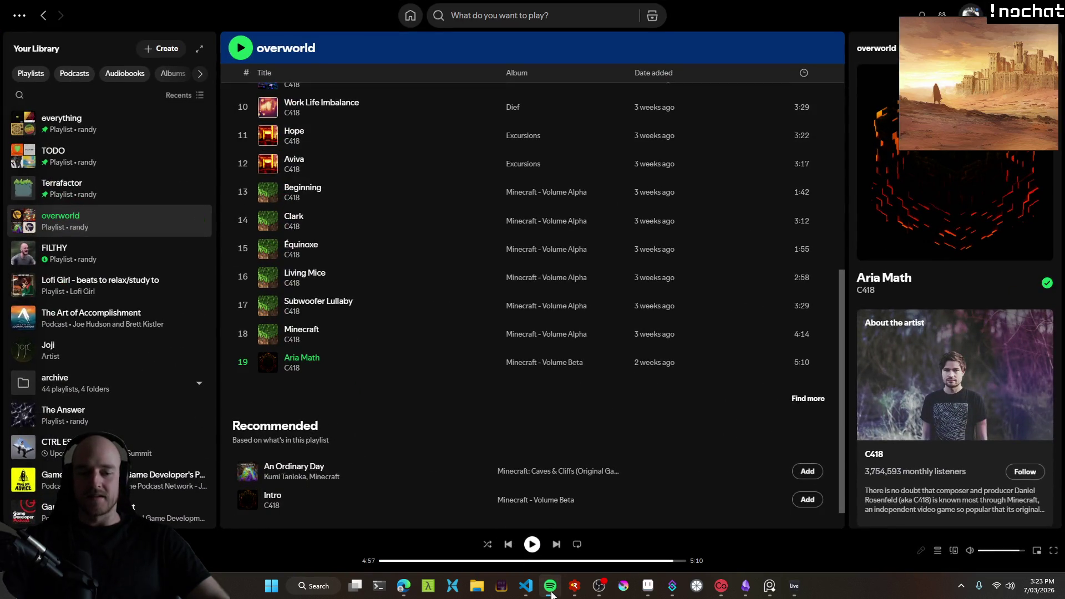
key("alt+Tab")
double_click(384, 66)
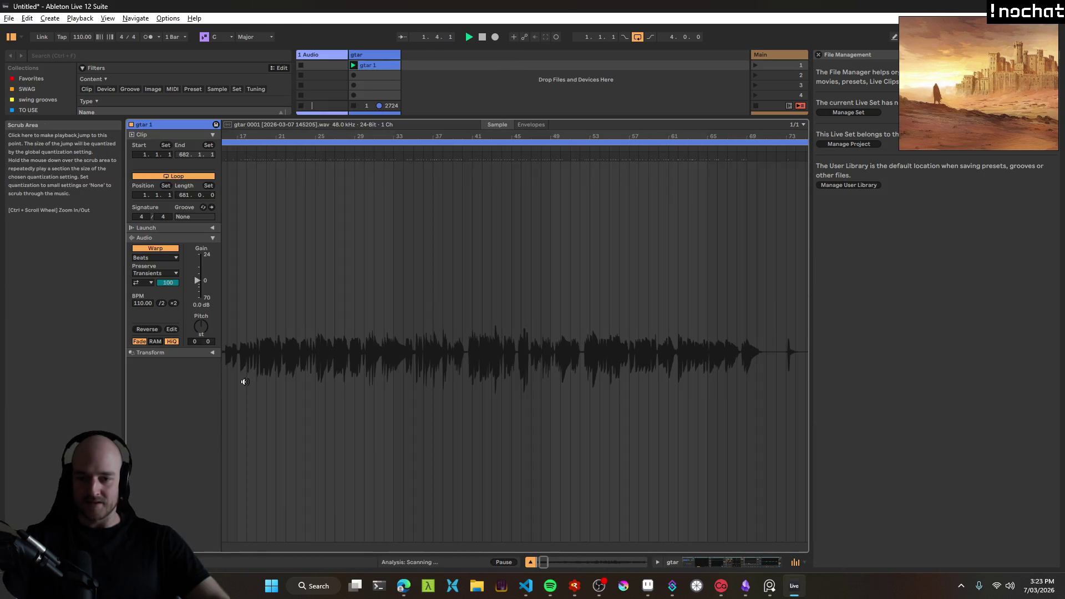
Step: Bring the recording's start into view and mark points near the first guitar notes
scroll(333, 363, "up", 3)
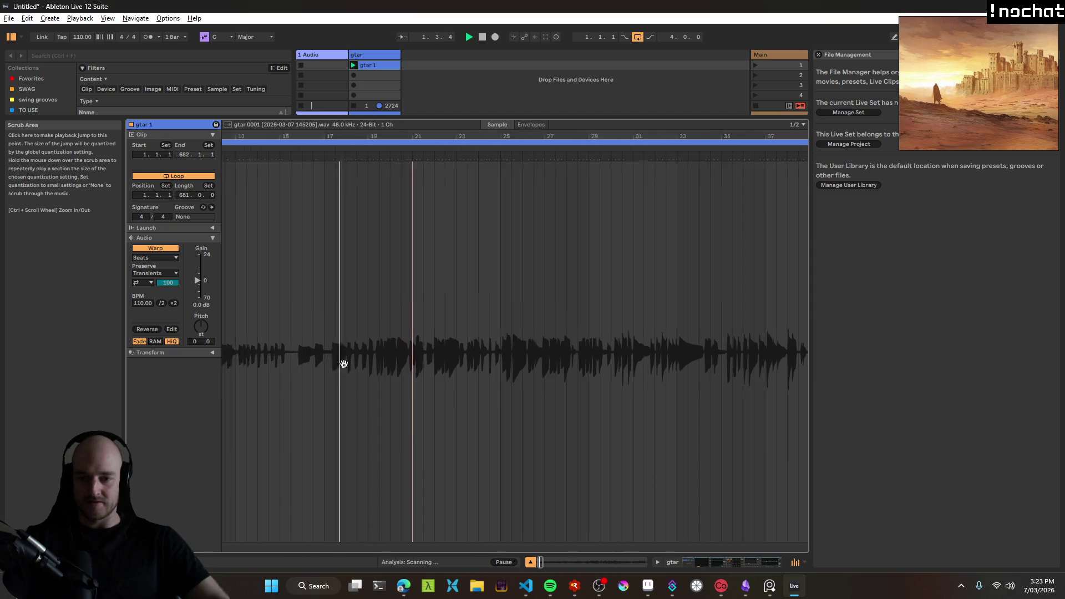
left_click_drag(343, 363, 551, 361)
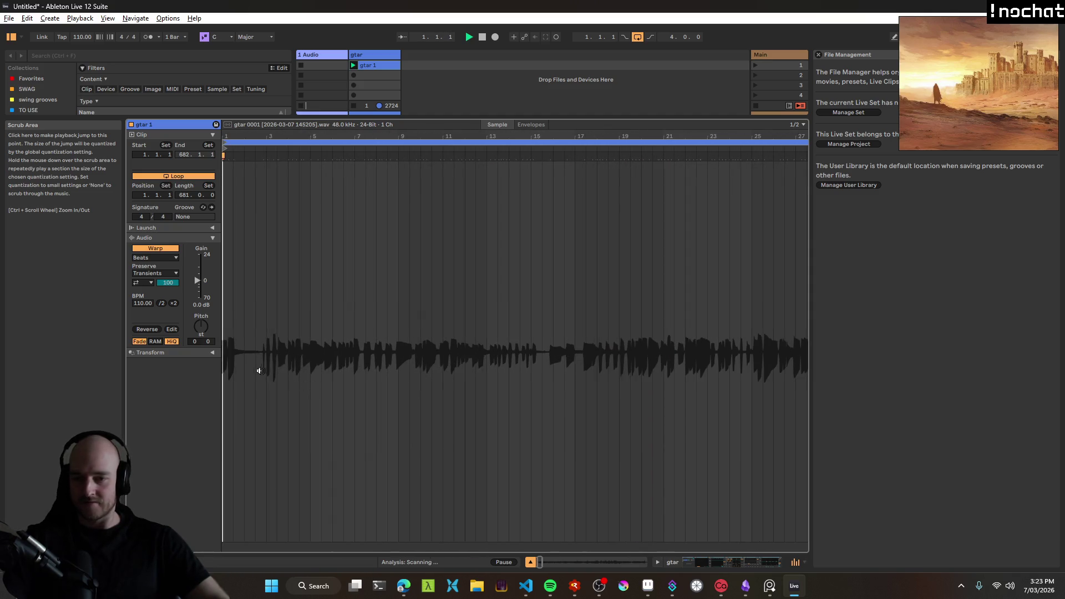
key("space")
key("space")
key("space")
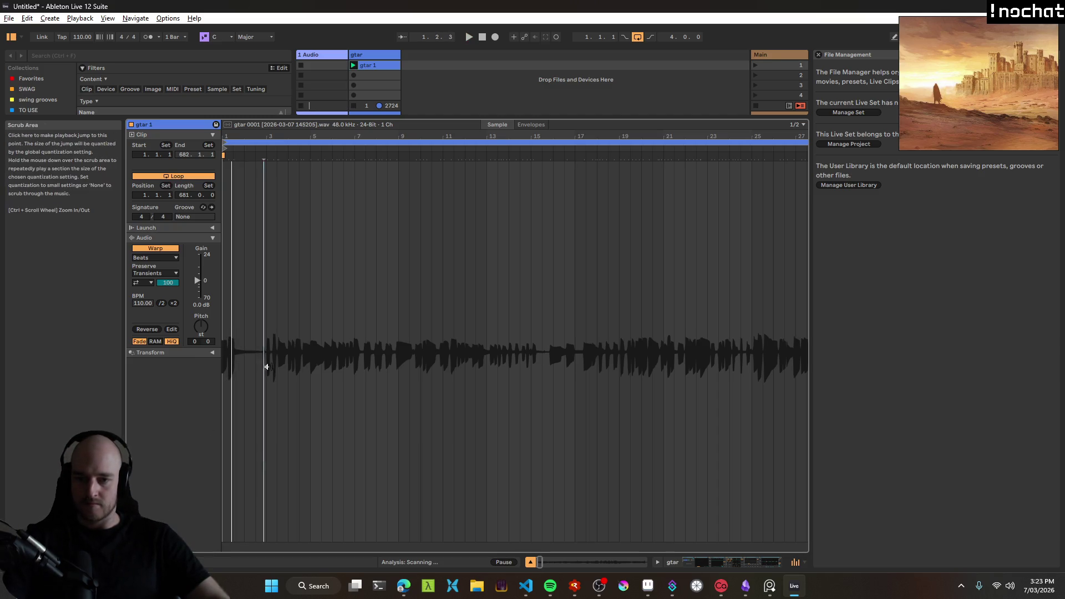
left_click(264, 347)
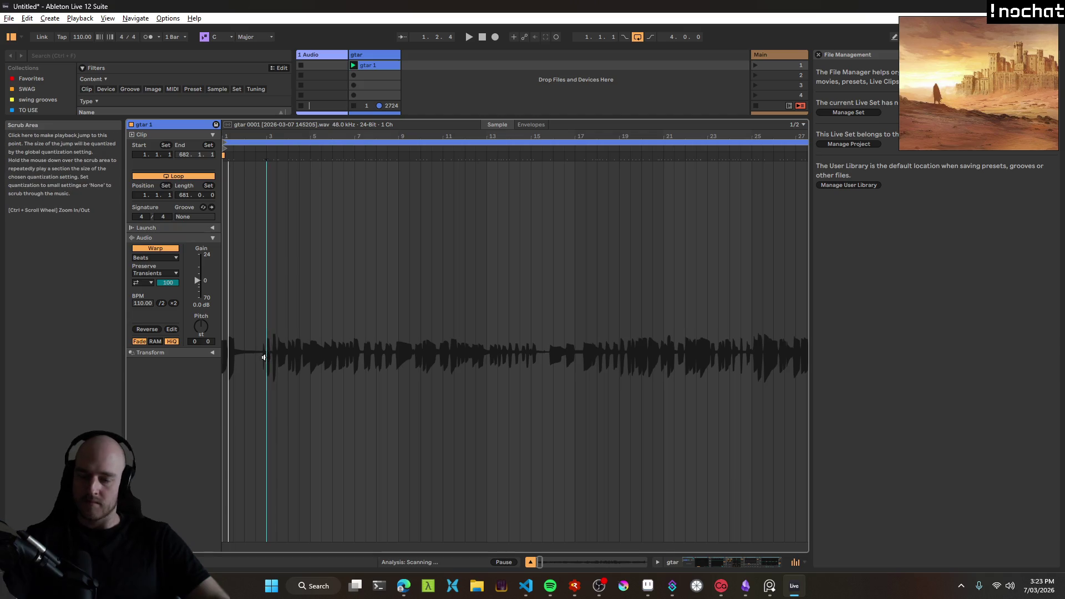
left_click(306, 356)
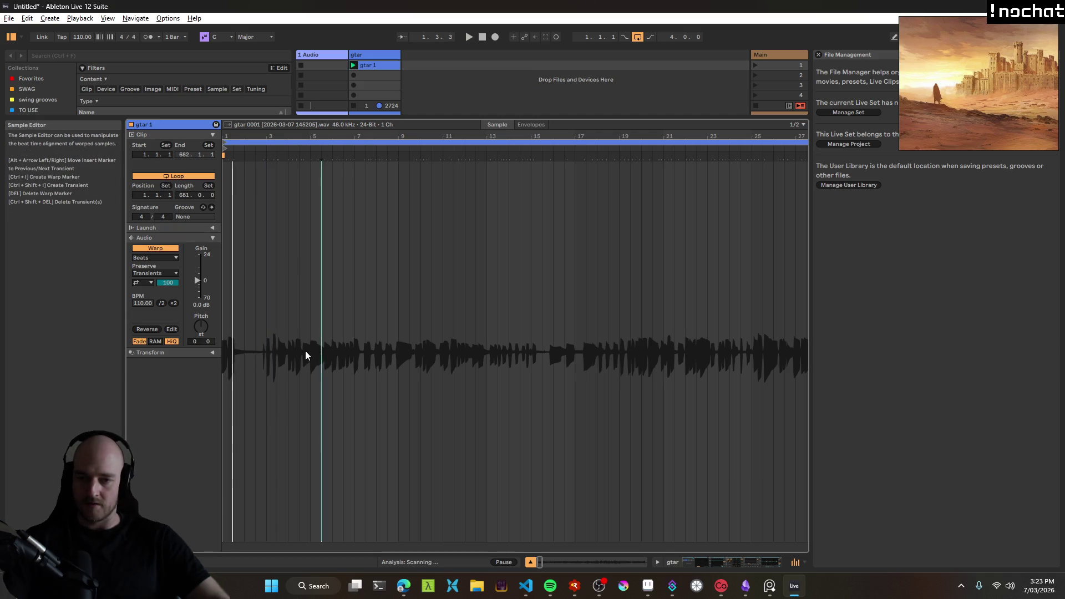
left_click_drag(309, 358, 268, 359)
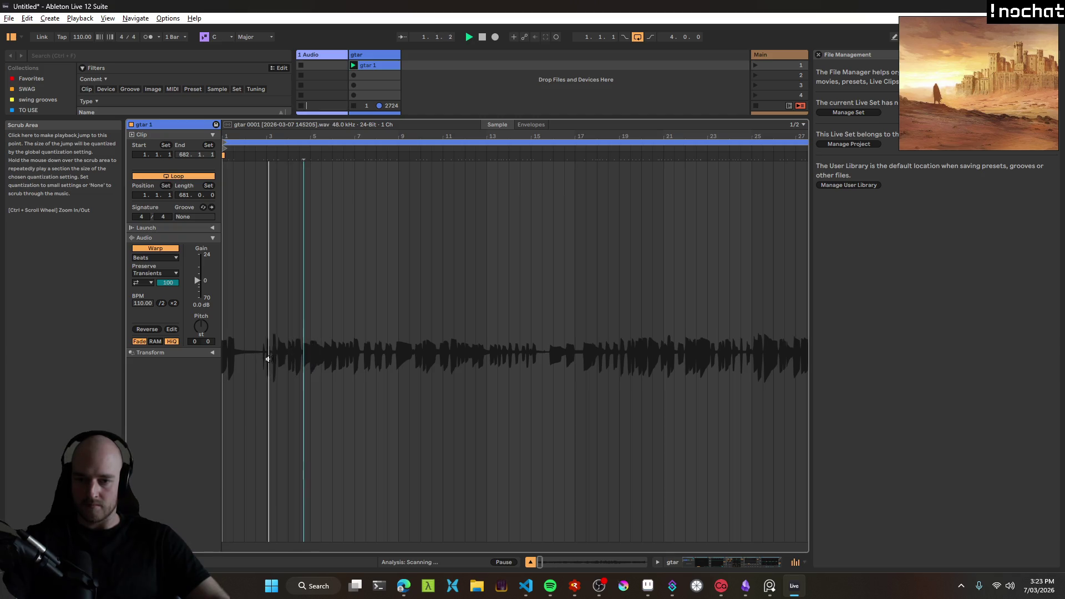
Step: Jump playback around the recording and mark the point where the guitar enters
scroll(280, 358, "up", 3, "ctrl")
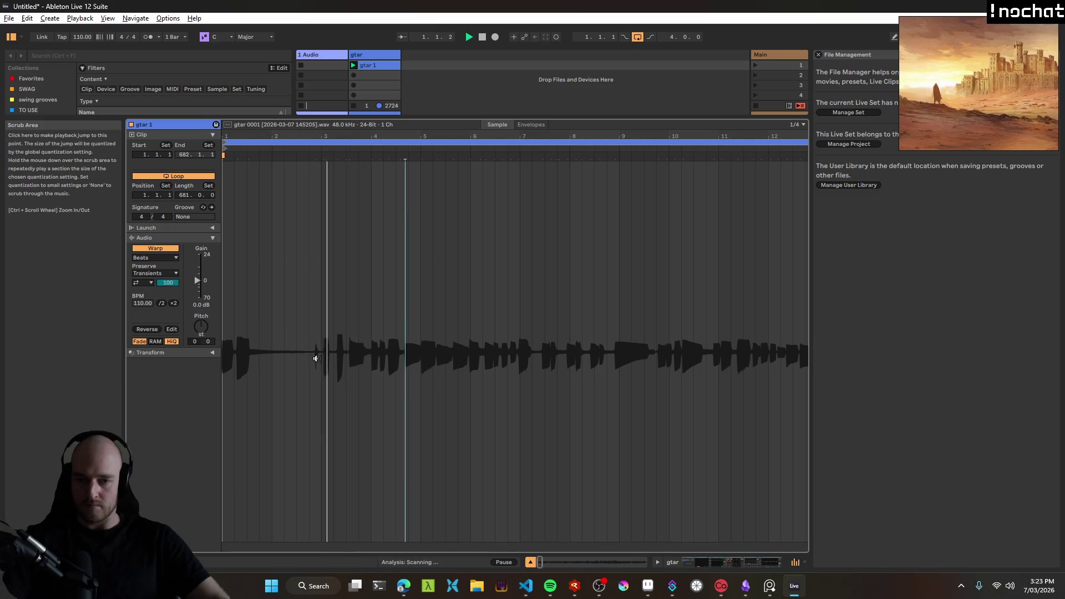
left_click(487, 361)
left_click(278, 362)
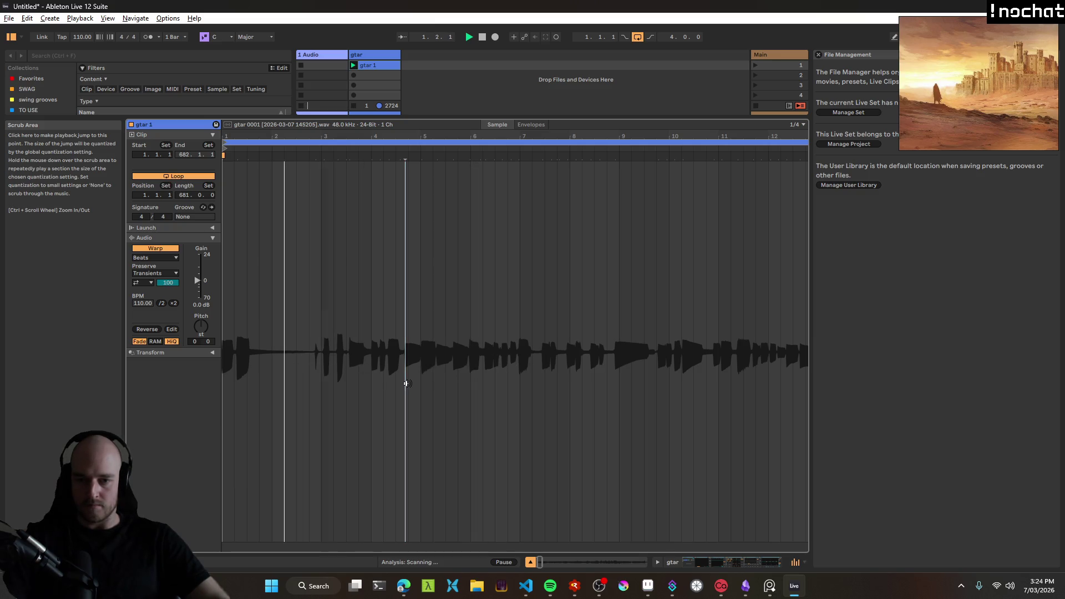
scroll(388, 377, "right", 1)
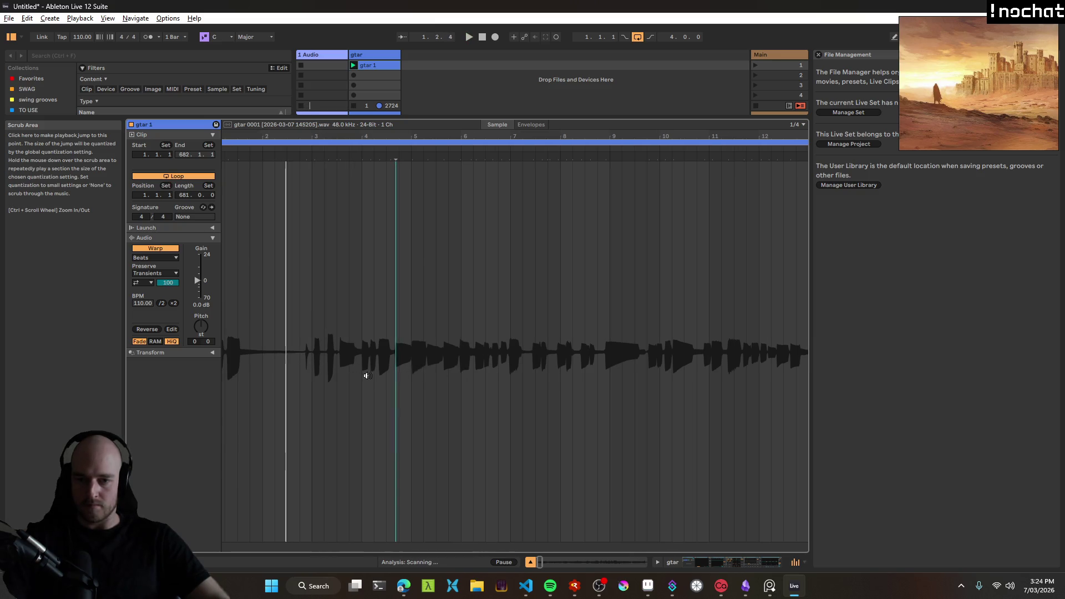
left_click(286, 333)
left_click(295, 373)
left_click(286, 354)
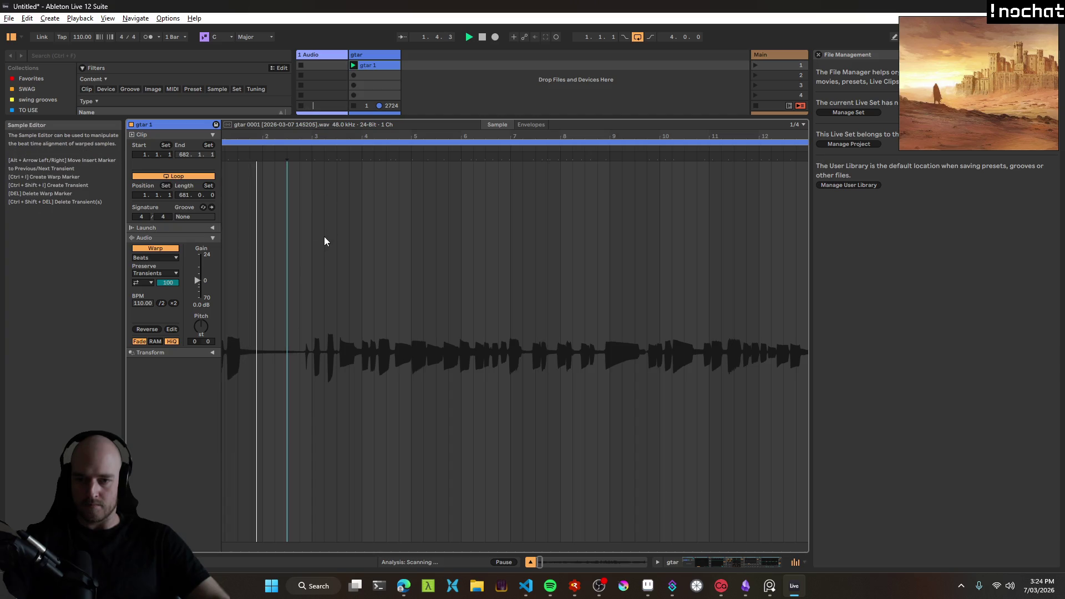
Step: Replay the clip from its start, mark a later point and stop playback
scroll(309, 256, "up", 1)
left_click(519, 334)
left_click(576, 345)
key("space")
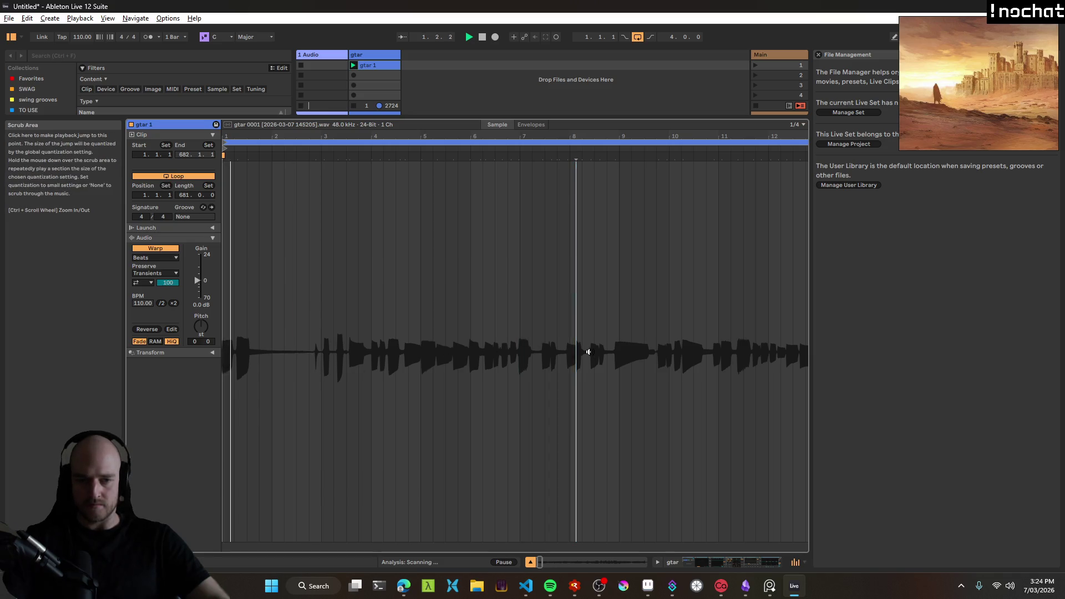
left_click(668, 346)
scroll(555, 343, "down", 5)
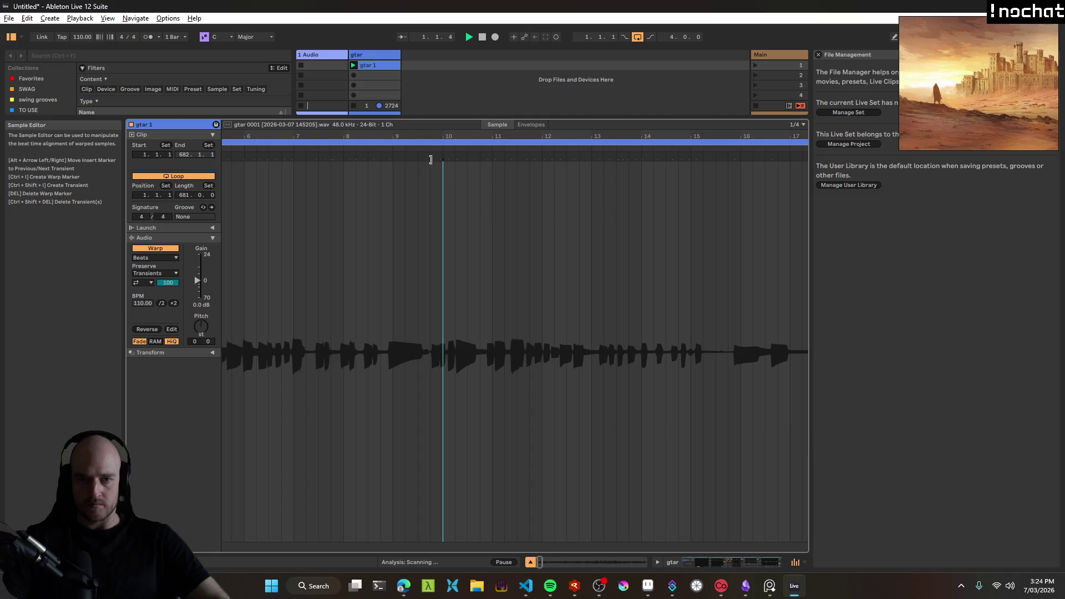
key("space")
Step: Mark and nudge a later point, then mark a point near the playing's start
left_click(580, 271)
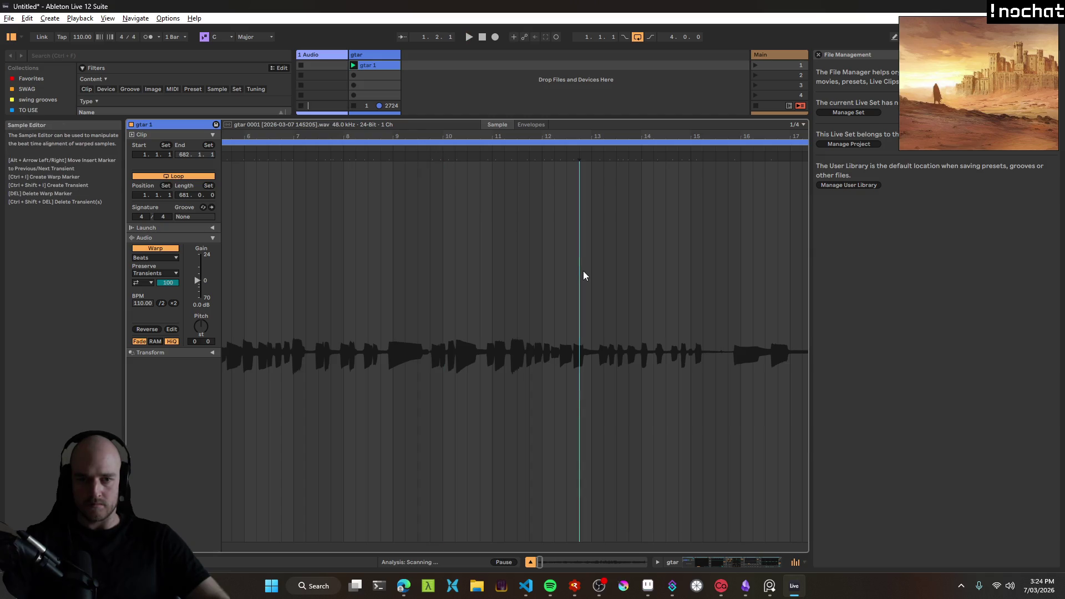
left_click(592, 333)
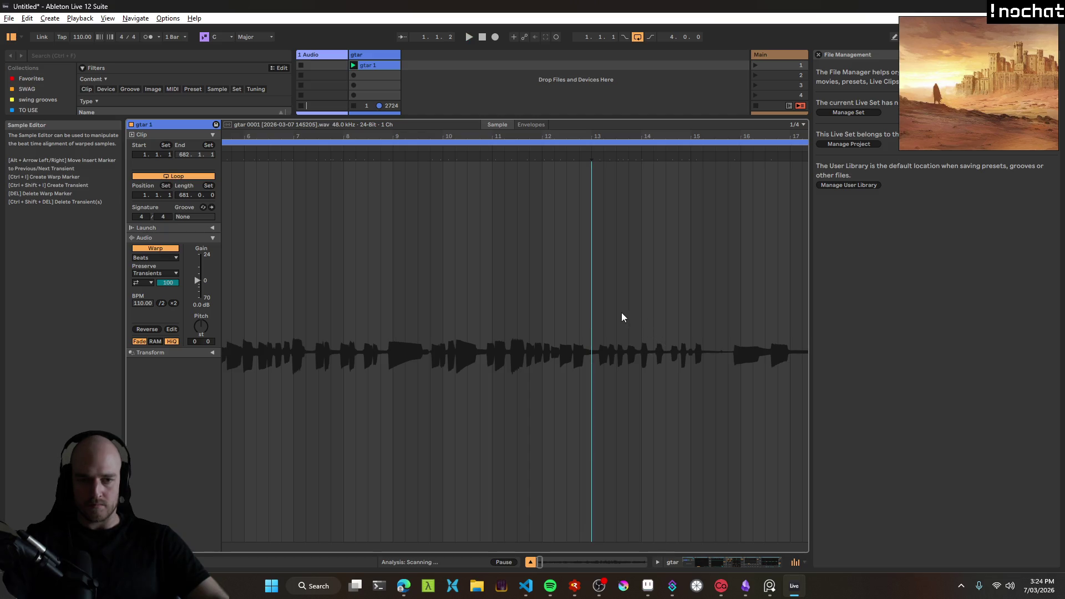
key("alt+space")
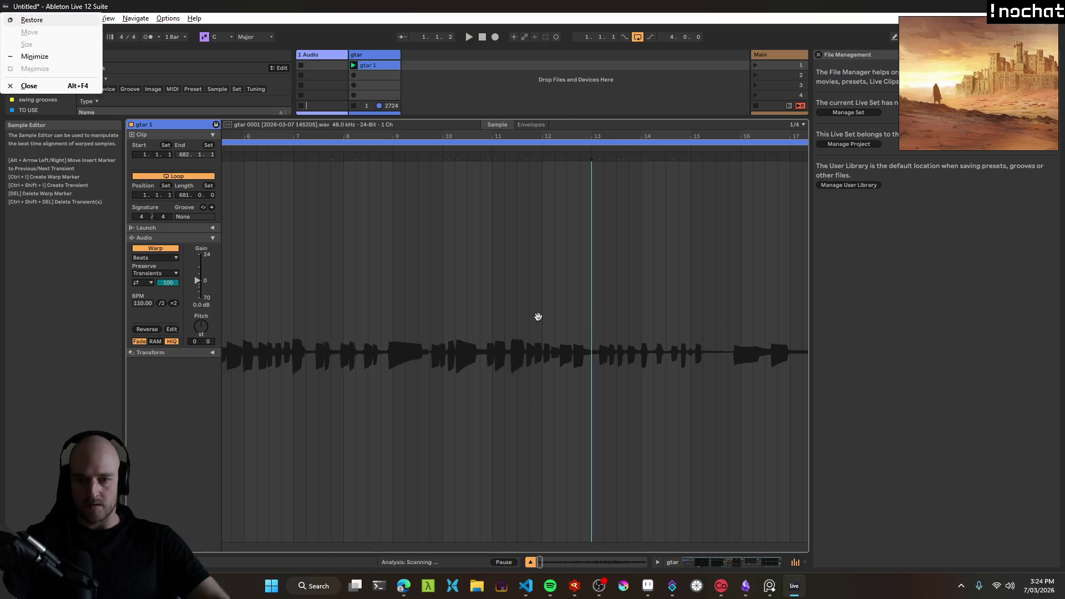
left_click(419, 312)
scroll(485, 309, "up", 5)
left_click(296, 355)
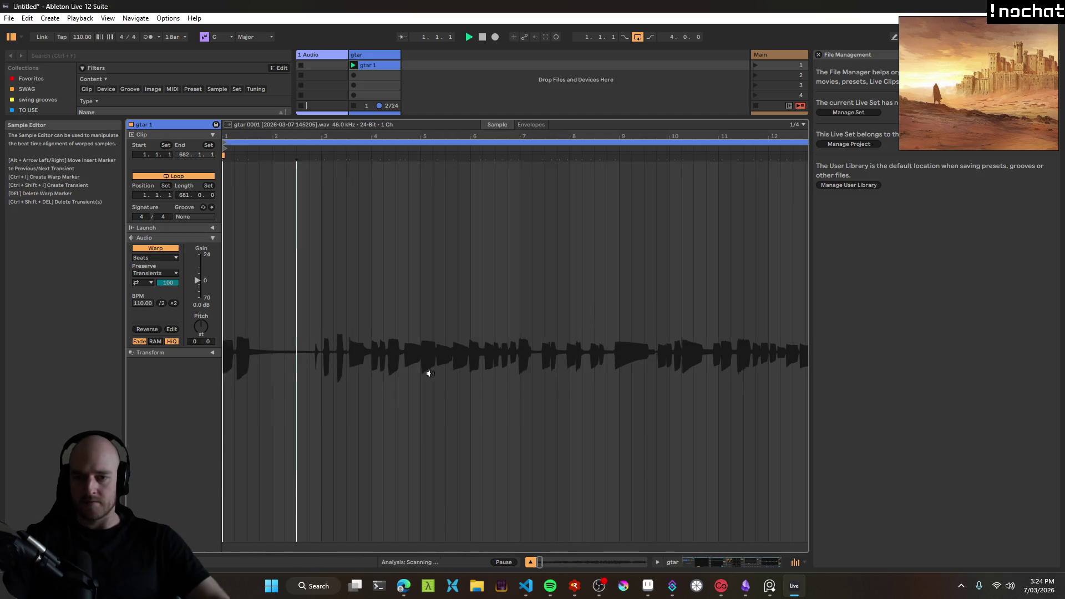
left_click(321, 325)
left_click(237, 352)
left_click(315, 152)
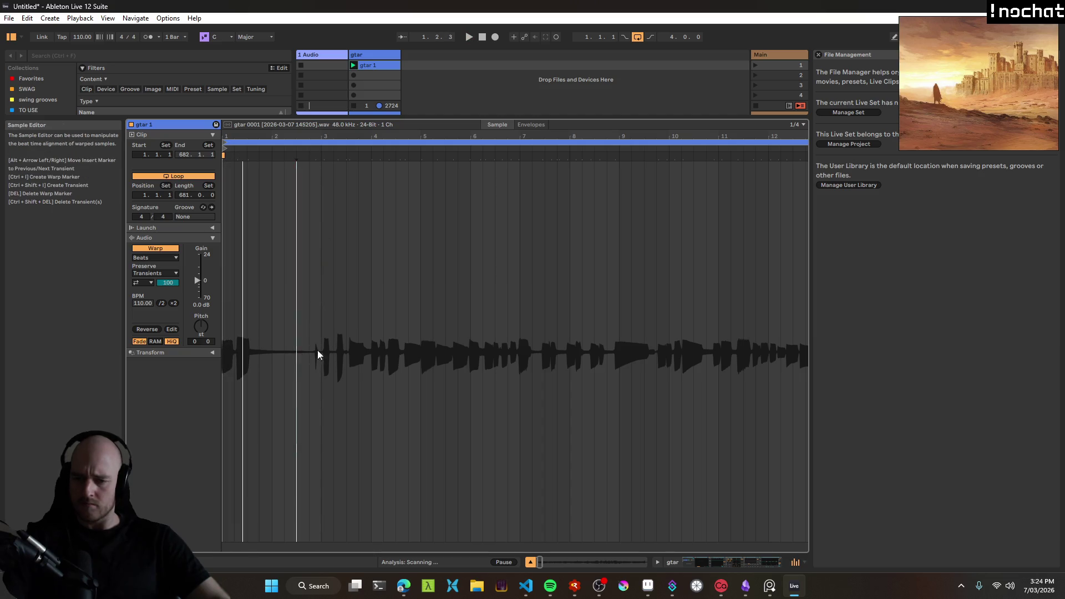
left_click(321, 353)
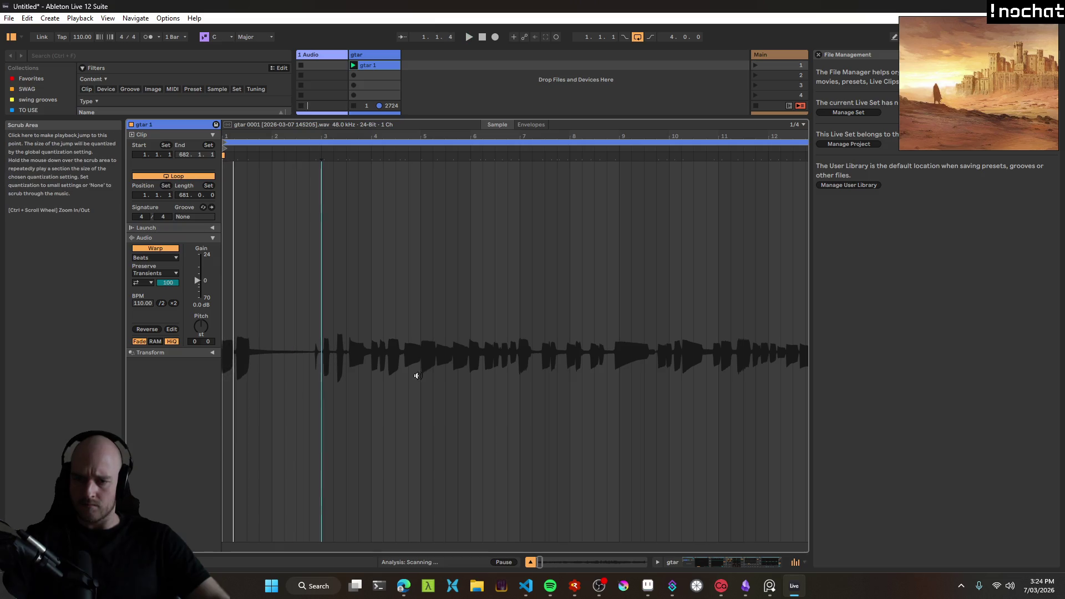
left_click(409, 284)
left_click(452, 253)
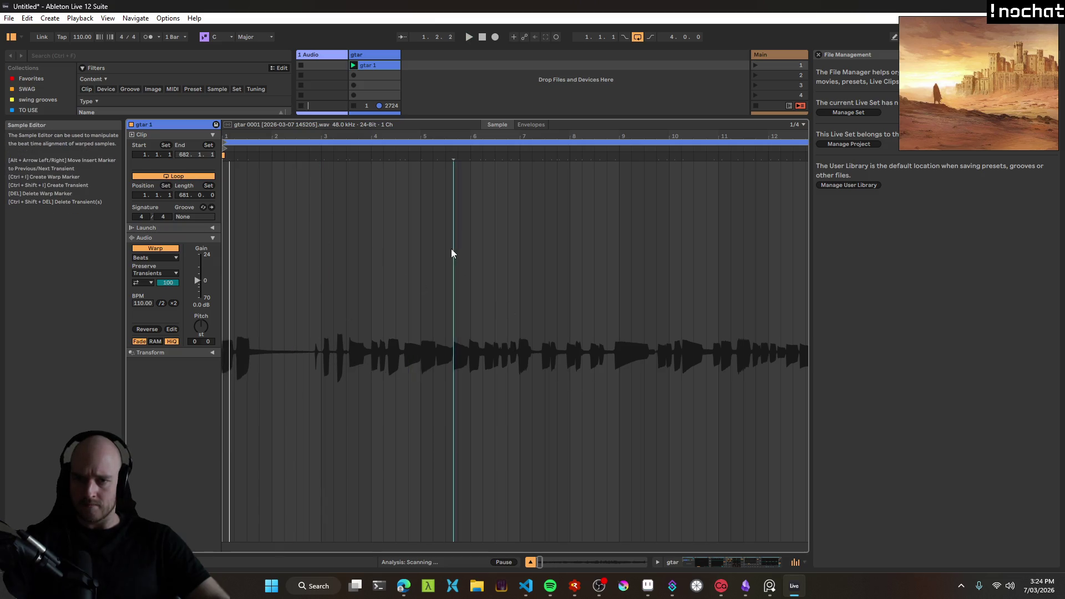
left_click(477, 311)
left_click(453, 310)
key("space")
key("space")
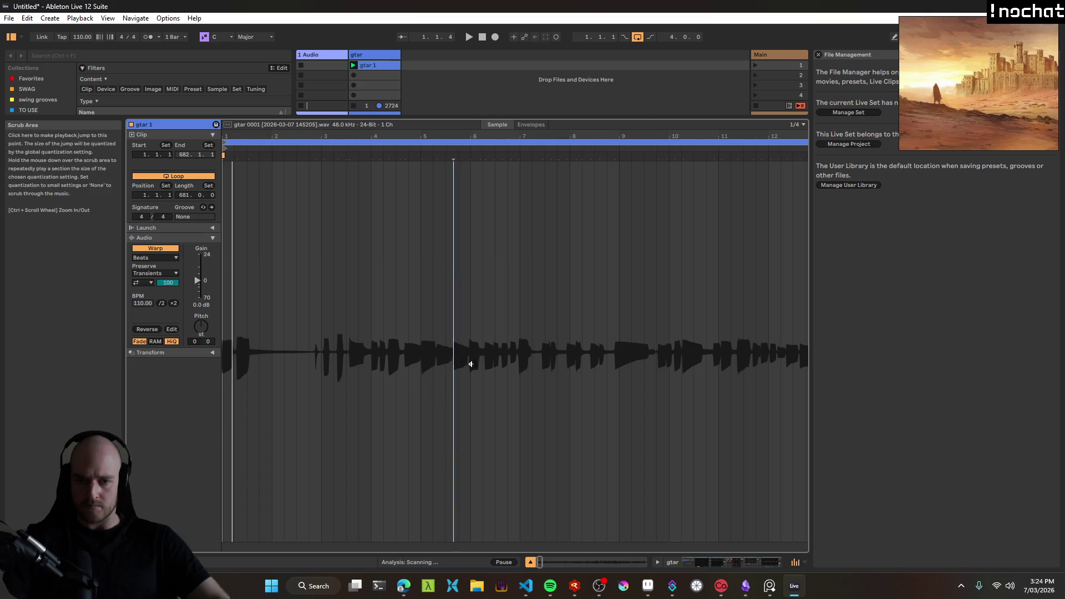
left_click(319, 357)
left_click(570, 371)
left_click(618, 358)
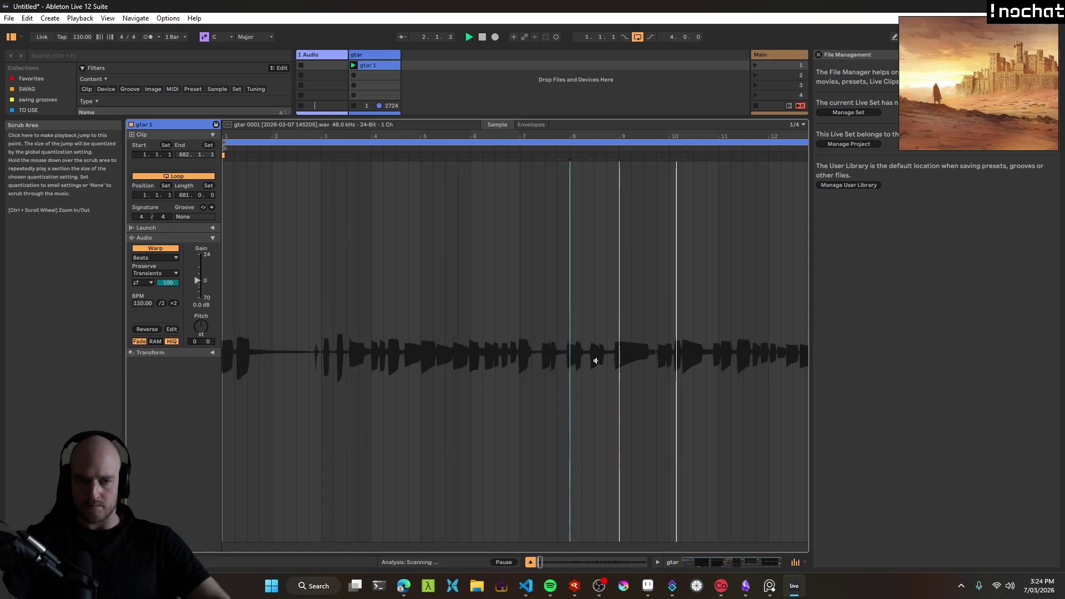
left_click(471, 363)
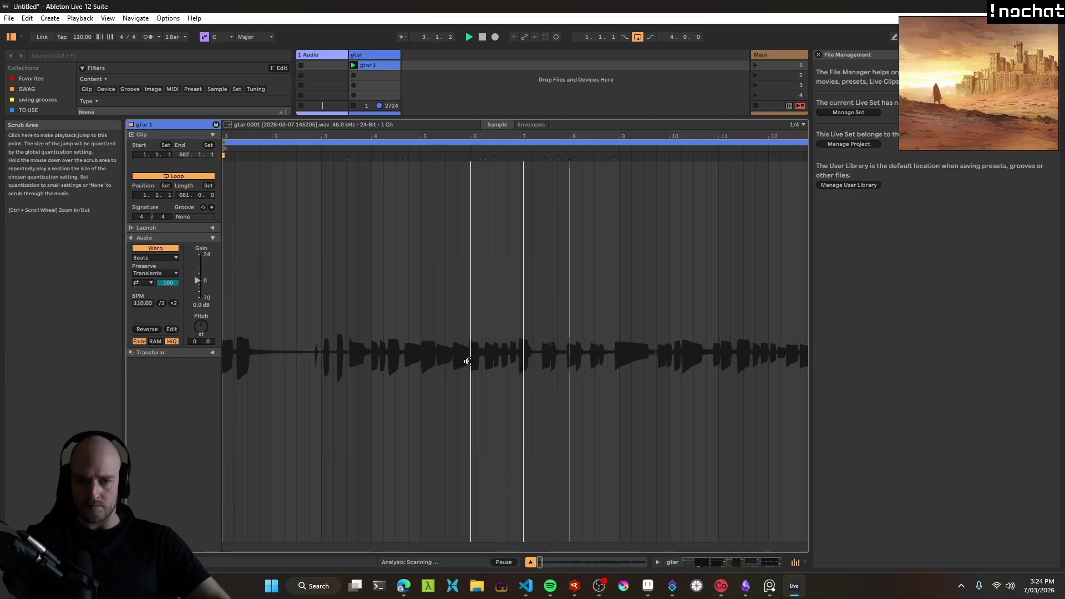
left_click(328, 365)
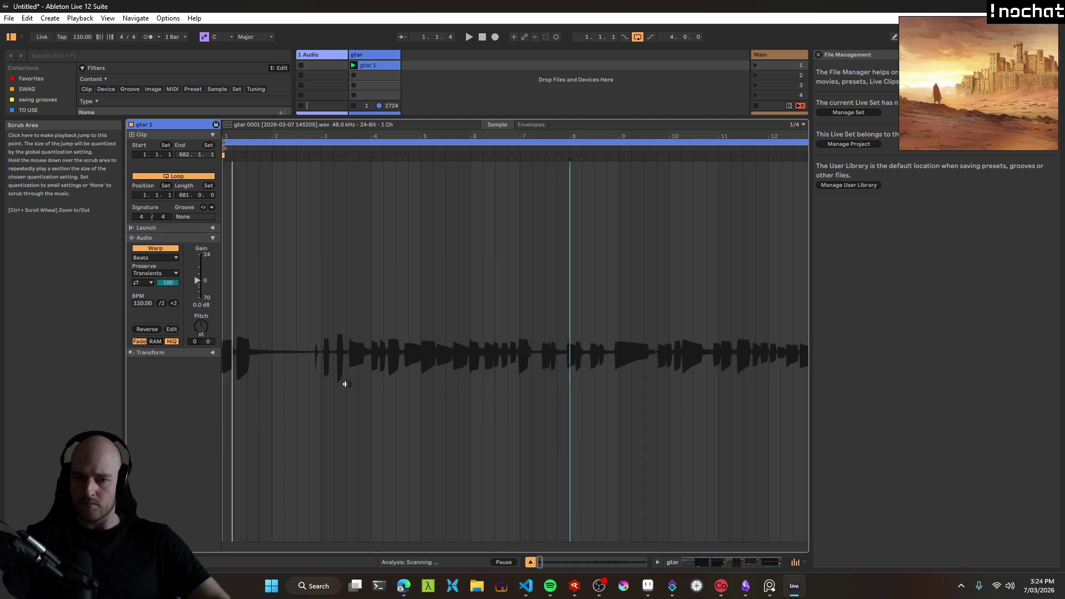
left_click(403, 585)
Step: Search Google for 'play from line cursor in ableton sample'
left_click(44, 357)
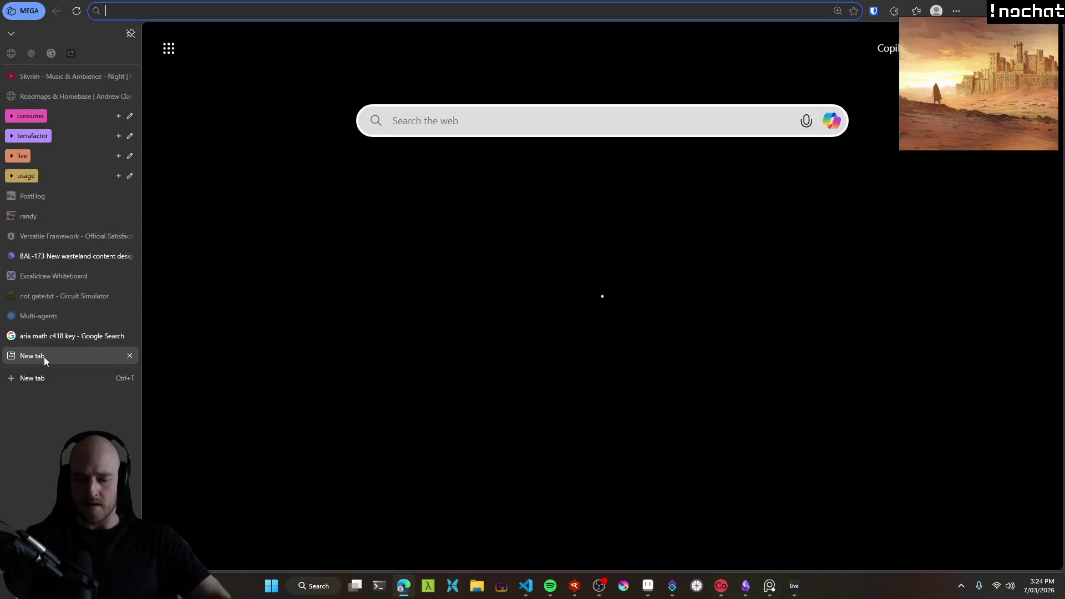
type("play form c")
key("BackSpace")
key("BackSpace")
key("BackSpace")
key("BackSpace")
type("rom line cursor in ableton")
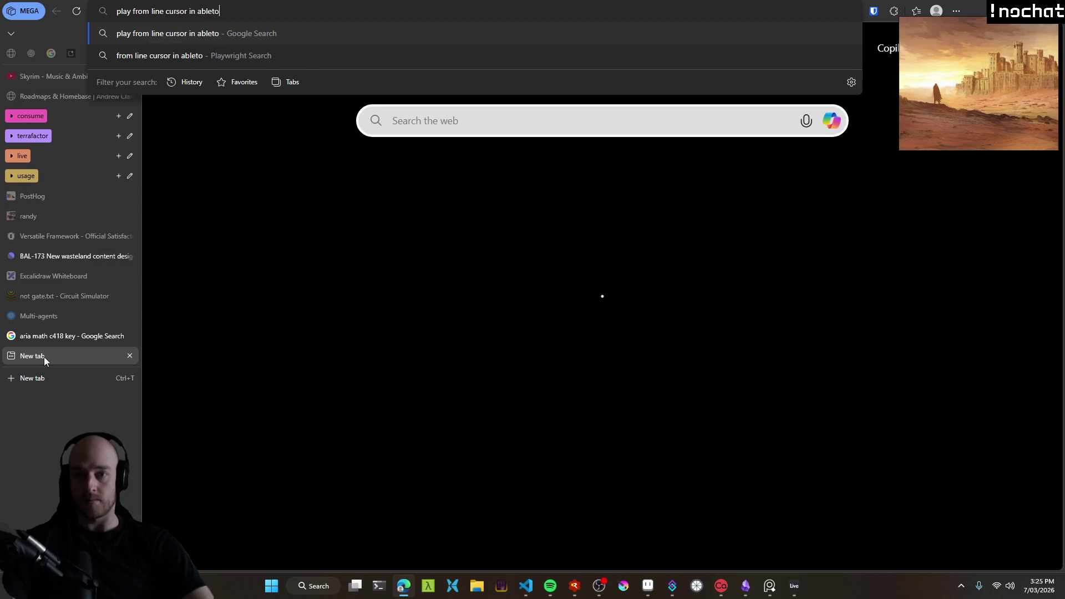
key("alt+Tab")
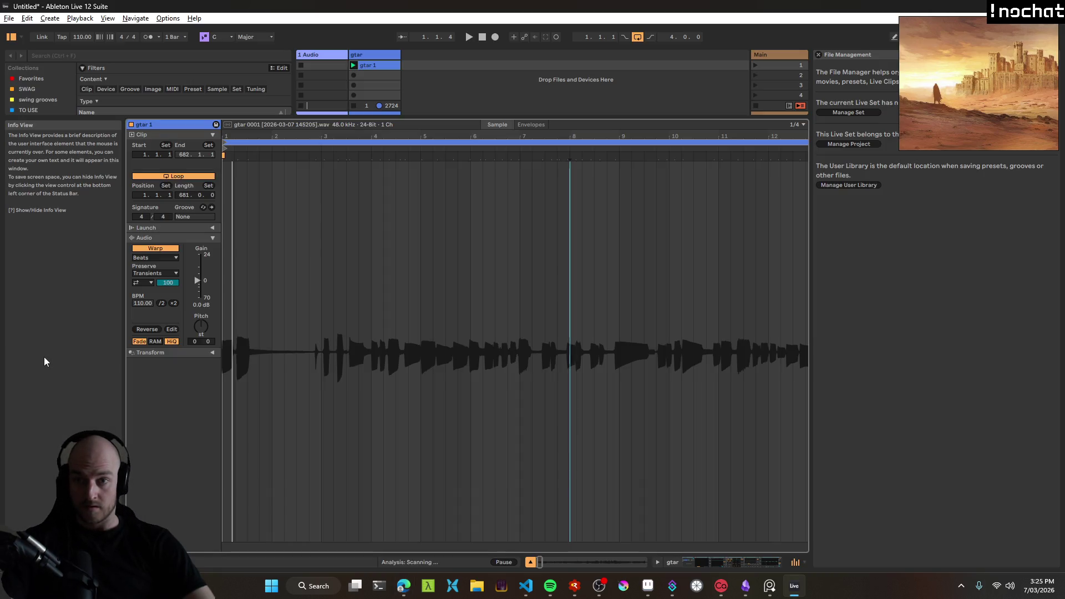
key("alt+Tab")
type("sample")
key("Return")
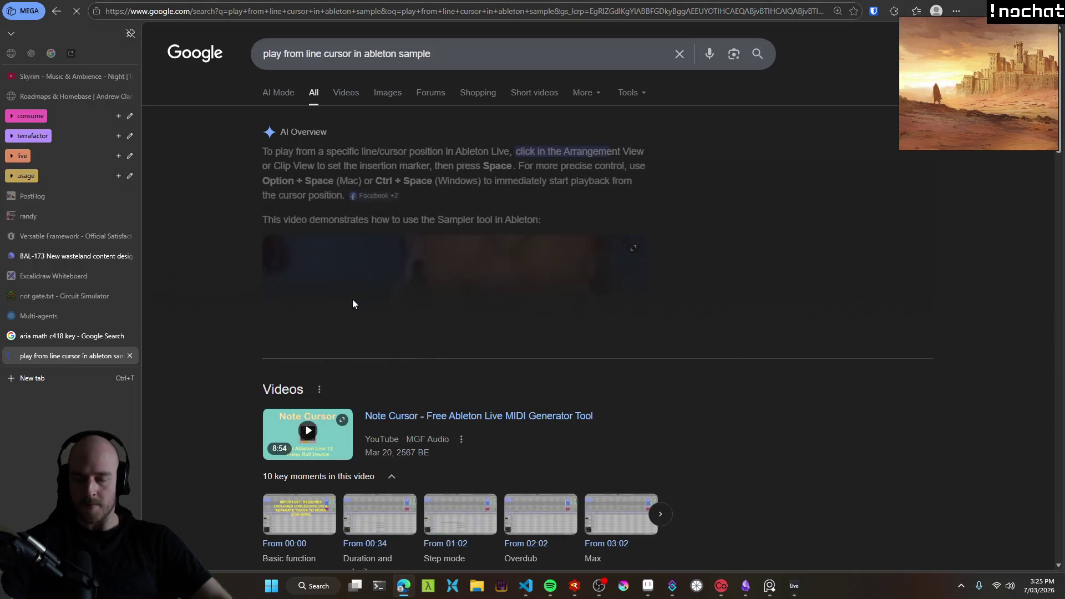
Step: Highlight the AI Overview answer, then return to Ableton Live
left_click_drag(345, 153, 489, 157)
left_click(315, 182)
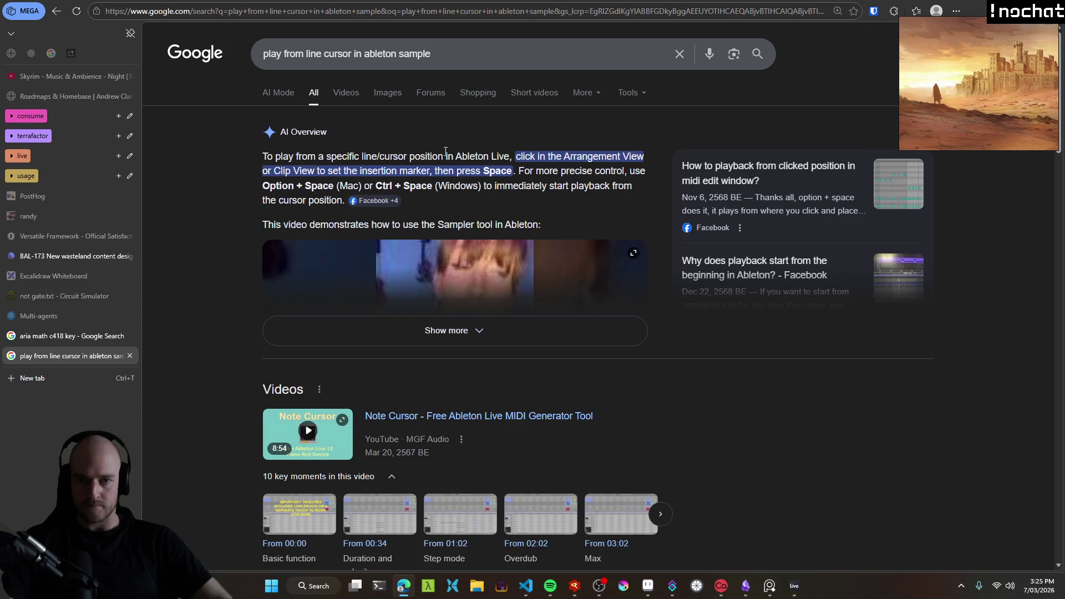
key("alt+Tab")
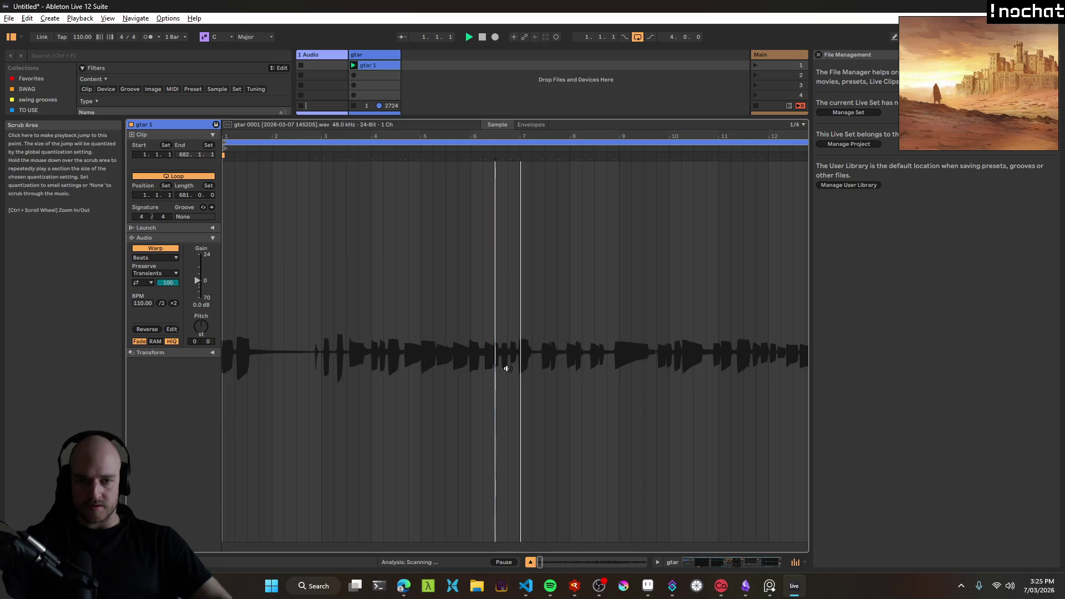
Step: Set the gtar clip's start point at bar 3, where the guitar begins, and play from there
left_click(533, 349)
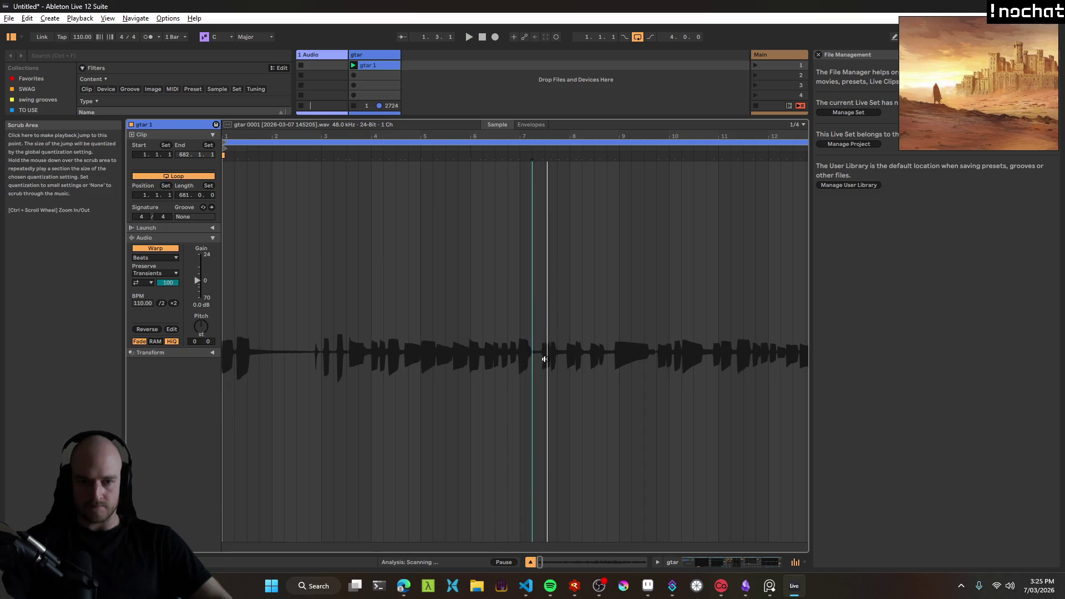
left_click(618, 355)
left_click(315, 349)
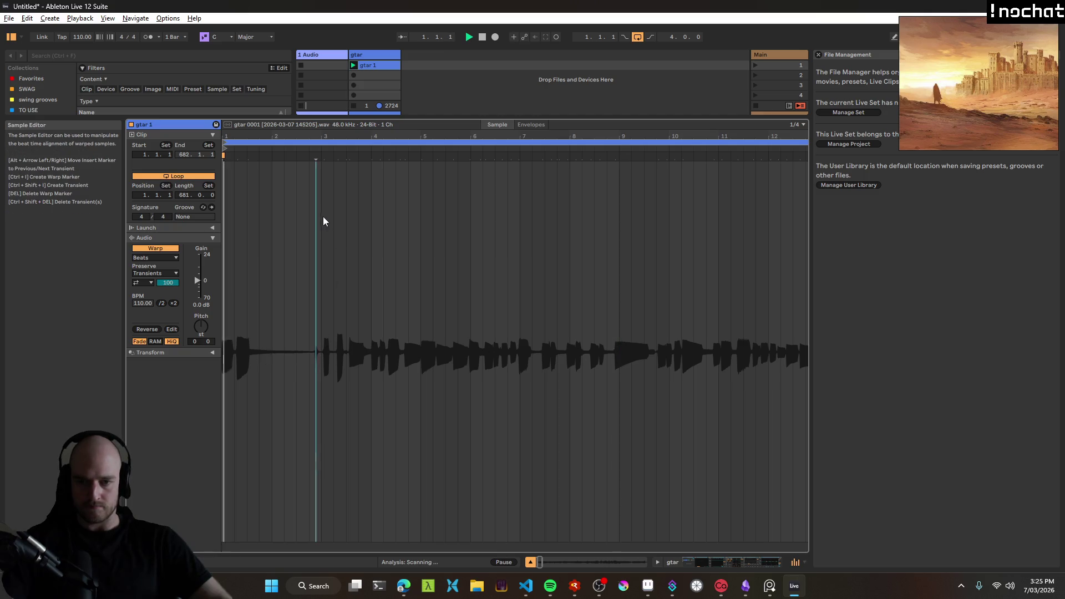
left_click(315, 353)
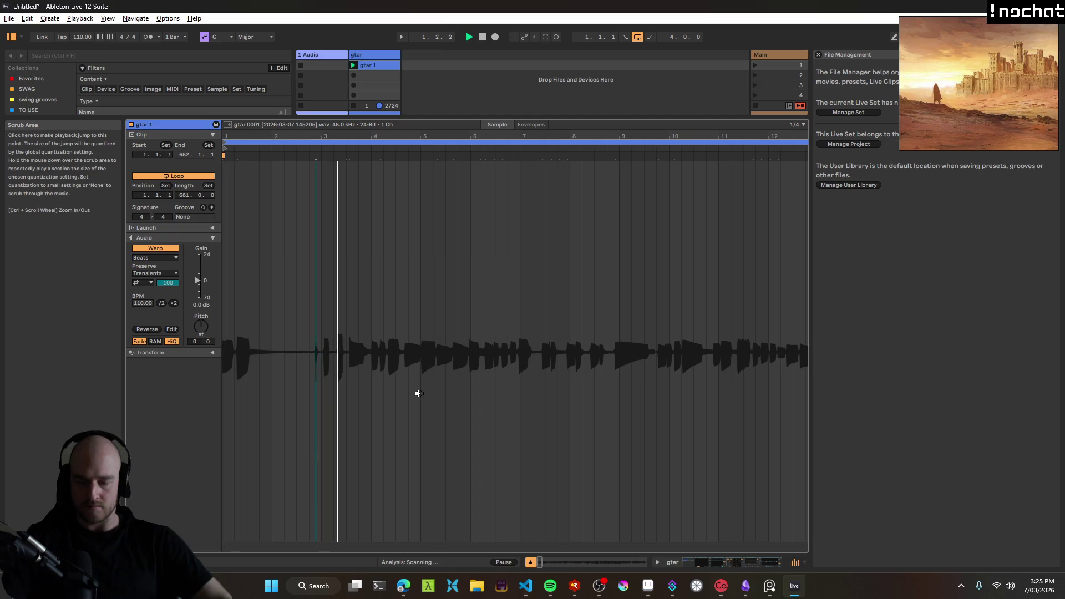
scroll(374, 376, "up", 3)
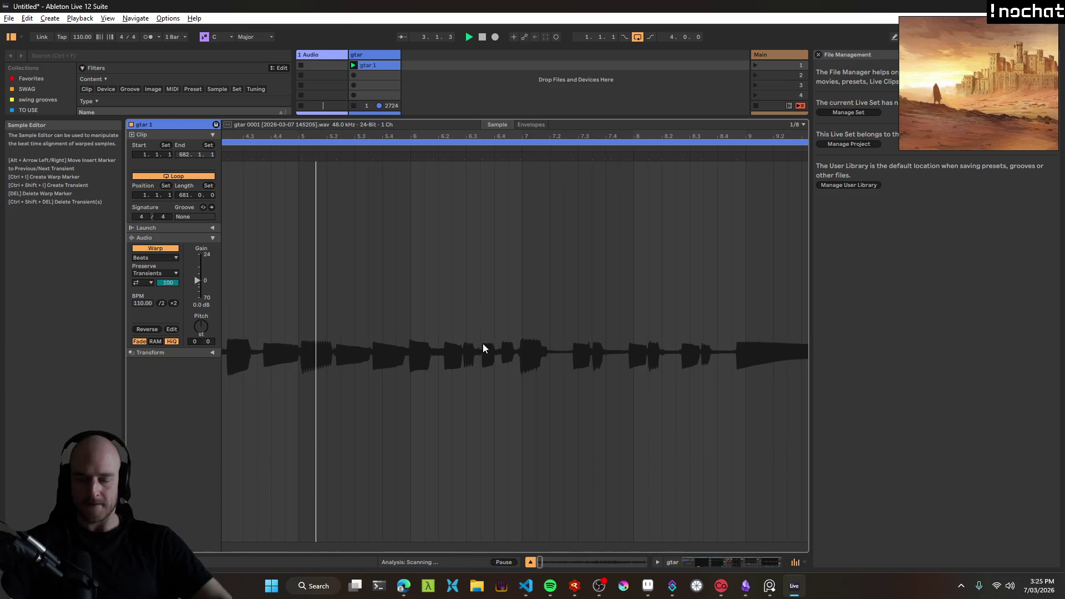
scroll(407, 364, "down", 2)
scroll(416, 369, "down", 2)
scroll(444, 365, "up", 1)
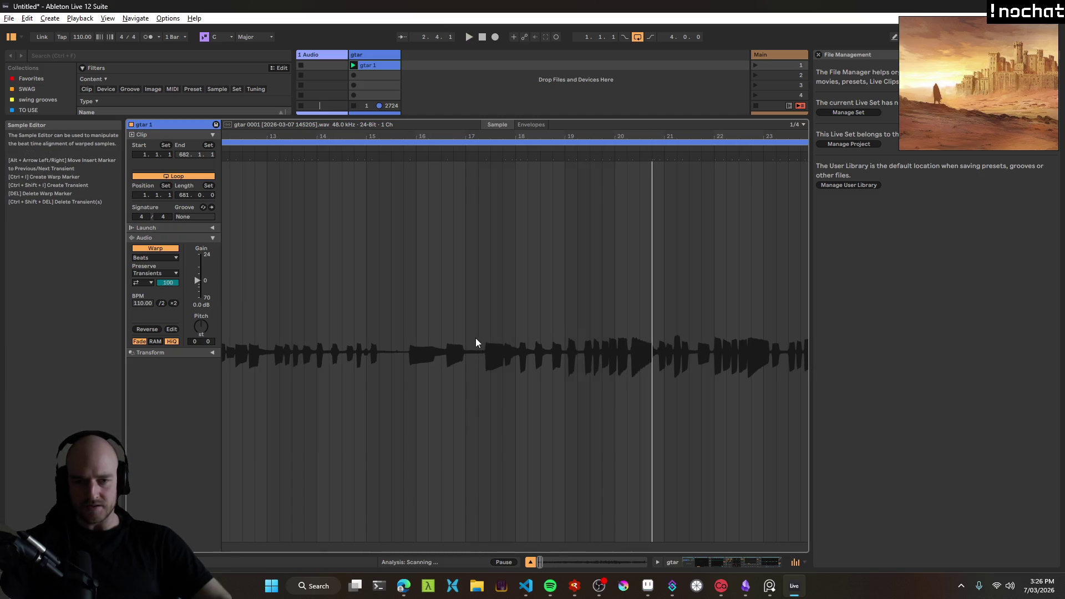
Step: Jump playback to bar 22, stop, and set the start point at bar 16, then bar 13
left_click(456, 353)
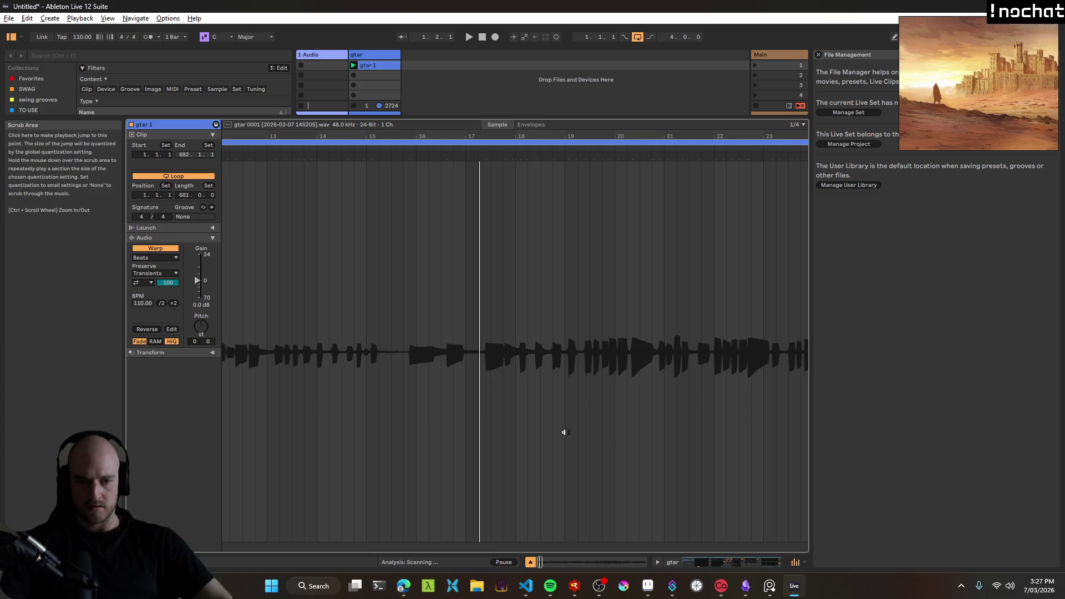
left_click(724, 310)
key("space")
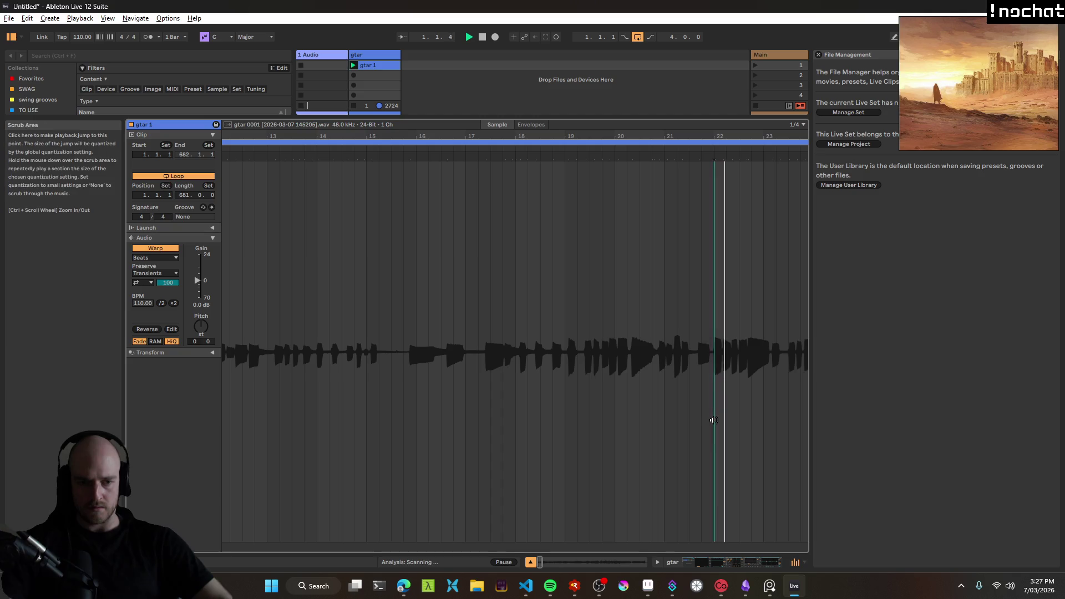
left_click(423, 457)
left_click(276, 459)
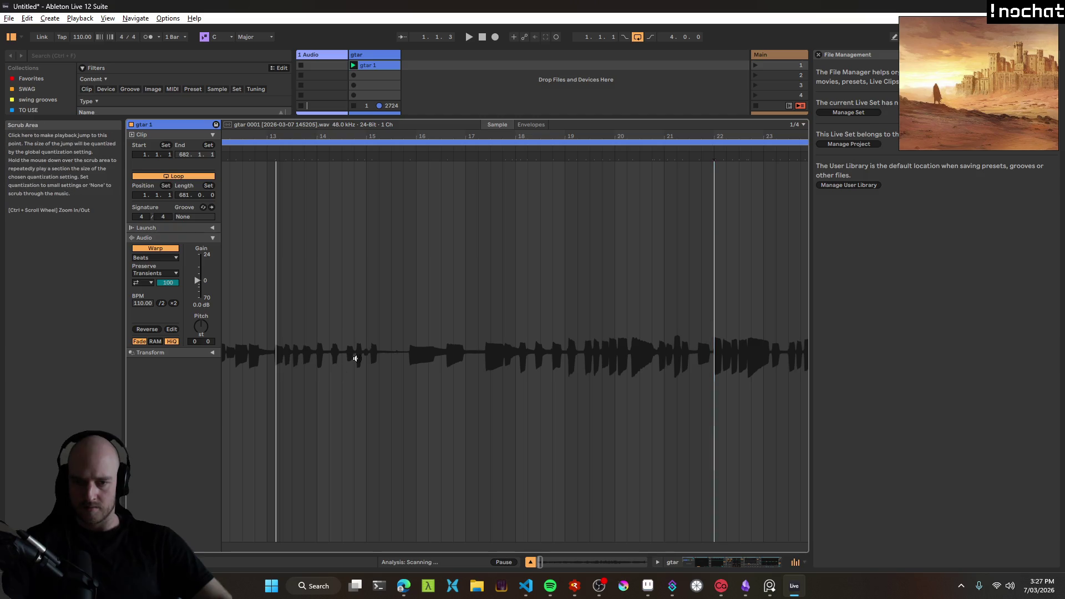
scroll(431, 298, "left", 5)
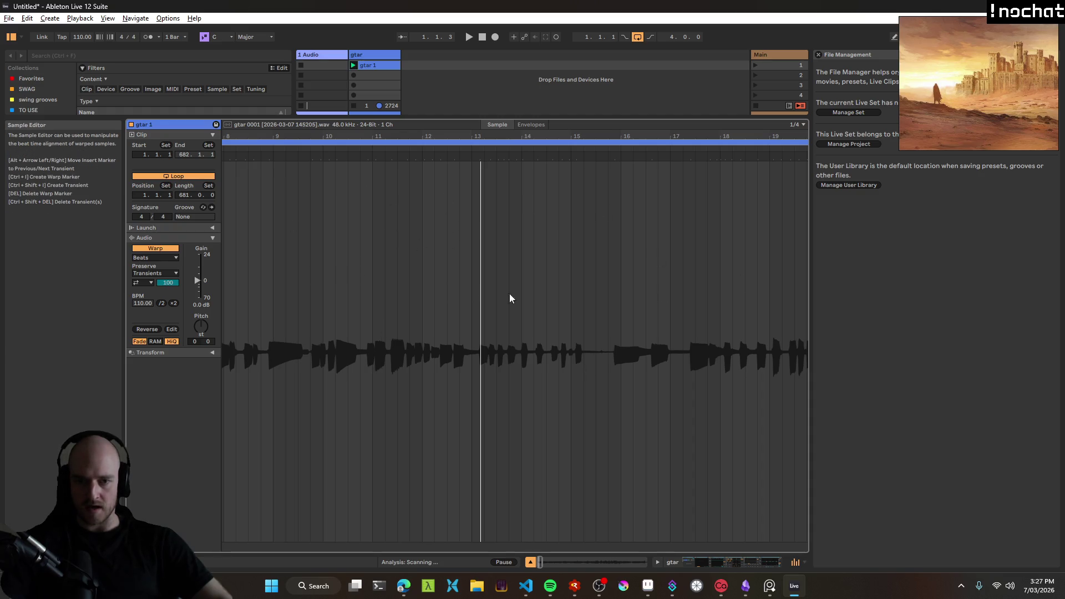
Step: Play the guitar recording from around bars 9, 13 and 16
left_click(512, 431)
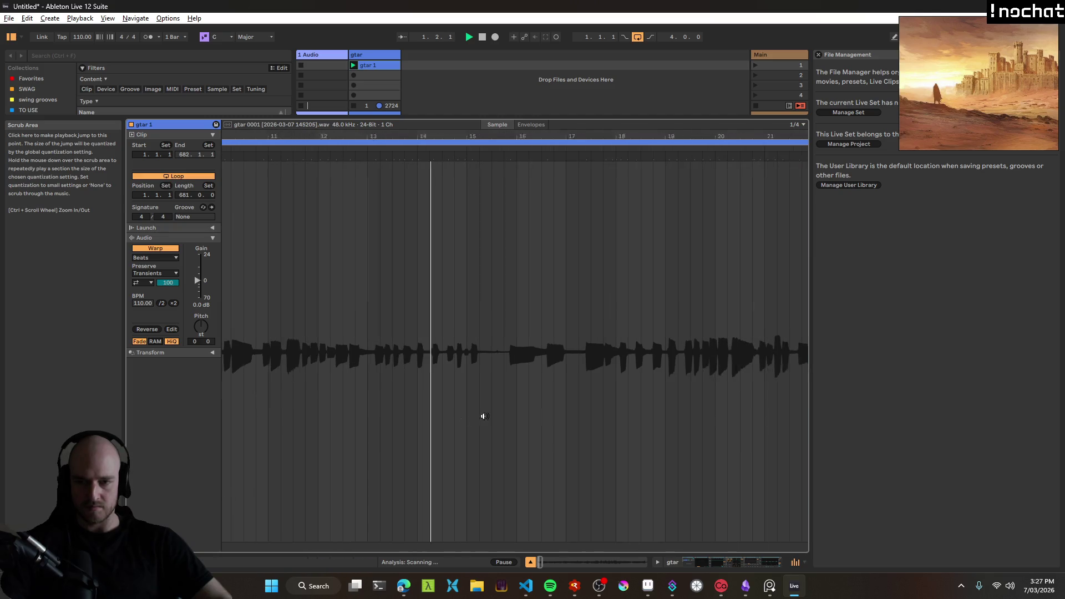
left_click(355, 256)
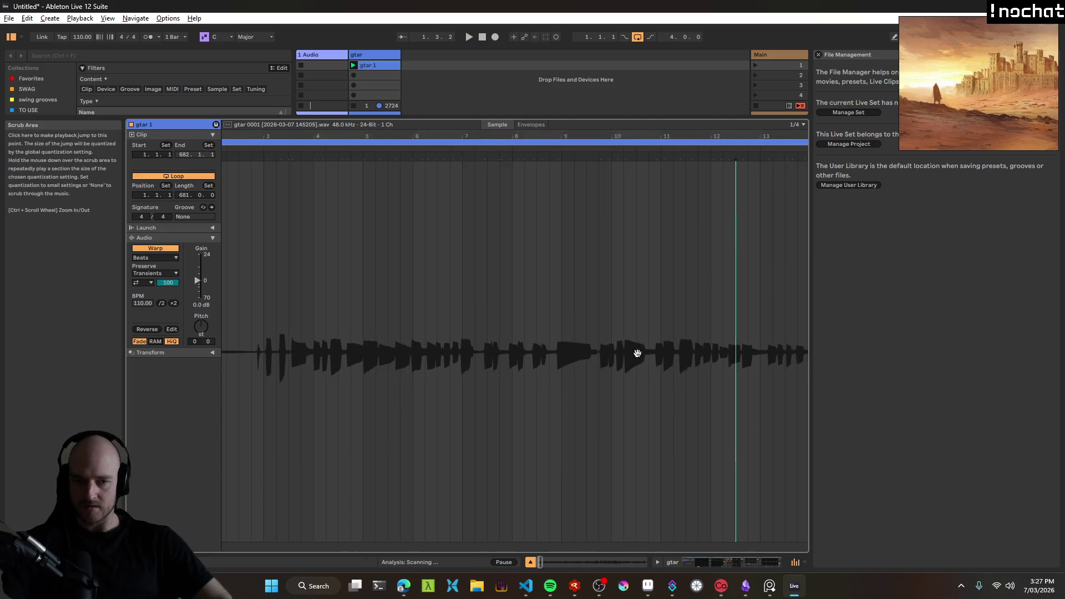
left_click(377, 368)
left_click(671, 368)
left_click(577, 385)
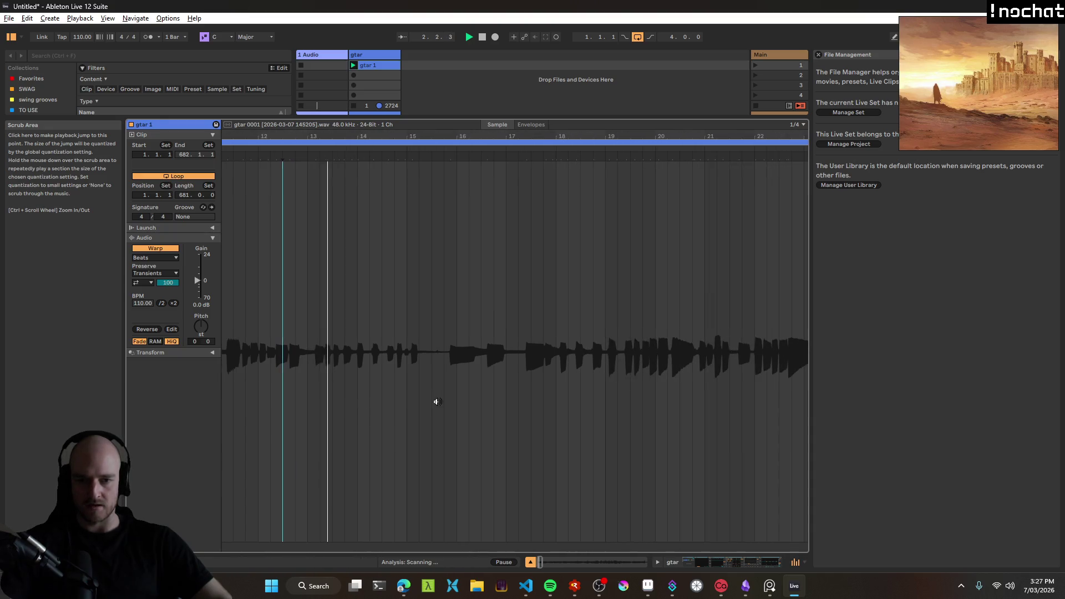
left_click(391, 374)
scroll(582, 391, "down", 3, "ctrl")
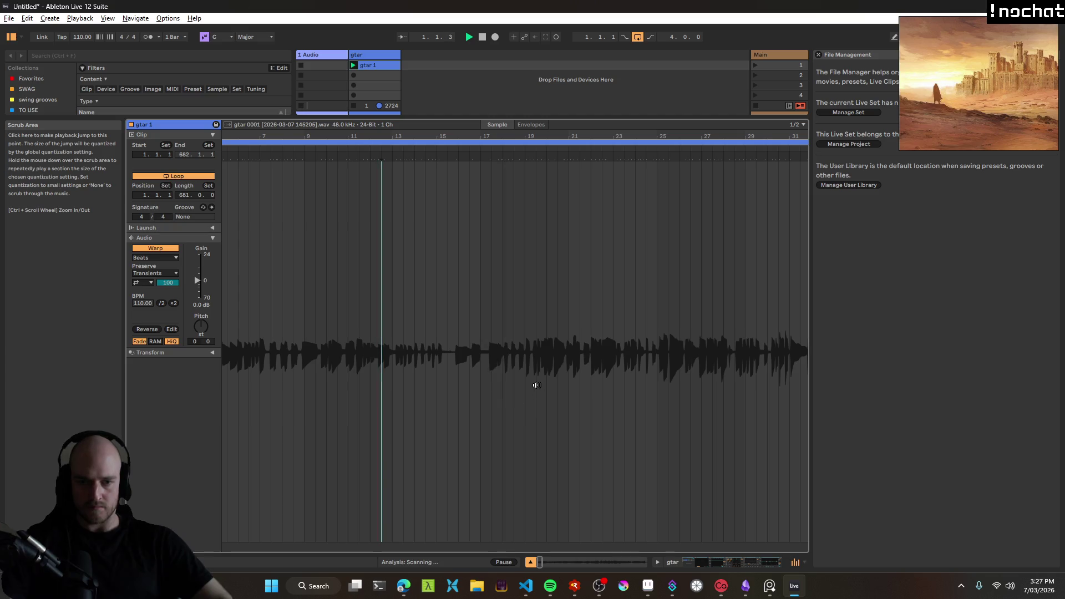
scroll(535, 385, "up", 3, "ctrl")
scroll(440, 376, "down", 1)
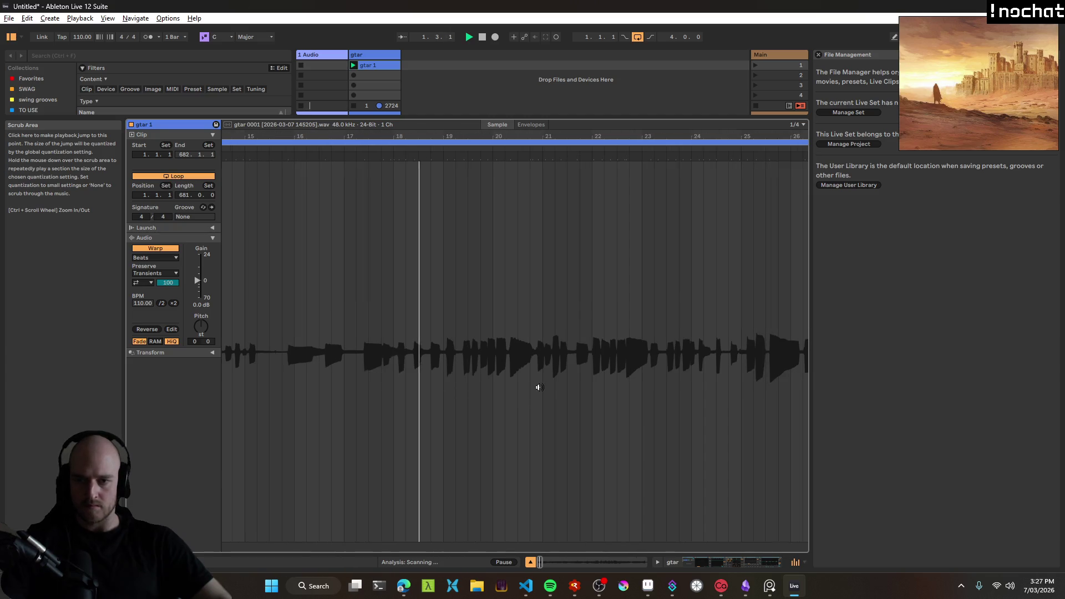
Step: Stop, try start points near bars 18 and 24, then play from near bar 15
key("space")
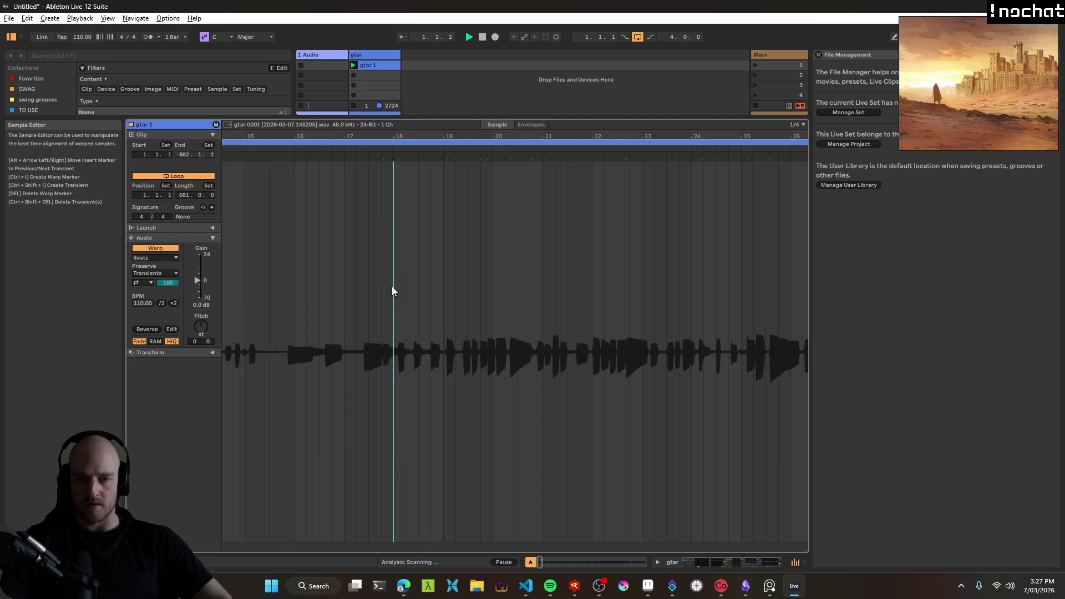
left_click(447, 269)
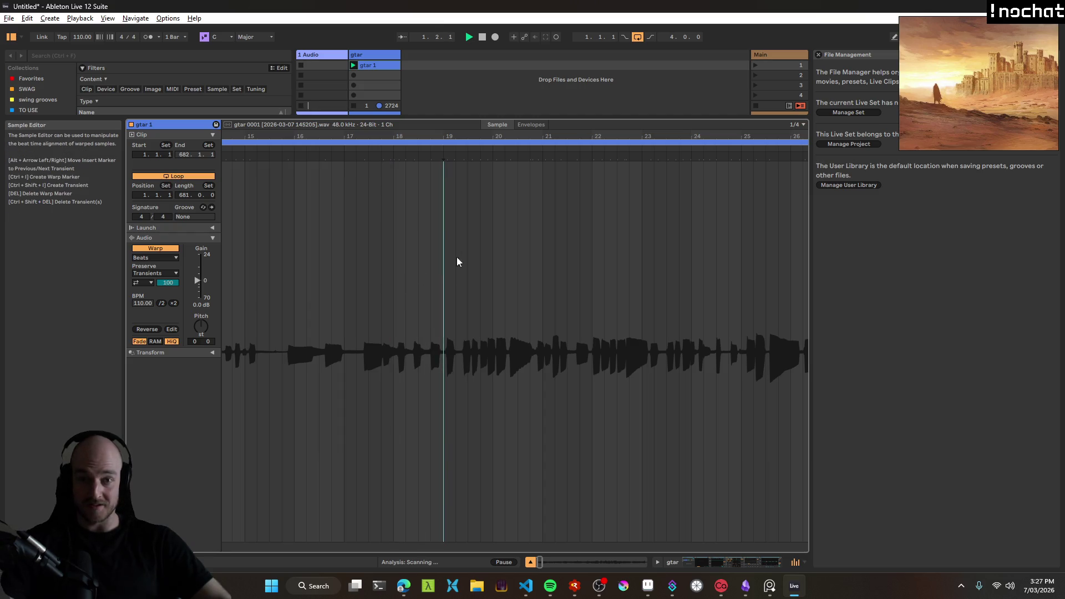
scroll(301, 206, "down", 1)
left_click(611, 242)
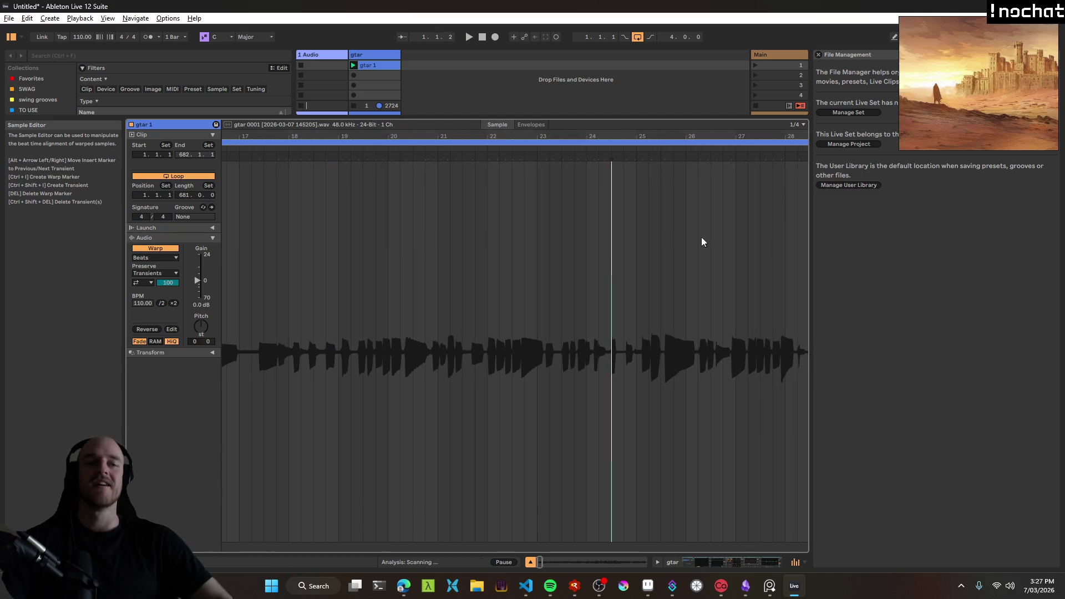
scroll(428, 202, "up", 3)
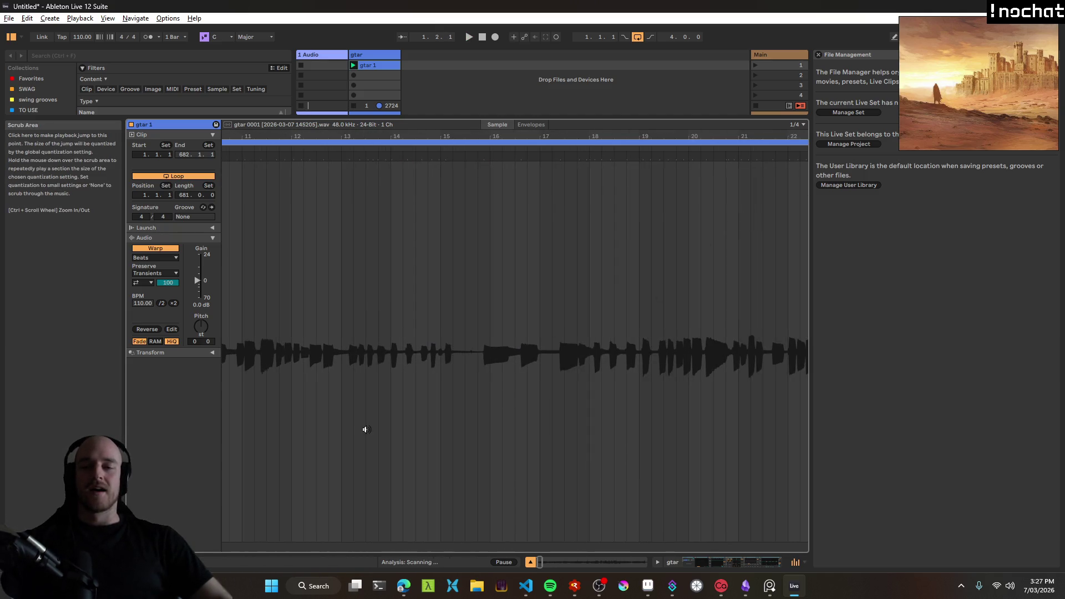
left_click(440, 294)
scroll(440, 294, "down", 1)
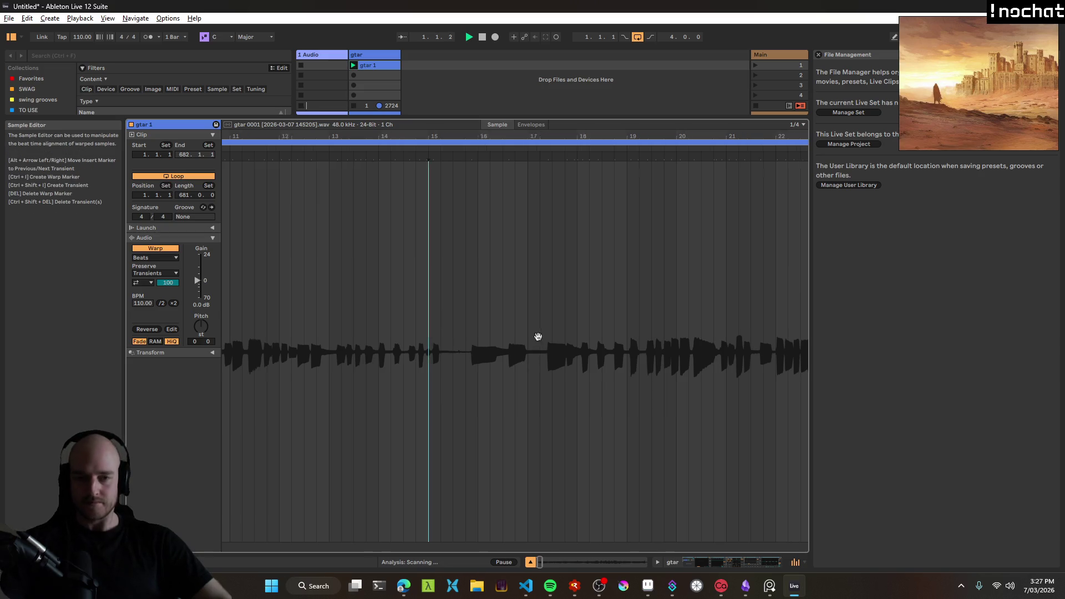
key("space")
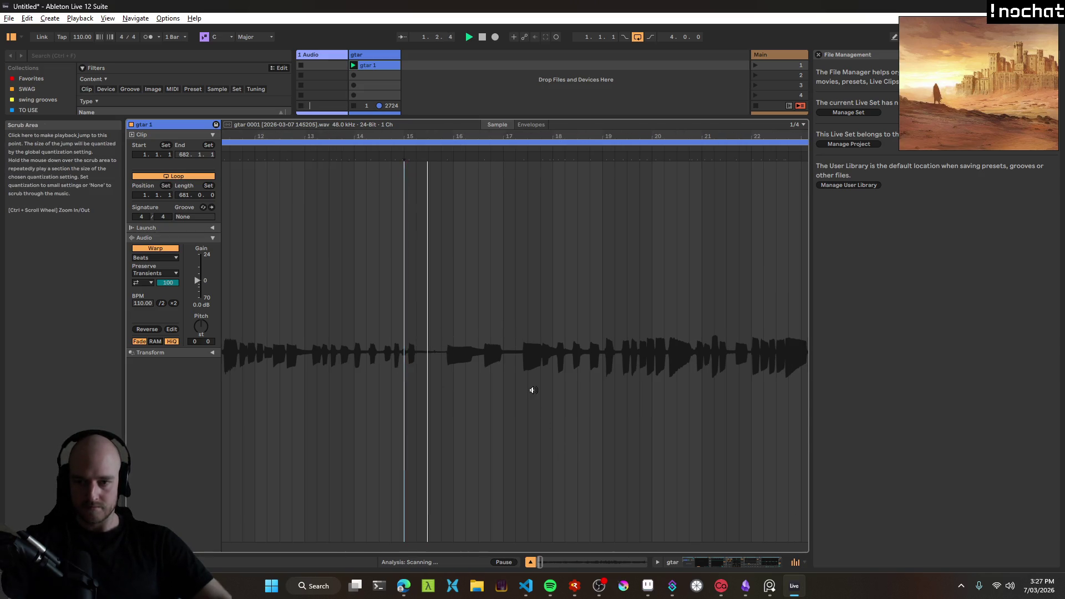
Step: Scroll back and forth over the clip while it plays from bar 15
scroll(468, 391, "down", 1, "ctrl")
scroll(465, 393, "down", 1, "ctrl")
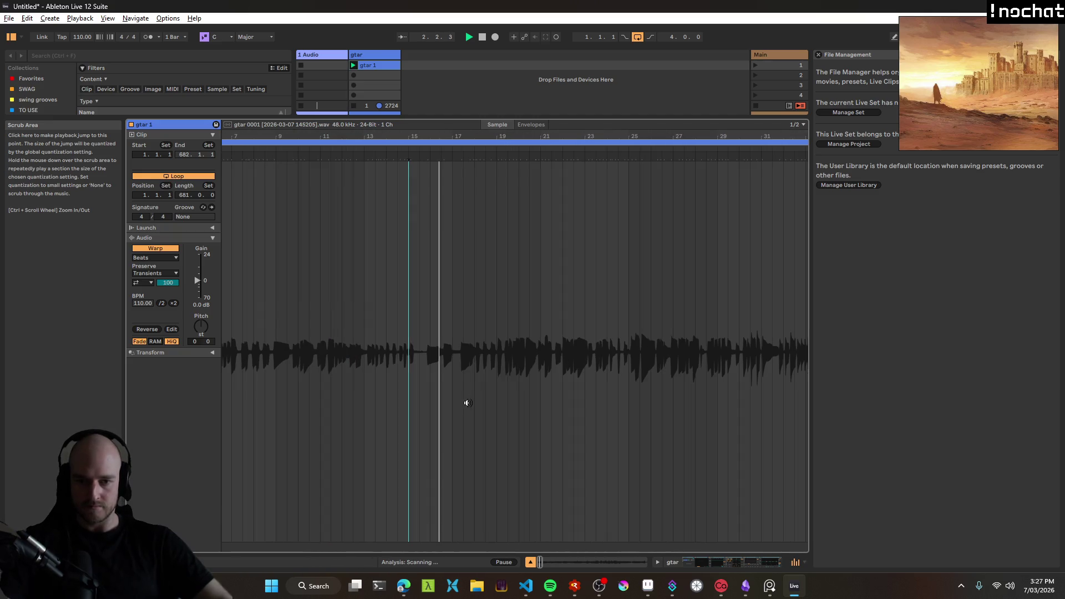
scroll(438, 386, "up", 1, "ctrl")
scroll(439, 385, "up", 1, "ctrl")
scroll(441, 387, "down", 1)
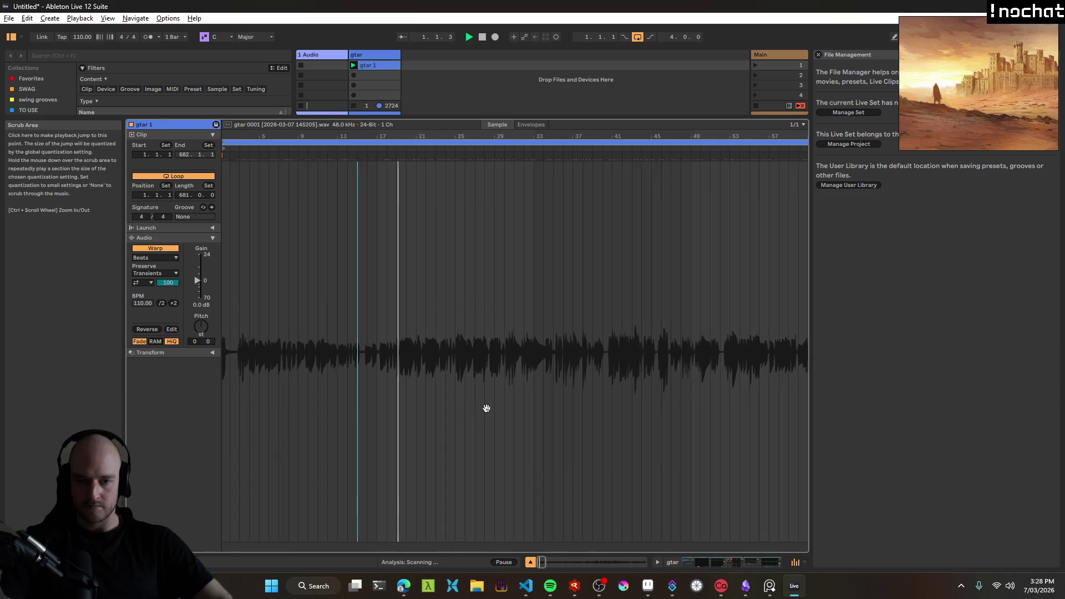
Step: Scroll through the gtar 1 waveform, jump playback to around bar 53, and show the track's device chain
scroll(453, 409, "up", 3, "ctrl")
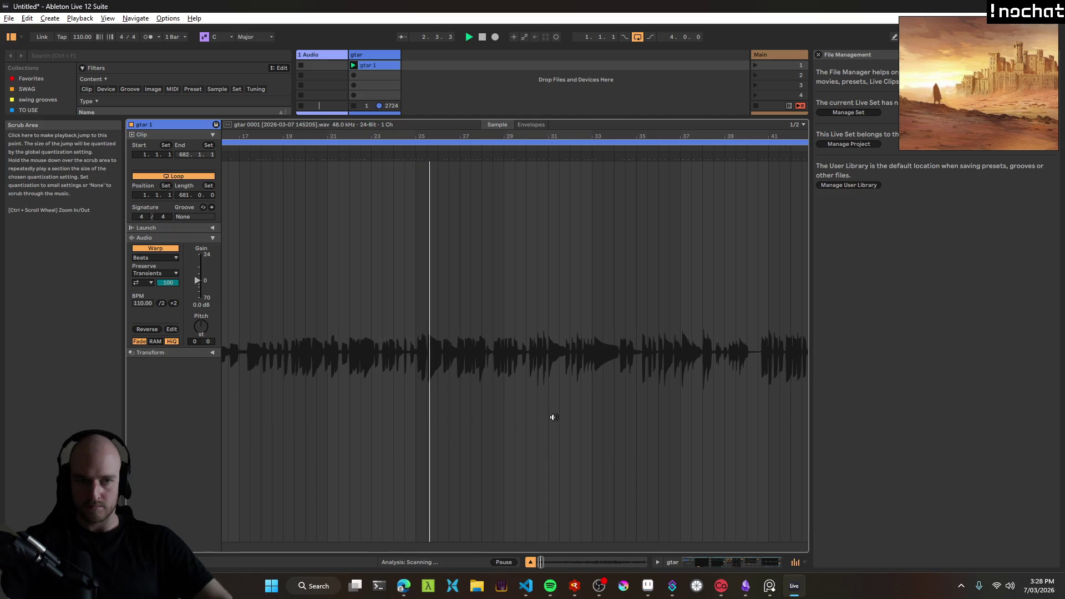
scroll(530, 406, "up", 2, "ctrl")
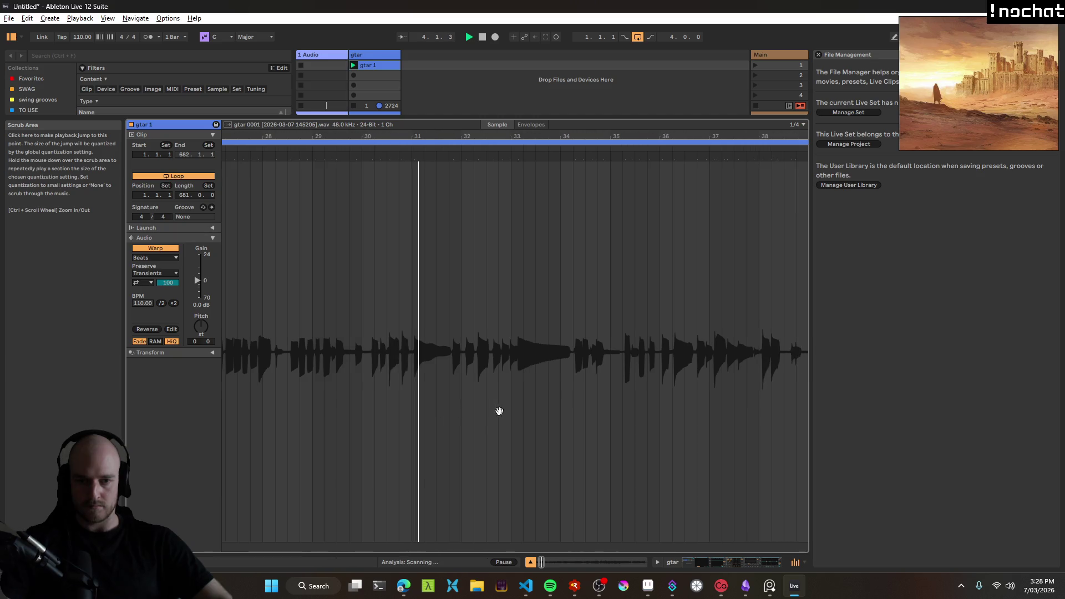
scroll(482, 407, "down", 3, "ctrl")
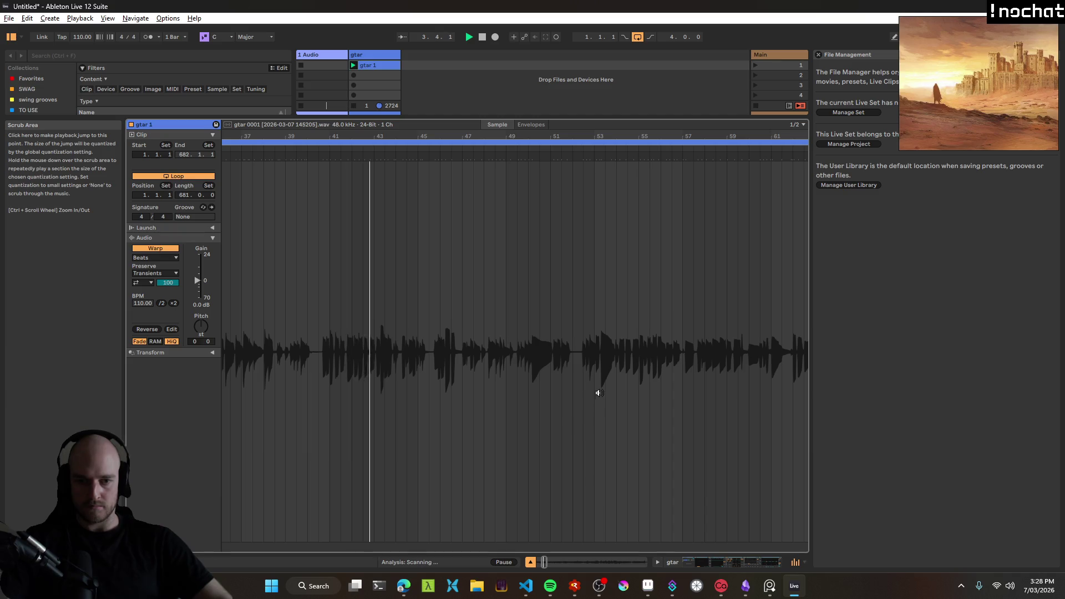
left_click(597, 383)
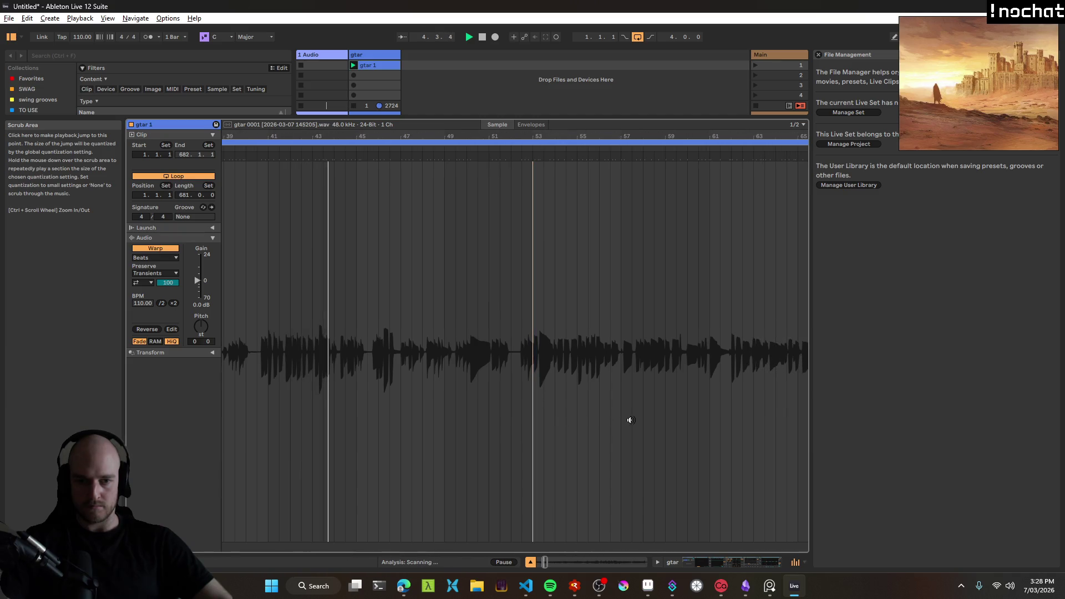
scroll(491, 423, "down", 3)
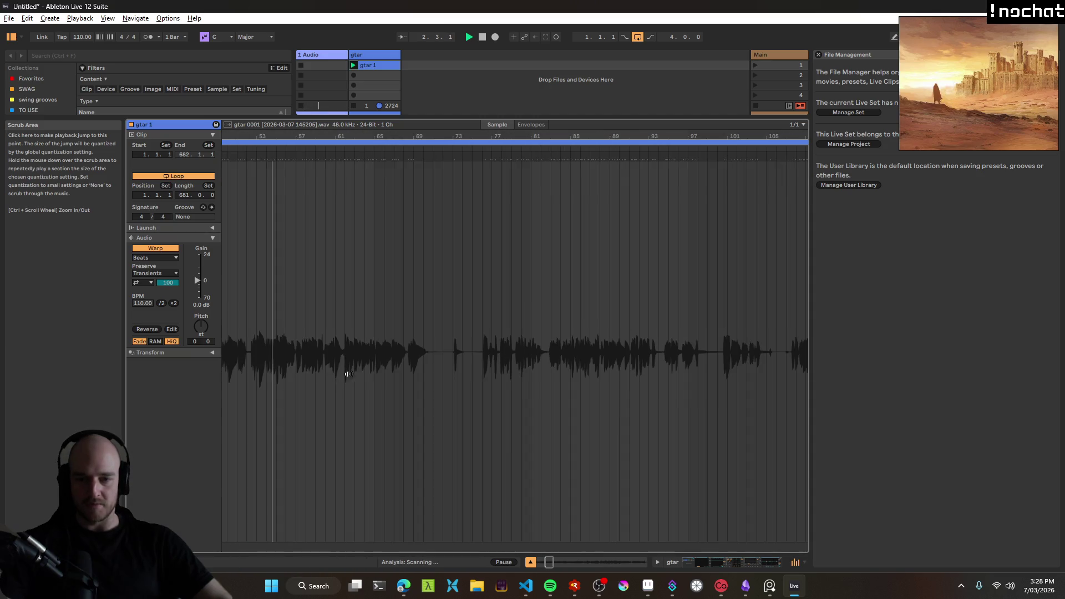
scroll(501, 388, "up", 3)
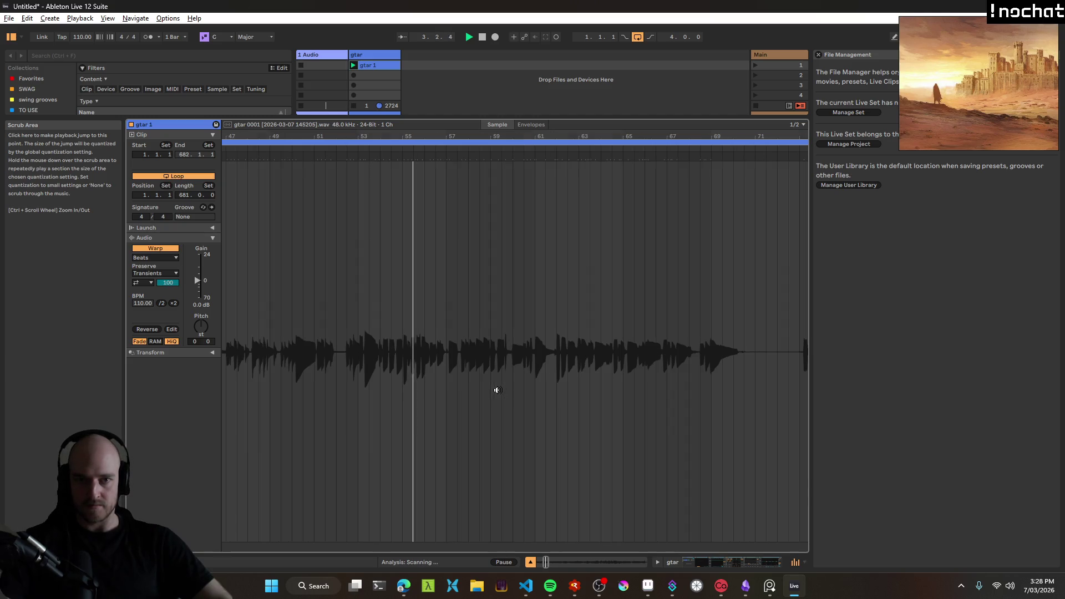
scroll(509, 395, "down", 1)
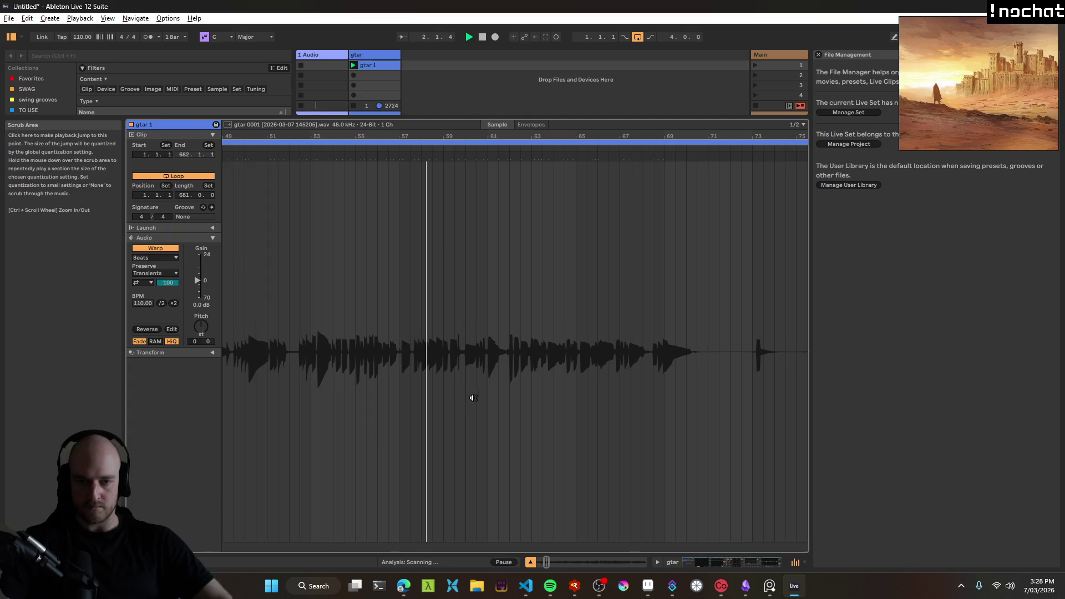
scroll(589, 431, "down", 5, "ctrl")
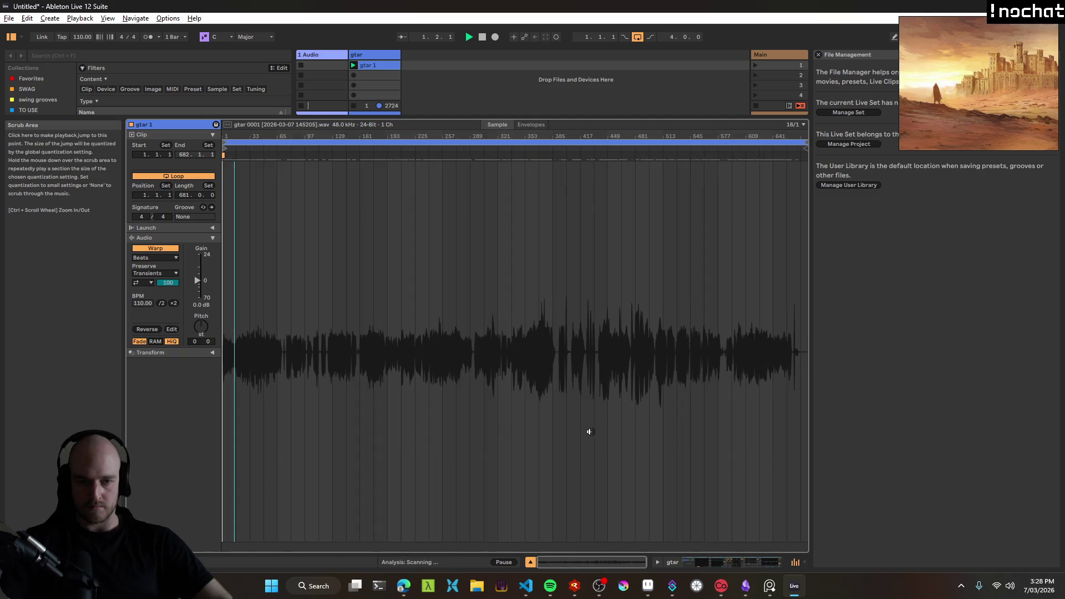
scroll(273, 386, "up", 5, "ctrl")
key("shift+Tab")
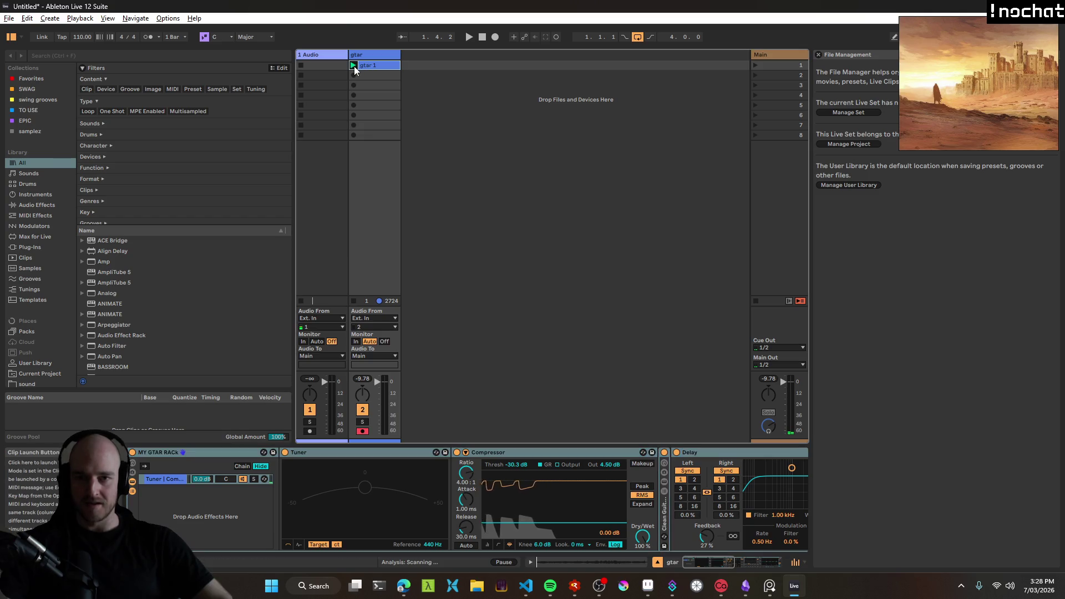
Step: Delete the gtar clip from the gtar track's first slot
key("shift+Tab")
scroll(287, 321, "up", 5)
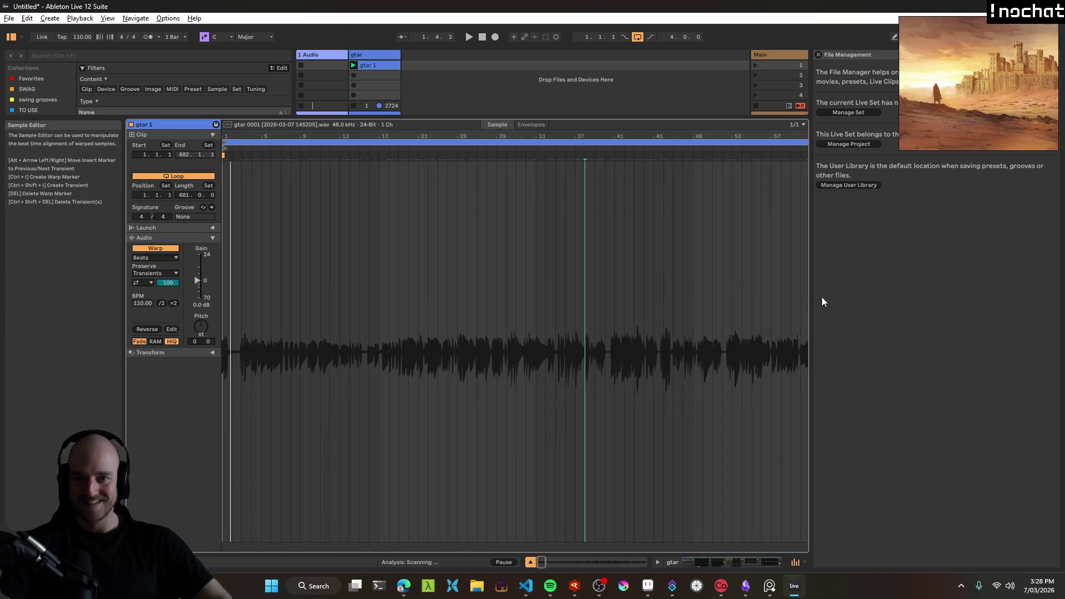
key("shift+Tab")
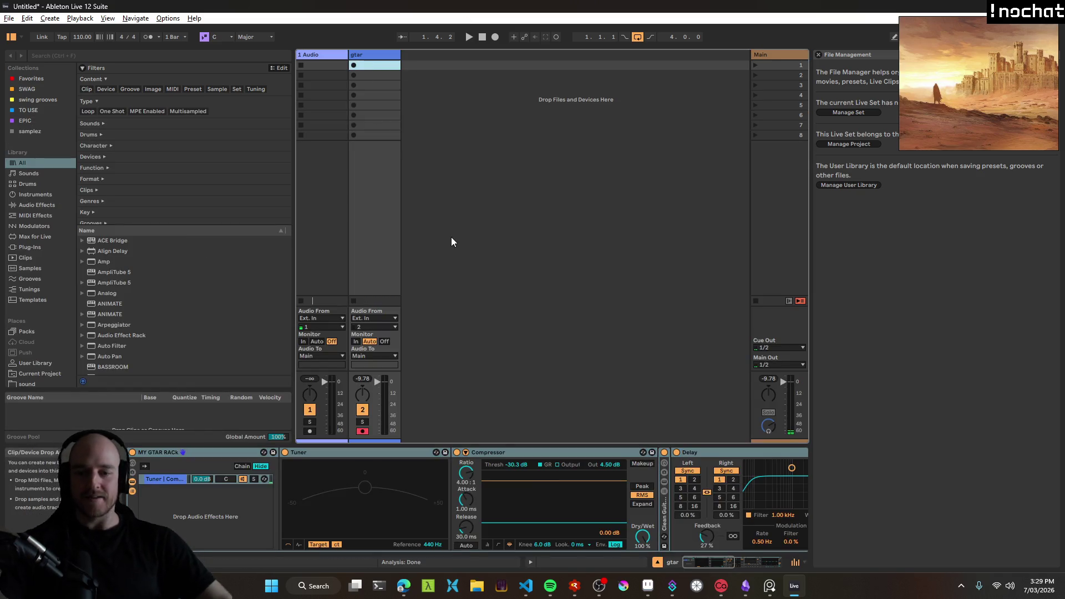
key("Delete")
Step: Close the finished Google search tab and show the personal homepage tab in the browser
key("alt+Tab")
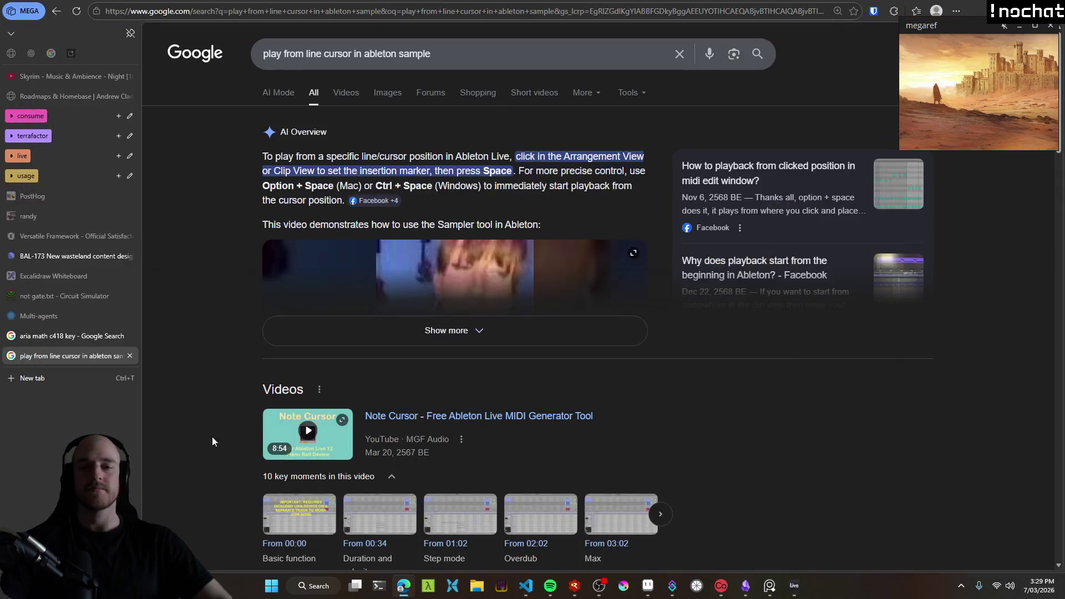
left_click(45, 338)
middle_click(48, 336)
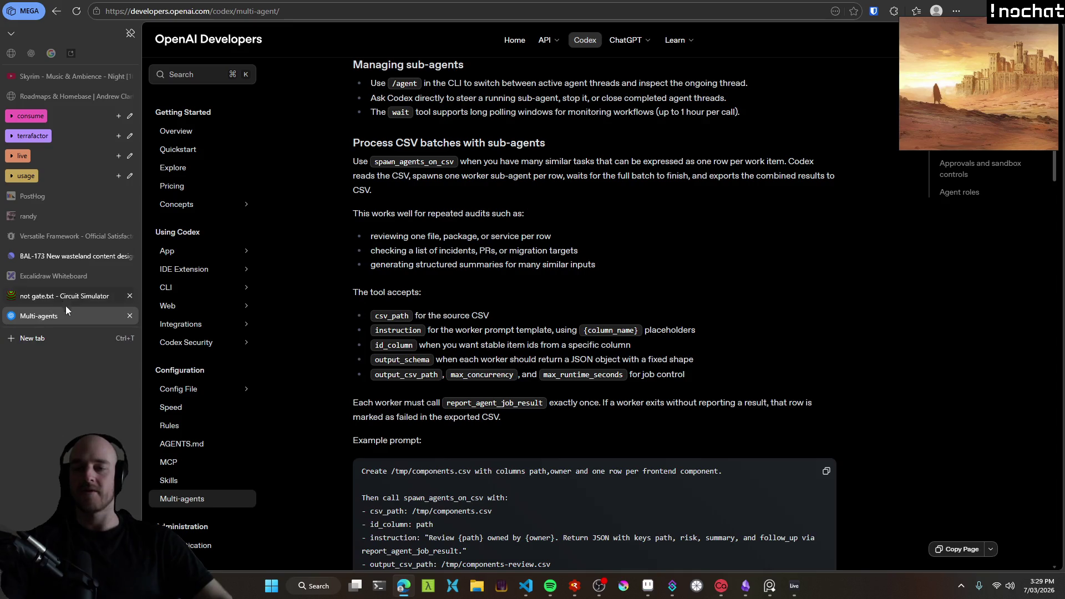
left_click(48, 215)
Step: Glance over the Aseprite map, then bring the browser back
key("alt+Tab")
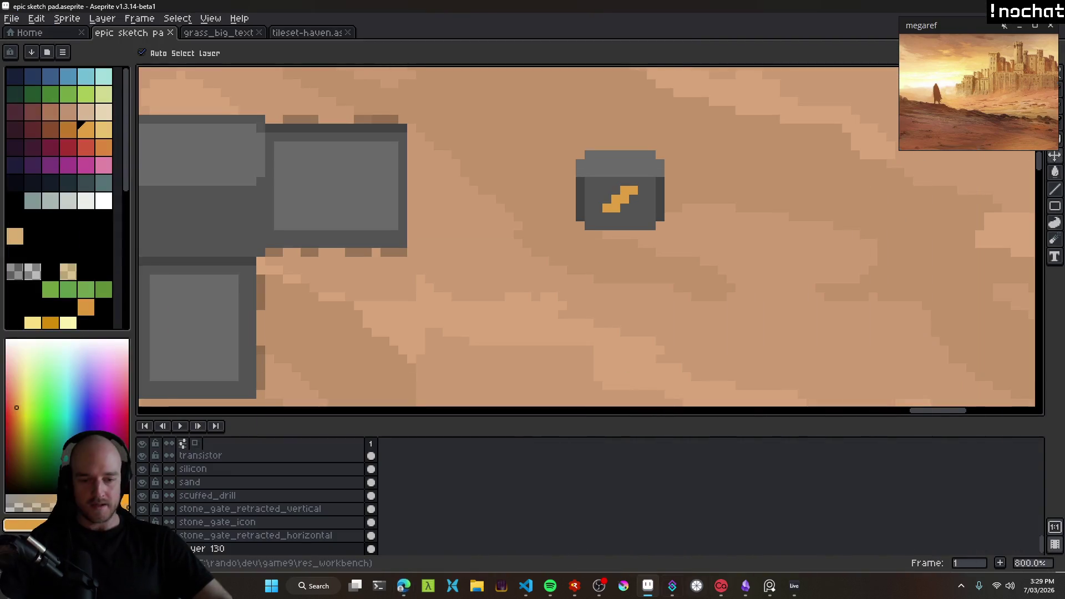
scroll(608, 294, "down", 3)
scroll(605, 305, "down", 2)
scroll(582, 294, "up", 2)
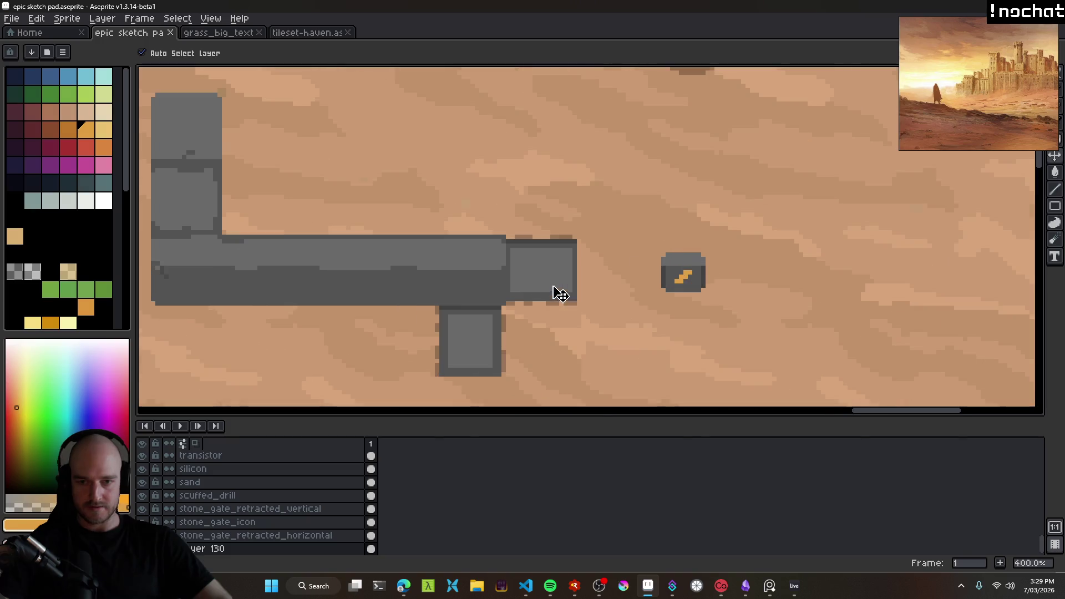
scroll(487, 291, "down", 3)
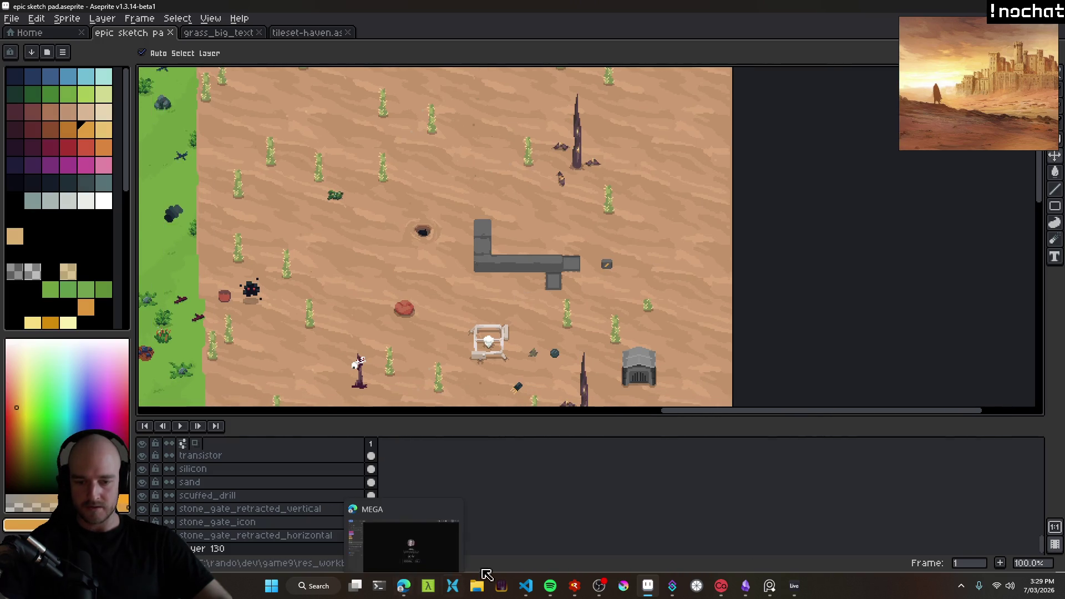
left_click(409, 591)
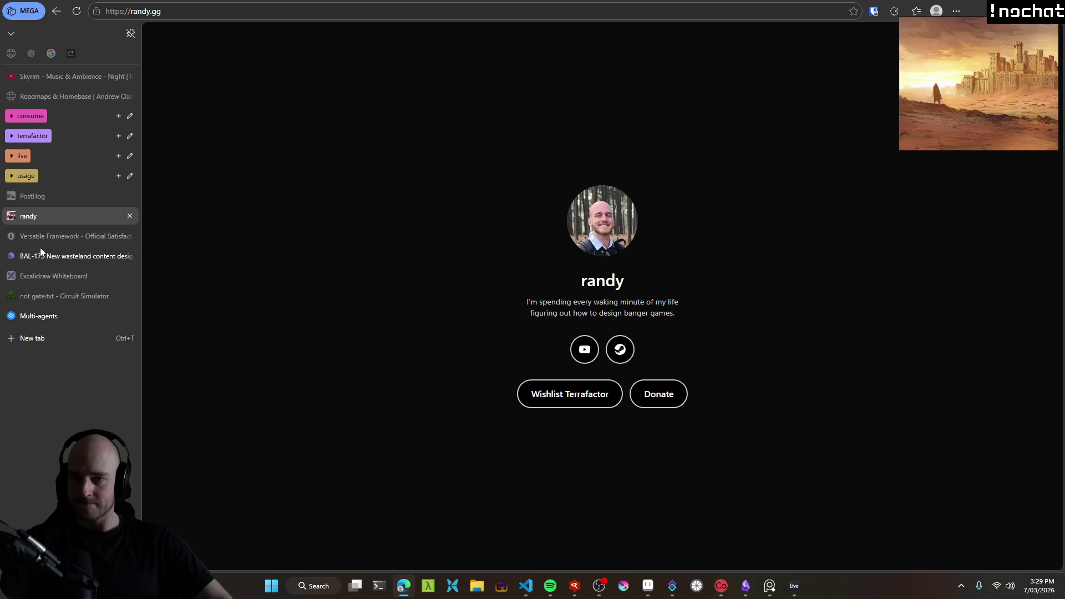
Step: Play the Skyrim ambience video quietly and load the Distant Thunder generator's saved custom settings
left_click(41, 252)
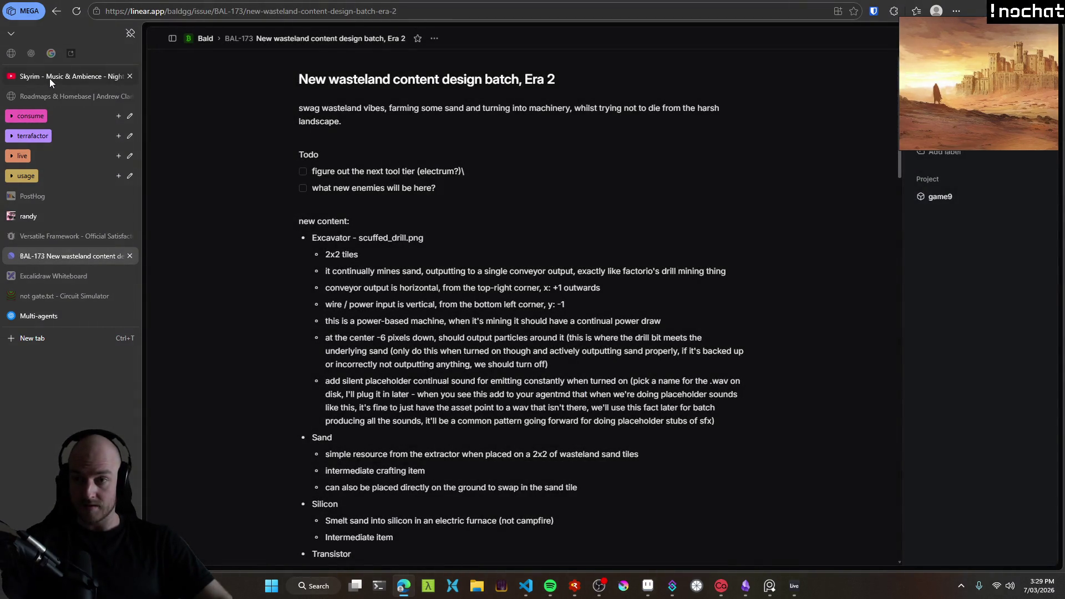
mouse_move(71, 75)
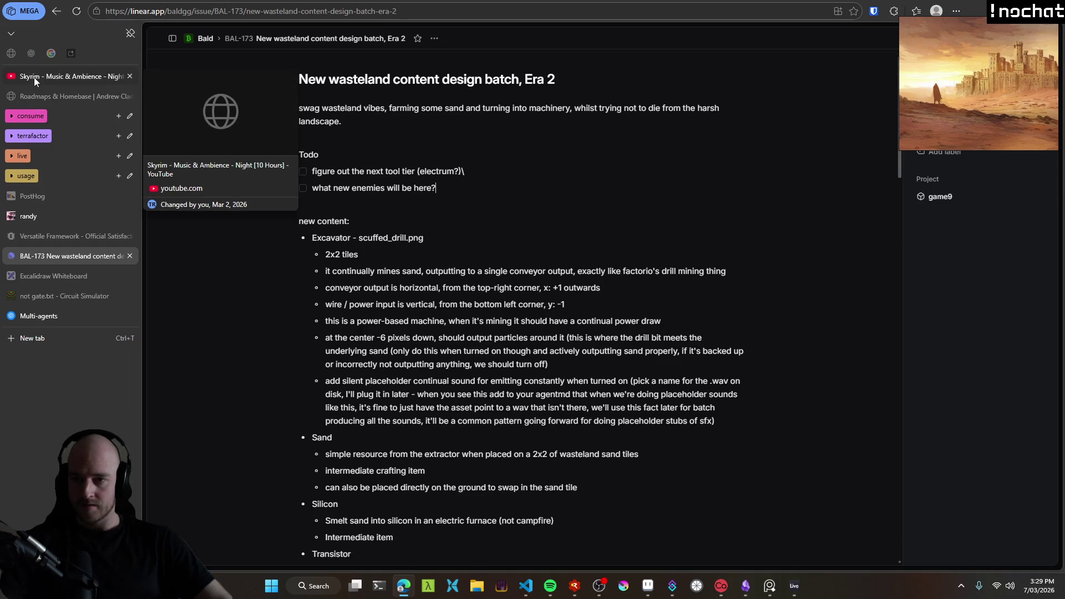
left_click(35, 78)
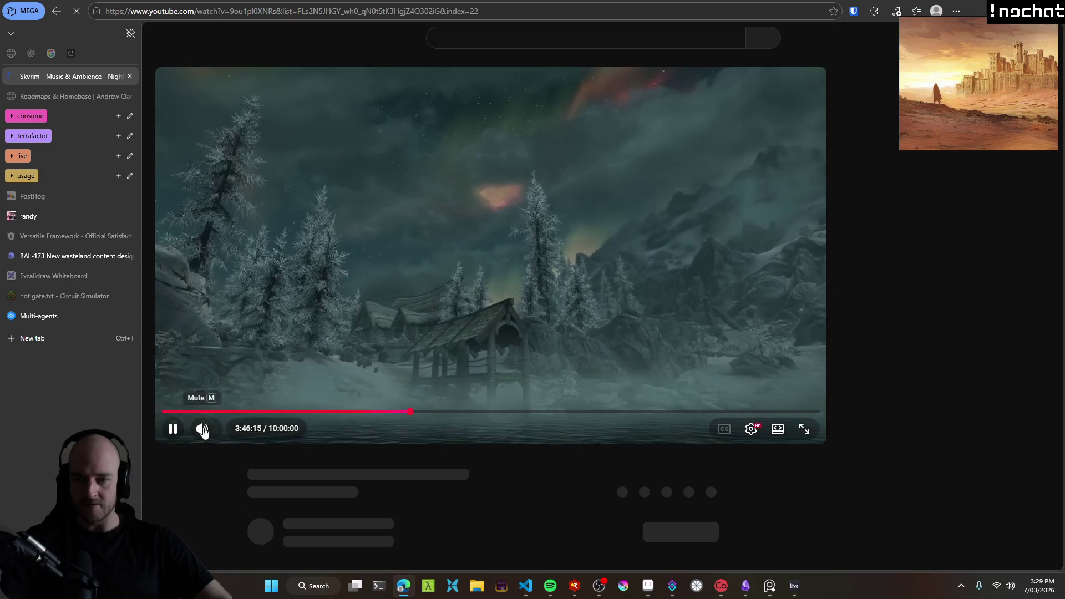
left_click(223, 430)
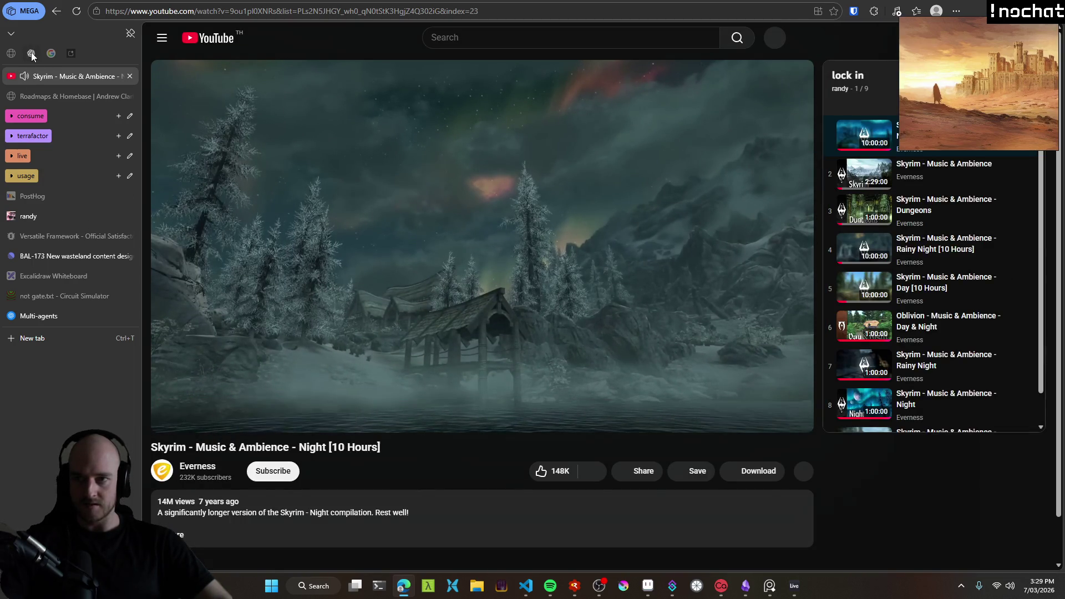
left_click(10, 54)
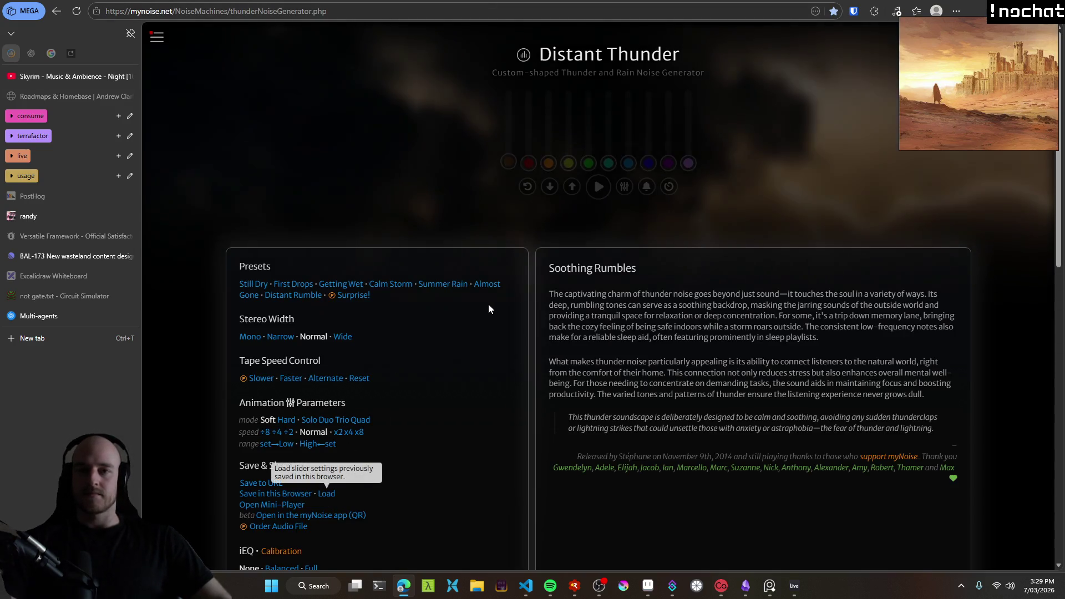
left_click(327, 494)
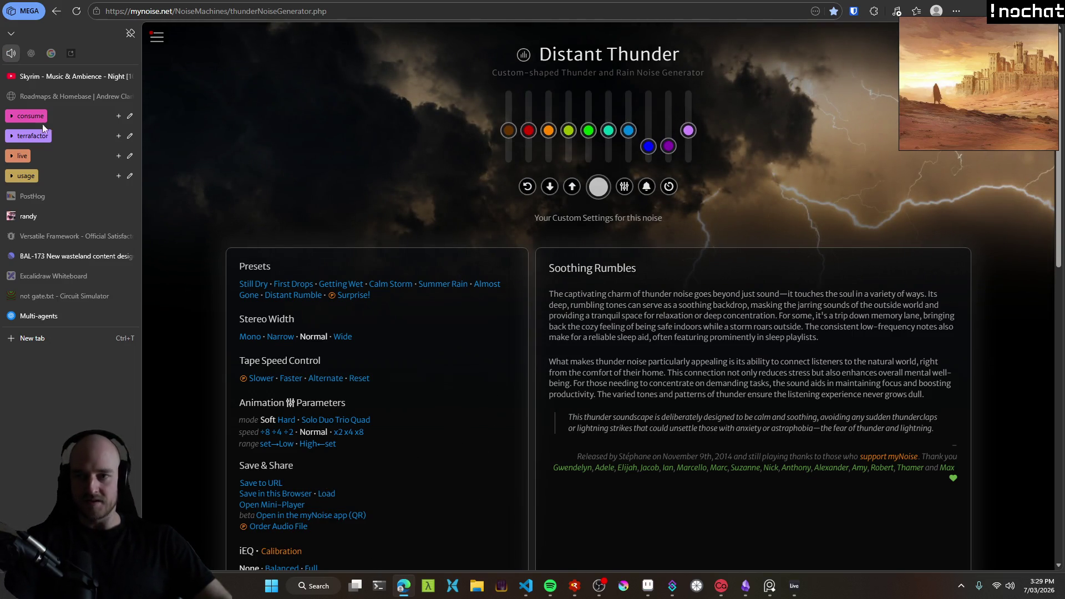
left_click(543, 584)
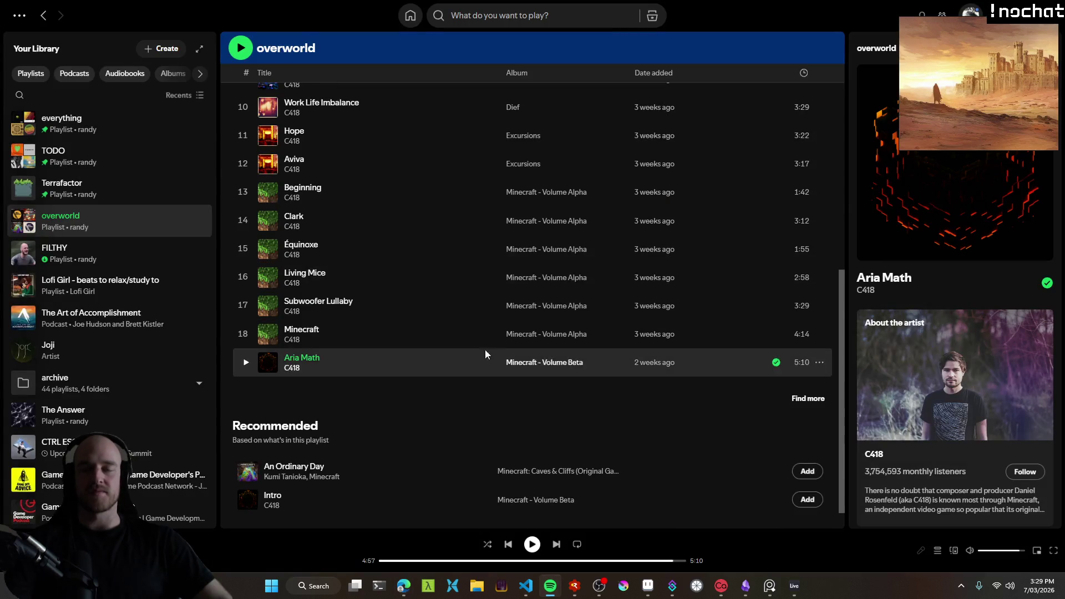
Step: Scroll through Spotify's overworld playlist, then return to Edge
scroll(407, 351, "up", 5)
scroll(407, 352, "up", 3)
scroll(407, 352, "down", 5)
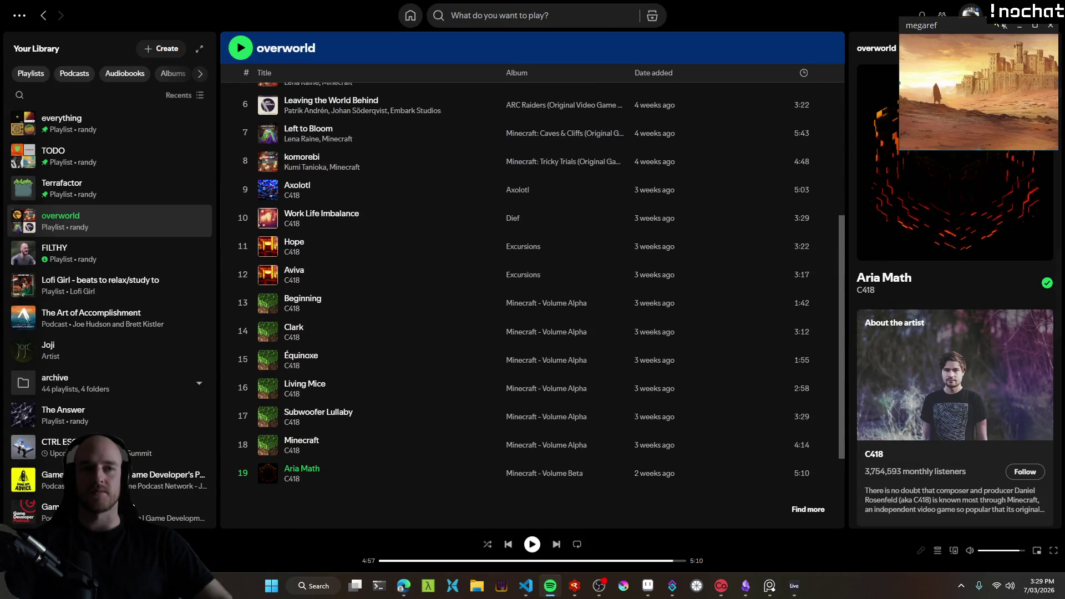
key("alt+Tab")
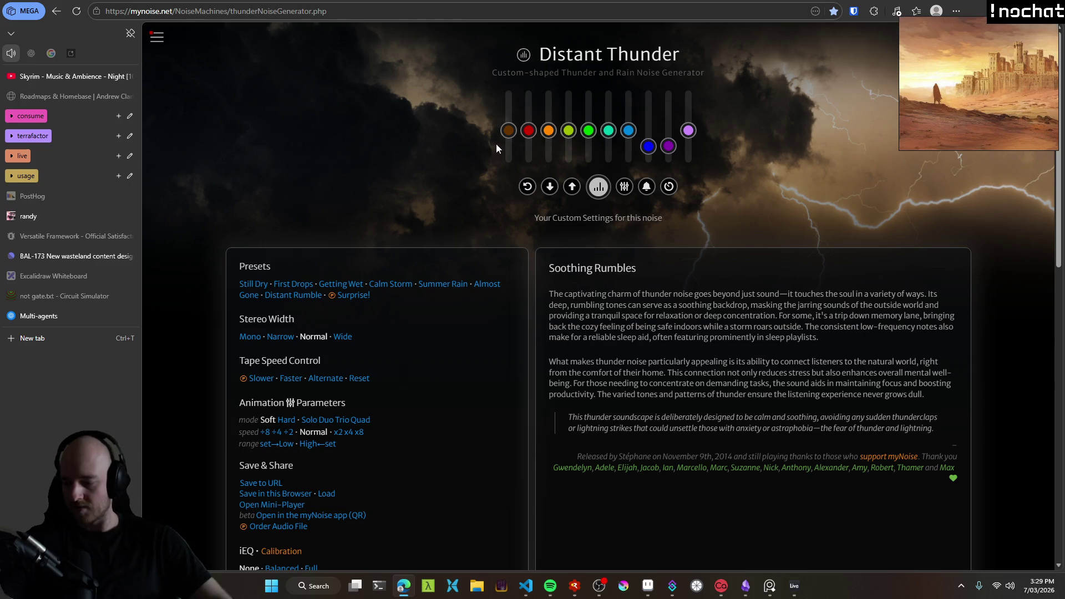
Step: Close the Skyrim ambience tab and show the BAL-173 wasteland content issue
middle_click(51, 76)
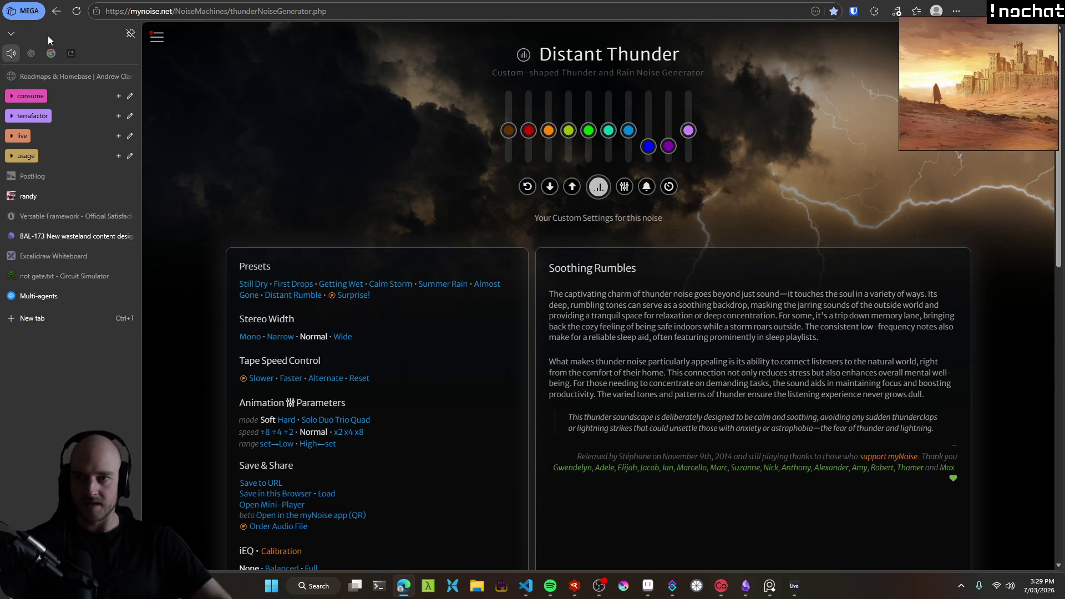
left_click(48, 196)
left_click(11, 53)
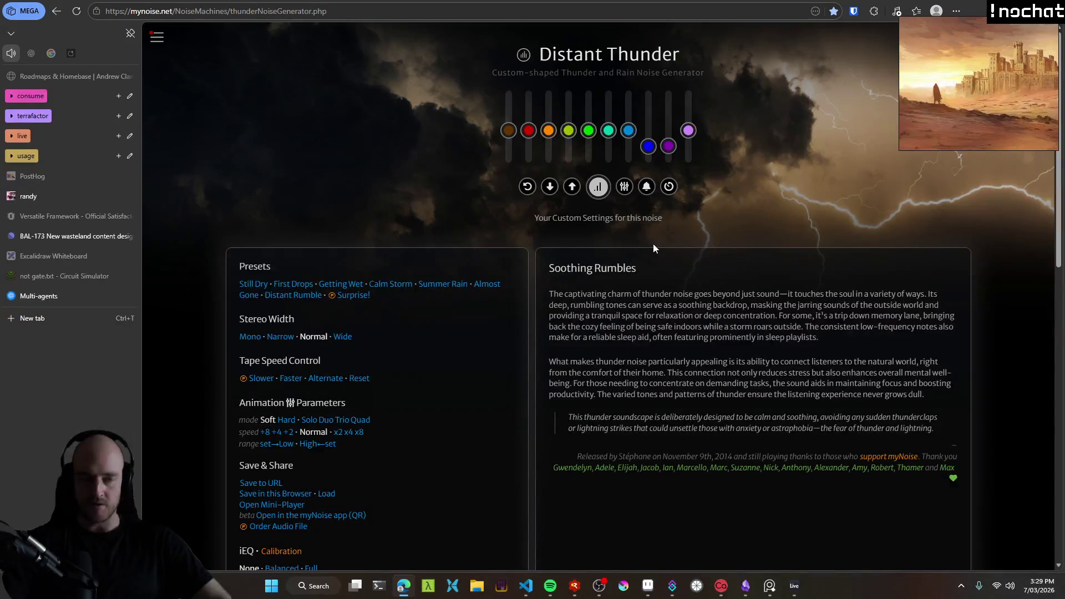
key("alt+Tab")
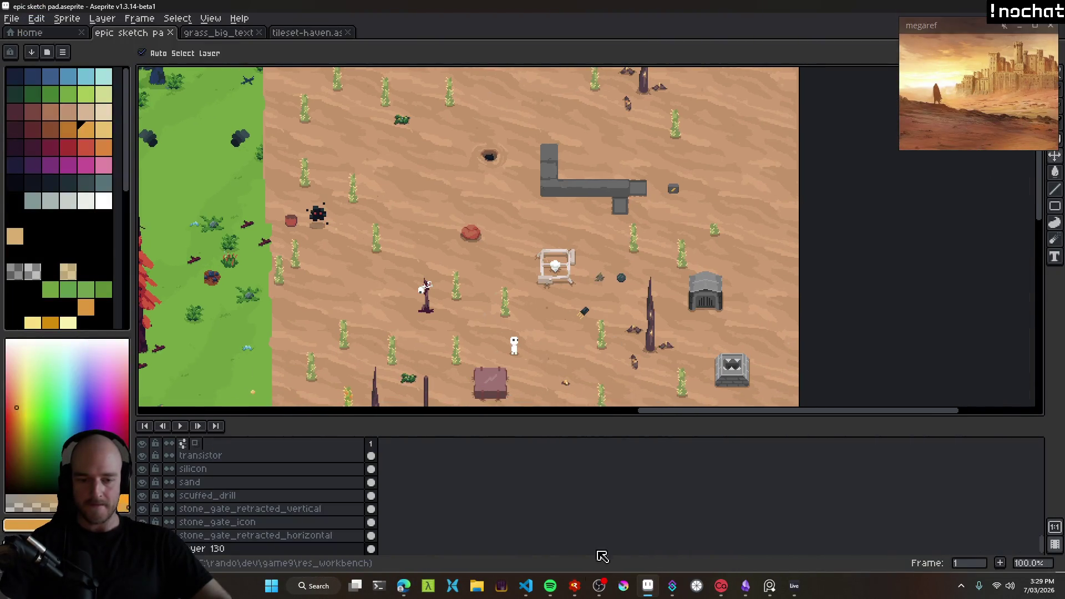
key("alt+Tab")
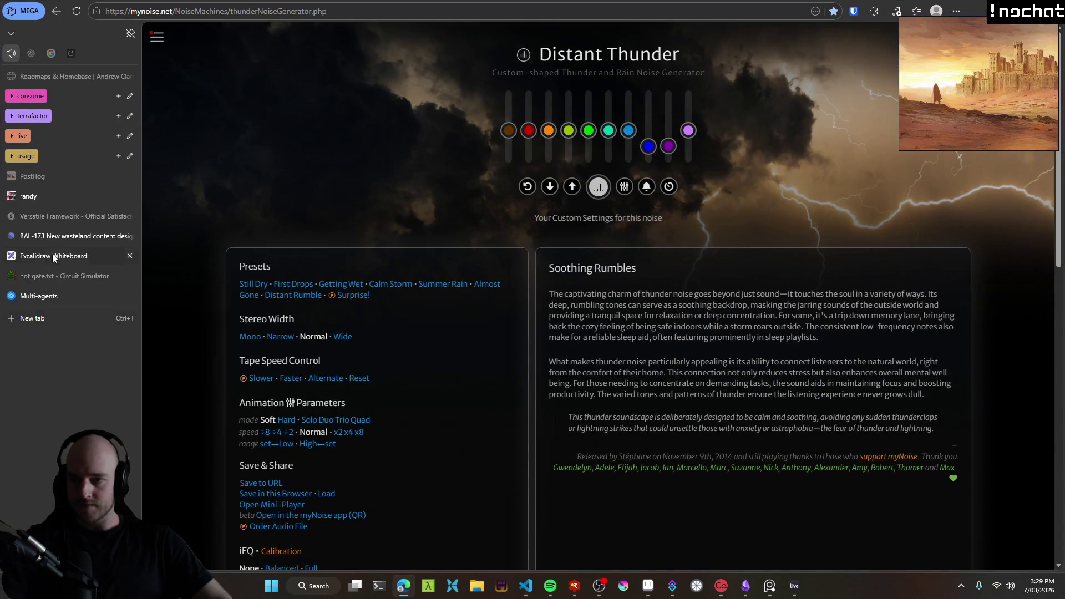
left_click(65, 237)
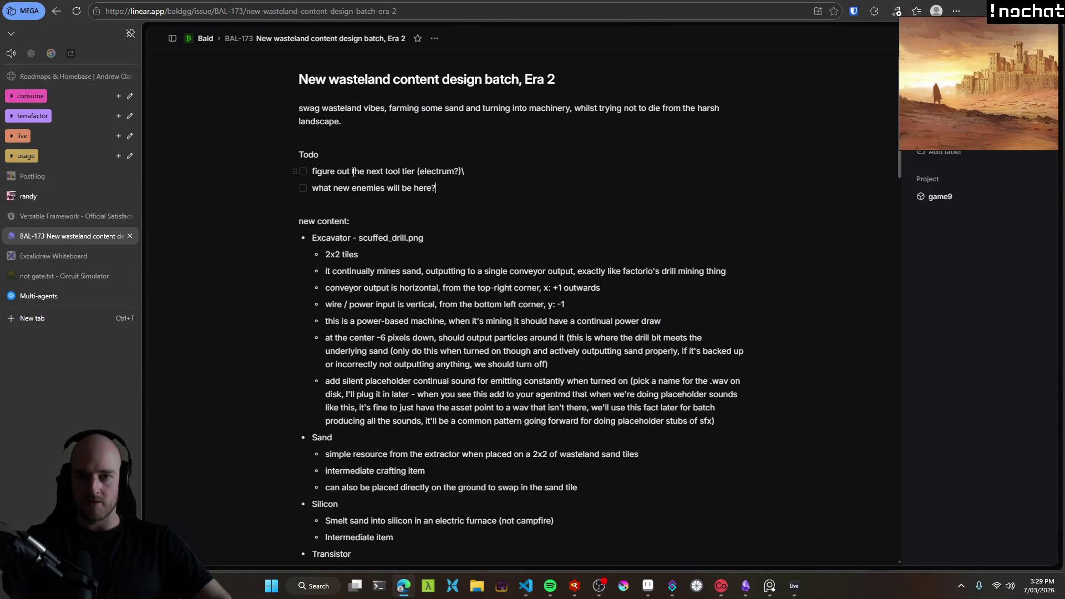
Step: Delete the stray trailing backslash from BAL-173's first Todo item, then return to Aseprite
left_click_drag(329, 185, 463, 178)
key("Right")
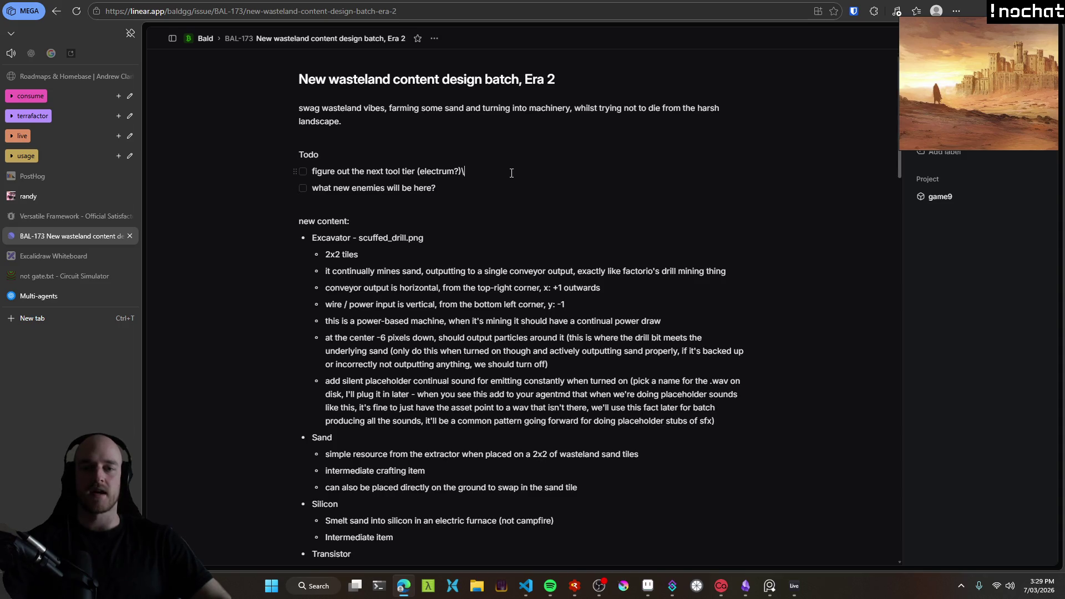
left_click(648, 587)
scroll(649, 351, "up", 2)
scroll(563, 326, "up", 1)
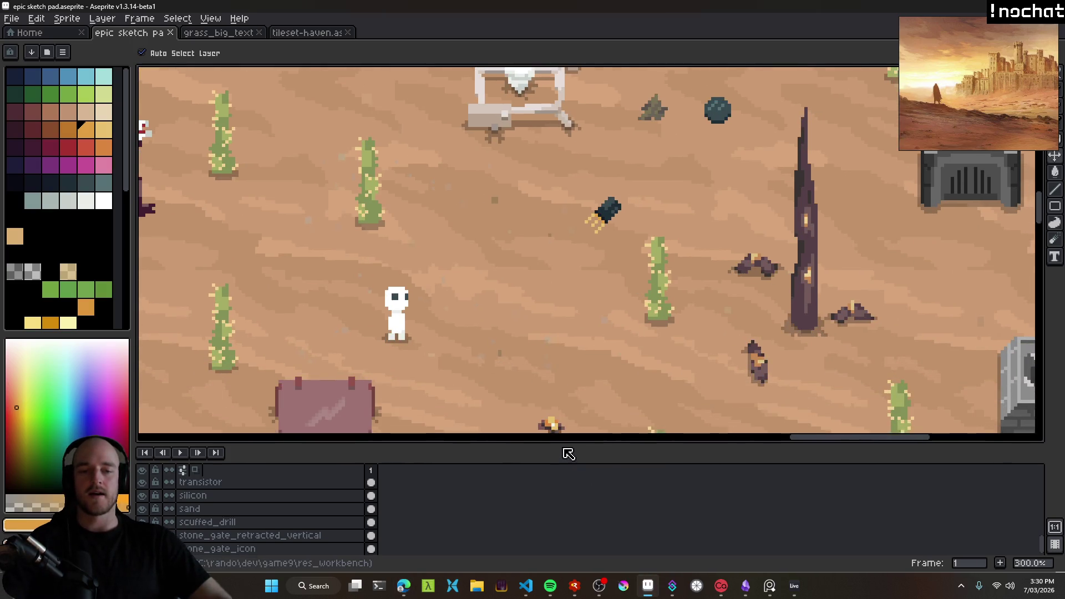
left_click_drag(553, 417, 555, 464)
mouse_move(716, 285)
left_mouse_down()
mouse_move(637, 260)
mouse_move(601, 218)
mouse_move(564, 300)
mouse_move(462, 214)
mouse_move(593, 311)
mouse_move(464, 264)
mouse_move(574, 259)
mouse_move(830, 139)
mouse_move(688, 86)
mouse_move(672, 300)
left_mouse_up()
scroll(563, 300, "down", 1)
scroll(672, 306, "down", 1)
scroll(639, 325, "up", 1)
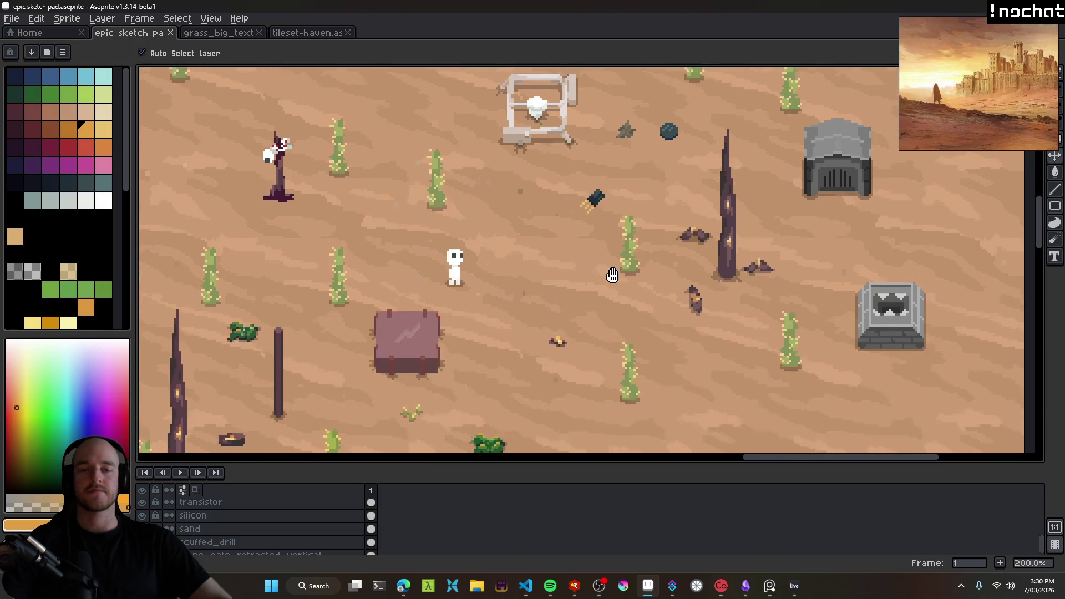
scroll(623, 295, "down", 1)
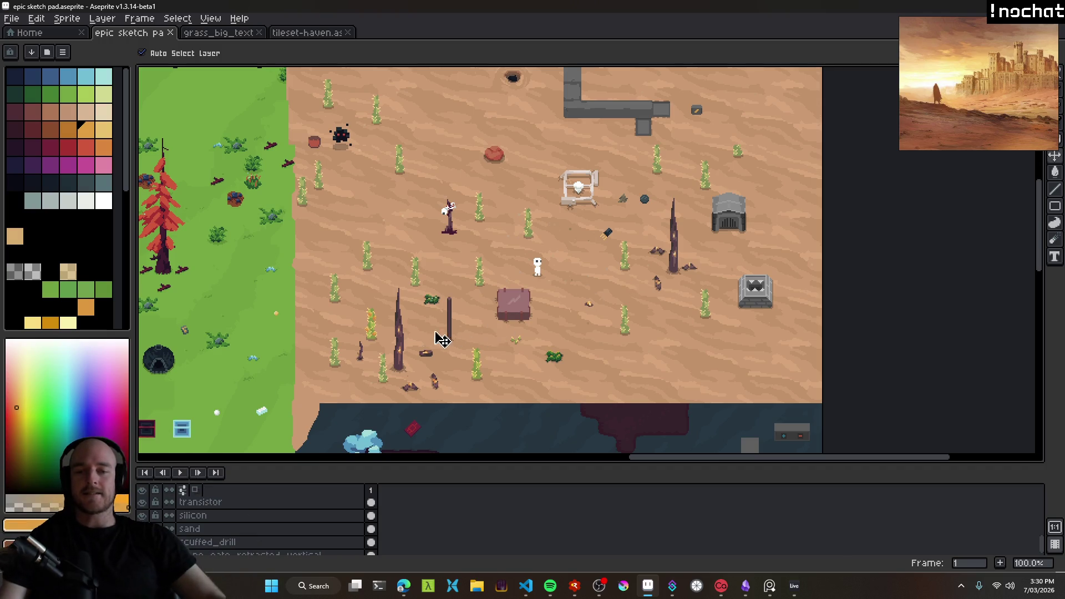
scroll(442, 339, "up", 2)
scroll(452, 340, "up", 1)
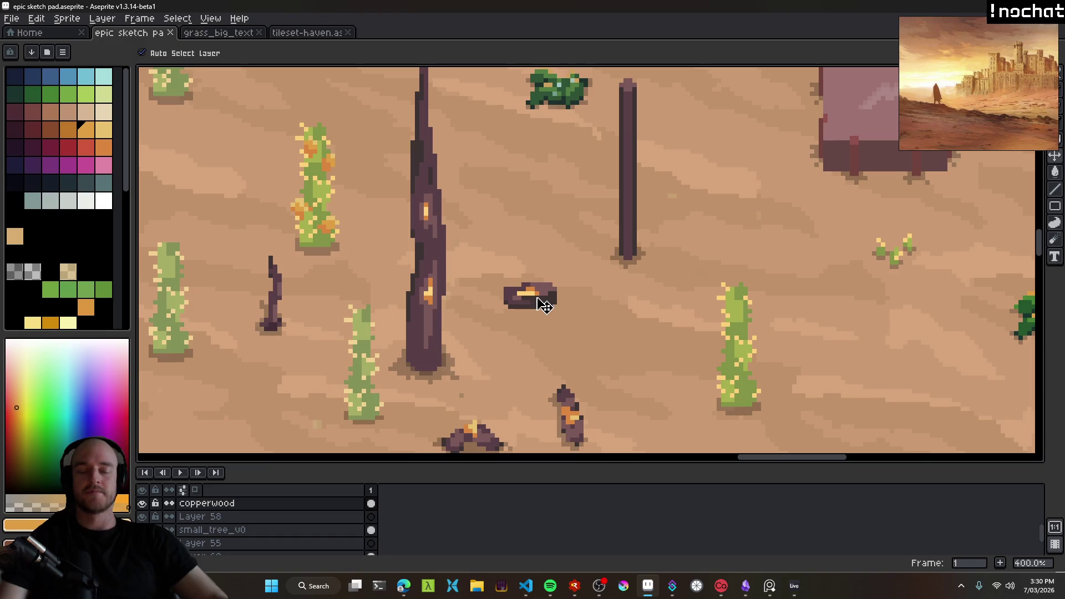
left_click_drag(521, 465, 527, 438)
mouse_move(576, 346)
left_mouse_down()
mouse_move(607, 277)
mouse_move(541, 270)
left_mouse_up()
scroll(589, 272, "down", 1)
left_click_drag(547, 327, 575, 294)
scroll(604, 313, "up", 1)
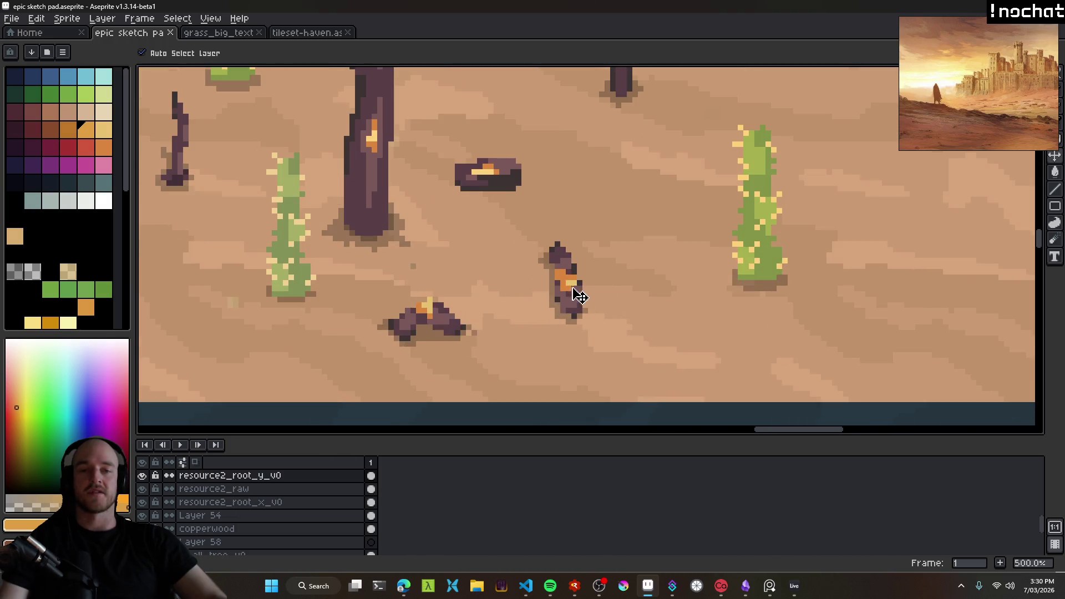
scroll(582, 303, "up", 1)
left_click_drag(504, 259, 523, 259)
scroll(638, 288, "down", 3)
left_click_drag(643, 297, 518, 287)
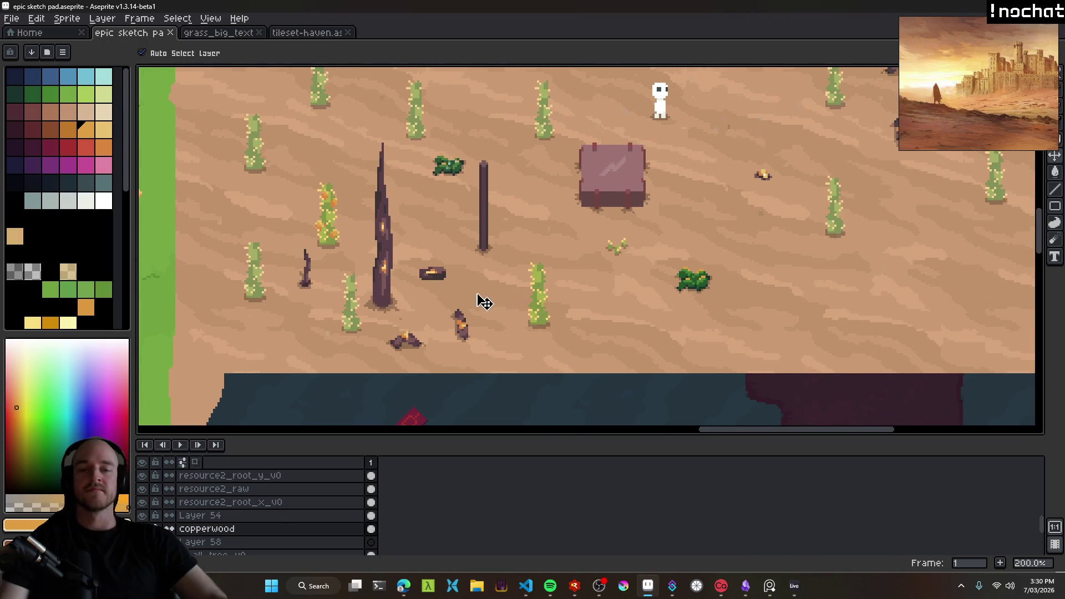
left_click_drag(448, 300, 544, 289)
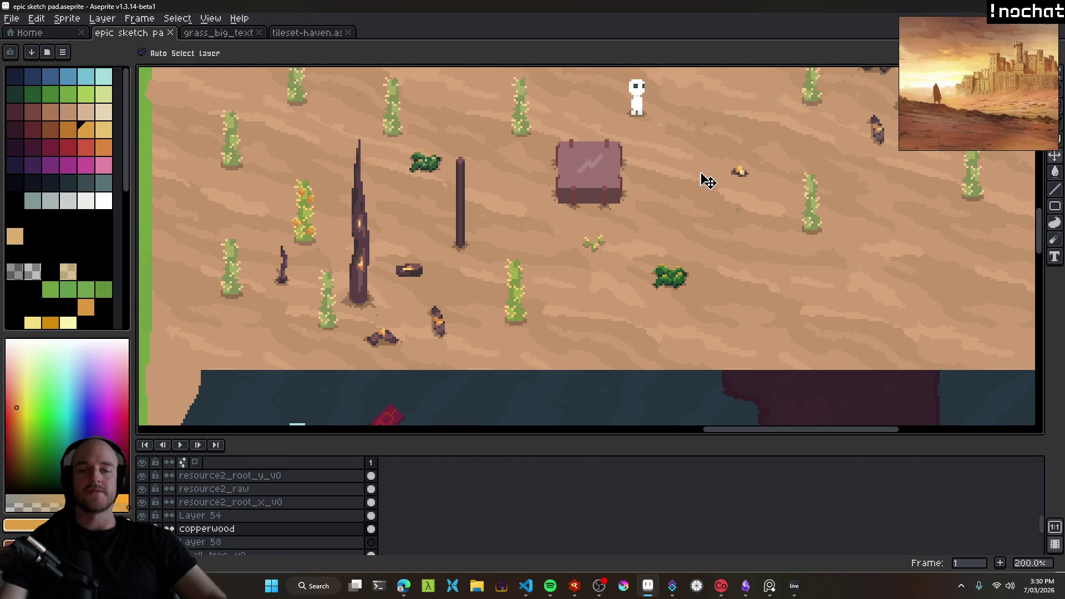
left_click_drag(709, 181, 450, 270)
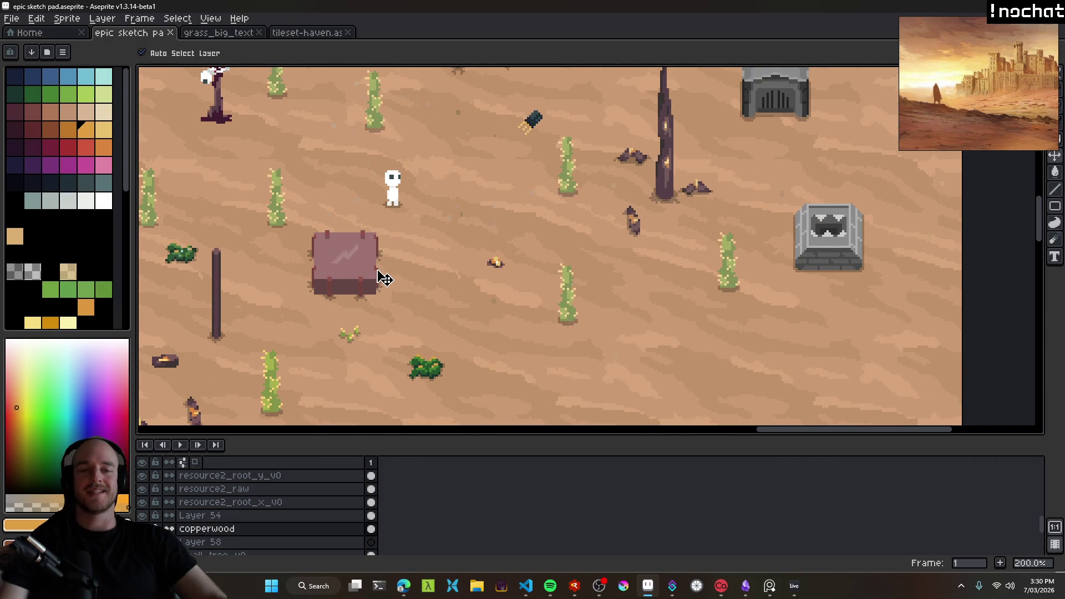
mouse_move(384, 282)
left_mouse_down()
mouse_move(561, 324)
mouse_move(423, 216)
mouse_move(858, 81)
left_mouse_up()
mouse_move(643, 229)
left_mouse_down()
mouse_move(894, 405)
mouse_move(717, 273)
left_mouse_up()
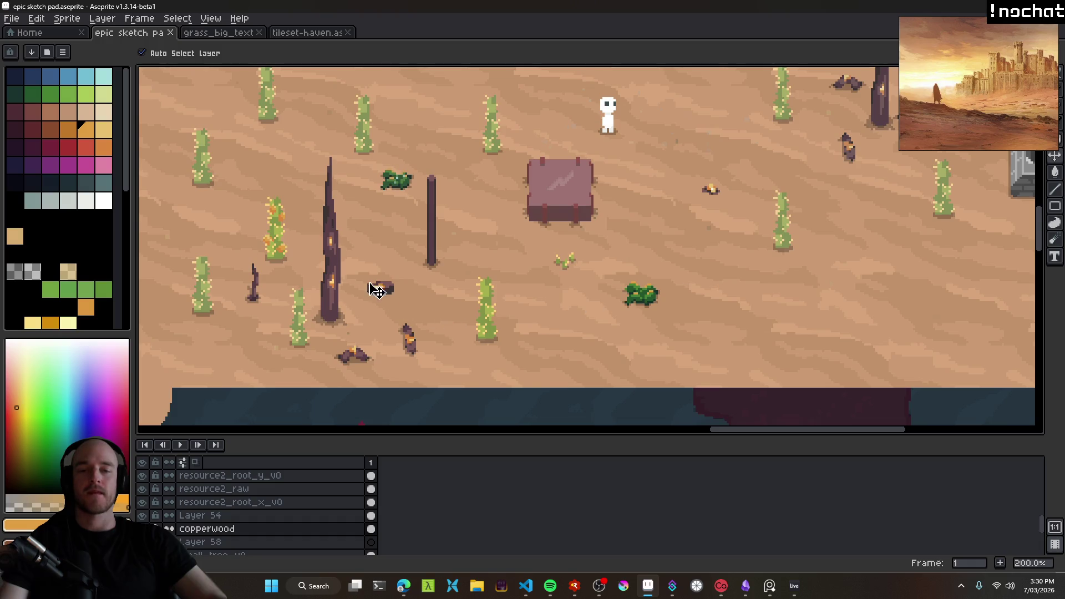
scroll(377, 288, "up", 3)
scroll(518, 281, "up", 2)
Step: Eyedrop the rock's dark mauve and paint over its orange-and-yellow glint
left_click(514, 288, "alt")
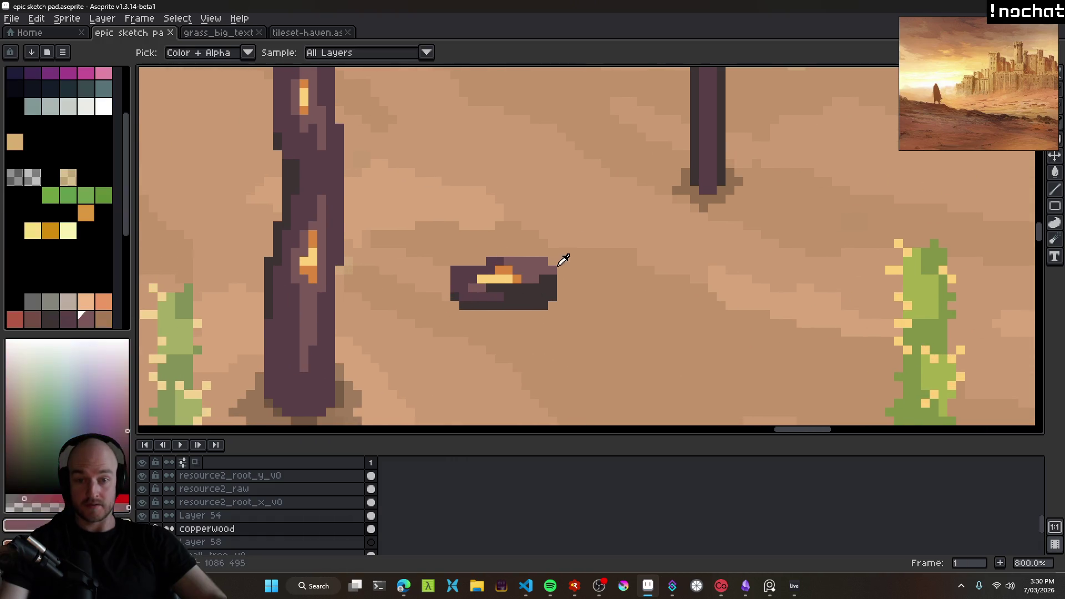
scroll(519, 275, "up", 1)
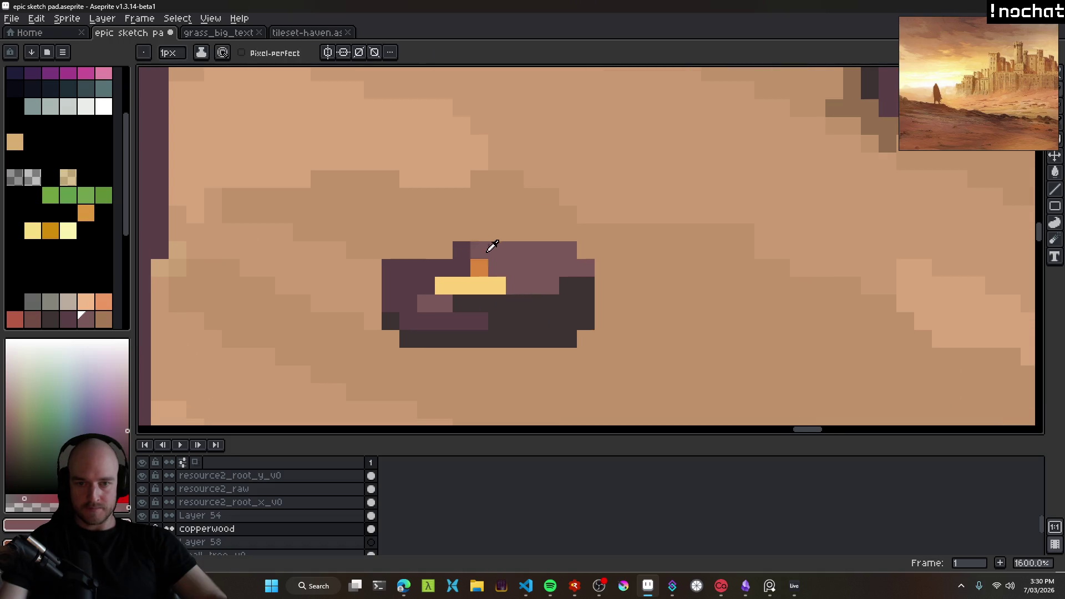
left_click_drag(488, 251, 461, 283)
scroll(496, 286, "down", 6)
scroll(581, 334, "down", 1)
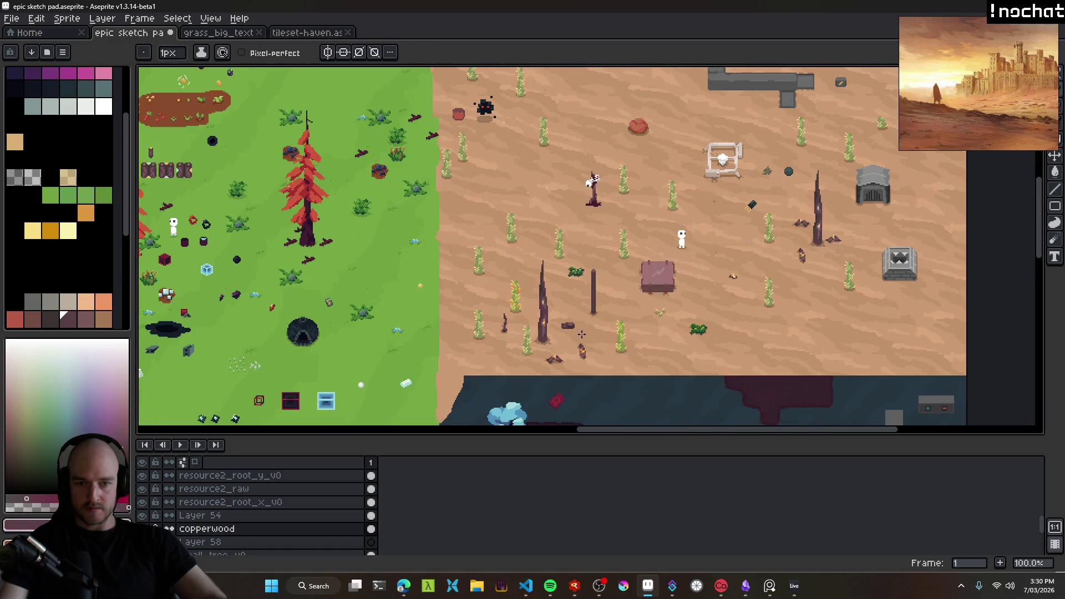
scroll(571, 333, "up", 6)
scroll(574, 329, "down", 5)
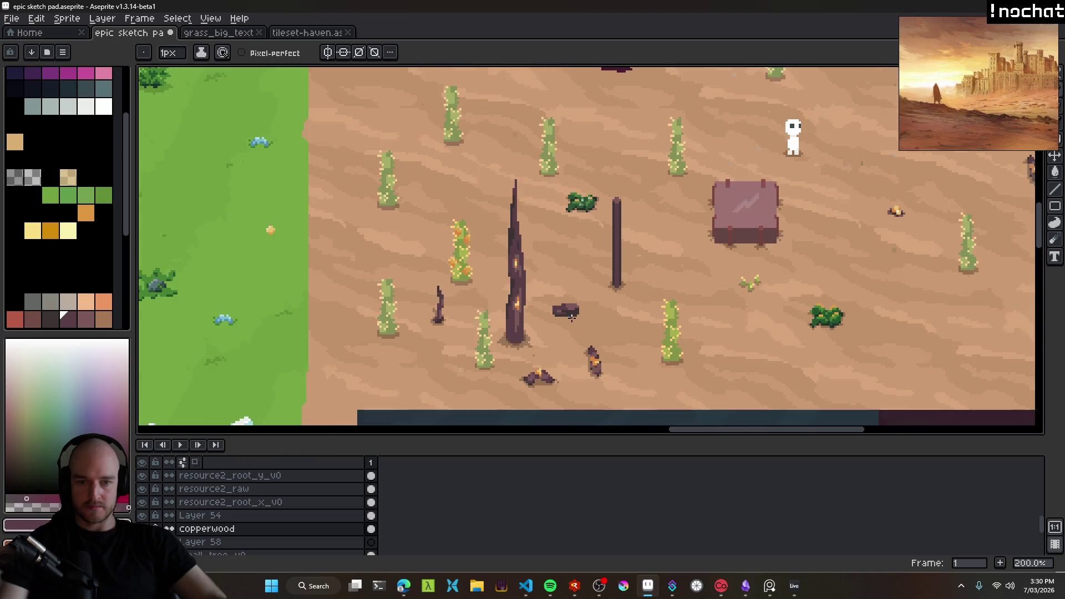
scroll(576, 325, "down", 1)
scroll(585, 328, "up", 5)
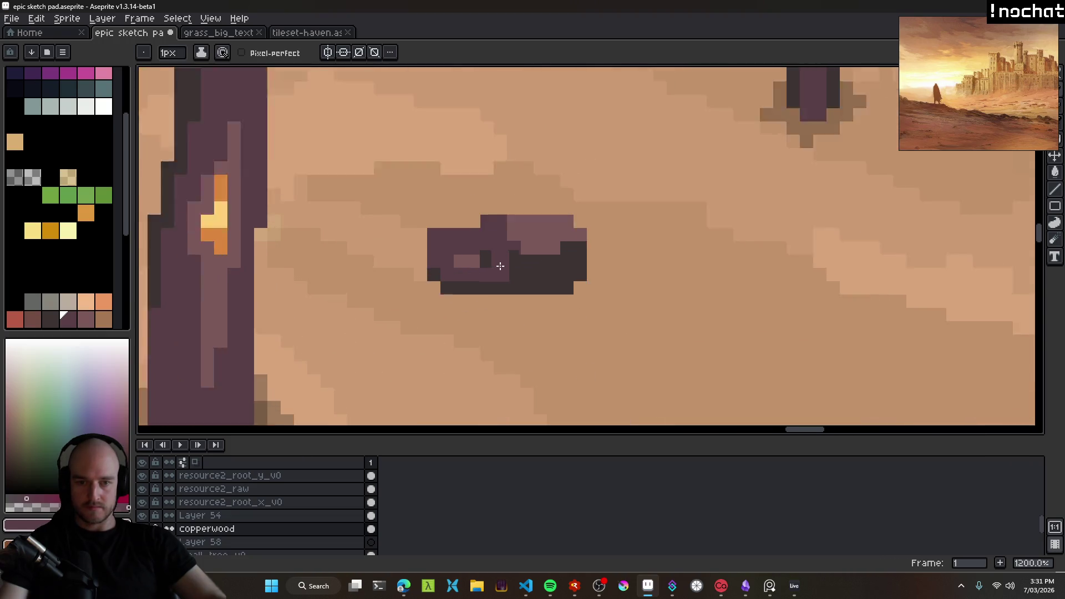
scroll(571, 321, "up", 4)
Step: Sample another mauve shade from the rock and undo the last pencil stroke
left_click(466, 244, "alt")
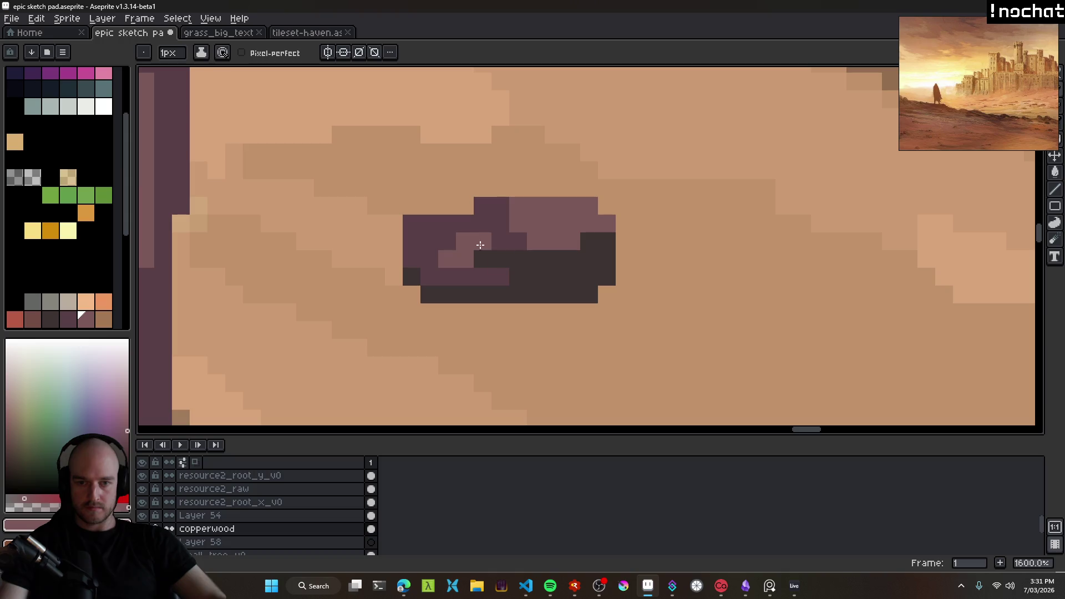
scroll(481, 245, "down", 5)
scroll(654, 395, "down", 3)
left_click_drag(670, 399, 639, 379)
key("ctrl+z")
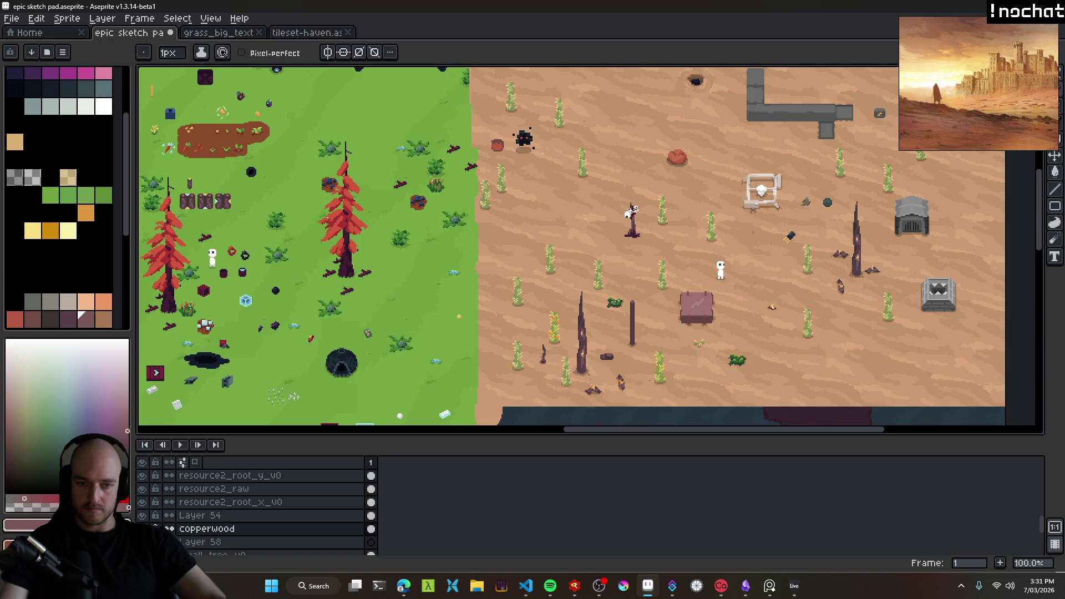
Step: Save the wasteland map sketch file
scroll(649, 380, "up", 1)
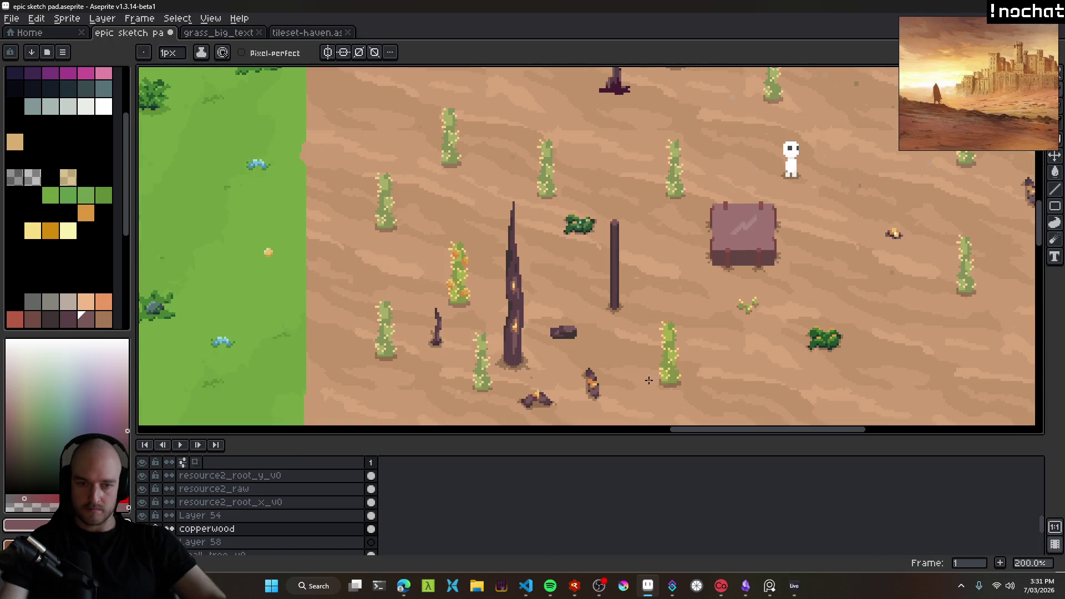
scroll(556, 343, "up", 2)
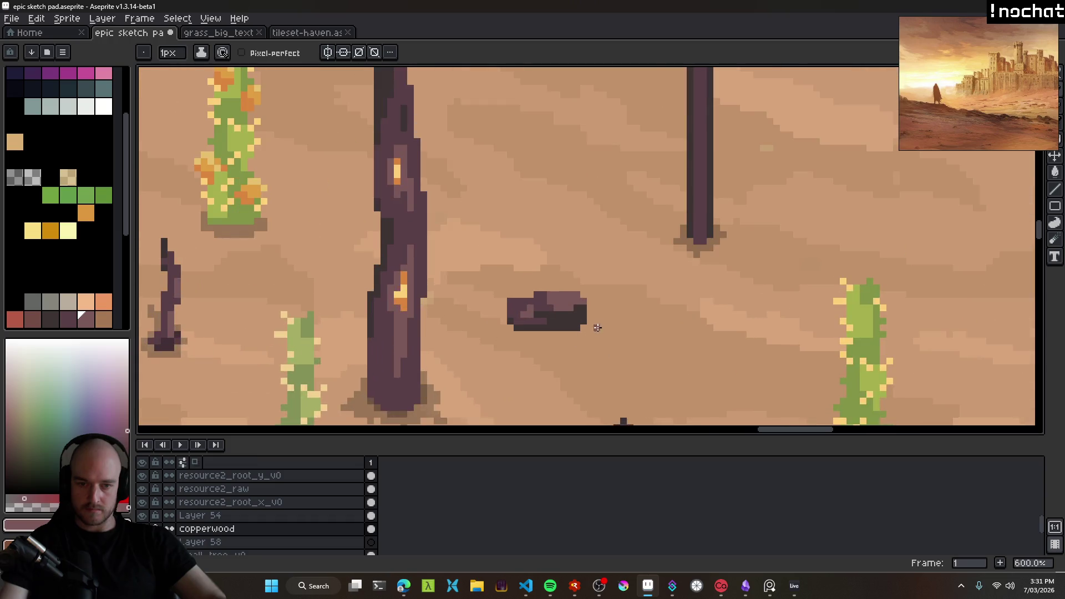
scroll(601, 357, "down", 2)
scroll(601, 357, "down", 1)
scroll(600, 357, "up", 1)
key("ctrl+s")
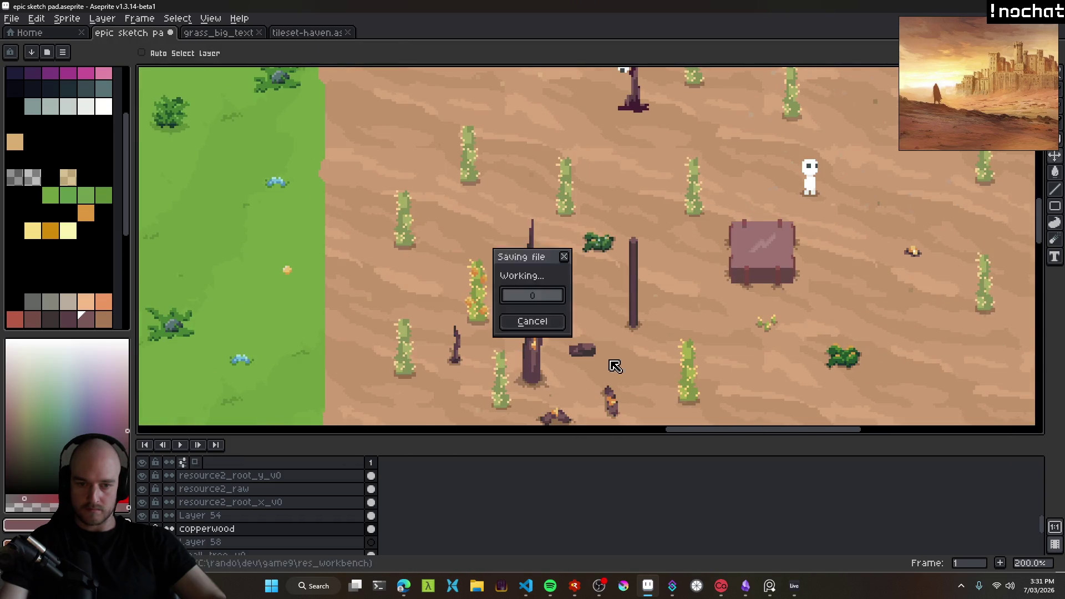
Step: Zoom and pan the view onto the tall dead tree's trunk
scroll(592, 359, "down", 1)
scroll(623, 381, "up", 2)
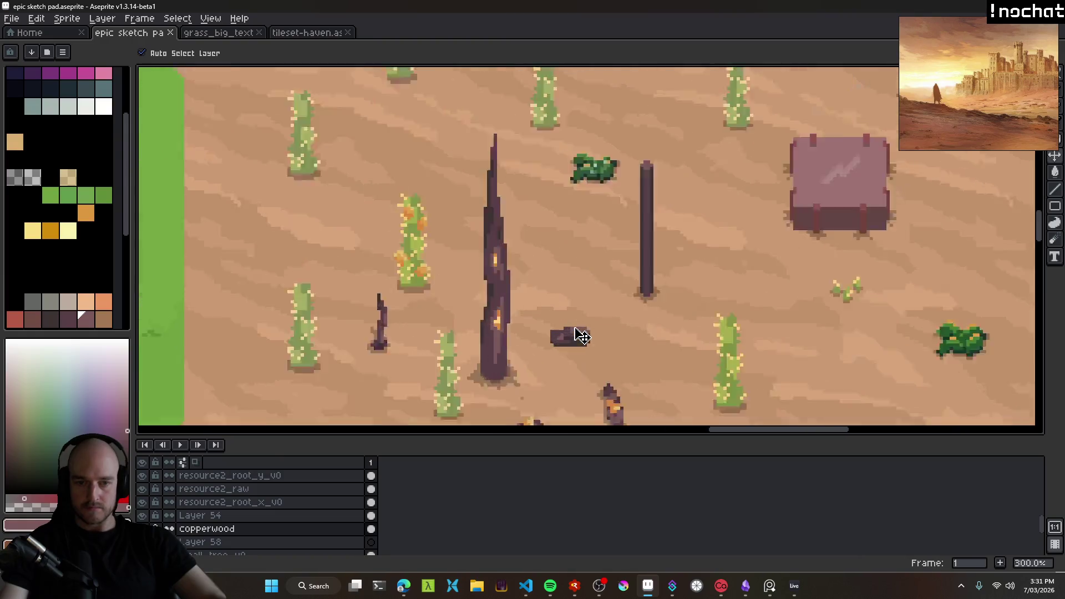
scroll(570, 335, "up", 1)
scroll(576, 325, "up", 1)
scroll(658, 356, "down", 3)
scroll(658, 371, "down", 2)
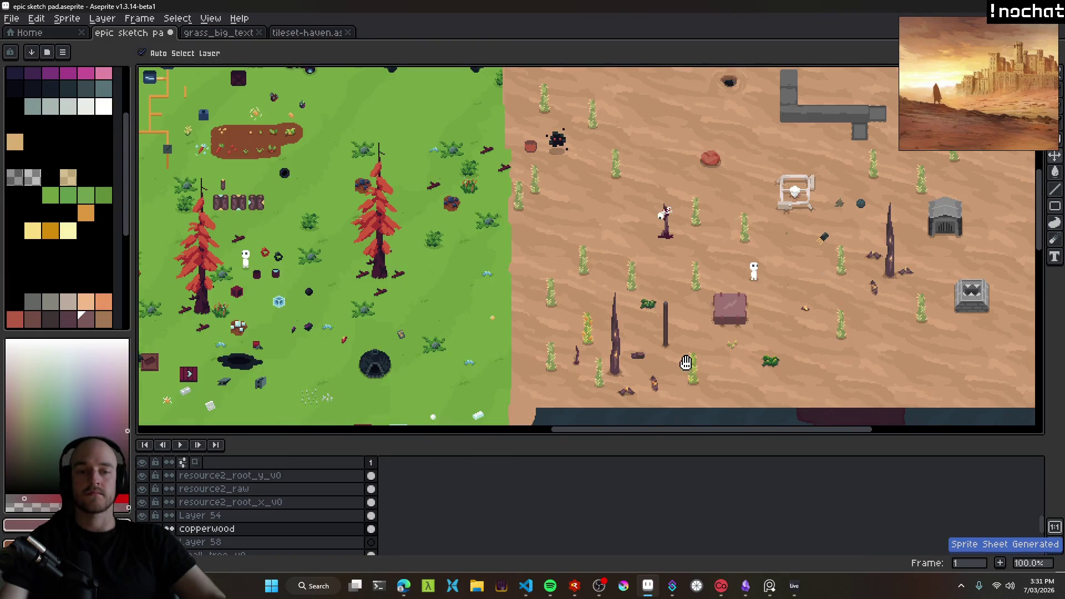
scroll(610, 338, "up", 1)
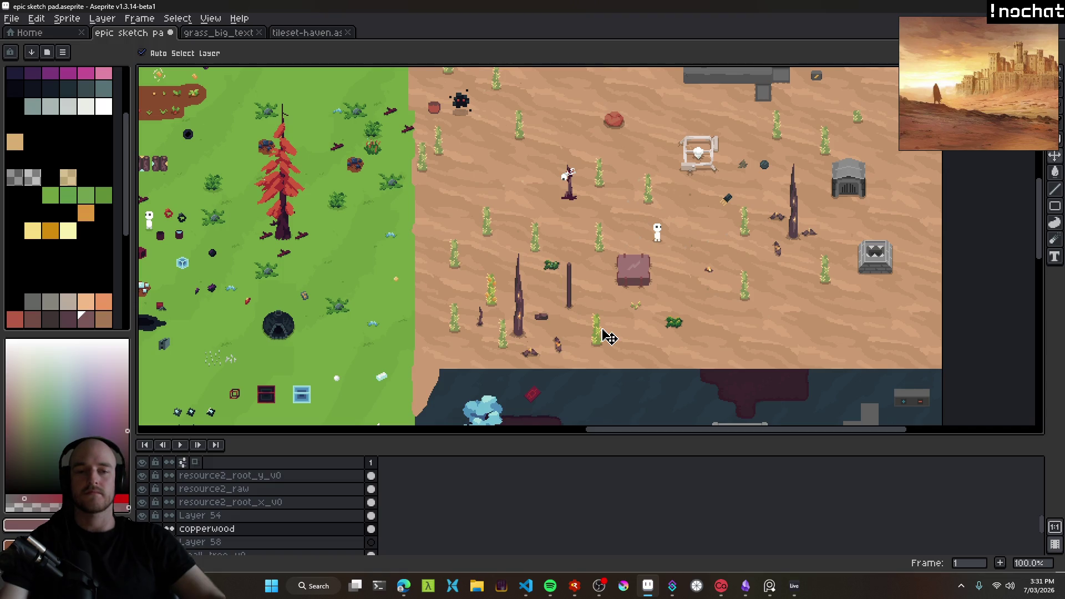
scroll(527, 321, "right", 5)
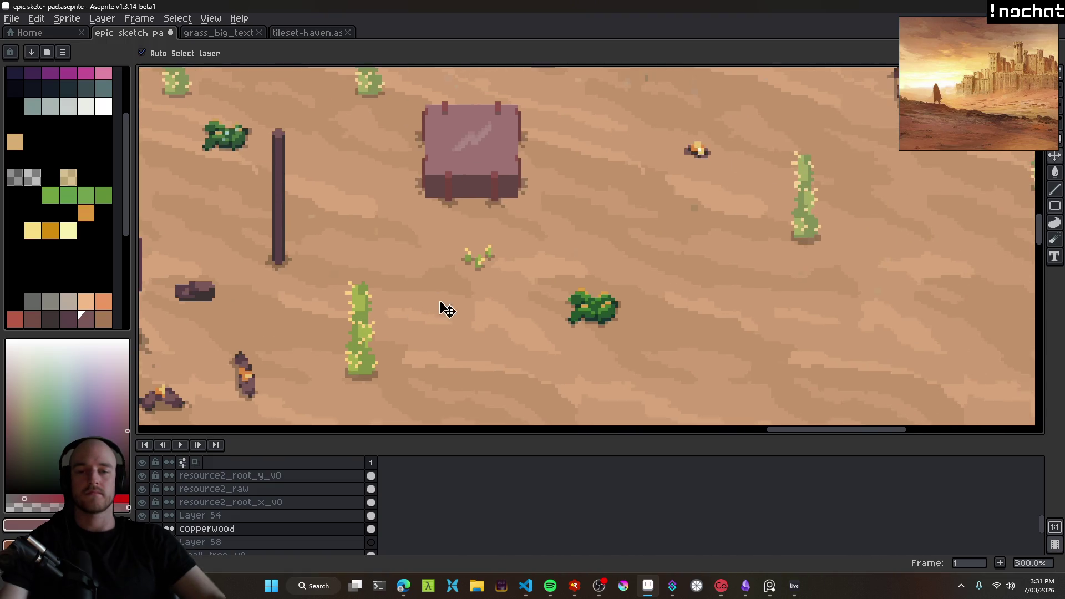
scroll(442, 308, "down", 1)
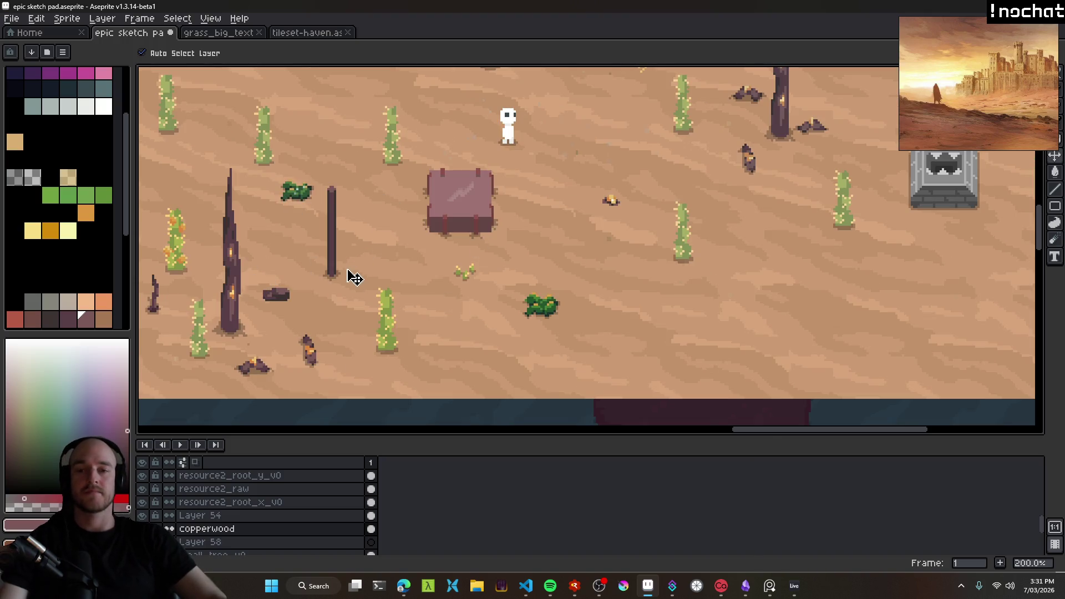
scroll(343, 294, "left", 2)
scroll(383, 283, "left", 1)
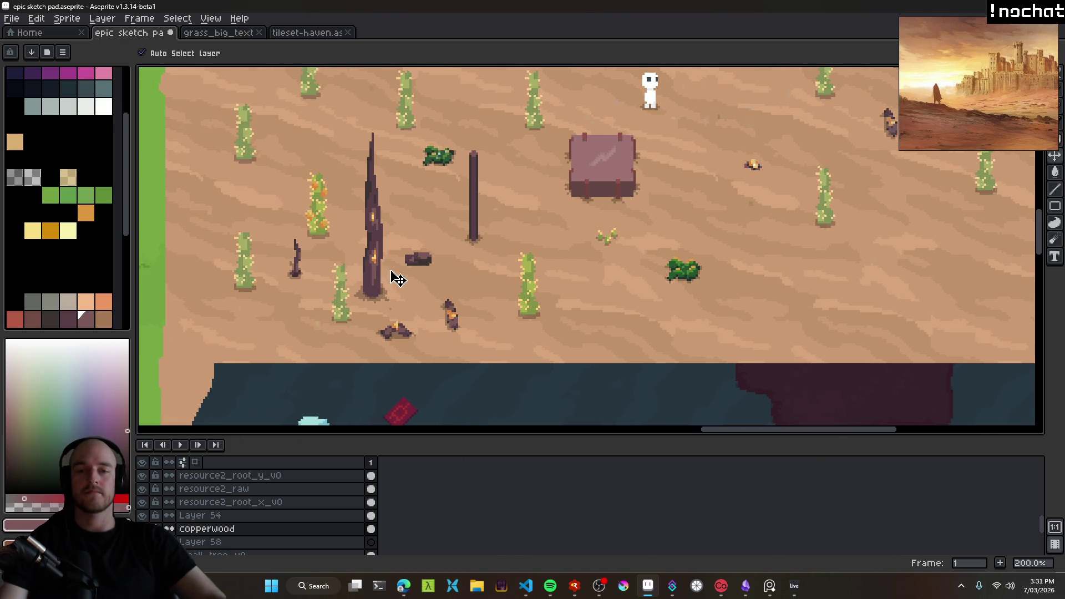
scroll(416, 288, "left", 1)
scroll(441, 298, "up", 3)
scroll(450, 299, "up", 2)
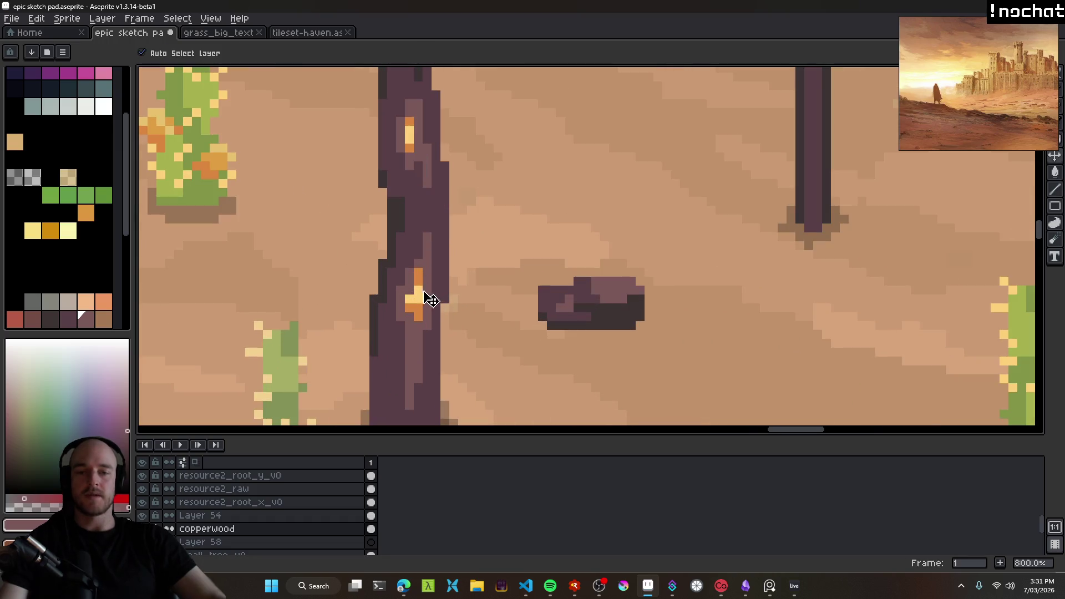
Step: Switch to the Pencil to paint mauve over the tree's orange spots
key("b")
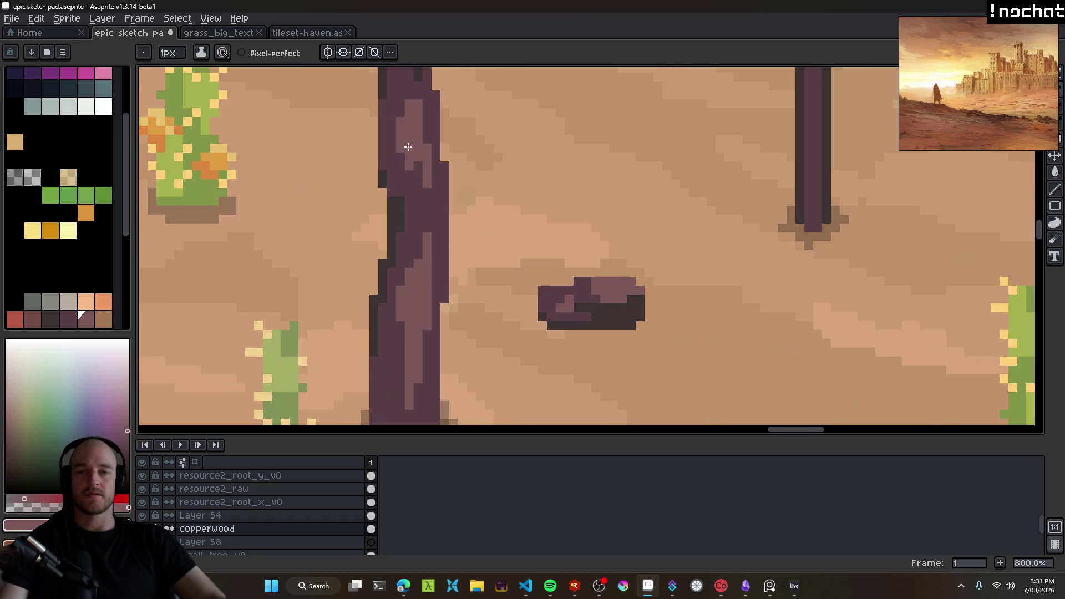
scroll(408, 146, "down", 3)
scroll(519, 325, "down", 2)
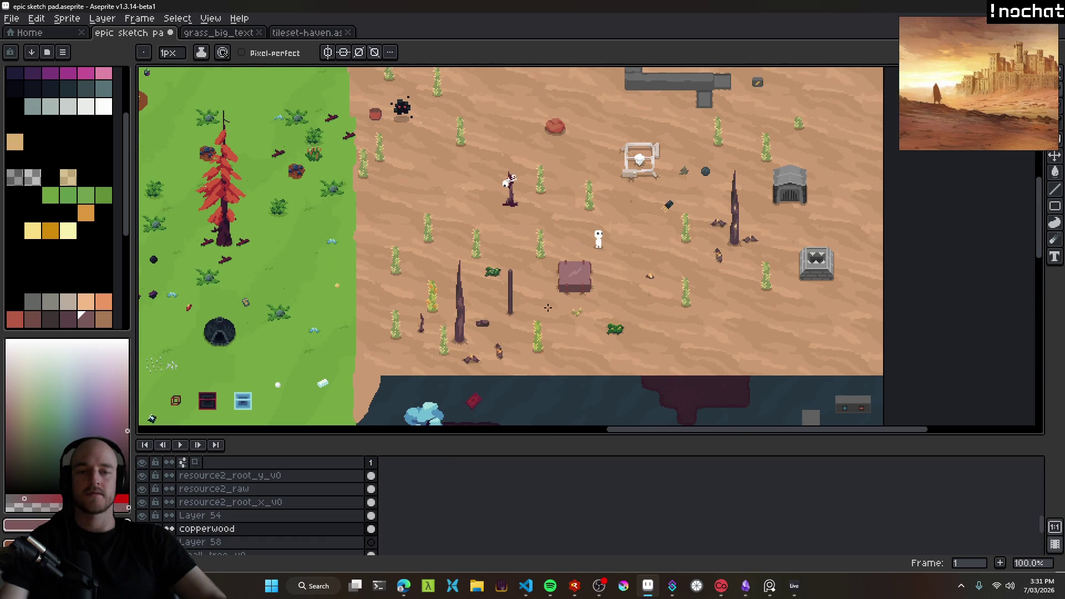
scroll(545, 309, "up", 3)
Step: Try moving the tall dead tree, undo it, then lasso-select it and drop the selection
key("v")
left_click_drag(427, 339, 440, 335)
key("ctrl+z")
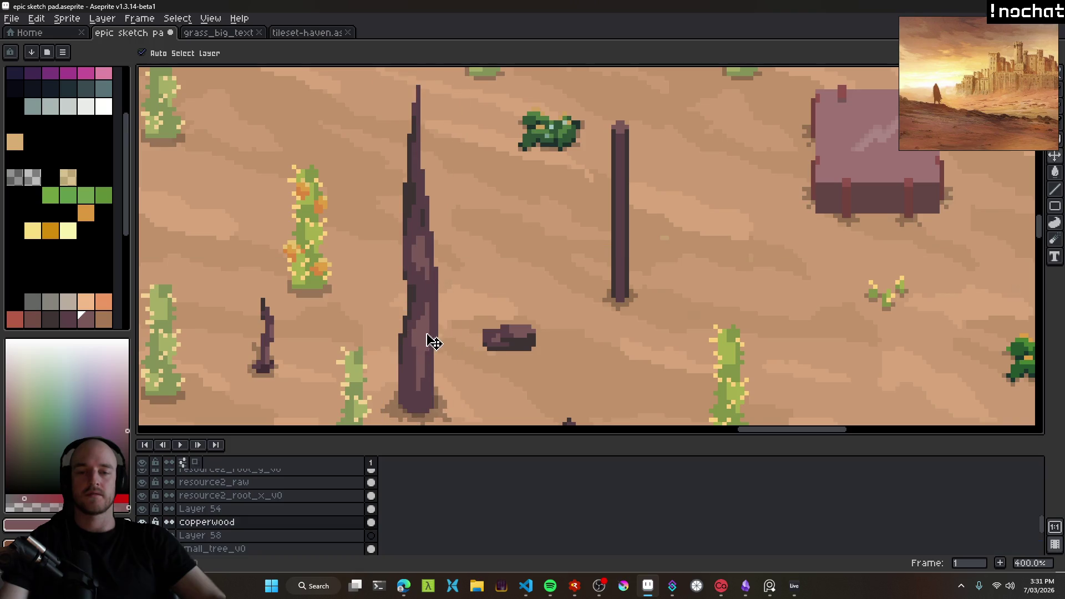
key("q")
mouse_move(458, 221)
left_mouse_down()
mouse_move(365, 373)
mouse_move(460, 281)
left_mouse_up()
left_click(431, 309, "ctrl")
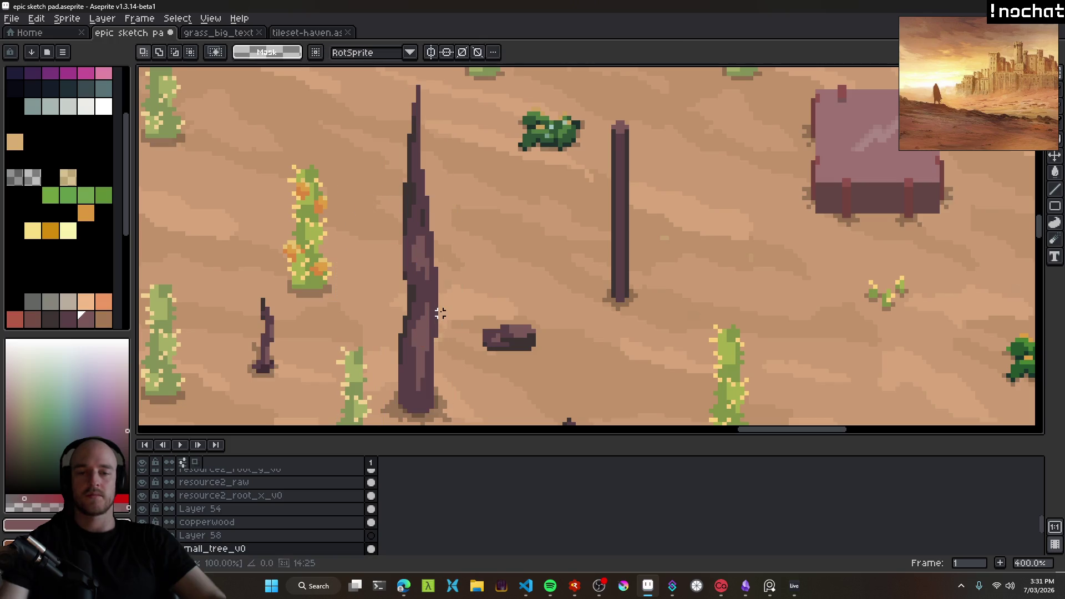
key("v")
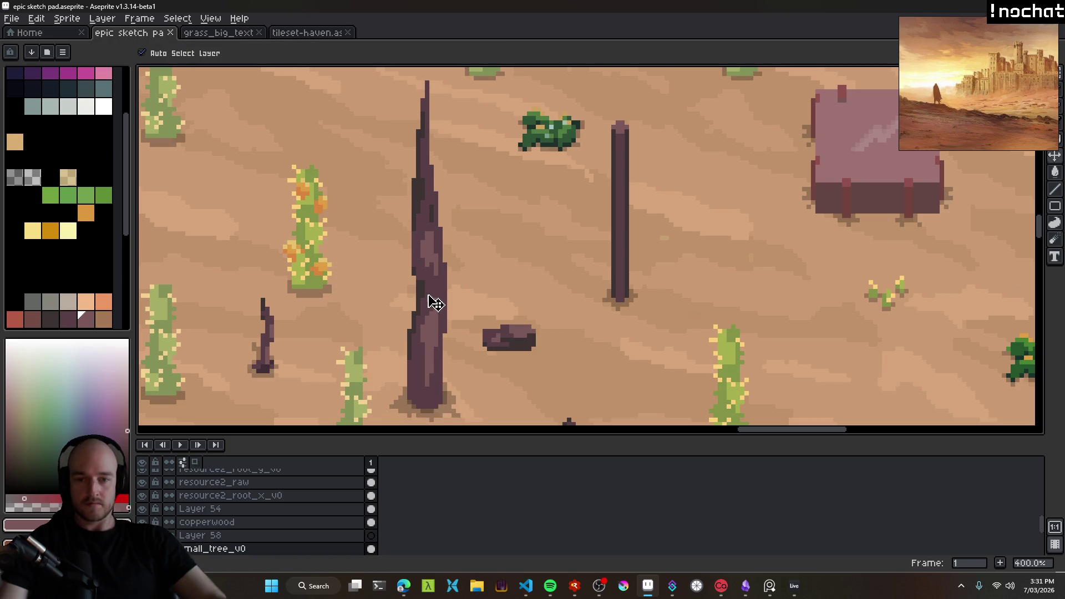
Step: Zoom out toward the grass area and select the resource2_root_x_v0 layer
scroll(477, 314, "down", 1)
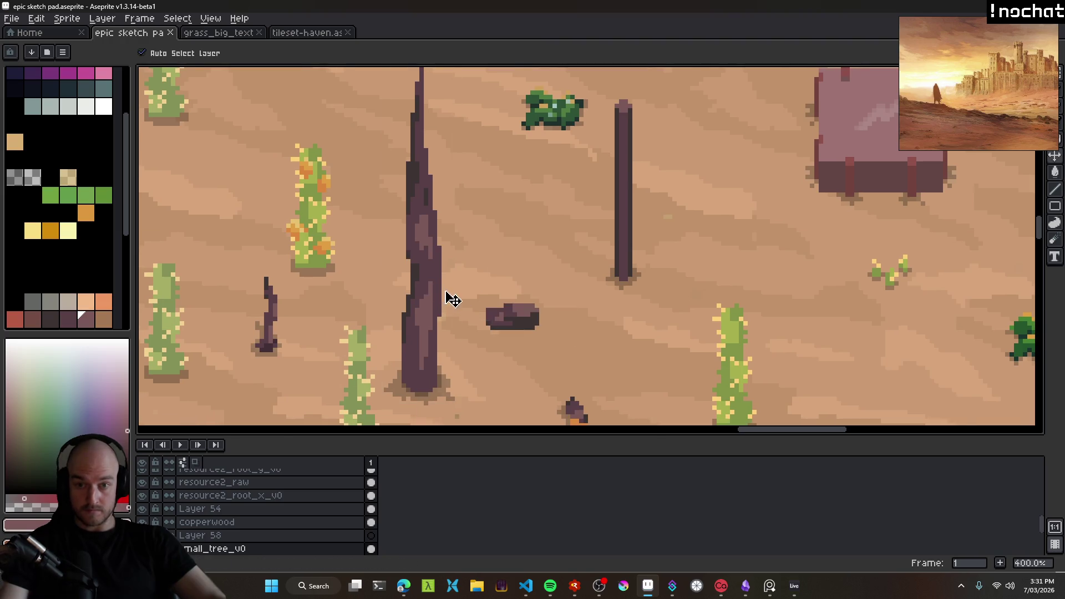
scroll(471, 297, "down", 1)
scroll(461, 302, "down", 1)
scroll(443, 317, "down", 1)
scroll(443, 327, "down", 1)
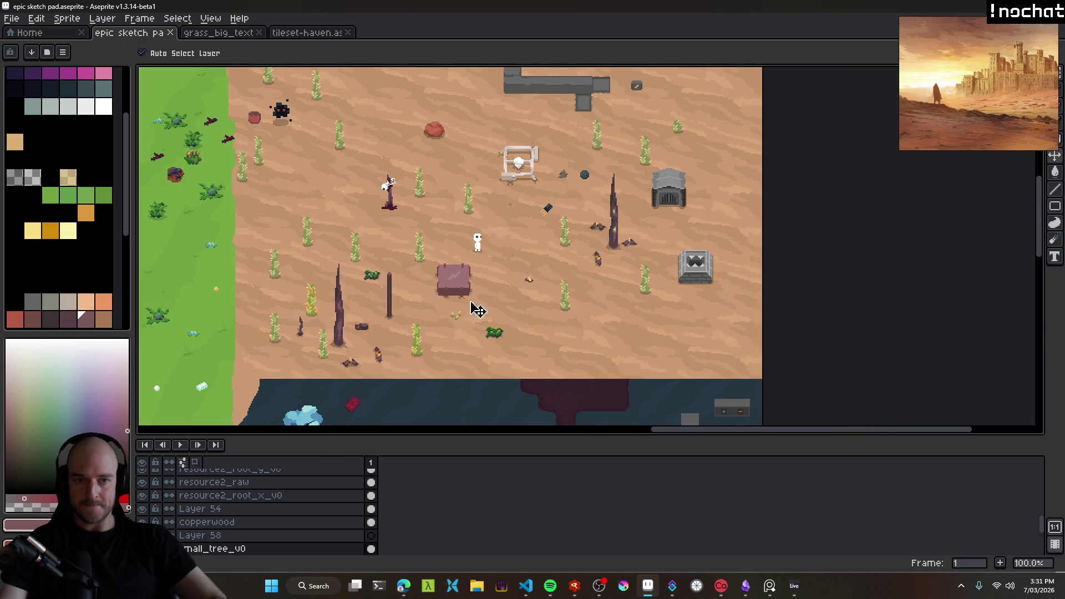
left_click_drag(378, 321, 486, 307)
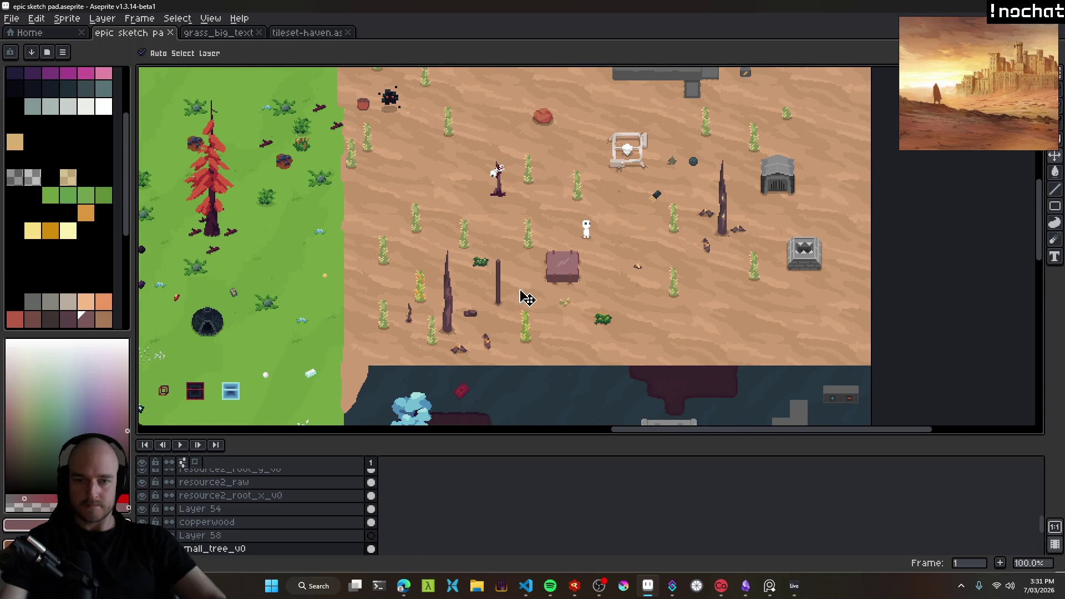
scroll(473, 354, "up", 4)
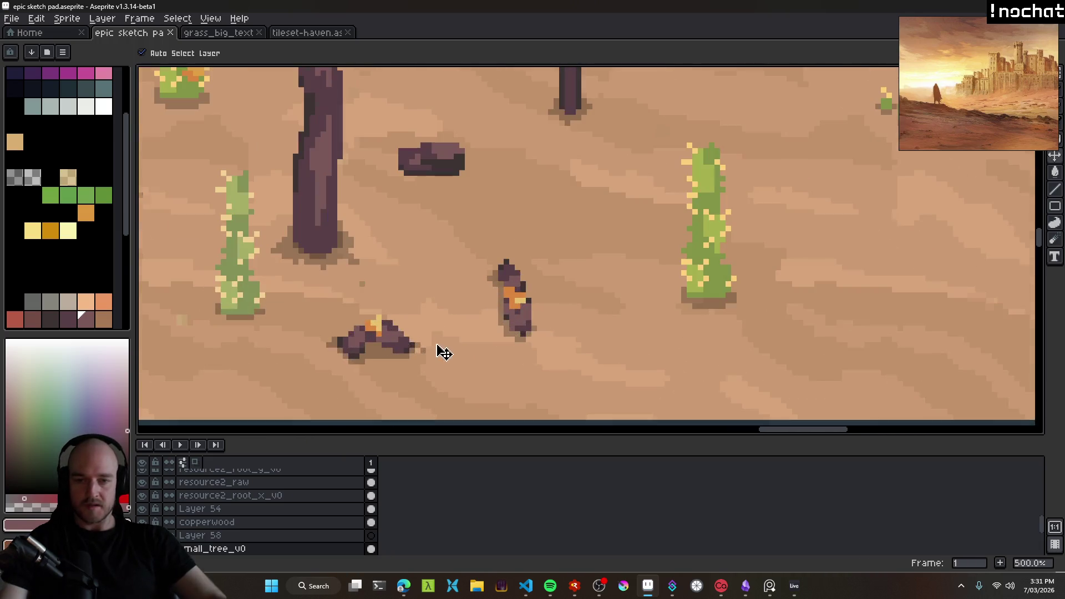
left_click(391, 343)
scroll(479, 345, "down", 4)
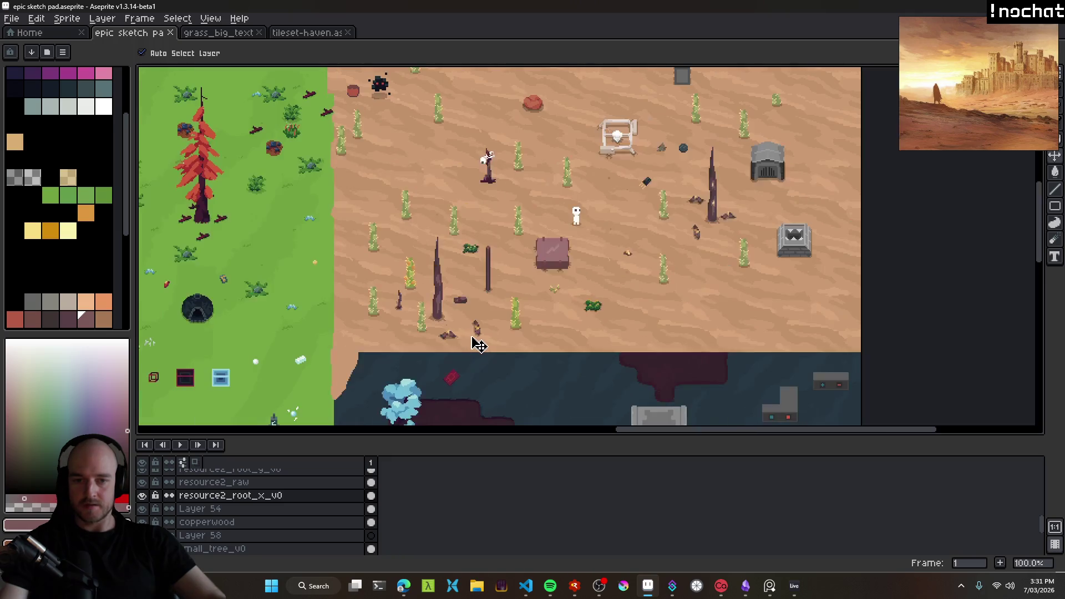
scroll(505, 345, "up", 1)
Step: Pan across the desert map and its grass border
left_click_drag(497, 361, 586, 291)
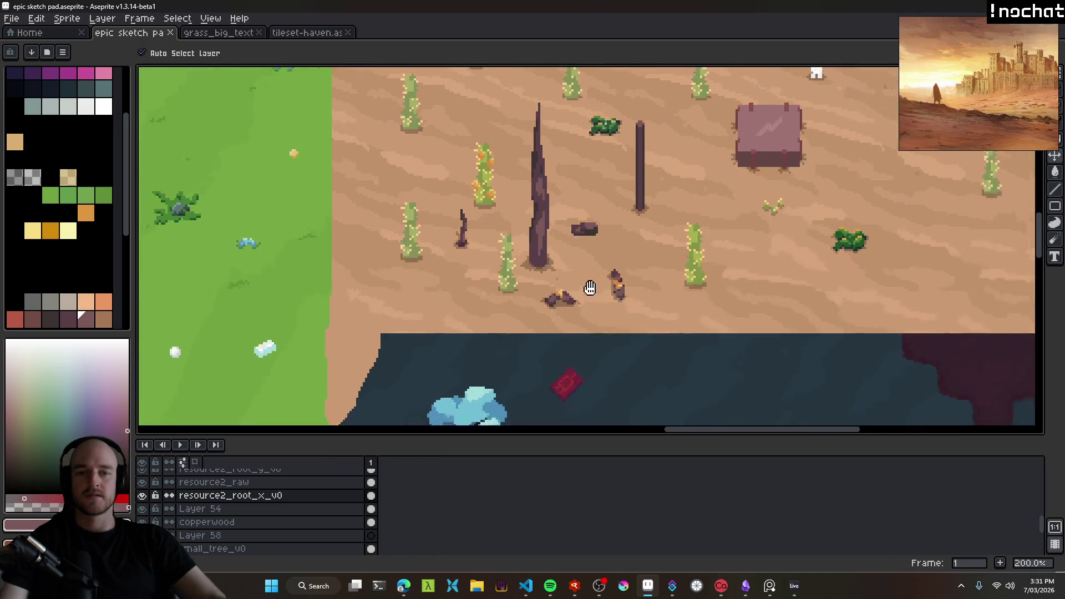
scroll(425, 302, "down", 1)
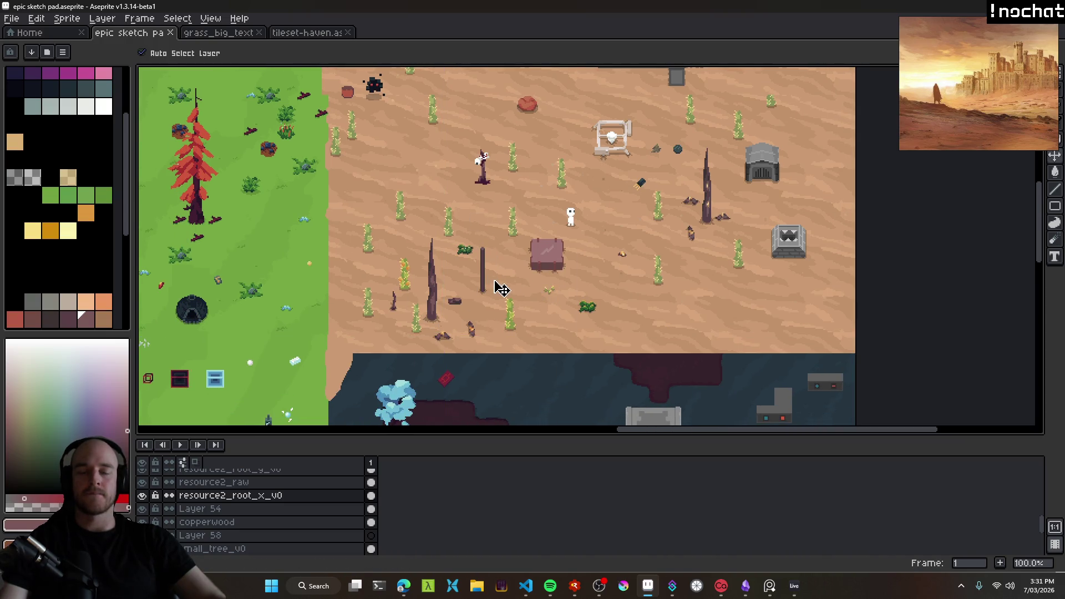
left_click_drag(575, 198, 525, 303)
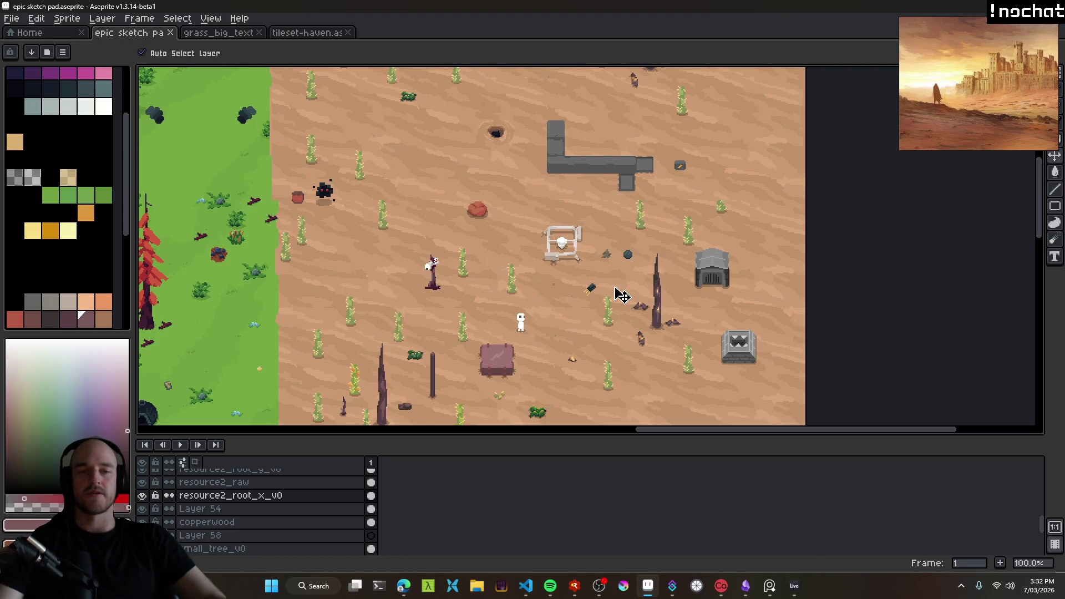
mouse_move(348, 266)
left_mouse_down()
mouse_move(819, 229)
mouse_move(396, 179)
left_mouse_up()
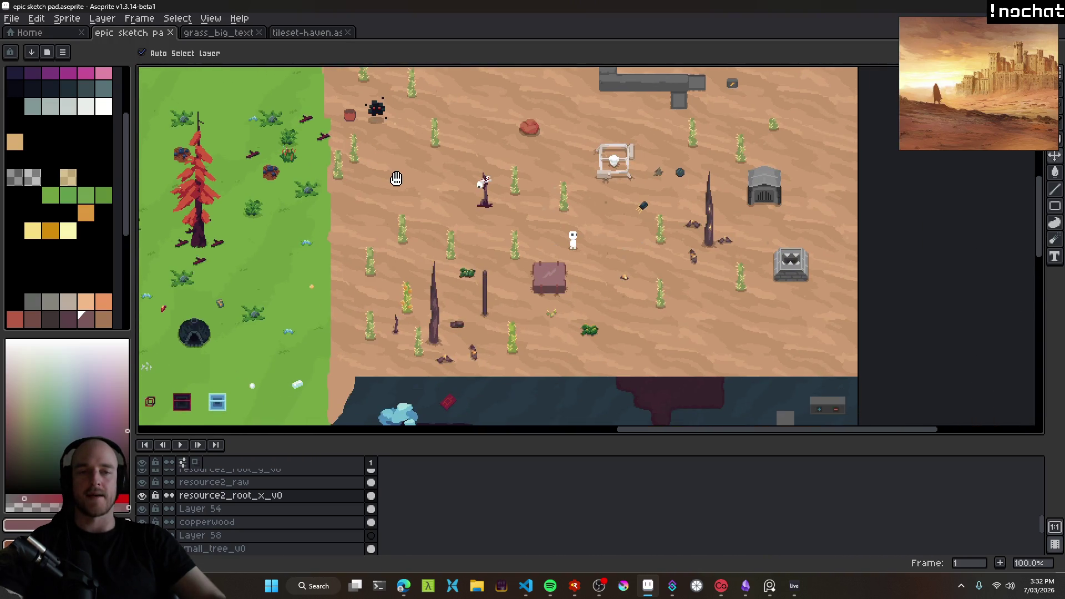
scroll(502, 362, "up", 3)
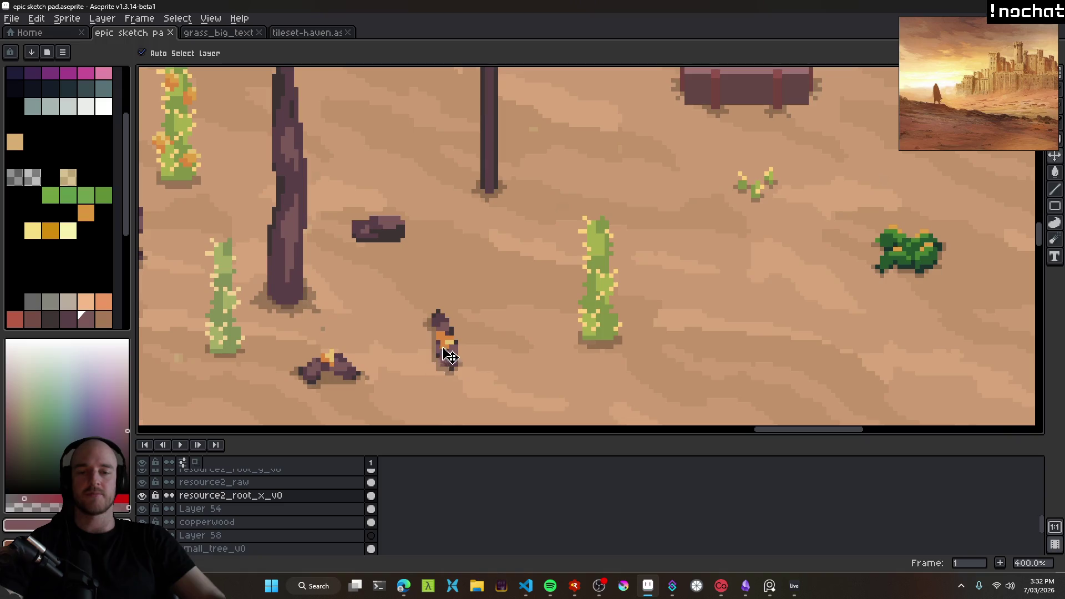
scroll(440, 349, "down", 1)
scroll(421, 349, "down", 2)
left_click_drag(569, 186, 575, 284)
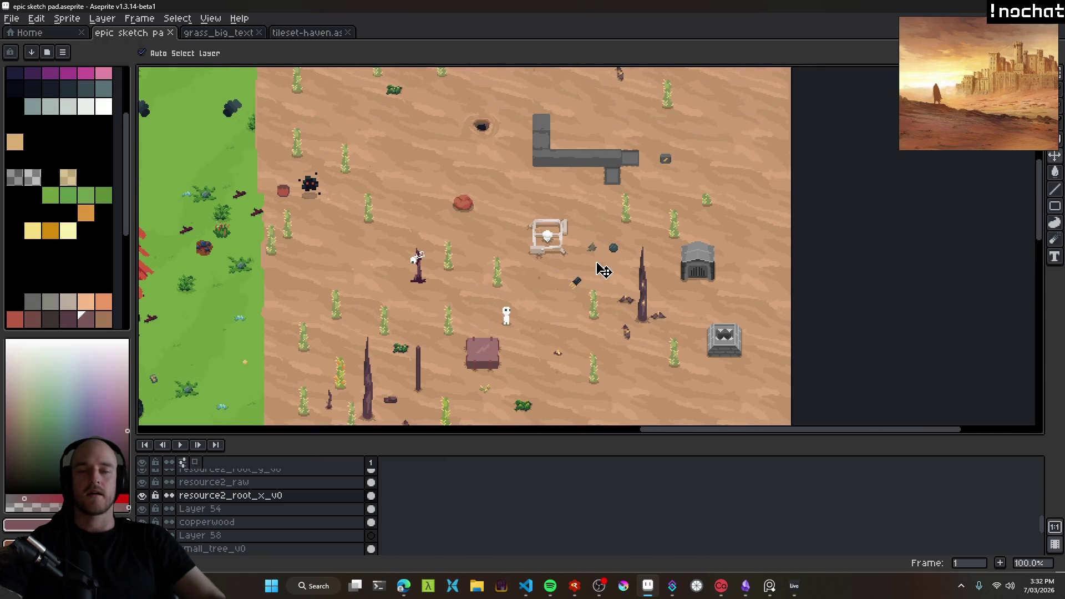
Step: Centre the view on the tall dark spire on the right of the desert
scroll(603, 270, "down", 1)
left_click_drag(603, 270, 437, 118)
scroll(531, 304, "up", 1)
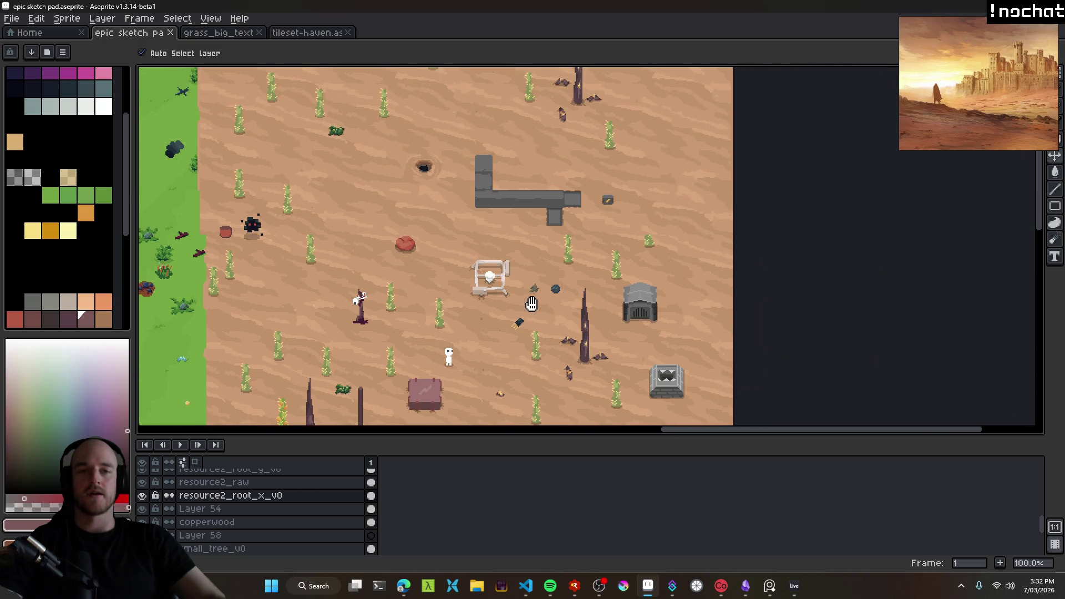
scroll(540, 312, "up", 1)
scroll(540, 312, "down", 1)
mouse_move(633, 192)
left_mouse_down()
mouse_move(535, 127)
mouse_move(591, 251)
mouse_move(772, 354)
mouse_move(518, 357)
mouse_move(563, 329)
mouse_move(507, 182)
mouse_move(300, 115)
left_mouse_up()
scroll(532, 257, "up", 2)
scroll(571, 266, "down", 1)
left_click_drag(595, 256, 555, 315)
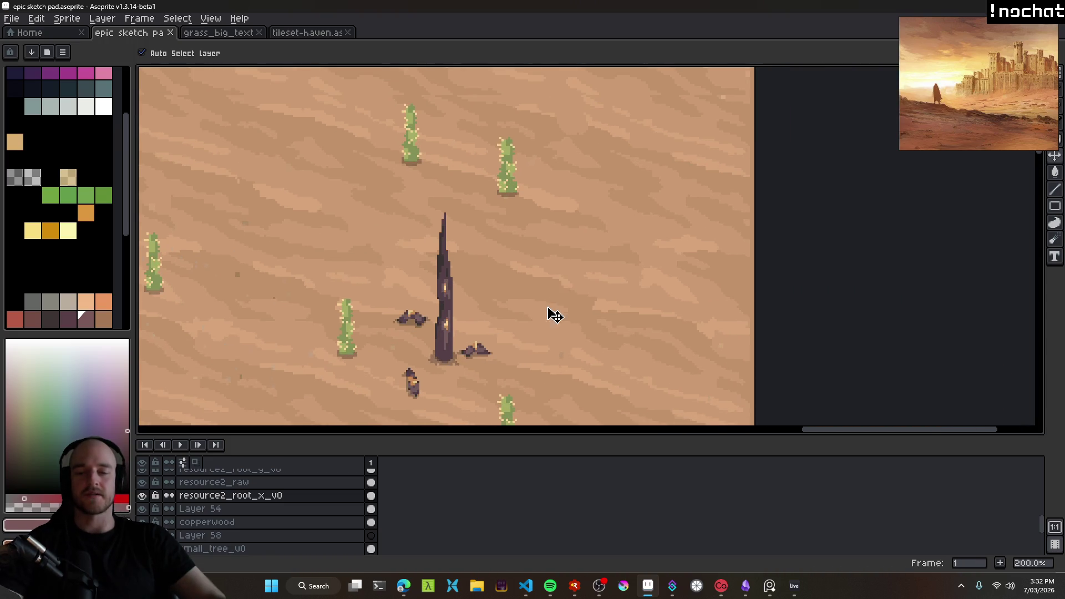
Step: Add a new empty layer, draw a test pencil stroke on it, and undo it
key("shift+n")
scroll(560, 310, "up", 1)
key("b")
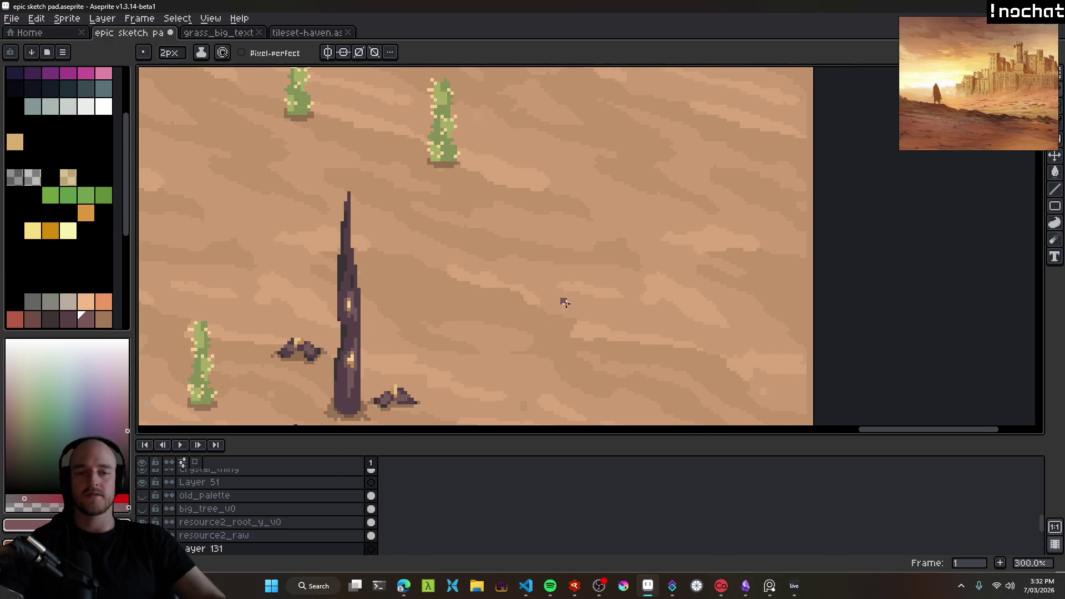
left_click_drag(605, 286, 526, 307)
key("ctrl+z")
scroll(618, 336, "down", 4)
scroll(508, 328, "up", 3)
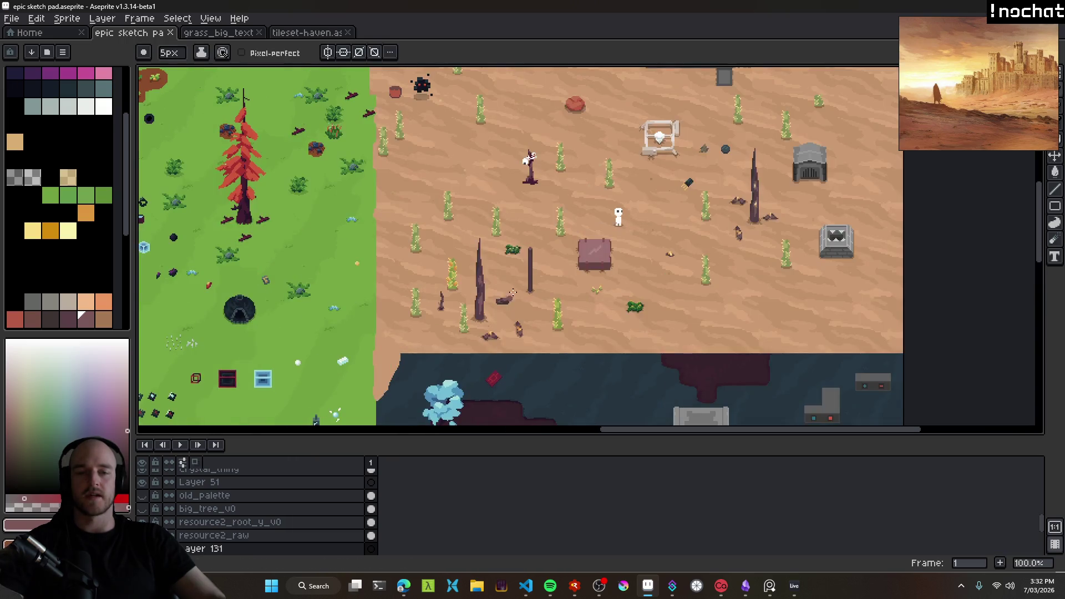
left_click_drag(311, 238, 697, 304)
Step: Carry the blue cobalt axe from the cave up into the desert strip
key("v")
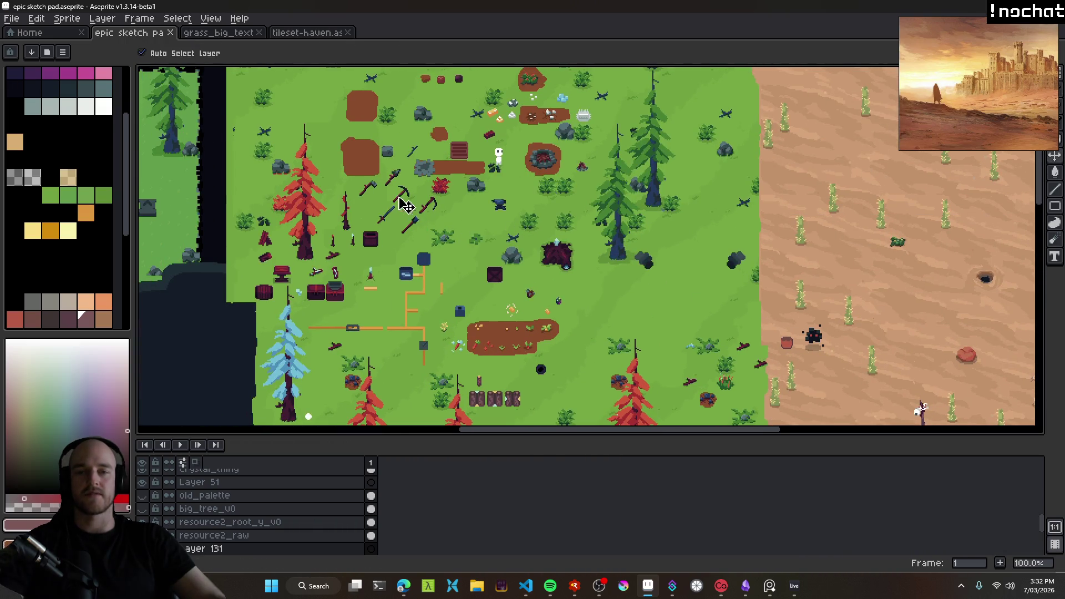
scroll(500, 108, "down", 2)
left_click_drag(500, 107, 427, 114)
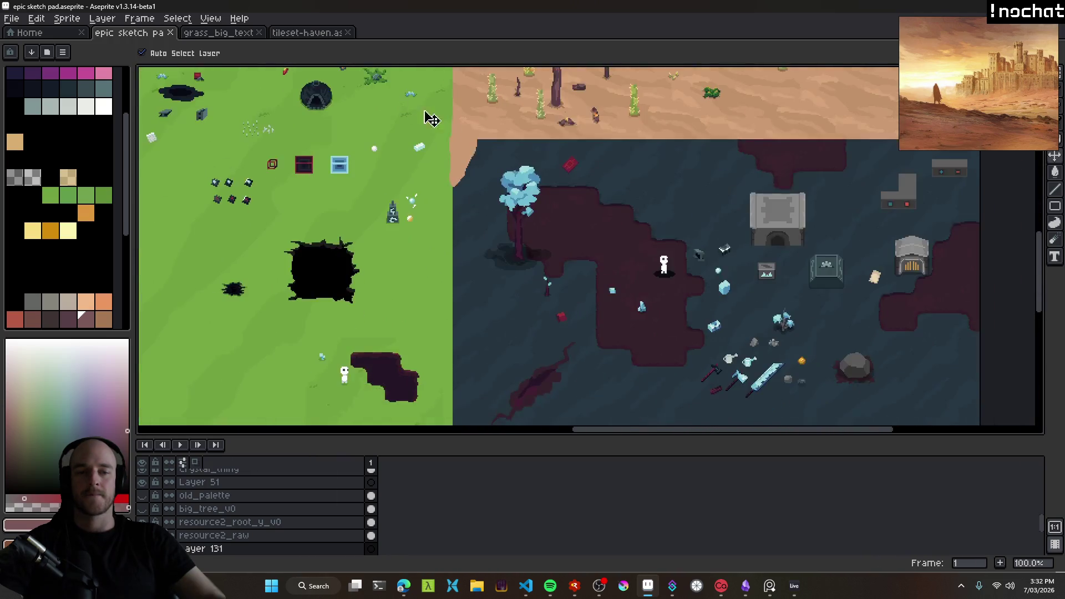
scroll(494, 214, "up", 2)
left_click_drag(551, 253, 554, 276)
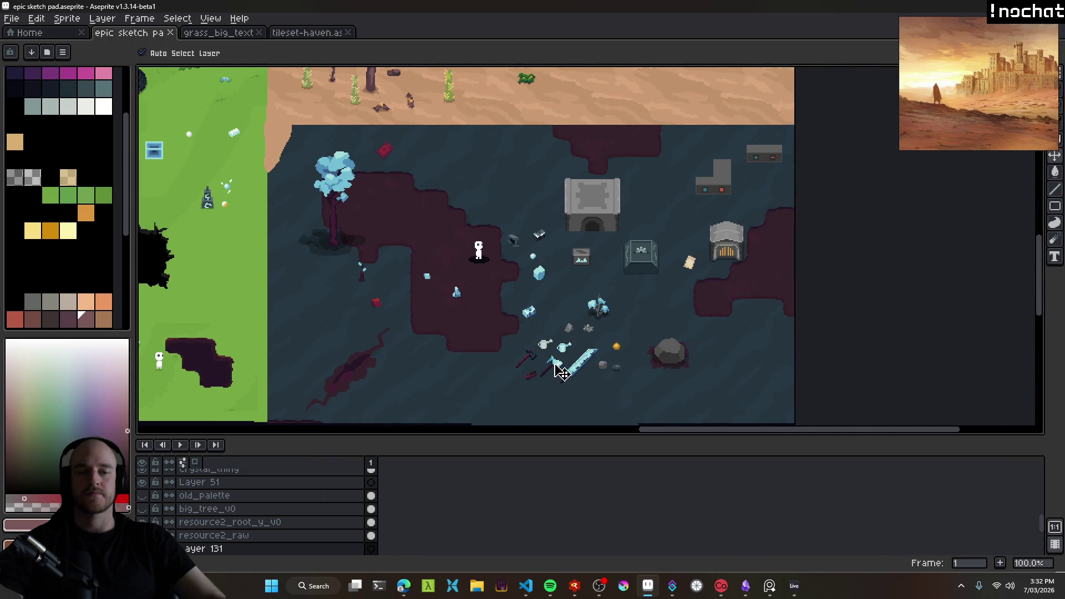
left_click(561, 373)
left_click_drag(589, 178, 578, 136)
scroll(577, 237, "down", 1)
left_click_drag(577, 238, 604, 206)
scroll(566, 353, "up", 2)
Step: Move the dark axe out of the cave into the desert near the blue axe
left_click(575, 287)
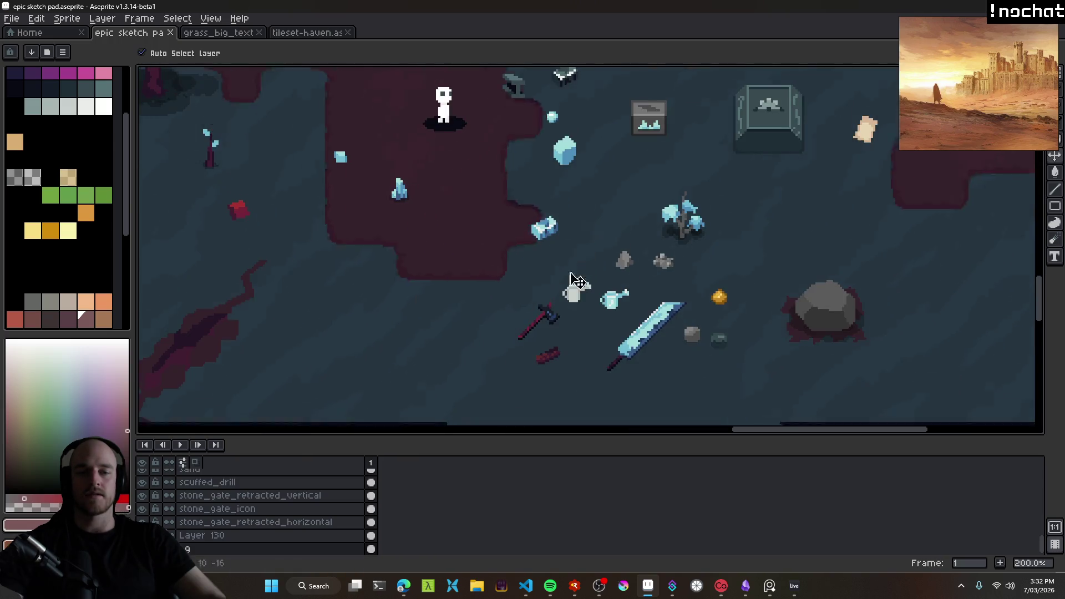
left_click(560, 319)
left_click_drag(560, 318, 610, 213)
scroll(610, 214, "down", 2)
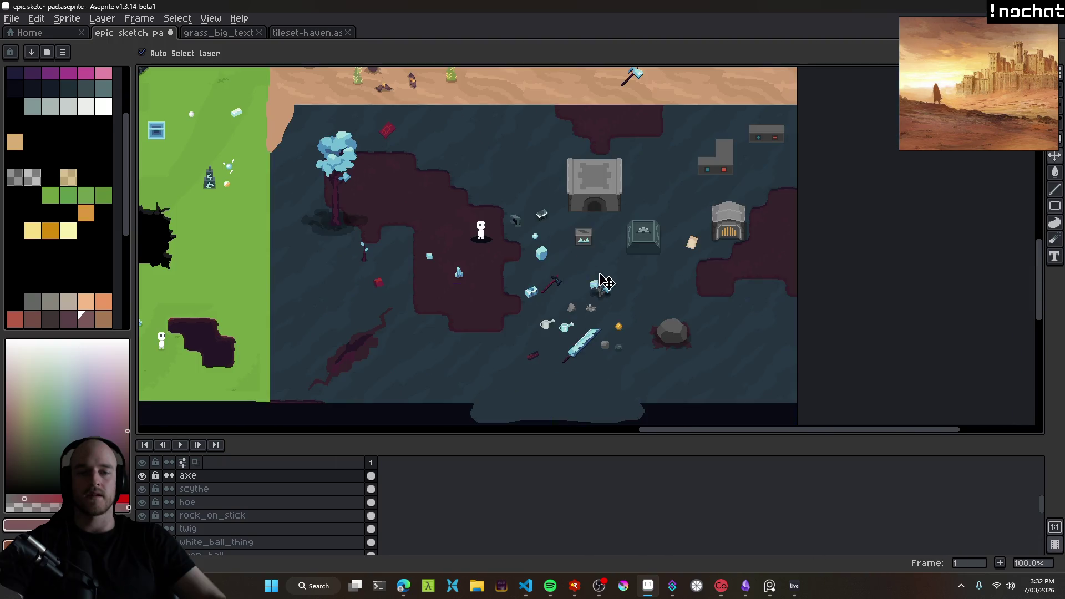
scroll(620, 292, "up", 1)
left_click_drag(620, 292, 633, 210)
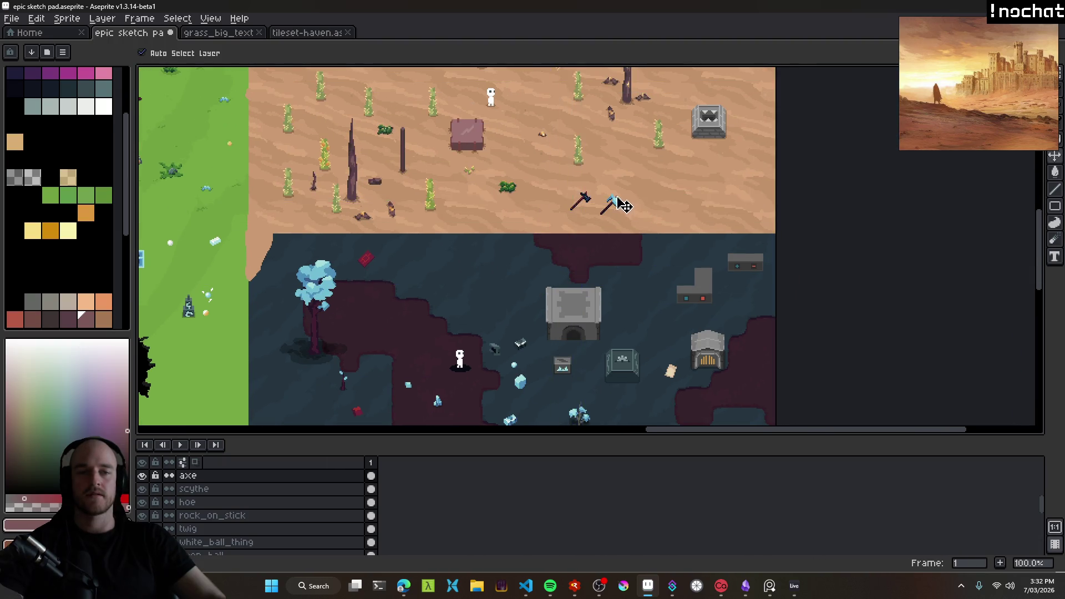
scroll(630, 208, "up", 2)
Step: Slide the blue axe right across the sand and shift the dark axe further left
left_click_drag(694, 265, 698, 249)
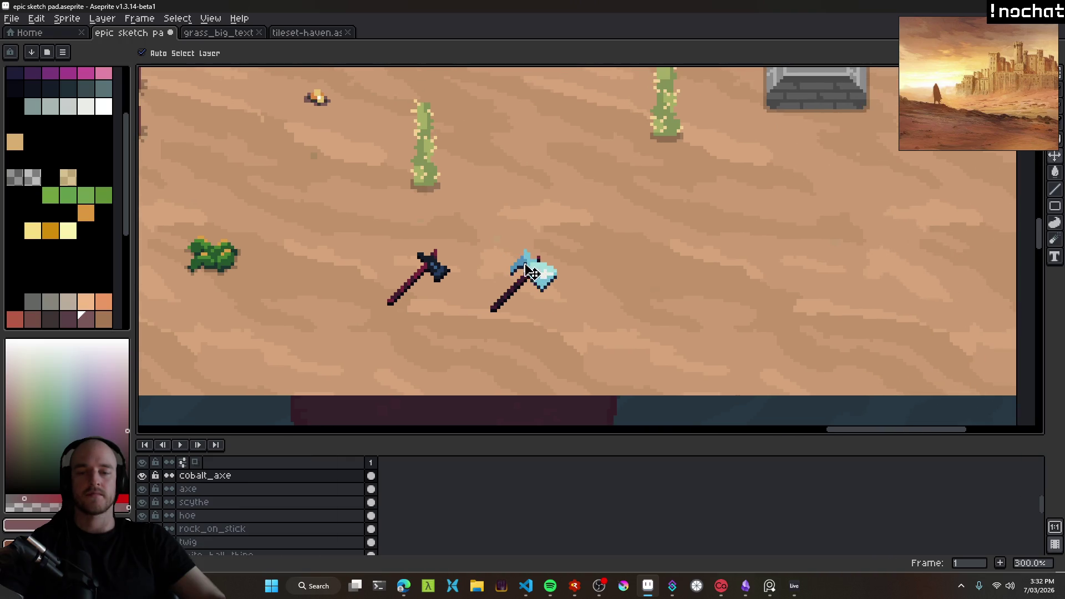
left_click_drag(530, 272, 660, 269)
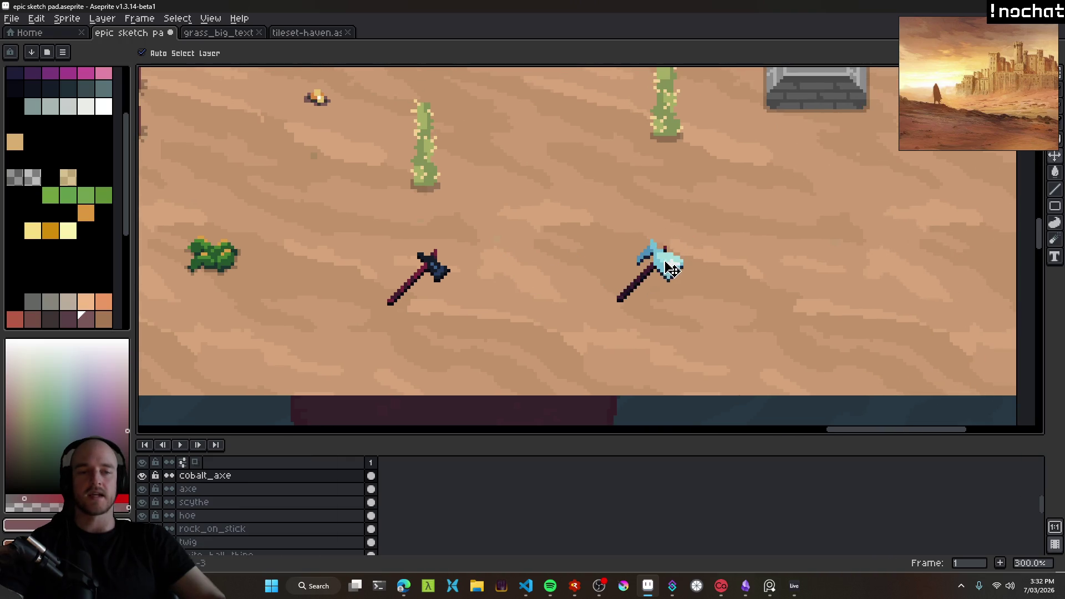
scroll(570, 285, "left", 5)
left_click_drag(558, 273, 499, 277)
scroll(563, 278, "right", 3)
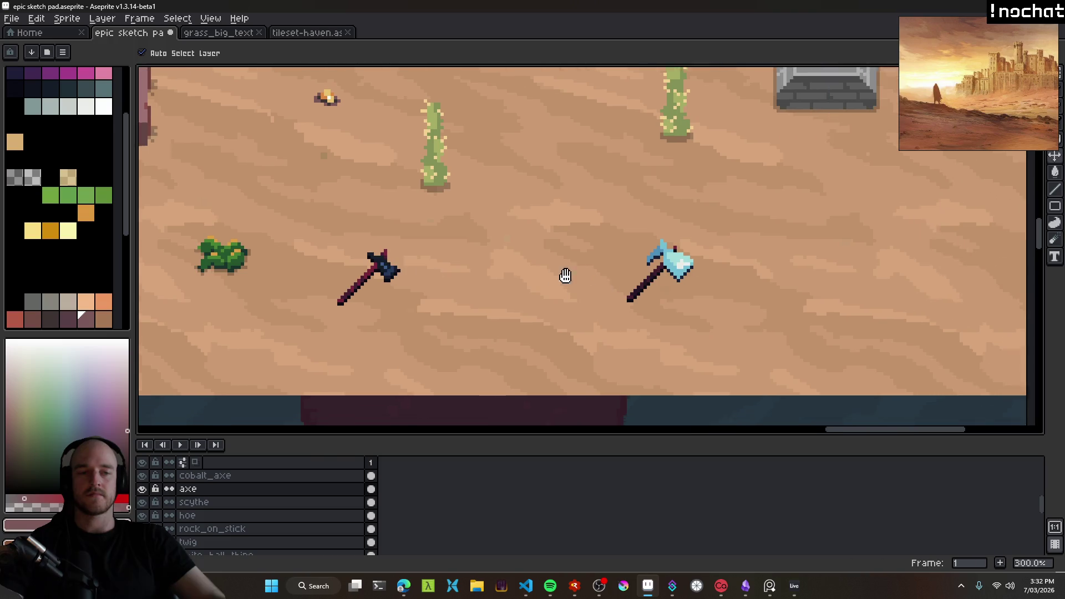
scroll(621, 266, "up", 3)
Step: Reselect the blue axe and save the map file with Ctrl+S
left_click(620, 259)
scroll(615, 259, "up", 3)
scroll(616, 258, "down", 2)
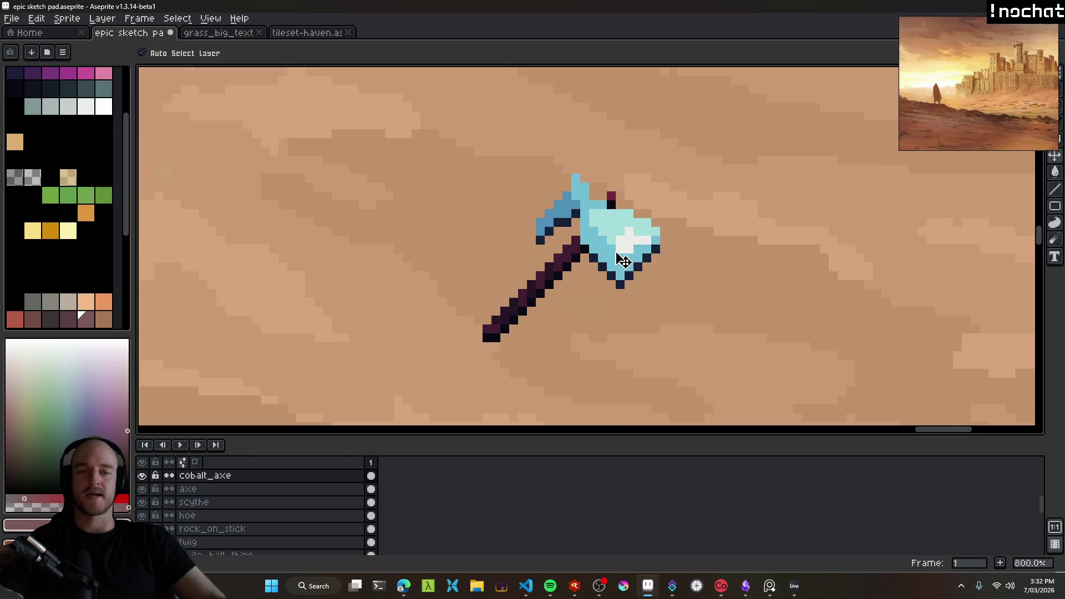
scroll(618, 256, "down", 1)
scroll(612, 252, "up", 2)
key("ctrl+s")
scroll(607, 254, "down", 5)
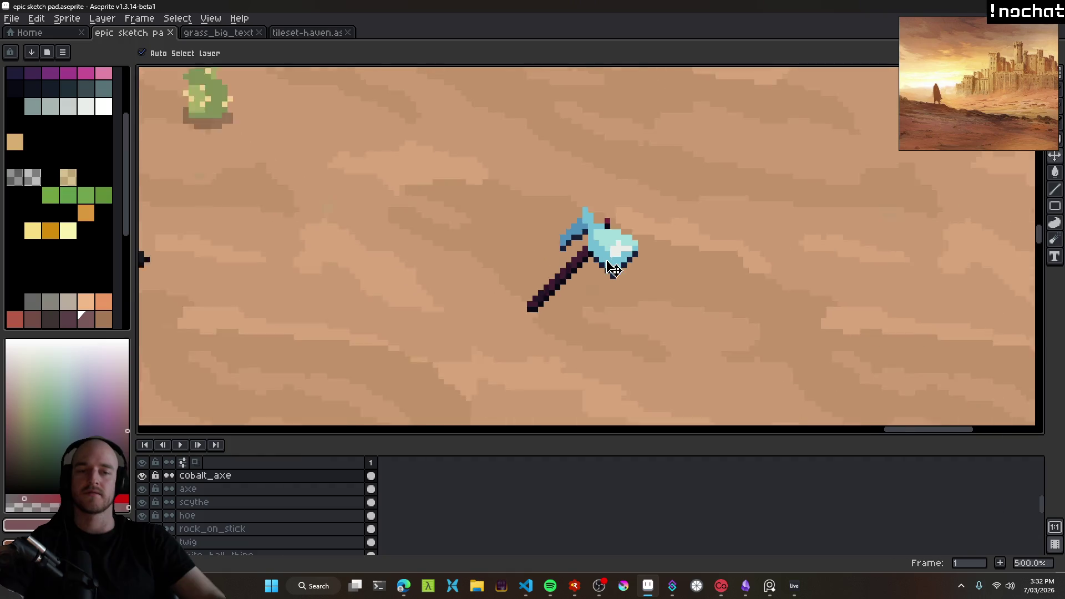
scroll(616, 277, "down", 3)
Step: Move the large blue sword up onto the sand, spaced beside the axes
left_click_drag(618, 285, 606, 80)
left_click_drag(588, 303, 593, 355)
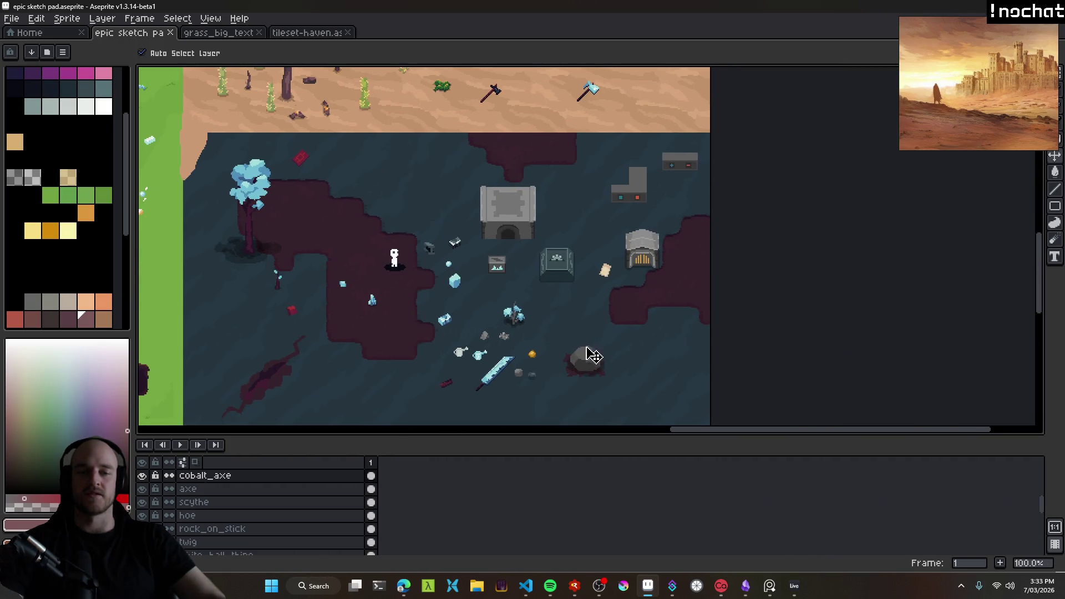
mouse_move(496, 388)
left_mouse_down()
mouse_move(571, 309)
mouse_move(632, 98)
left_mouse_up()
scroll(646, 265, "up", 1)
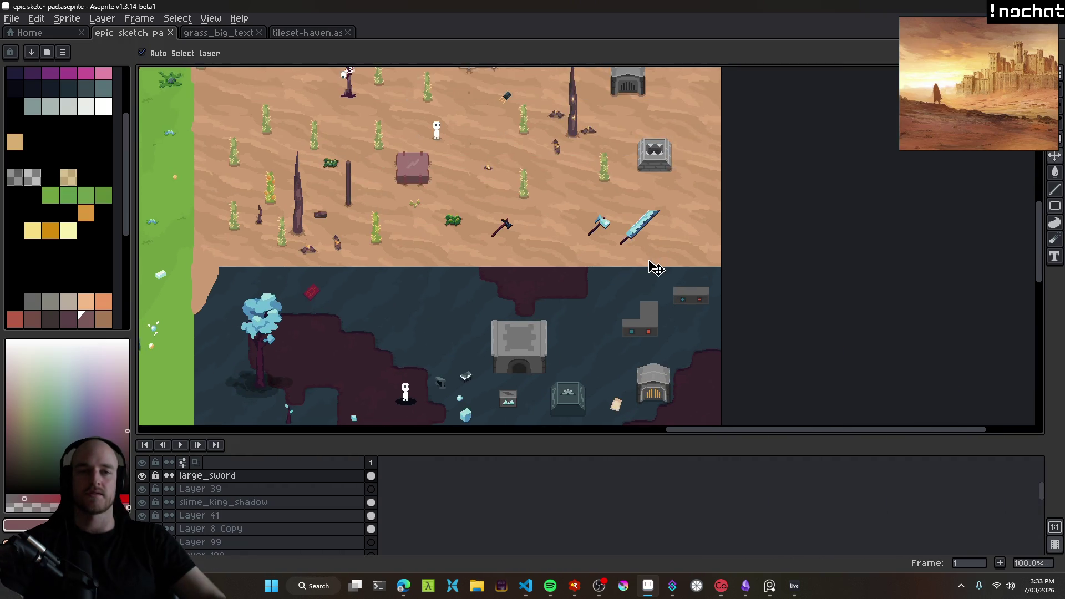
scroll(634, 254, "up", 2)
mouse_move(549, 238)
left_mouse_down()
mouse_move(570, 226)
mouse_move(570, 294)
mouse_move(761, 226)
left_mouse_up()
scroll(587, 244, "down", 2)
scroll(587, 244, "up", 3)
scroll(577, 235, "down", 4)
scroll(571, 295, "up", 3)
scroll(761, 225, "down", 1)
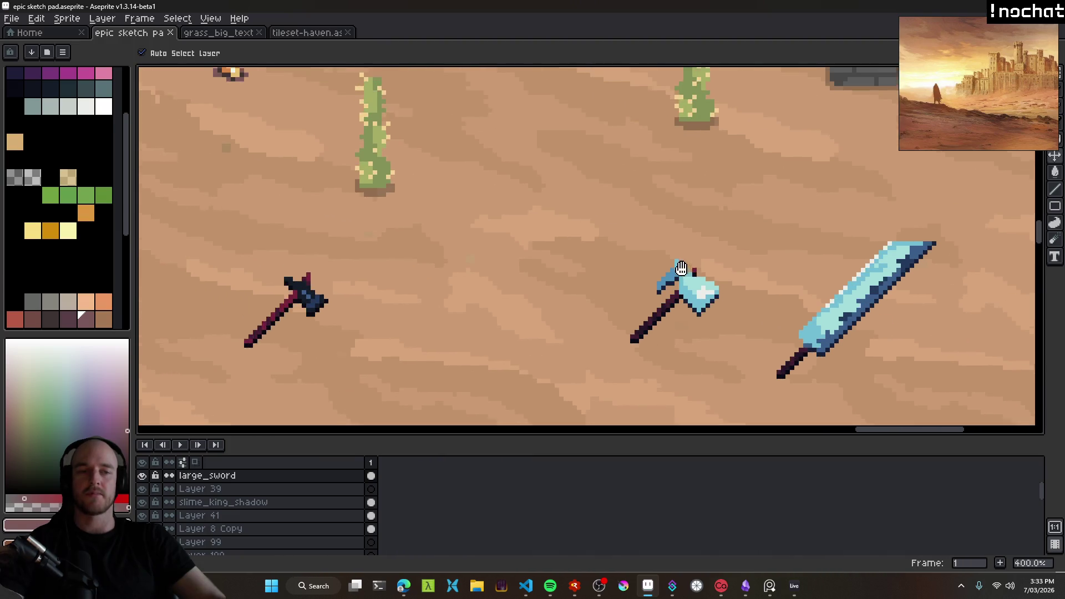
scroll(666, 244, "down", 1)
Step: Nudge the blue axe right and down in the desert
mouse_move(607, 262)
left_mouse_down()
mouse_move(853, 295)
mouse_move(601, 266)
left_mouse_up()
mouse_move(518, 254)
left_mouse_down()
mouse_move(601, 283)
mouse_move(531, 281)
mouse_move(718, 290)
left_mouse_up()
scroll(531, 280, "down", 1)
scroll(646, 308, "up", 1)
scroll(646, 307, "up", 2)
scroll(719, 290, "down", 1)
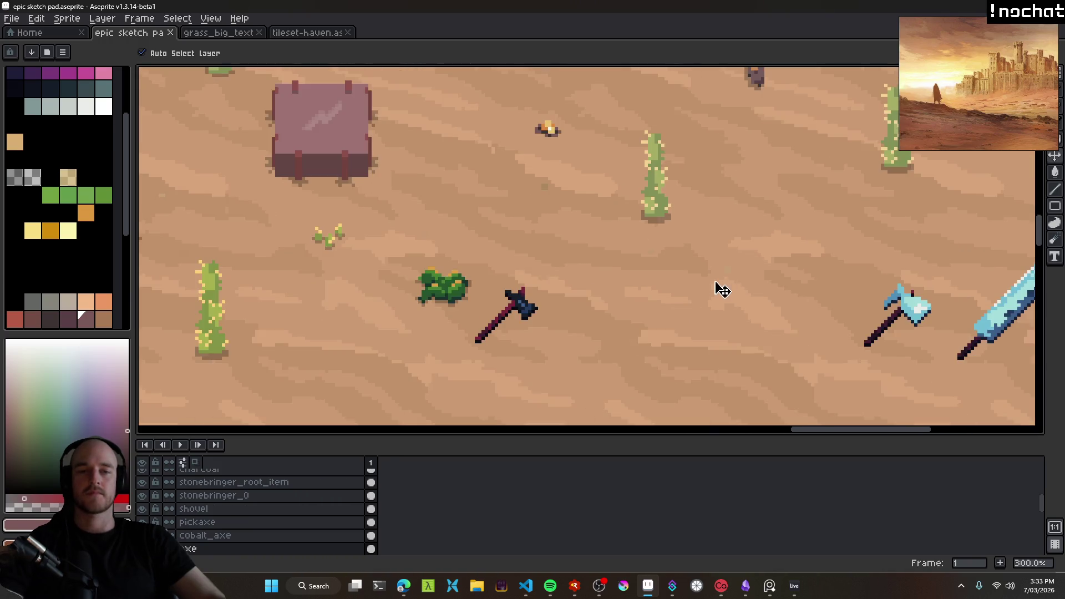
scroll(718, 290, "down", 1)
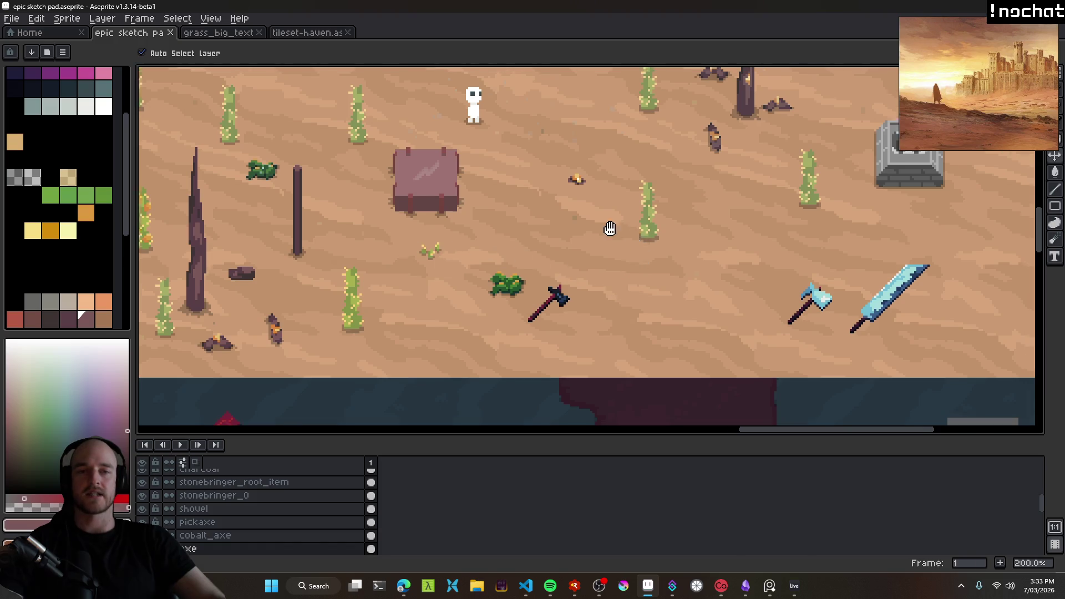
Step: Move the small dark transistor tool lower into the desert near the axes
left_click_drag(608, 228, 375, 356)
scroll(419, 223, "up", 1)
scroll(485, 385, "down", 1)
mouse_move(545, 216)
left_mouse_down()
mouse_move(482, 405)
mouse_move(511, 161)
left_mouse_up()
left_click_drag(475, 325, 611, 176)
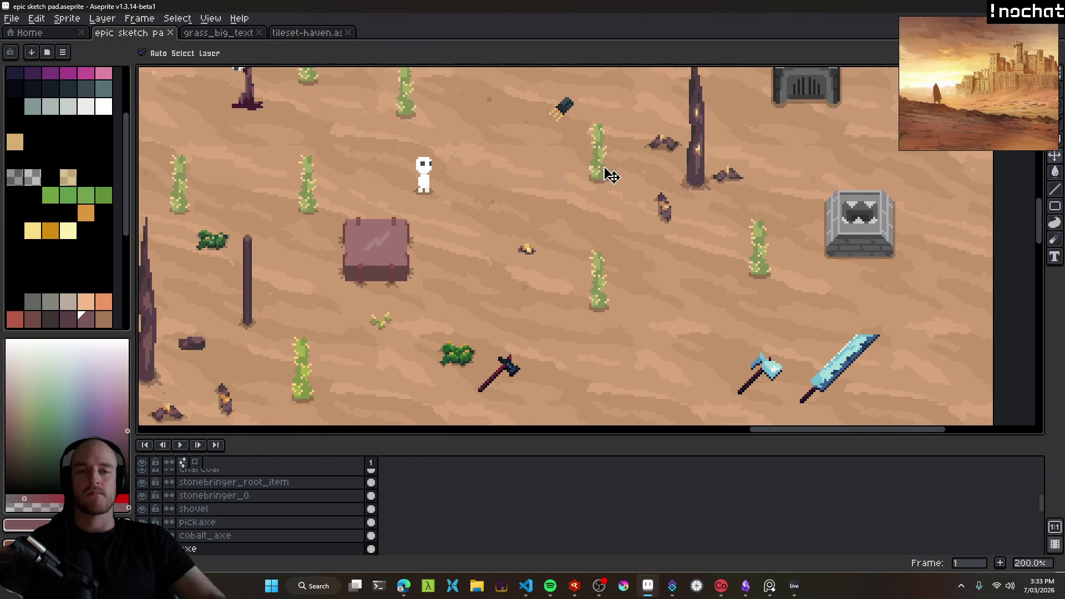
left_click_drag(577, 110, 575, 319)
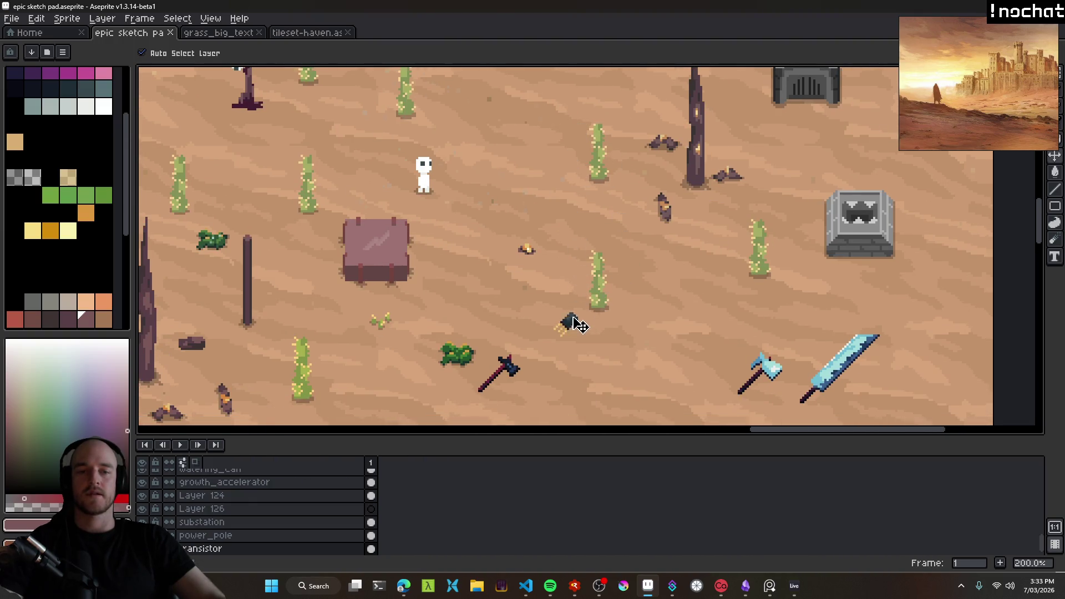
Step: Sample light yellow, add a new layer, and paint the gold bar with a thicker Pencil
scroll(554, 326, "up", 3)
scroll(516, 211, "up", 1)
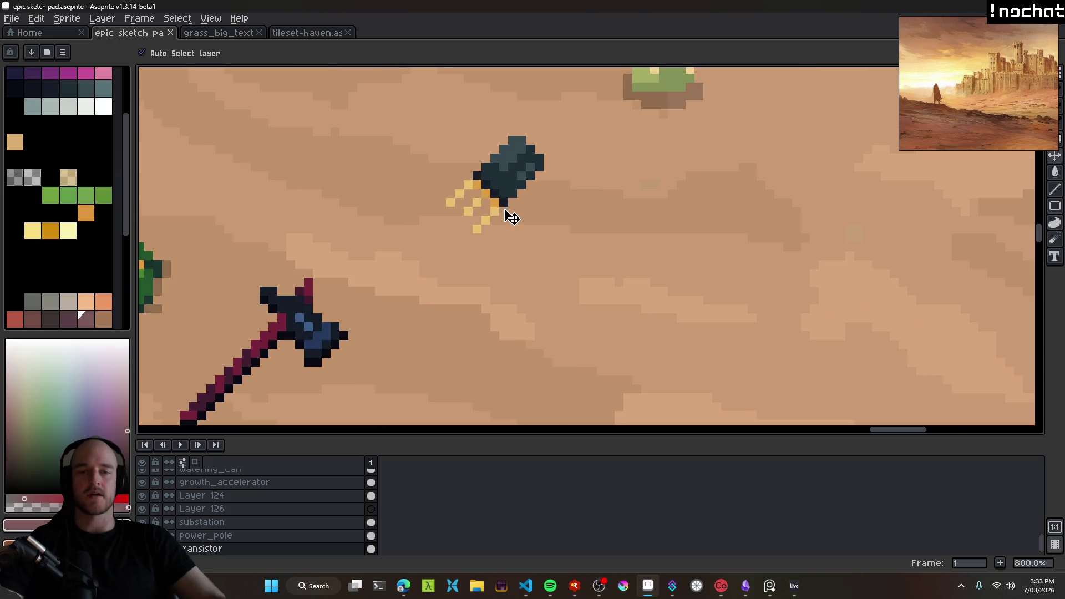
left_click(506, 216, "alt")
scroll(590, 261, "up", 1)
key("shift+n")
left_click_drag(590, 260, 582, 295)
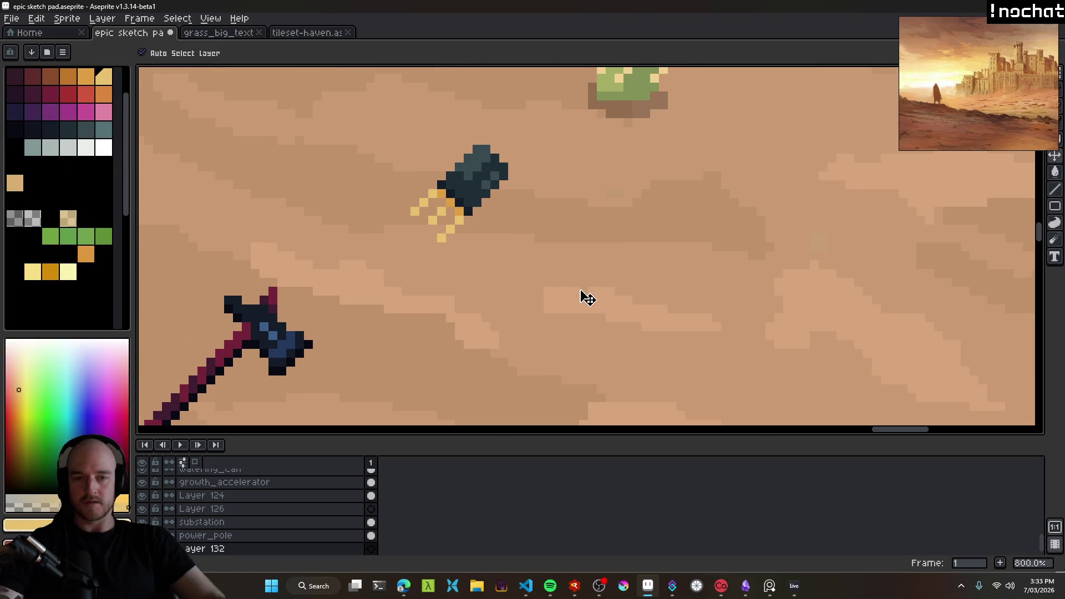
key("b")
key("plus")
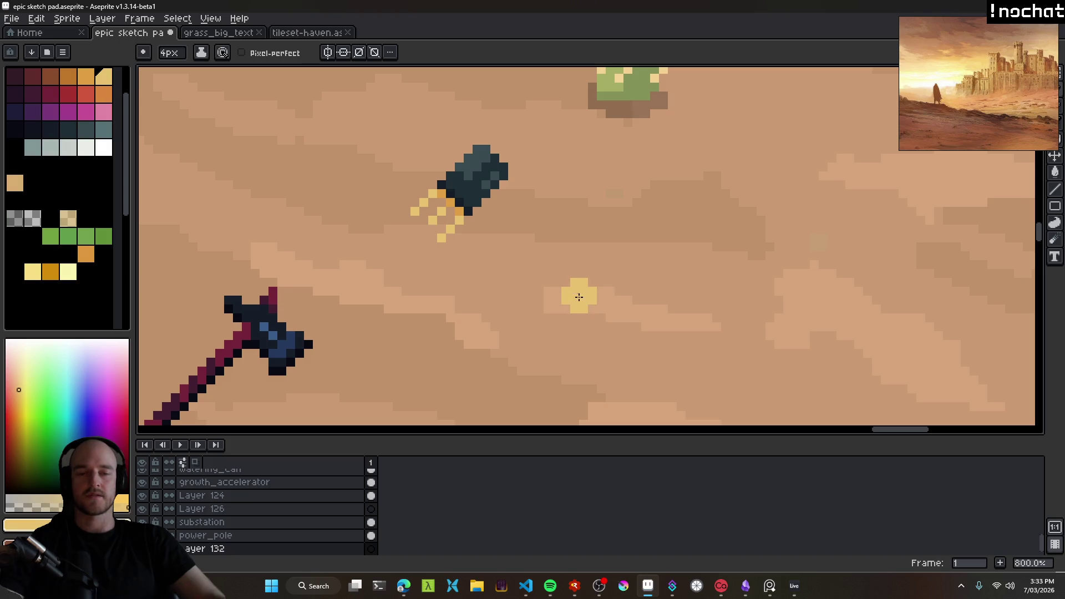
mouse_move(544, 305)
left_mouse_down()
mouse_move(639, 285)
mouse_move(594, 275)
mouse_move(592, 293)
left_mouse_up()
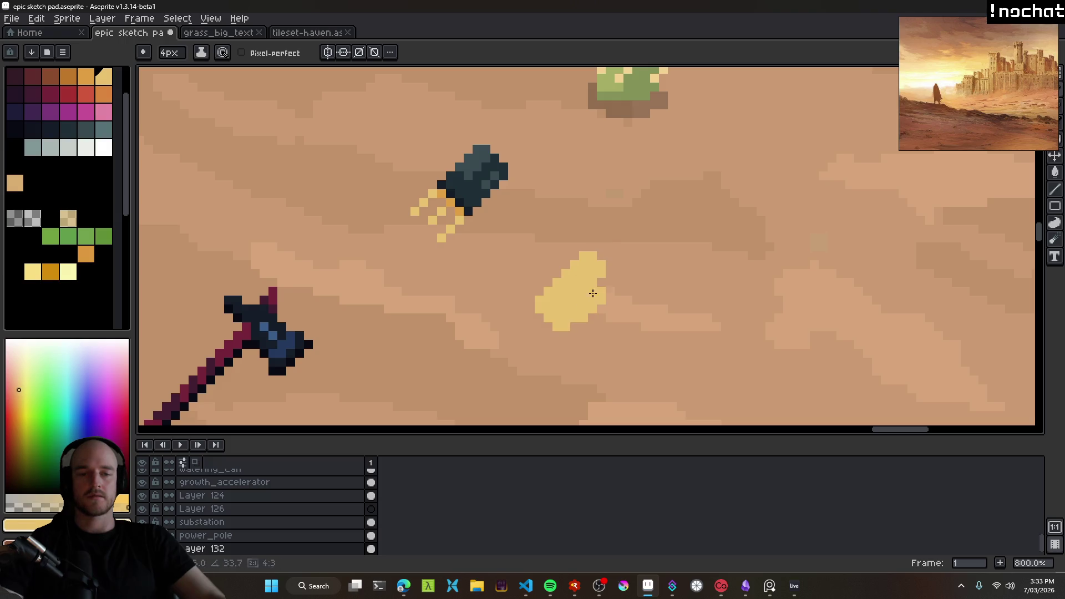
Step: Shade the bar's lower right and lower left edges in darker orange
left_click(459, 211, "alt")
scroll(559, 304, "up", 1)
key("minus")
left_click(580, 308)
key("ctrl+z")
key("w")
key("b")
mouse_move(638, 300)
left_mouse_down()
mouse_move(660, 244)
mouse_move(582, 355)
left_mouse_up()
left_click(608, 315)
left_click(555, 369)
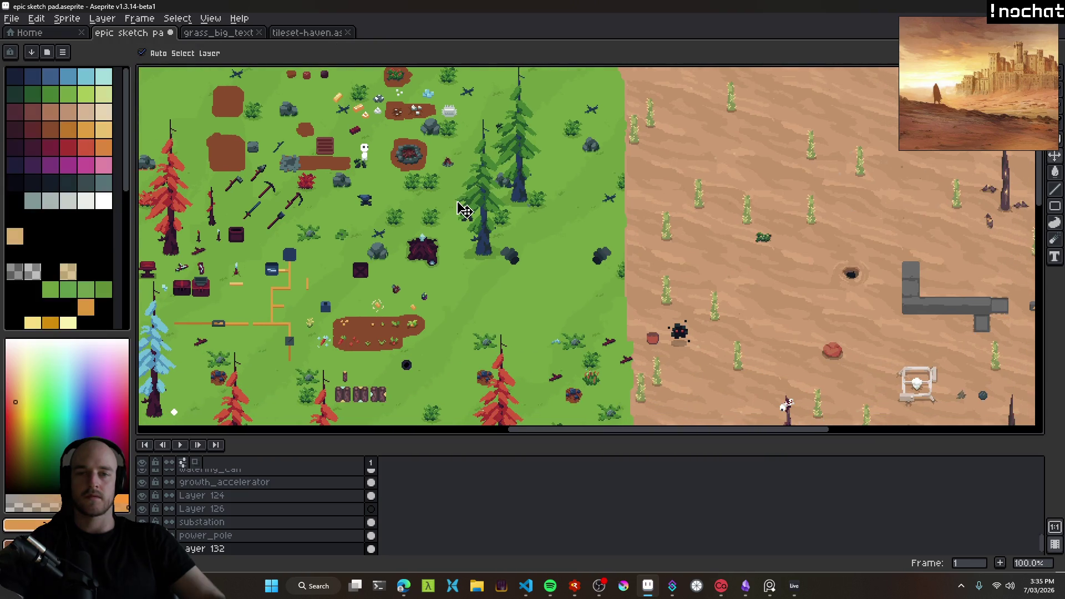
Step: Pan to the white figure and marquee-select the small golden bar beside it
scroll(443, 198, "up", 1)
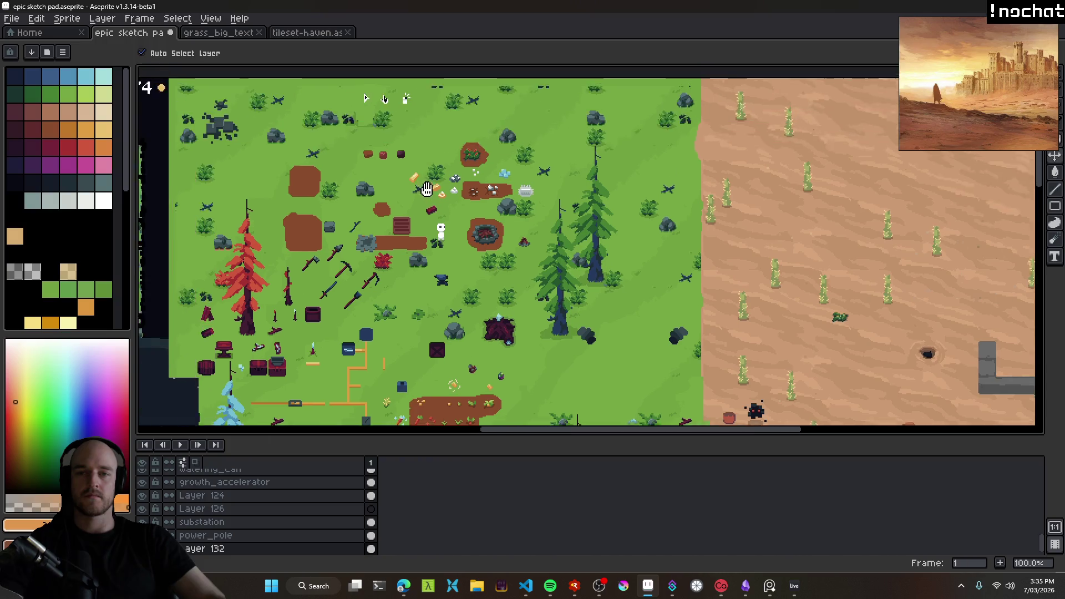
scroll(461, 176, "up", 2)
scroll(464, 175, "up", 2)
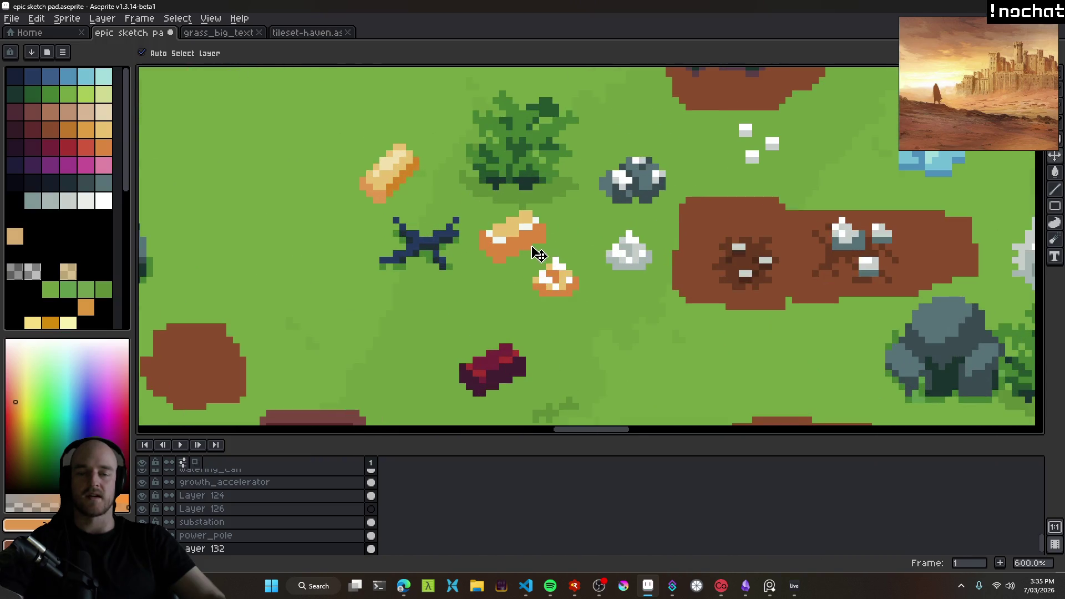
scroll(532, 253, "up", 3)
scroll(527, 255, "down", 5)
scroll(541, 255, "down", 3)
left_click_drag(542, 254, 361, 165)
key("ctrl")
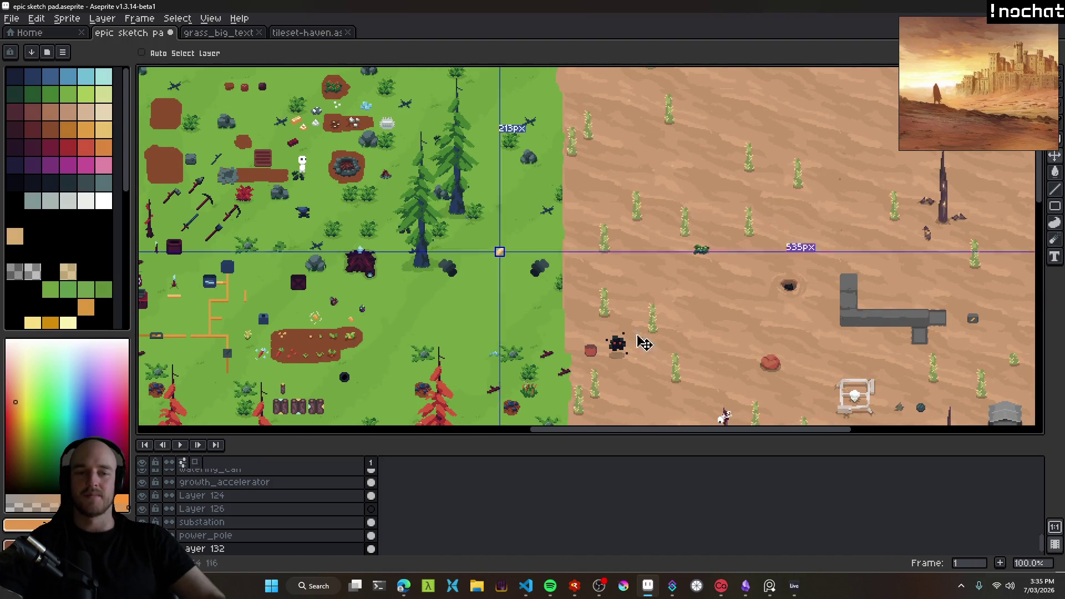
left_click_drag(644, 343, 552, 295)
scroll(575, 340, "up", 4)
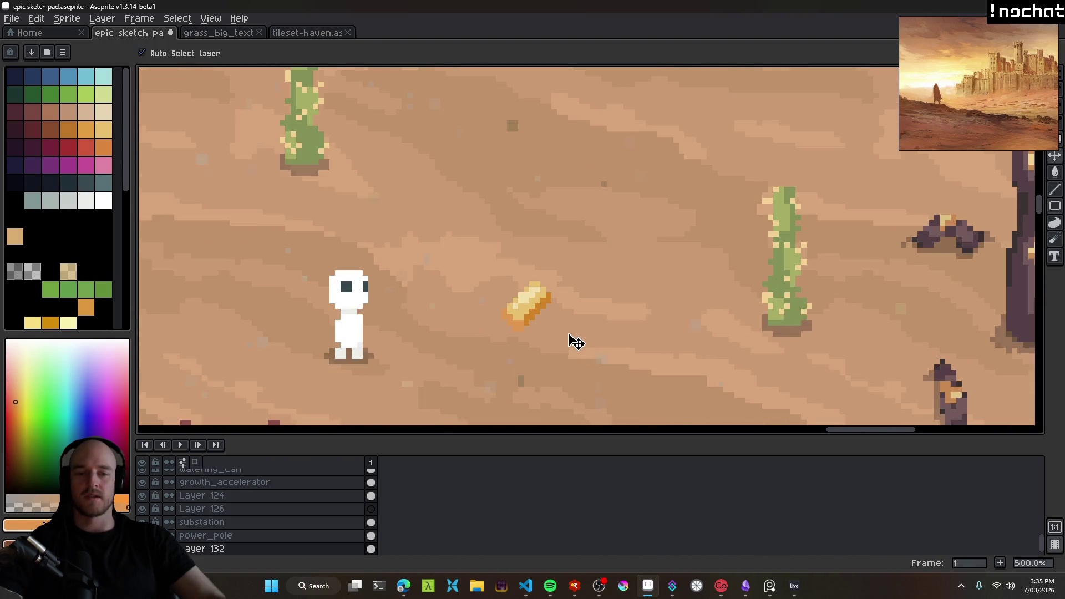
key("m")
left_click_drag(488, 256, 603, 367)
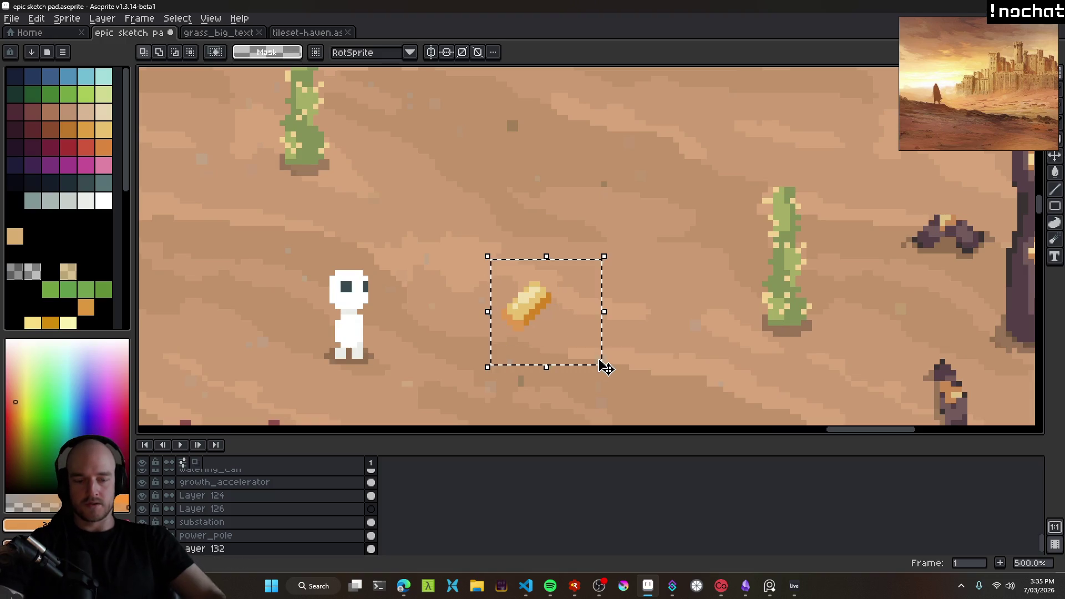
Step: Shift the bar's hue to about -125 in Hue/Saturation so it turns purple, and apply
key("ctrl+u")
left_click_drag(657, 152, 649, 152)
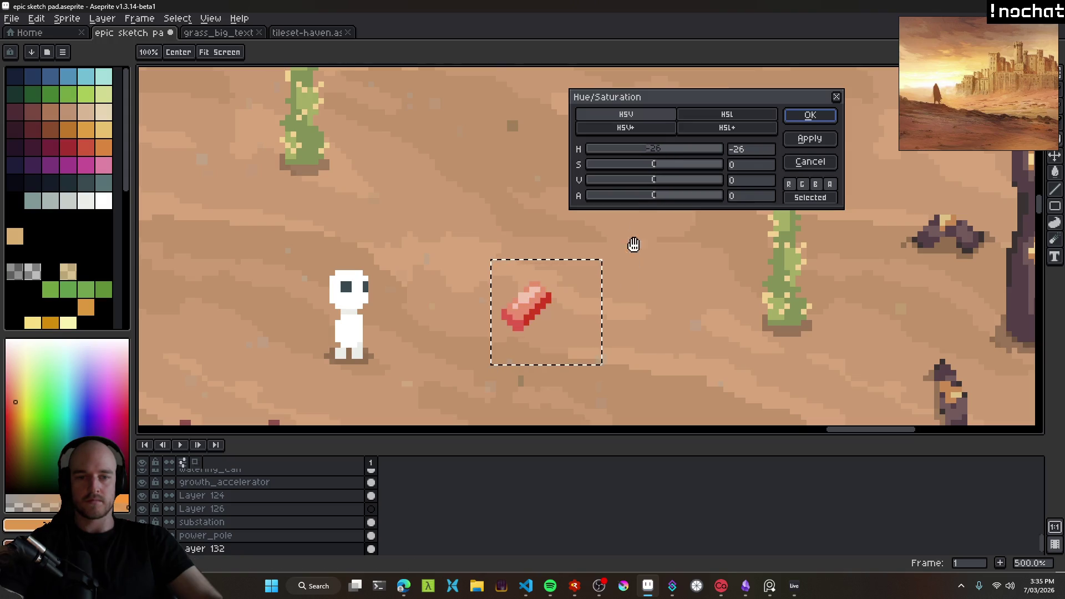
scroll(625, 327, "down", 3)
scroll(647, 338, "down", 1)
left_click_drag(676, 362, 546, 305)
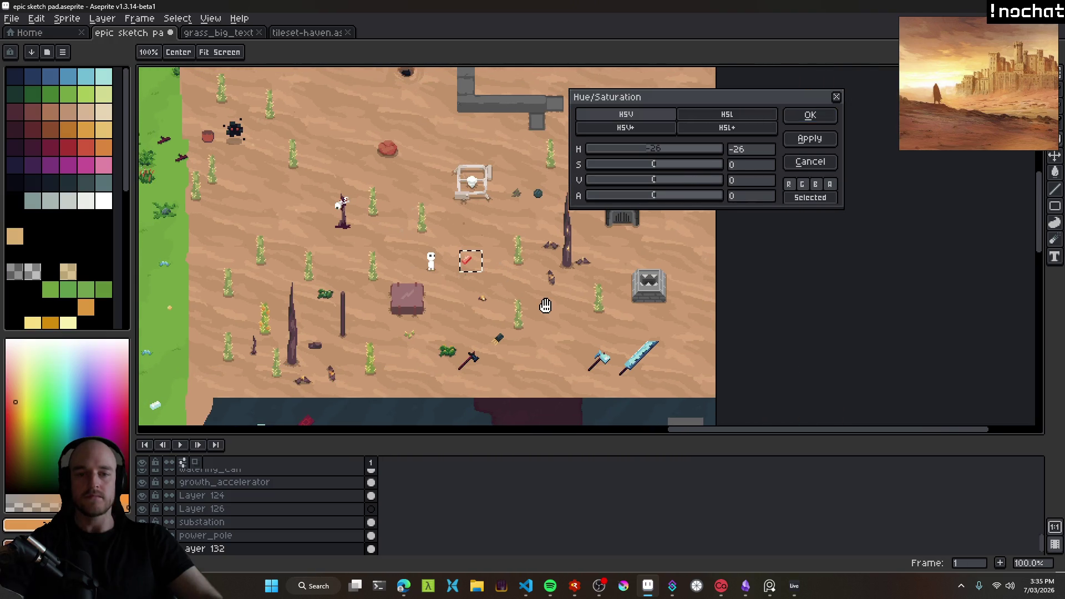
scroll(522, 287, "up", 1)
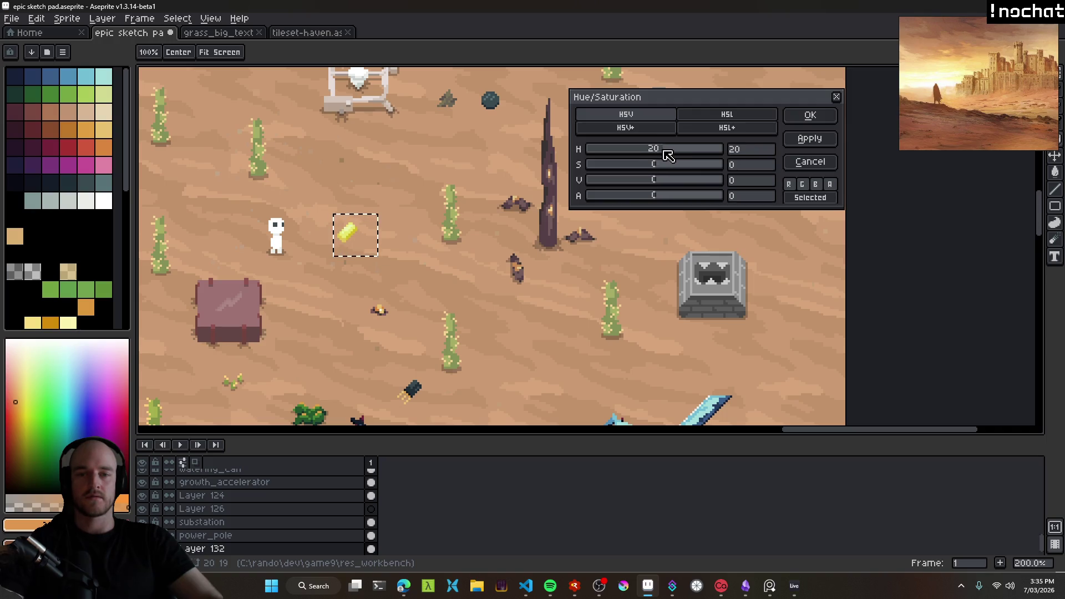
scroll(500, 286, "down", 1)
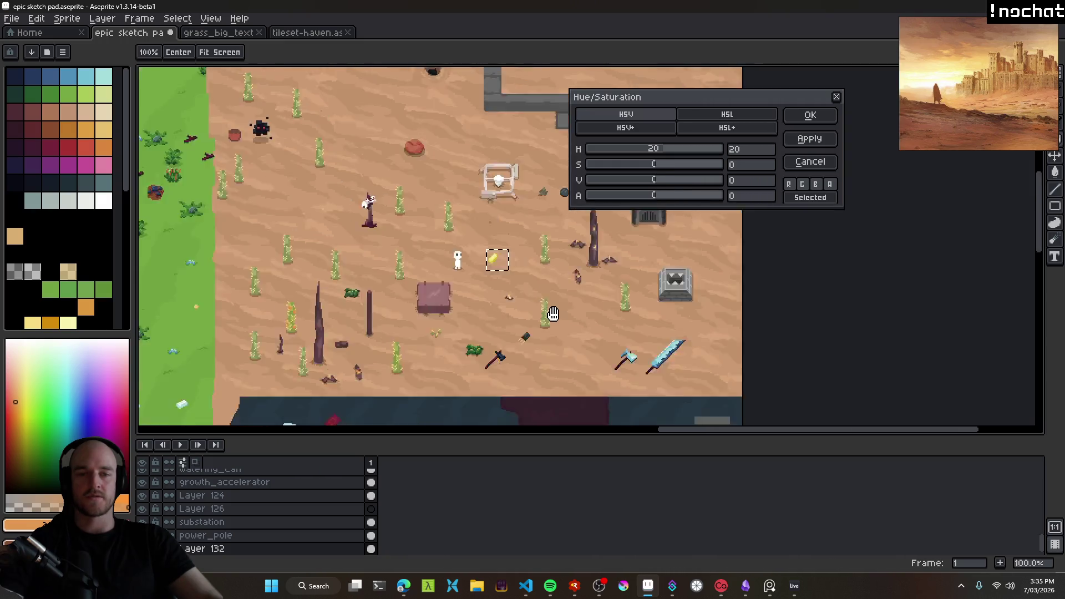
scroll(500, 286, "down", 1)
scroll(500, 286, "up", 2)
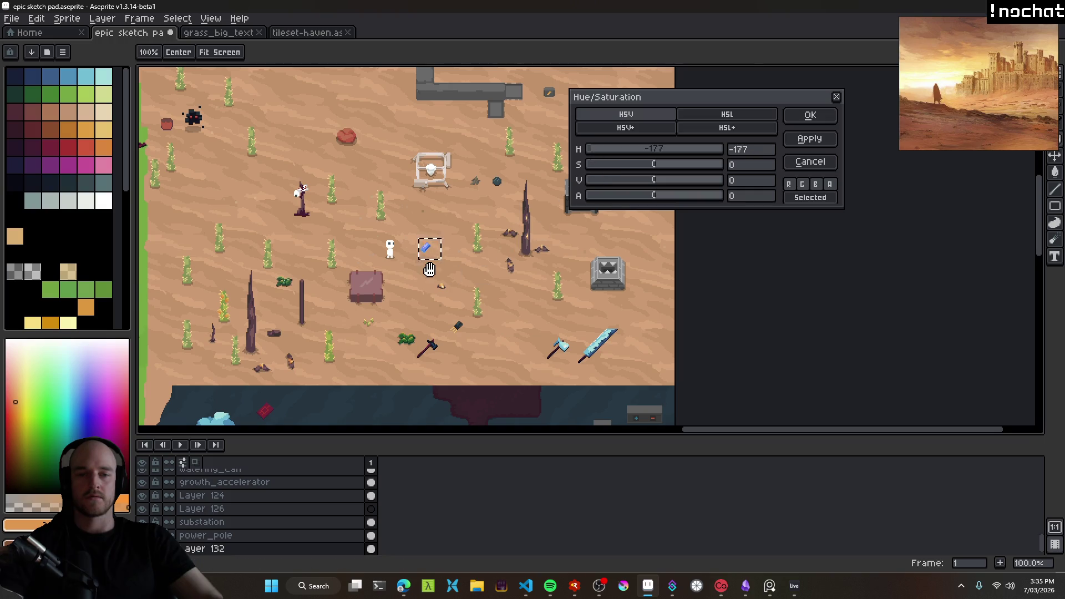
scroll(429, 271, "up", 1)
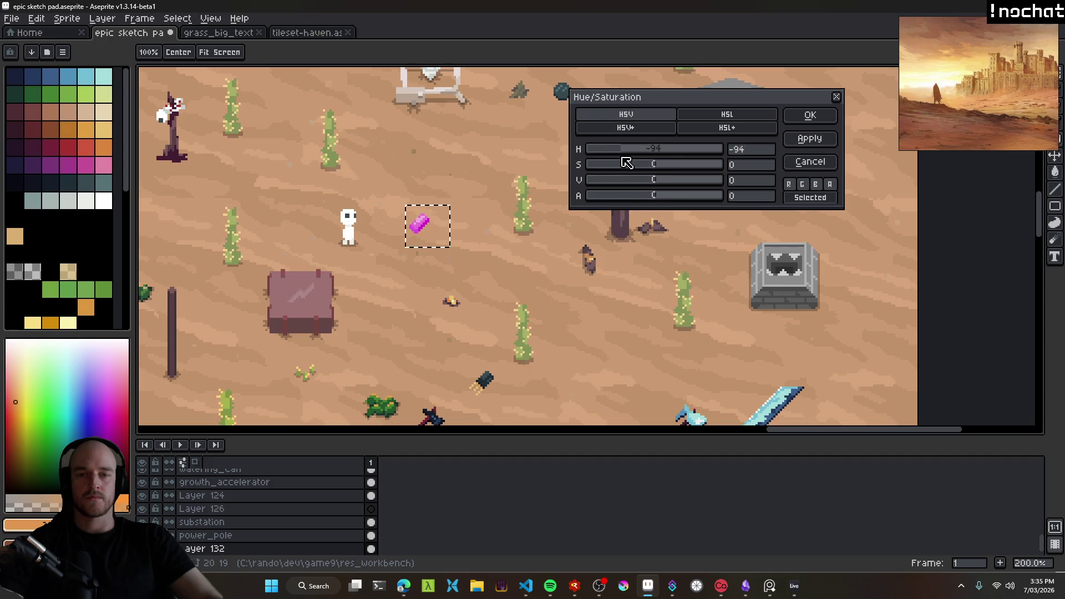
left_click_drag(629, 162, 615, 160)
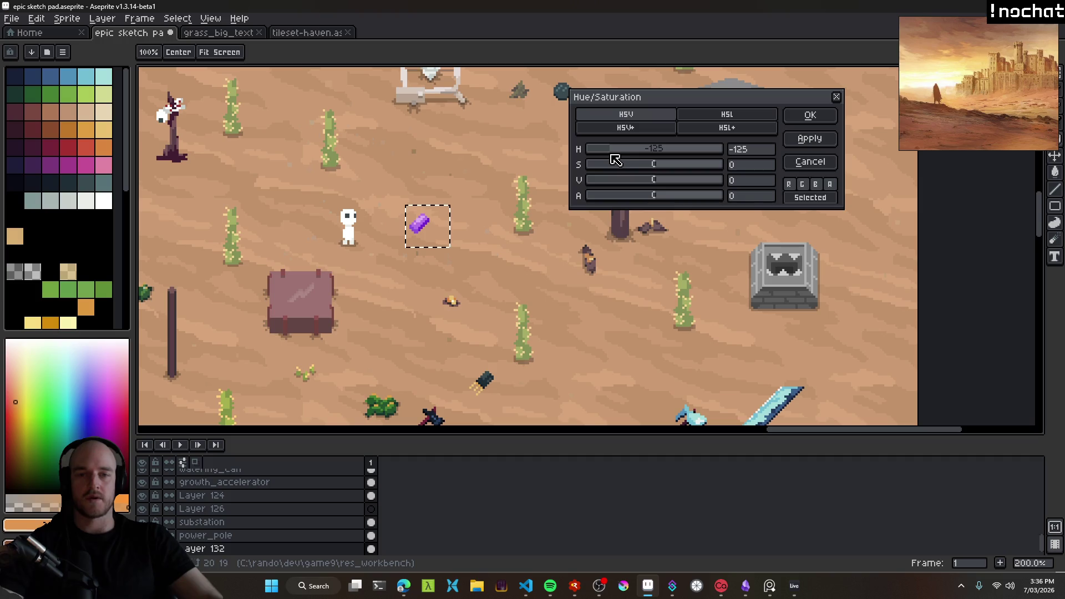
left_click(809, 115)
Step: Place a duplicate of the purple bar up-left on the sand
left_click_drag(470, 225, 668, 255)
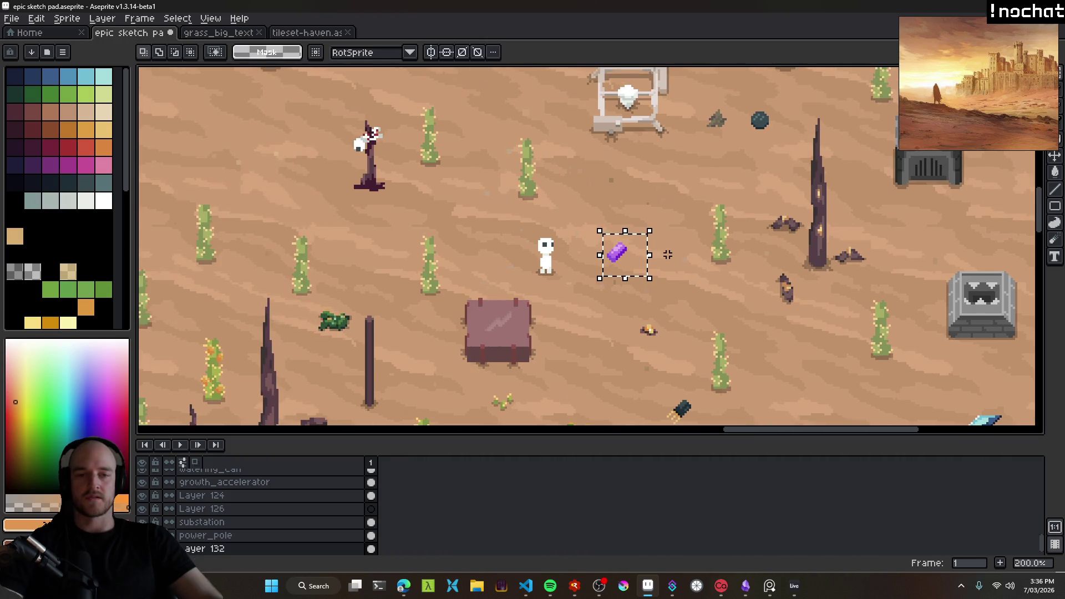
scroll(668, 255, "down", 2)
scroll(654, 271, "down", 3)
scroll(642, 292, "up", 1)
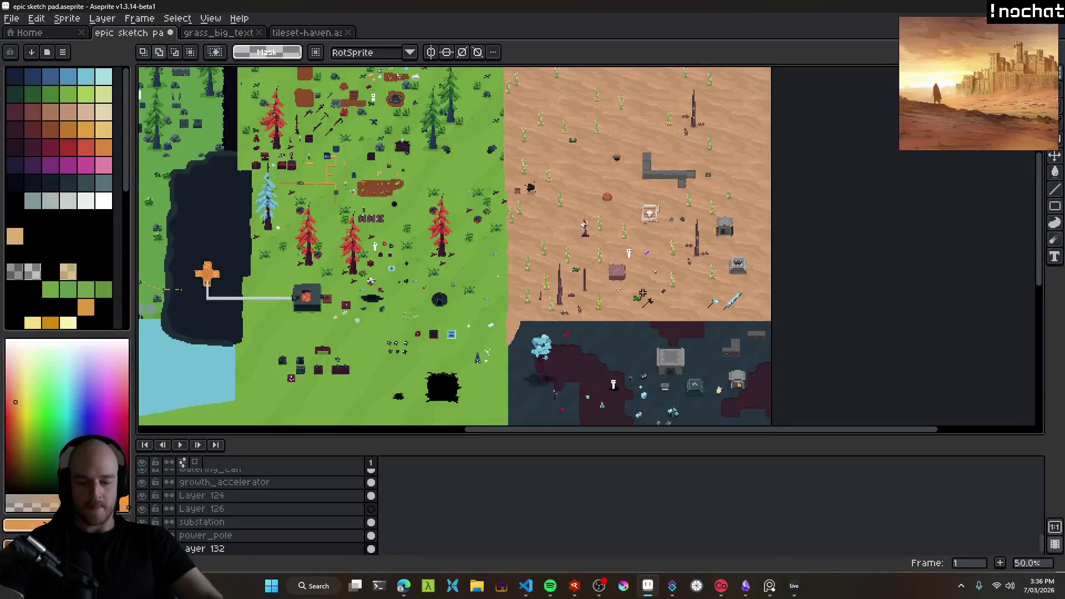
scroll(641, 299, "up", 1)
scroll(639, 322, "up", 1)
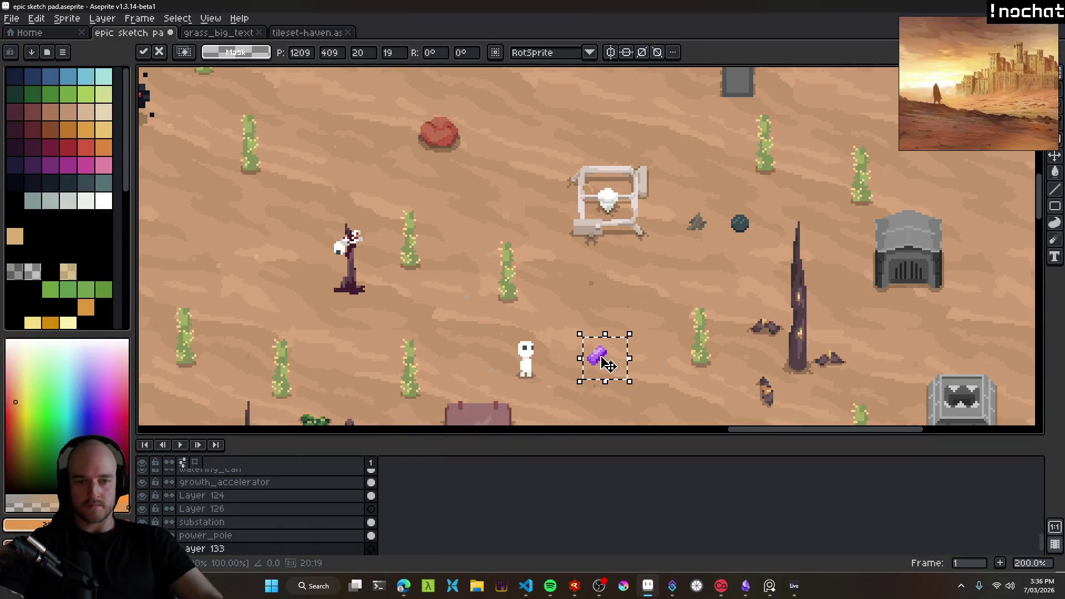
left_click_drag(606, 363, 313, 186)
scroll(314, 186, "down", 2)
left_click(502, 216)
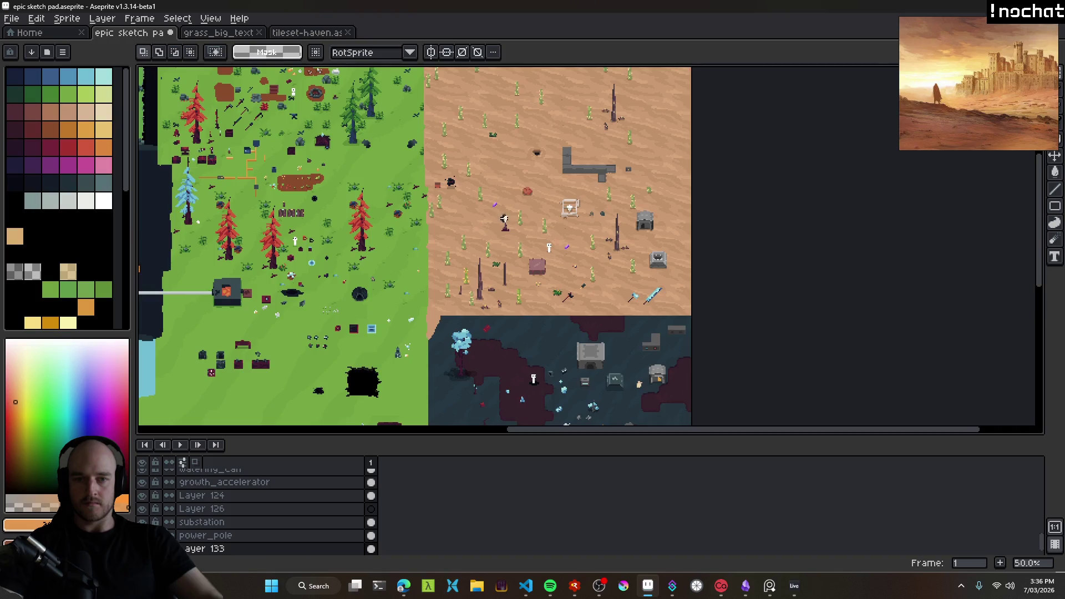
scroll(501, 214, "up", 2)
Step: Move a purple bar next to the white figure and try a pink hue, then undo it
left_click_drag(483, 185, 582, 309)
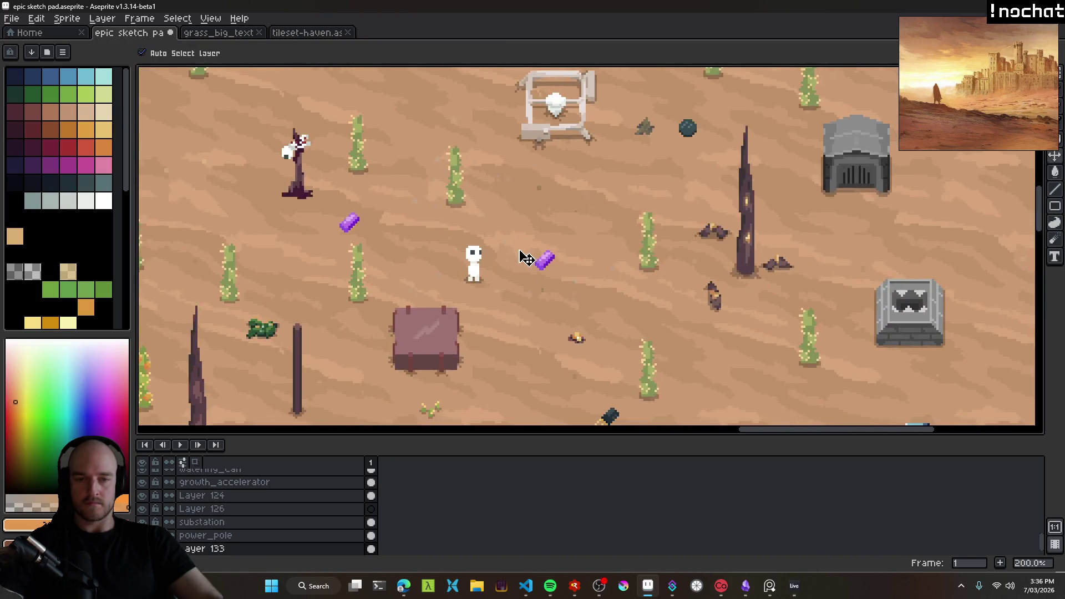
scroll(526, 258, "up", 2)
left_click_drag(661, 284, 470, 216)
left_click_drag(471, 229, 504, 253)
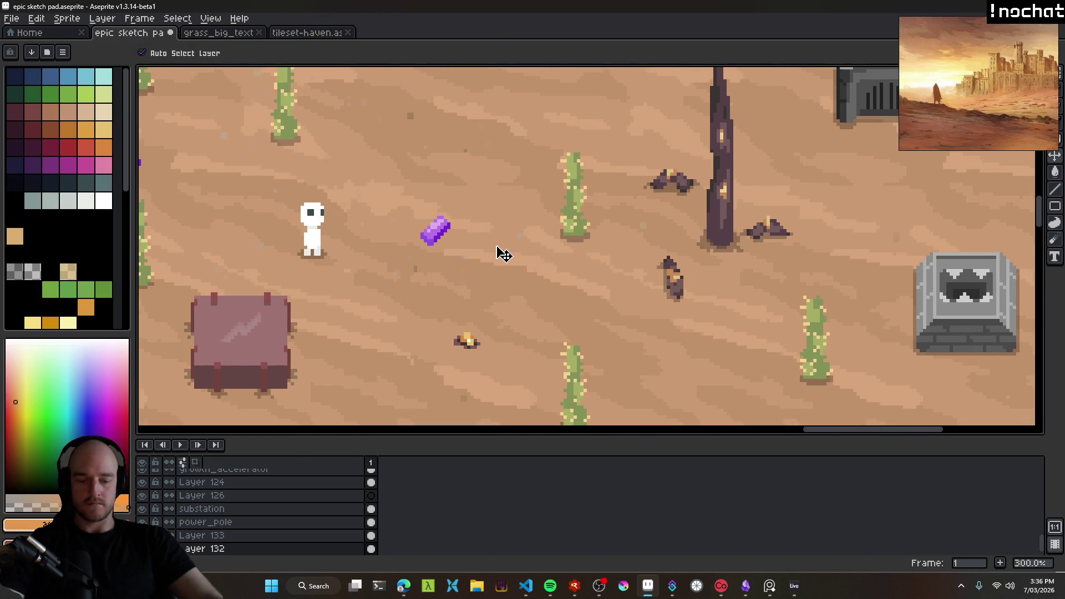
key("ctrl+u")
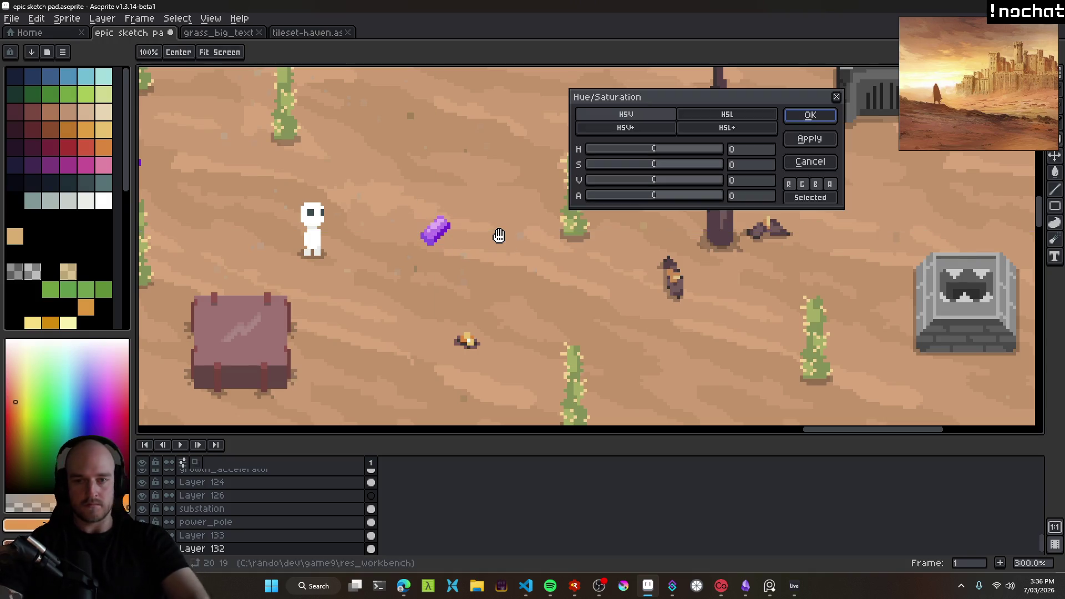
left_click_drag(658, 154, 684, 152)
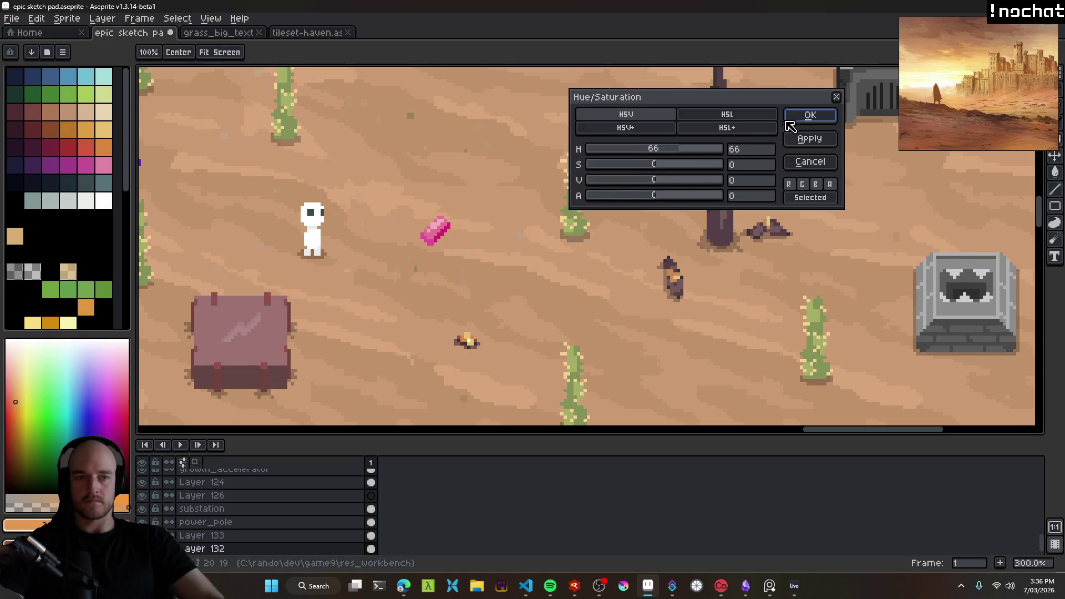
left_click(786, 120)
key("ctrl+z")
Step: Tune that bar's hue and saturation in Hue/Saturation until it looks gold
key("ctrl+u")
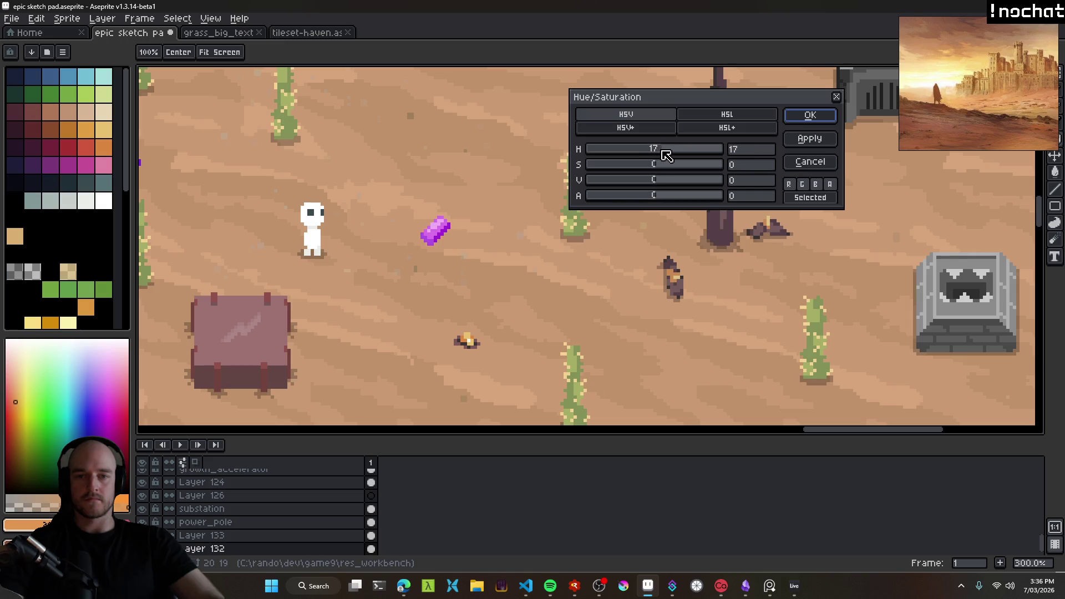
left_click_drag(686, 151, 709, 157)
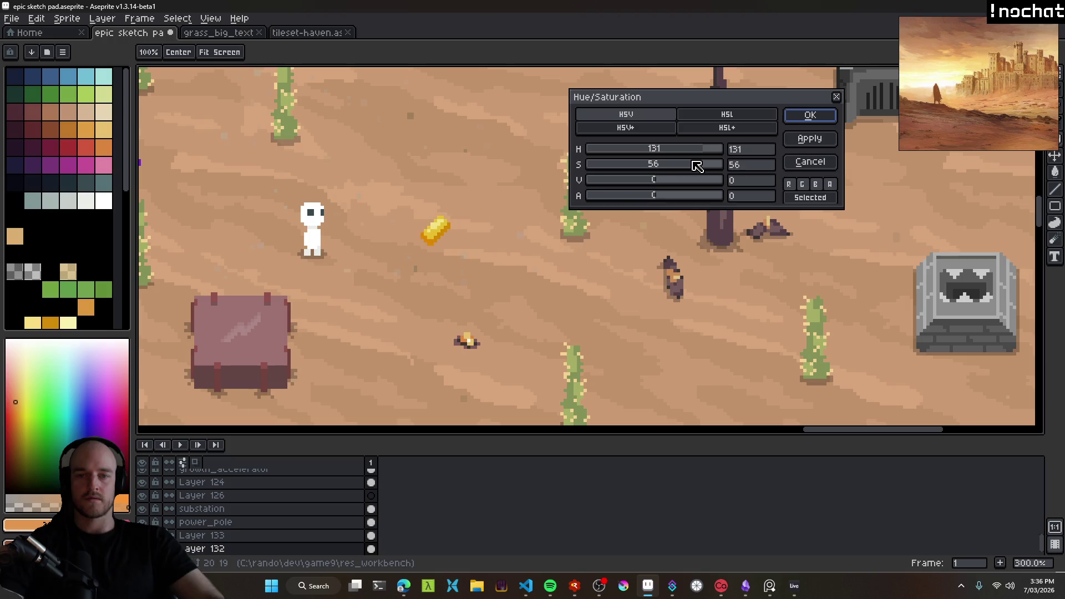
left_click_drag(675, 165, 640, 168)
scroll(538, 270, "down", 2)
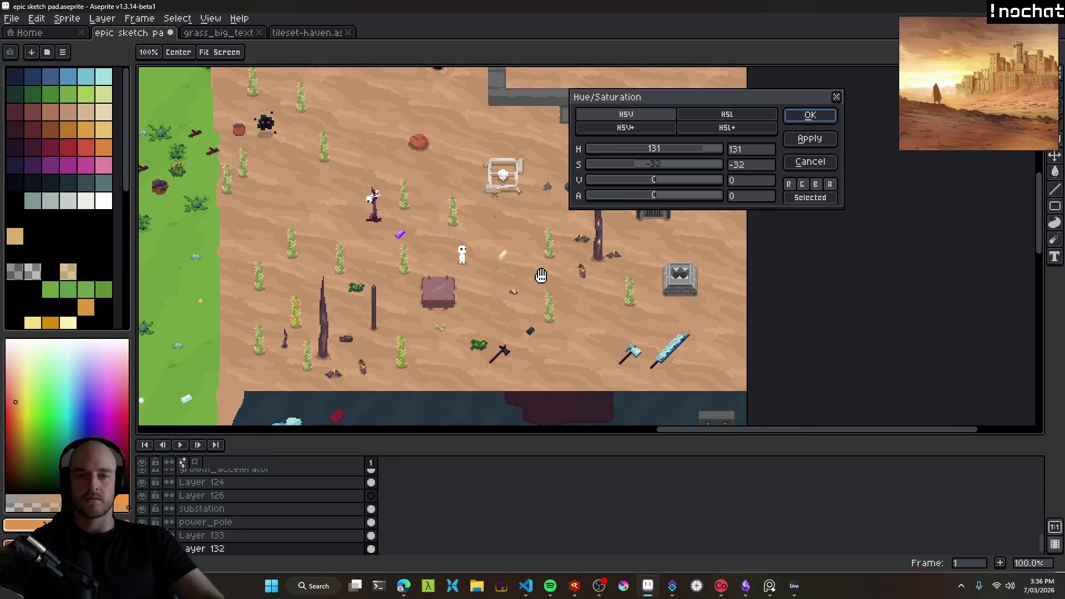
scroll(540, 276, "up", 1)
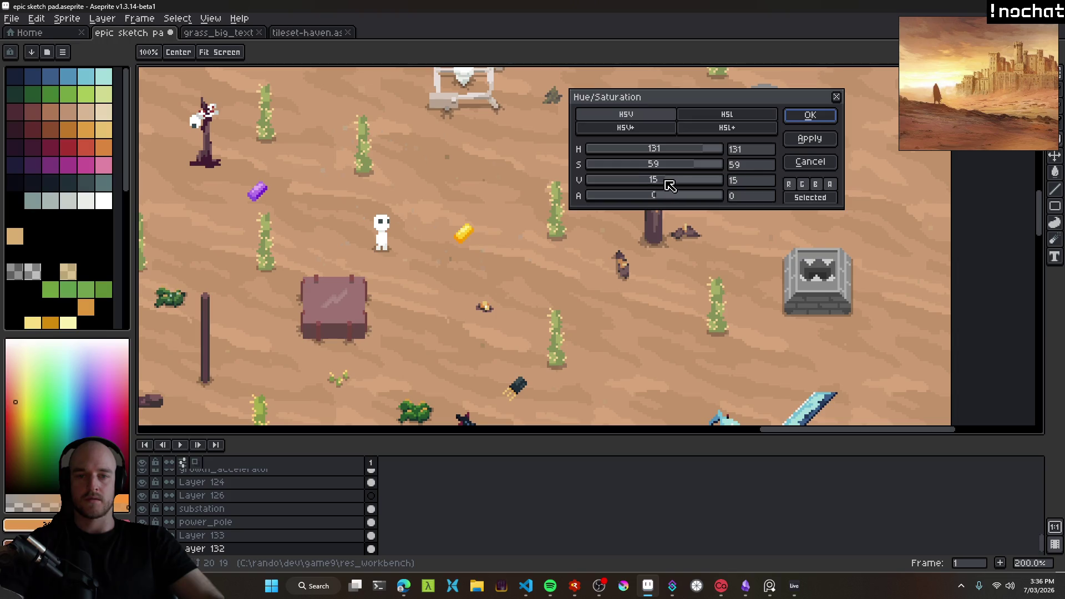
left_click(810, 115)
scroll(537, 237, "down", 1)
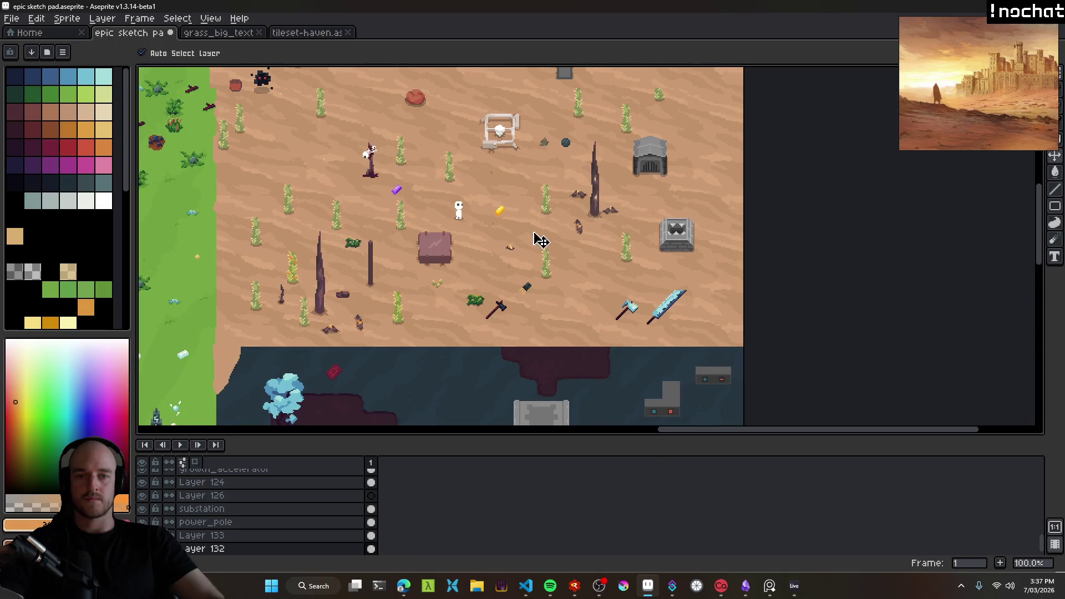
Step: Nudge the gold bar to a new spot on the desert map
scroll(518, 316, "up", 1)
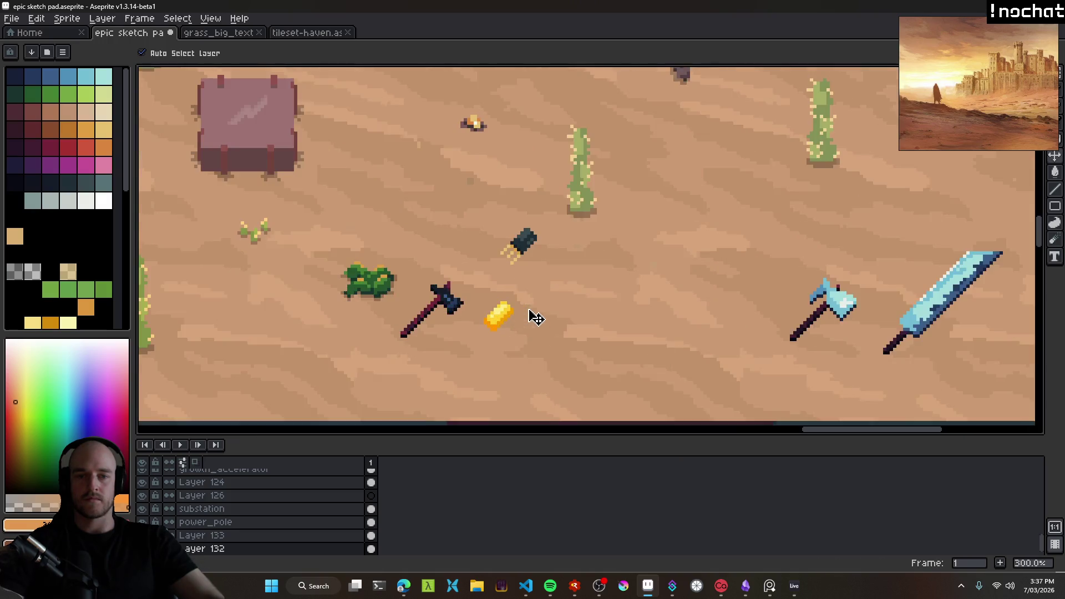
scroll(532, 316, "up", 1)
left_click_drag(491, 293, 613, 255)
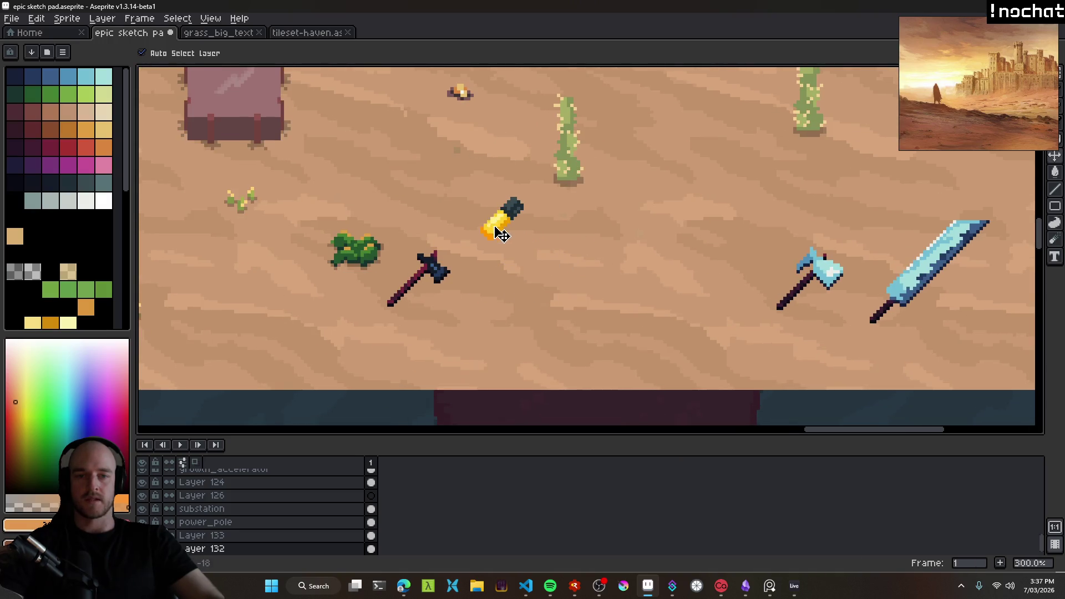
scroll(650, 270, "down", 2)
scroll(650, 270, "up", 3)
scroll(629, 249, "up", 4)
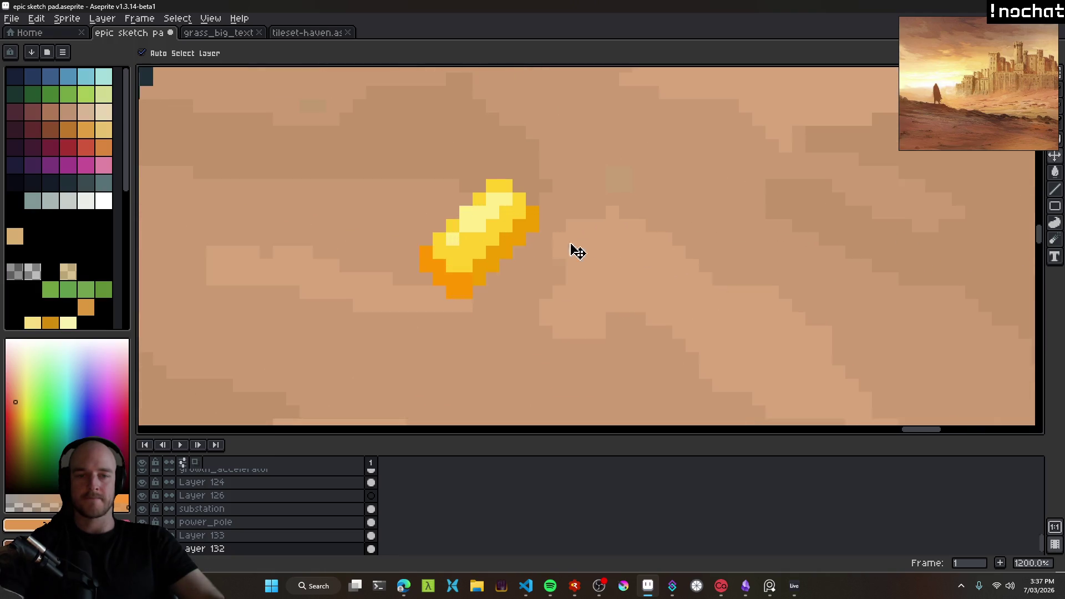
scroll(573, 250, "down", 3)
scroll(536, 257, "up", 5)
Step: Sample the gold bar's orange, yellow and light-yellow highlight colours with the eyedropper
left_click(455, 294, "alt")
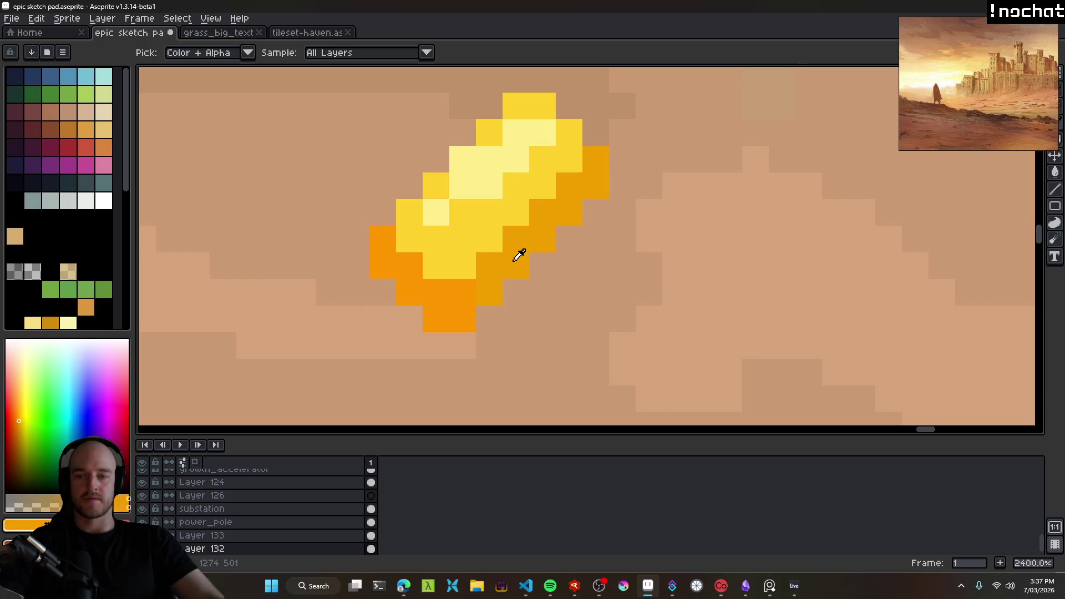
left_click(501, 232, "alt")
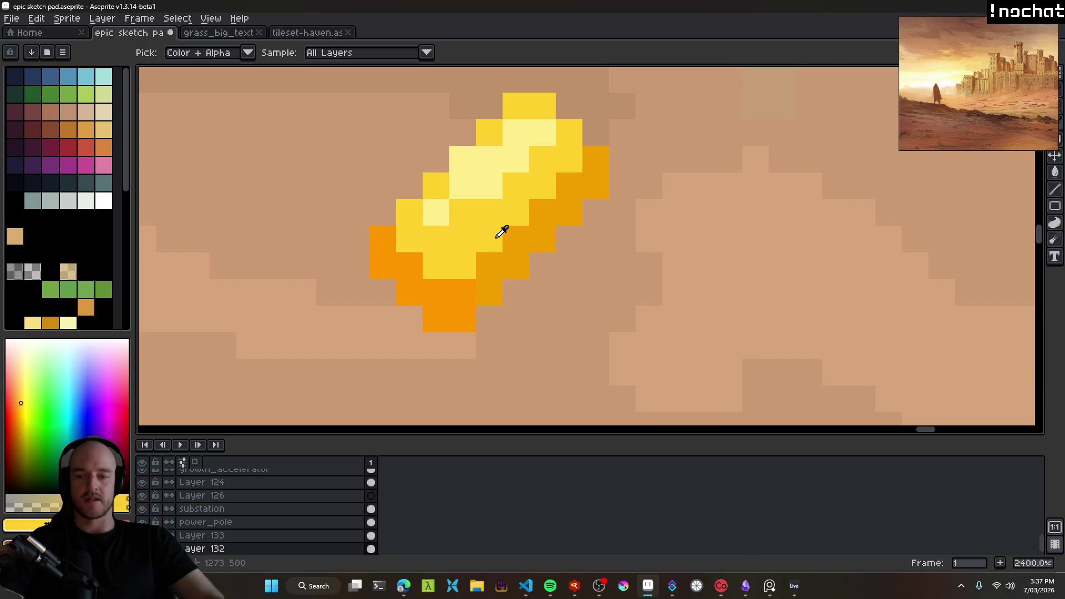
left_click(489, 175, "alt")
left_click(493, 219, "alt")
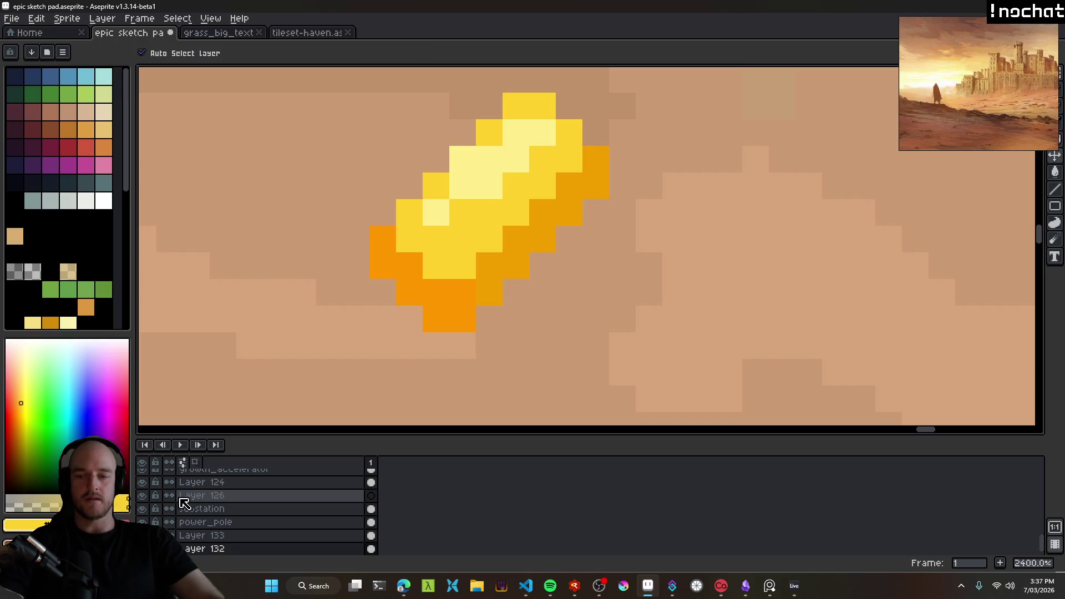
key("g")
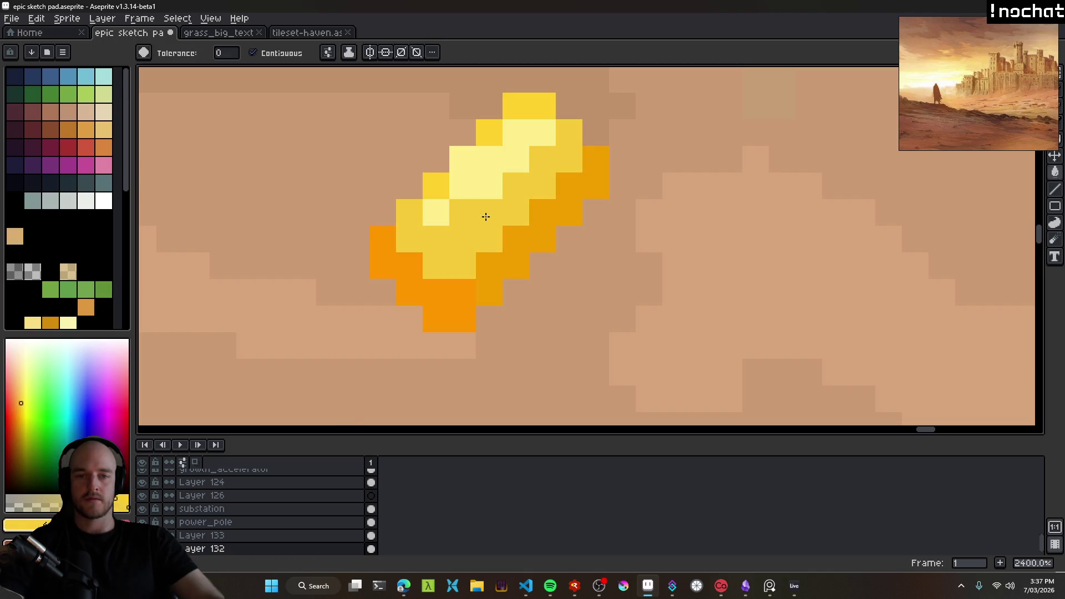
key("alt")
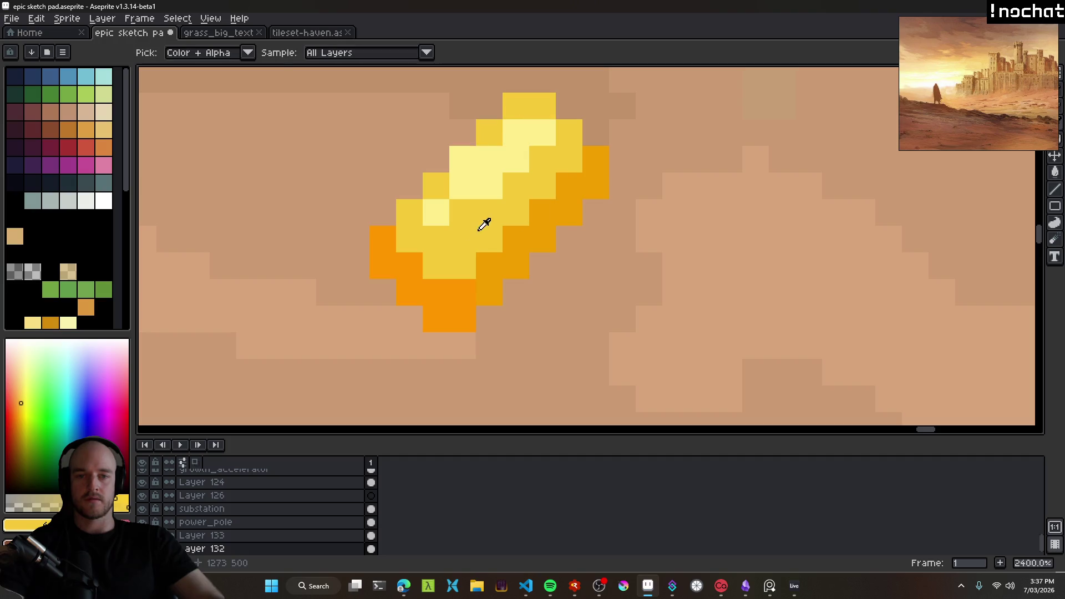
left_click(508, 267, "alt")
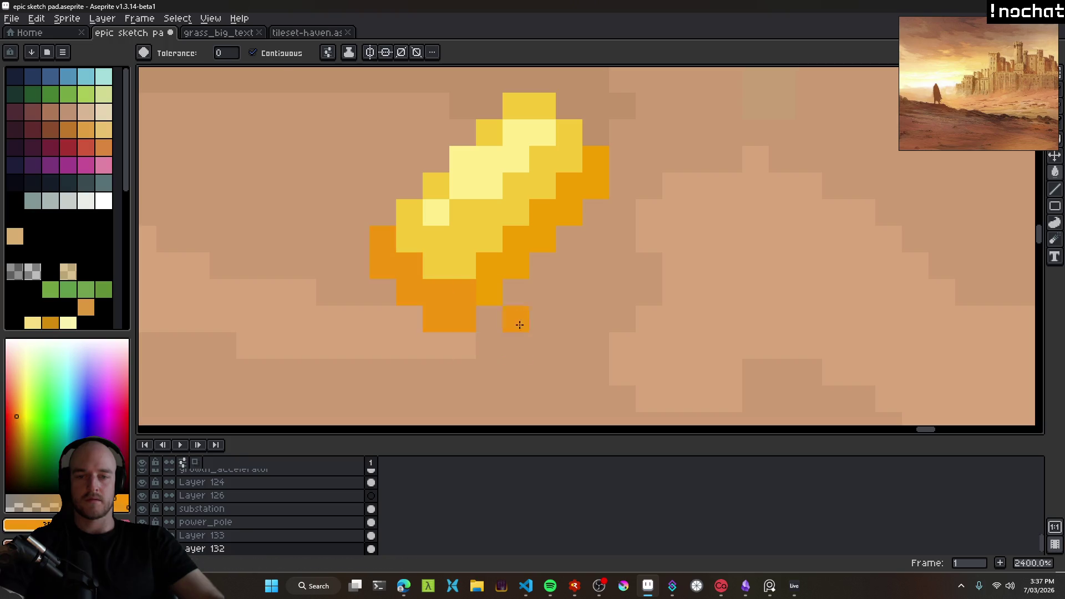
Step: Move the gold bar up and to the right
scroll(564, 266, "down", 1)
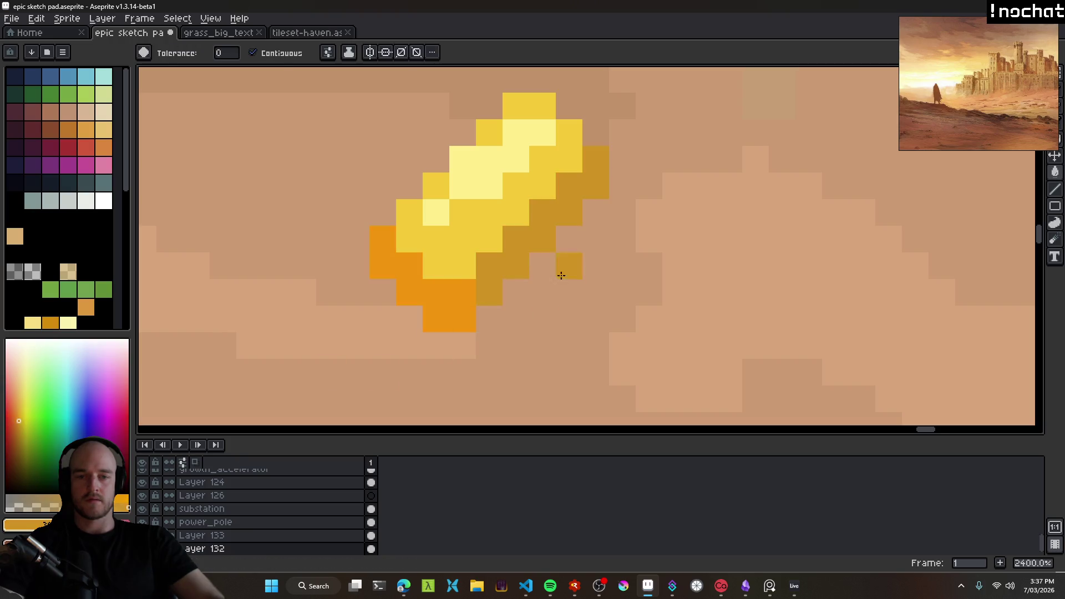
scroll(575, 285, "down", 5)
scroll(582, 290, "down", 2)
scroll(581, 291, "up", 1)
scroll(577, 288, "up", 5)
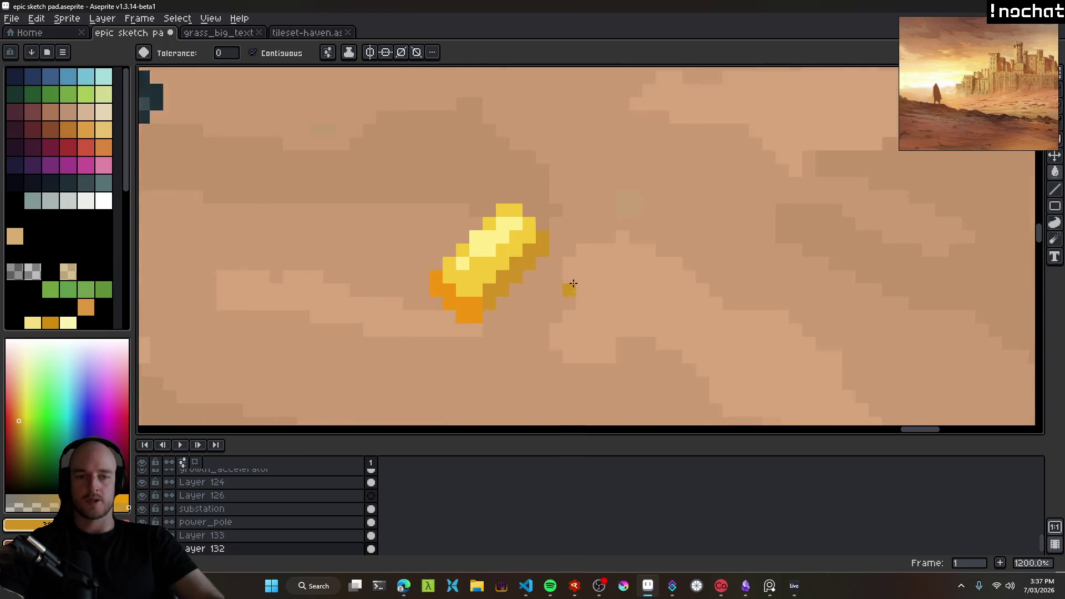
scroll(571, 288, "up", 1)
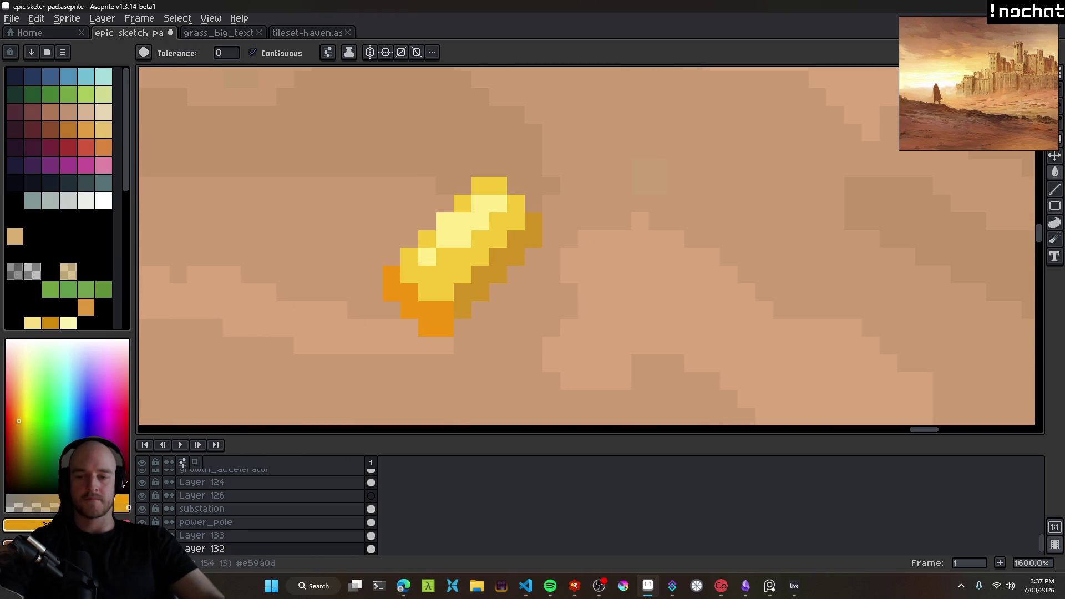
scroll(507, 269, "down", 3)
scroll(535, 309, "down", 5)
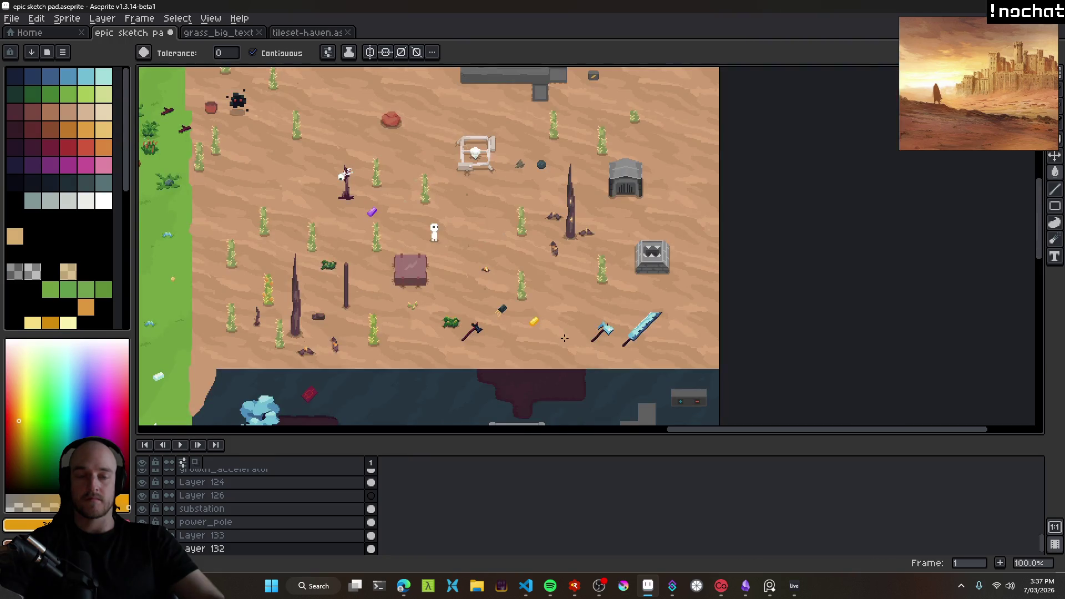
scroll(564, 338, "up", 2)
scroll(542, 325, "left", 2)
scroll(534, 294, "down", 1)
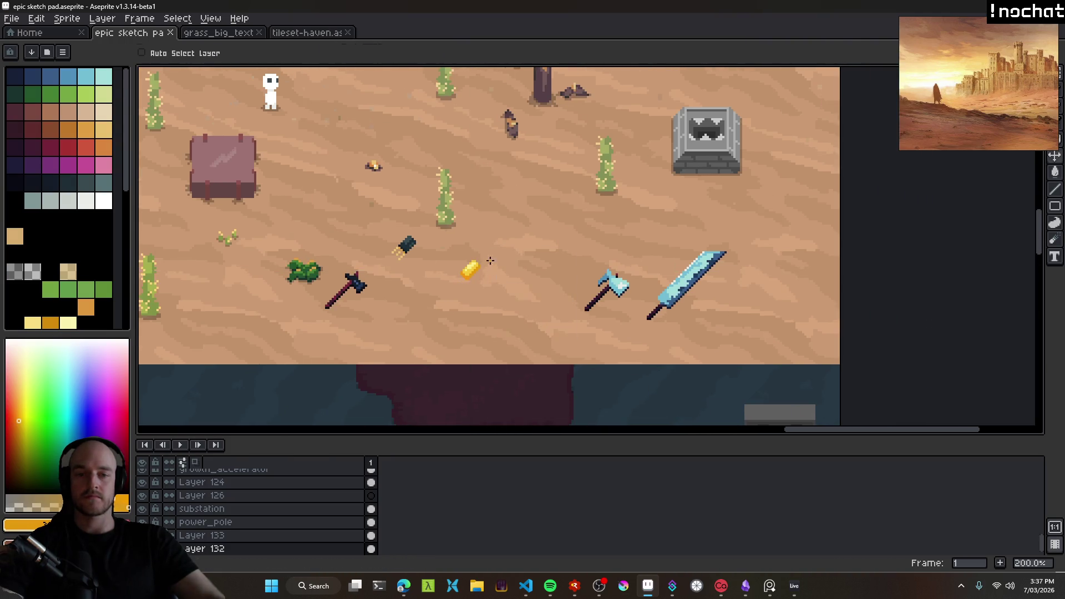
scroll(477, 278, "up", 4)
scroll(497, 288, "down", 4)
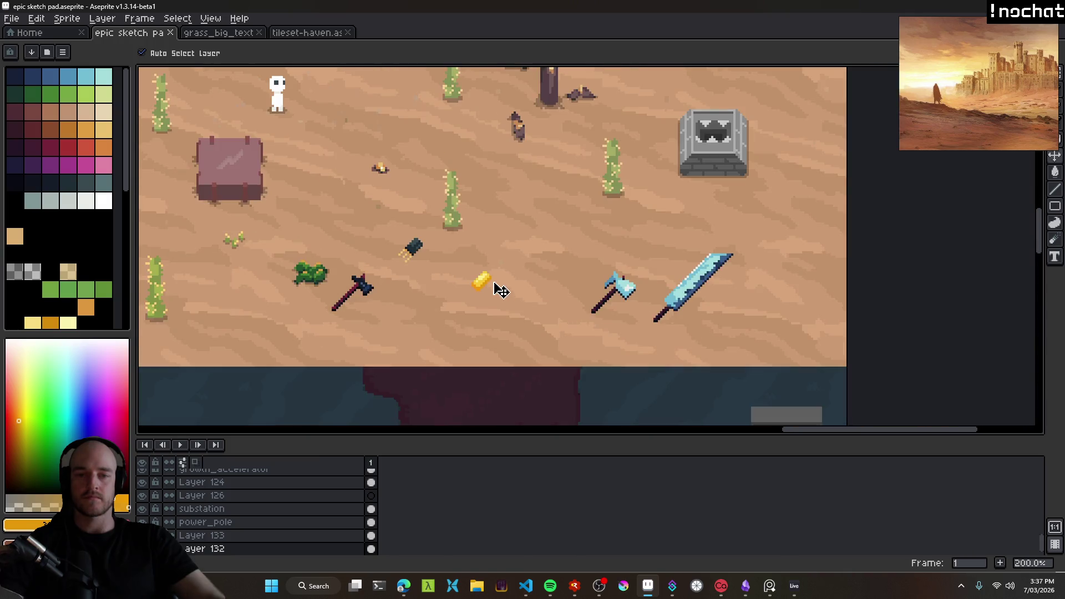
scroll(511, 304, "down", 1)
scroll(498, 299, "up", 4)
scroll(610, 305, "up", 5)
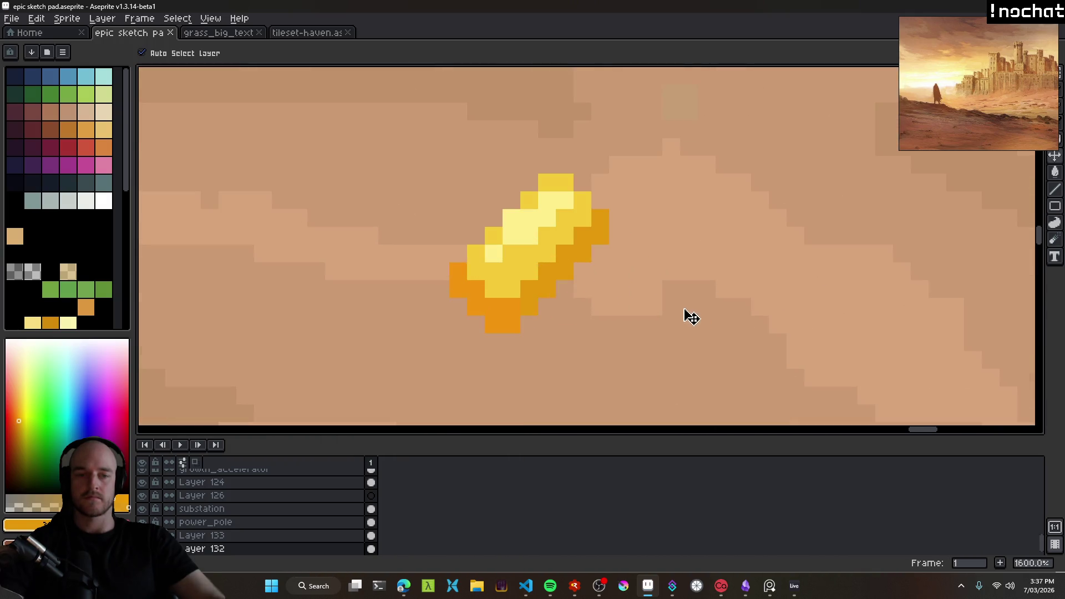
mouse_move(552, 268)
left_mouse_down()
mouse_move(587, 187)
mouse_move(535, 230)
left_mouse_up()
scroll(516, 261, "down", 1)
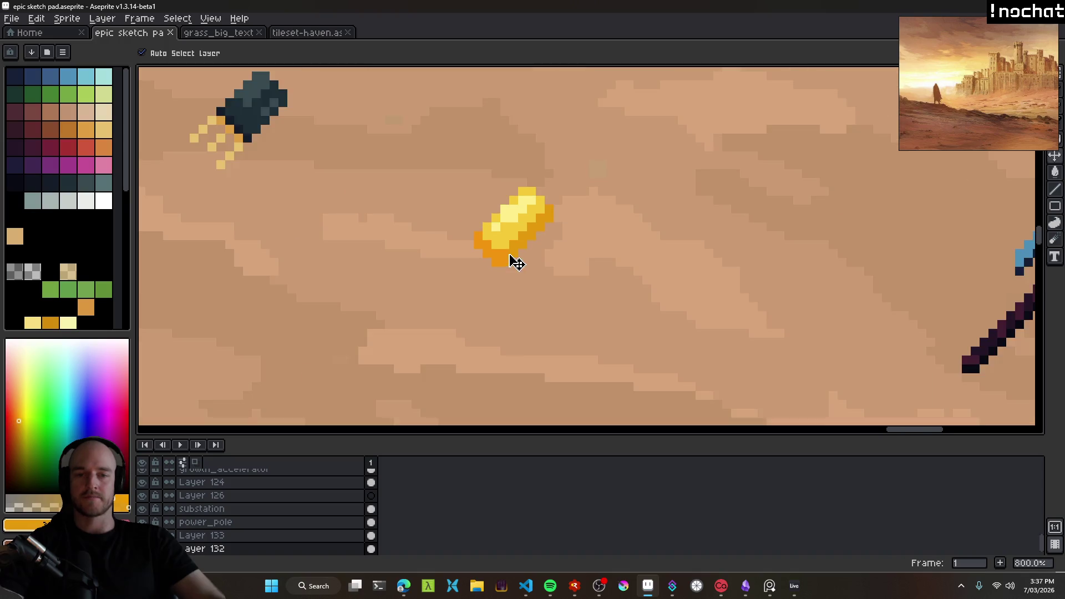
scroll(518, 267, "up", 2)
Step: Pick a reddish dark brown and draw a 1px shadow along the bar's bottom edge
key("i")
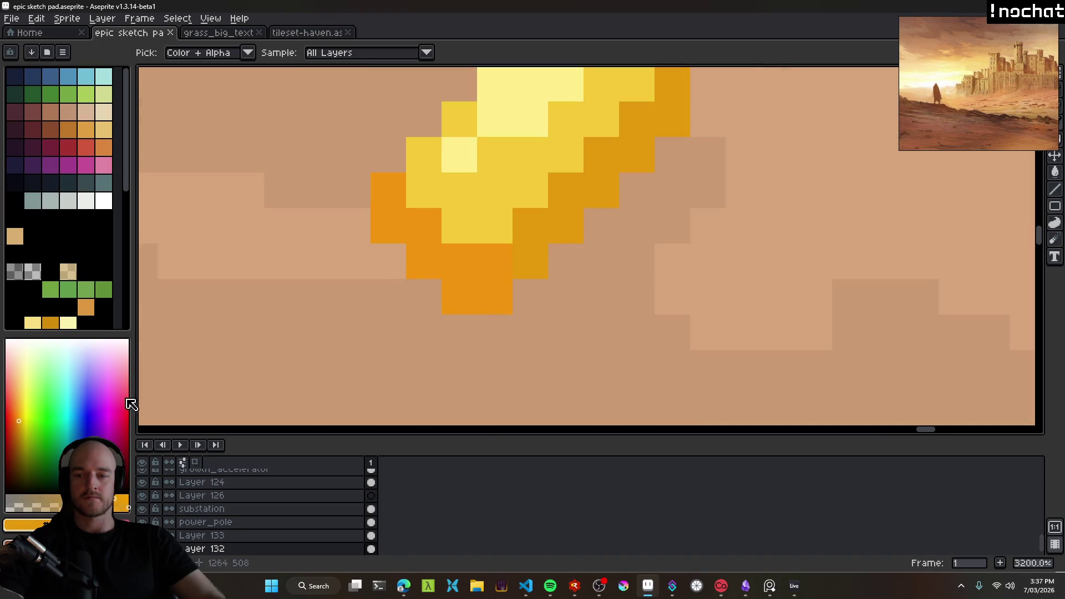
left_click(17, 450)
left_click_drag(17, 450, 15, 445)
key("b")
left_click(379, 259)
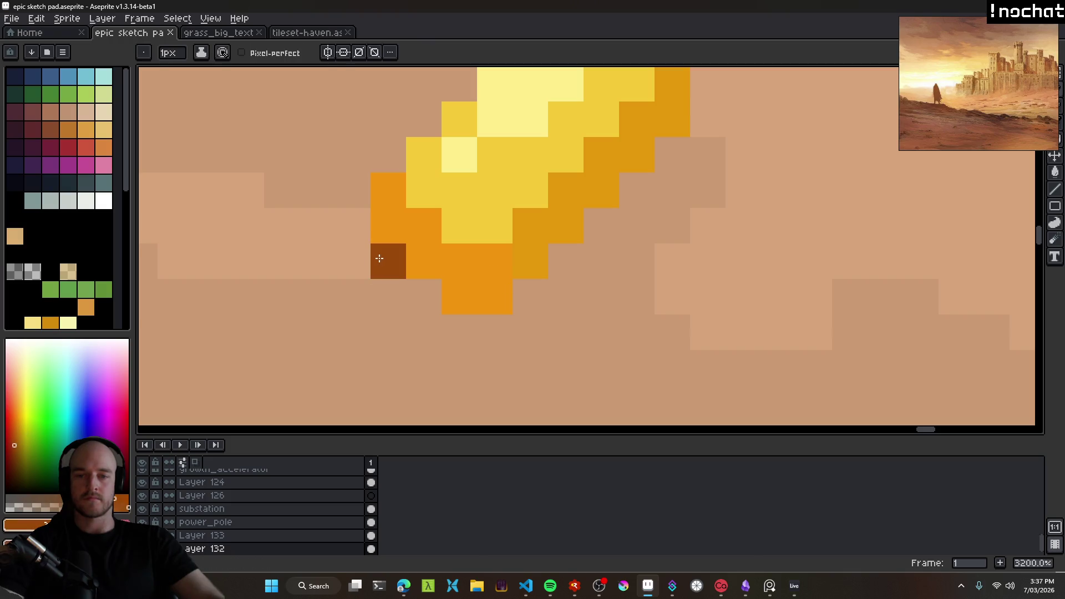
left_click_drag(383, 261, 499, 312)
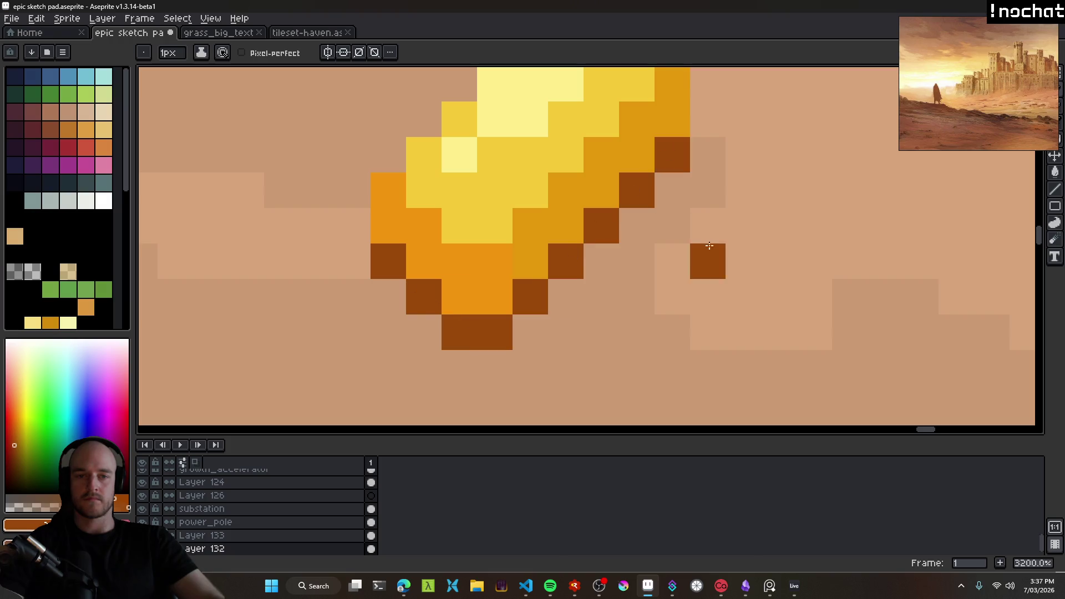
scroll(710, 261, "down", 5)
scroll(714, 265, "down", 3)
left_click_drag(728, 277, 670, 311)
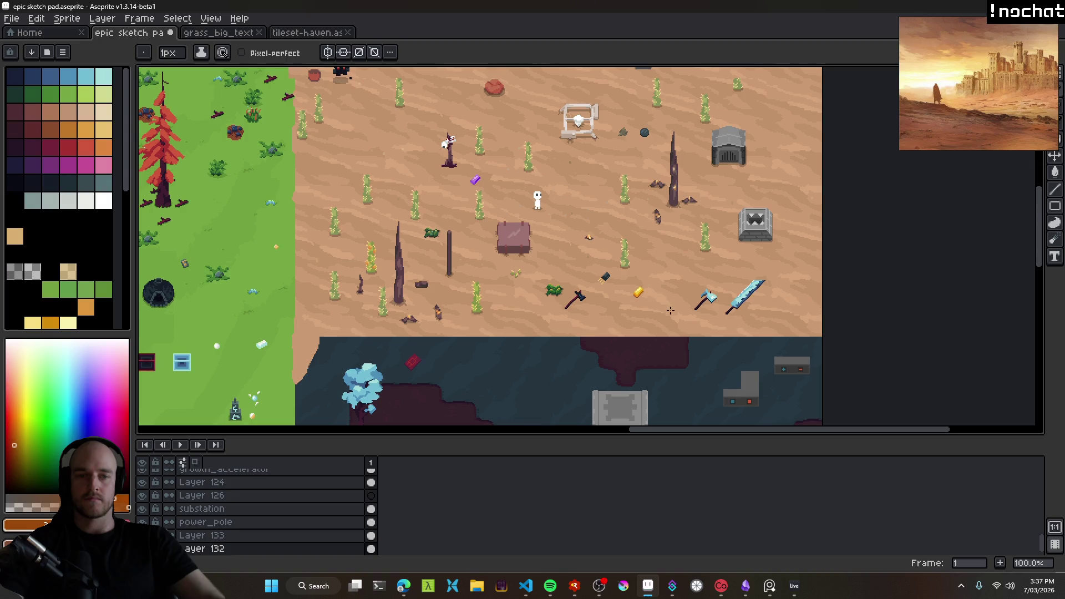
scroll(639, 297, "up", 3)
scroll(639, 298, "up", 4)
Step: Replace the bar's dark brown shadow with a darker, desaturated greyish brown via Replace Color in HSV
key("alt")
key("shift+r")
scroll(594, 281, "down", 5)
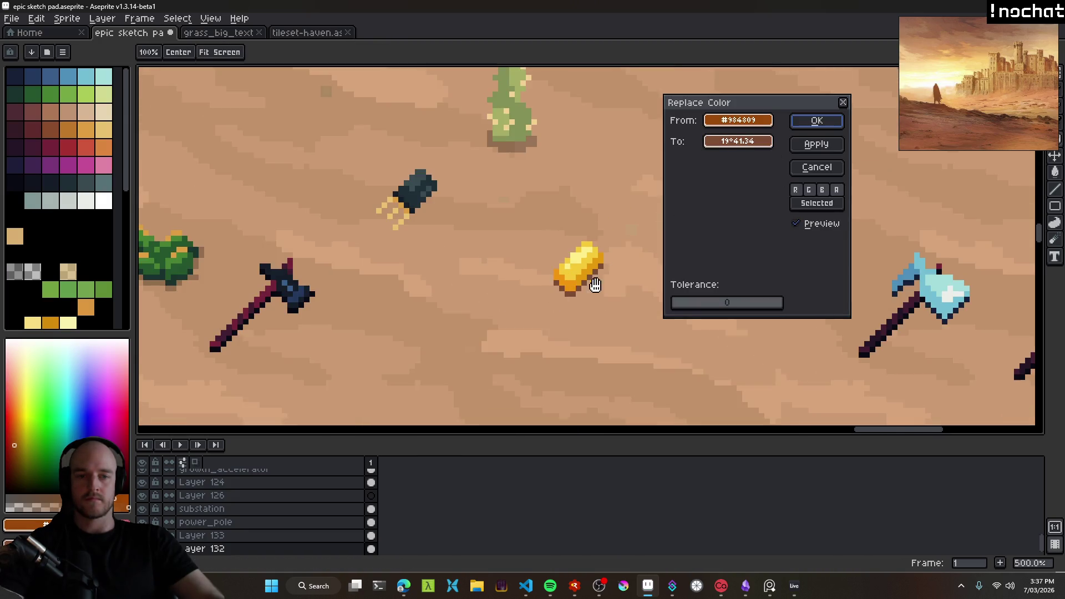
scroll(607, 279, "up", 1)
scroll(608, 279, "down", 1)
left_click_drag(765, 120, 765, 141)
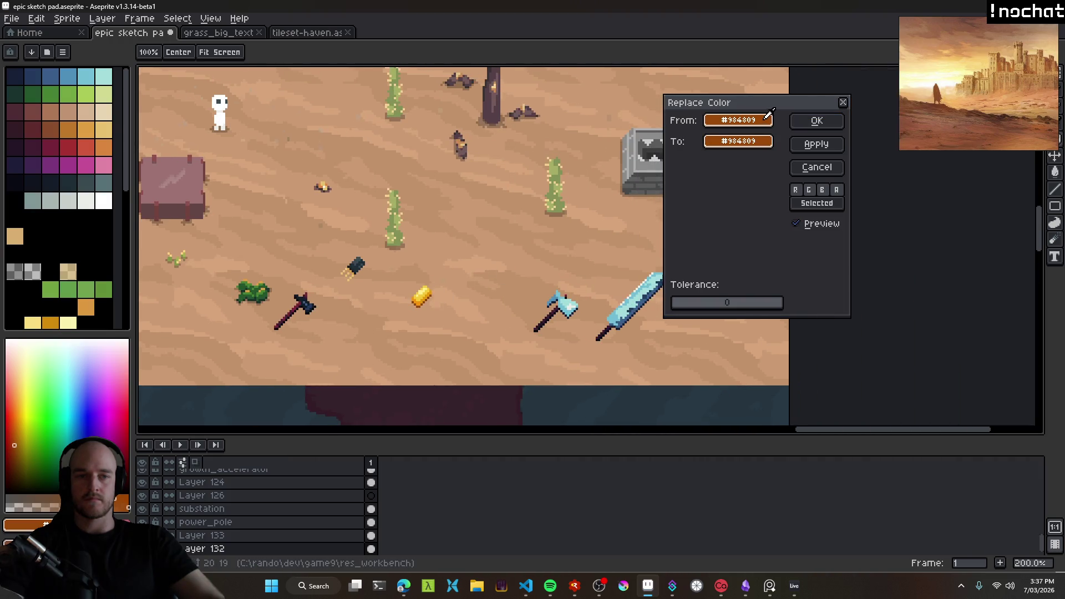
left_click(764, 142)
left_click(767, 164)
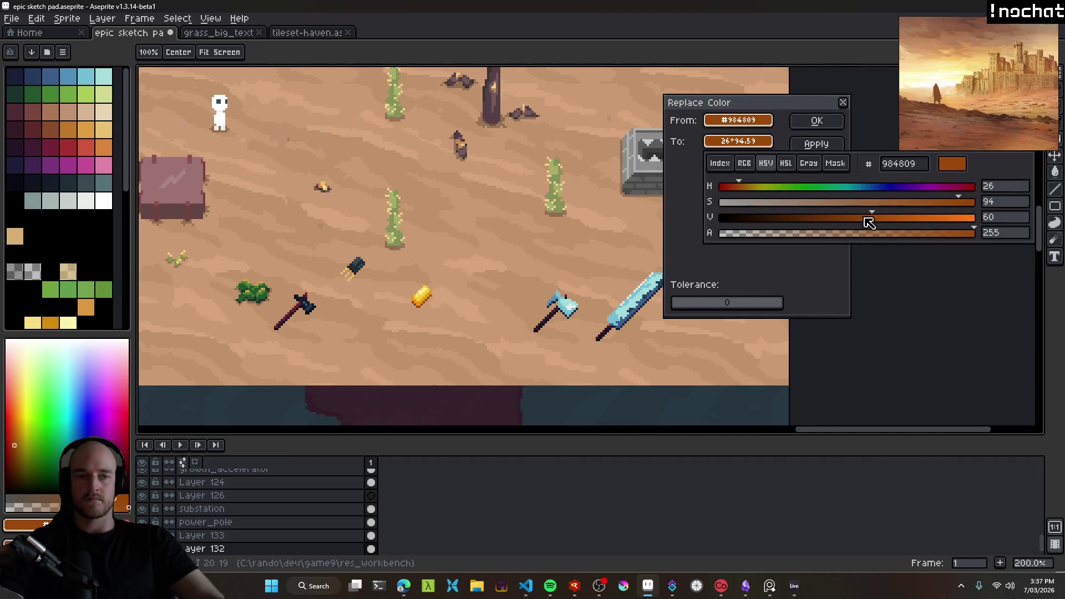
mouse_move(874, 218)
left_mouse_down()
mouse_move(842, 221)
mouse_move(881, 223)
left_mouse_up()
left_click_drag(943, 203, 800, 210)
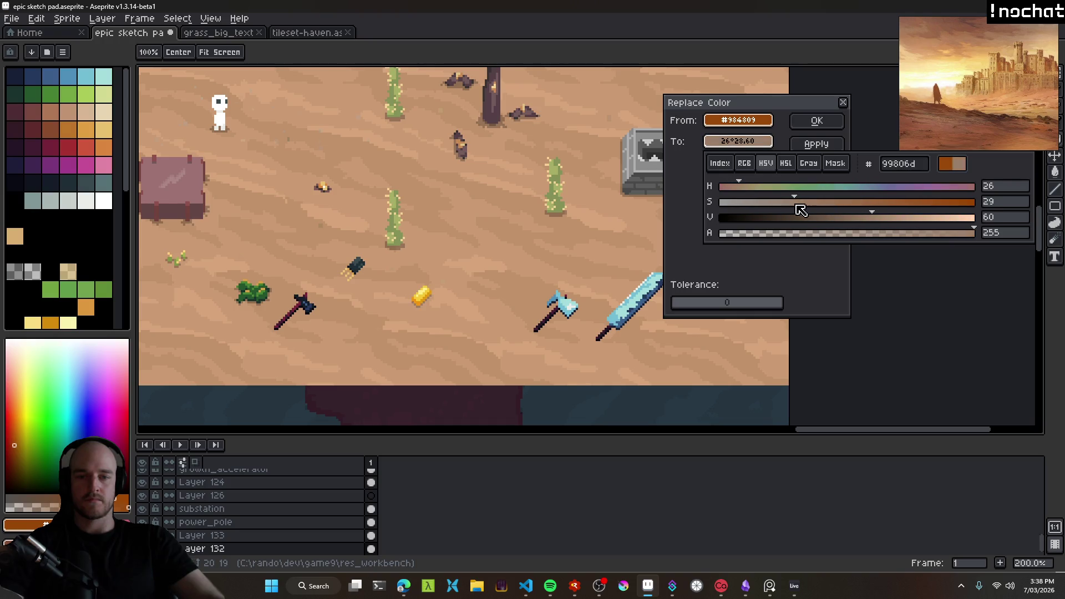
left_click(850, 125)
left_click(816, 120)
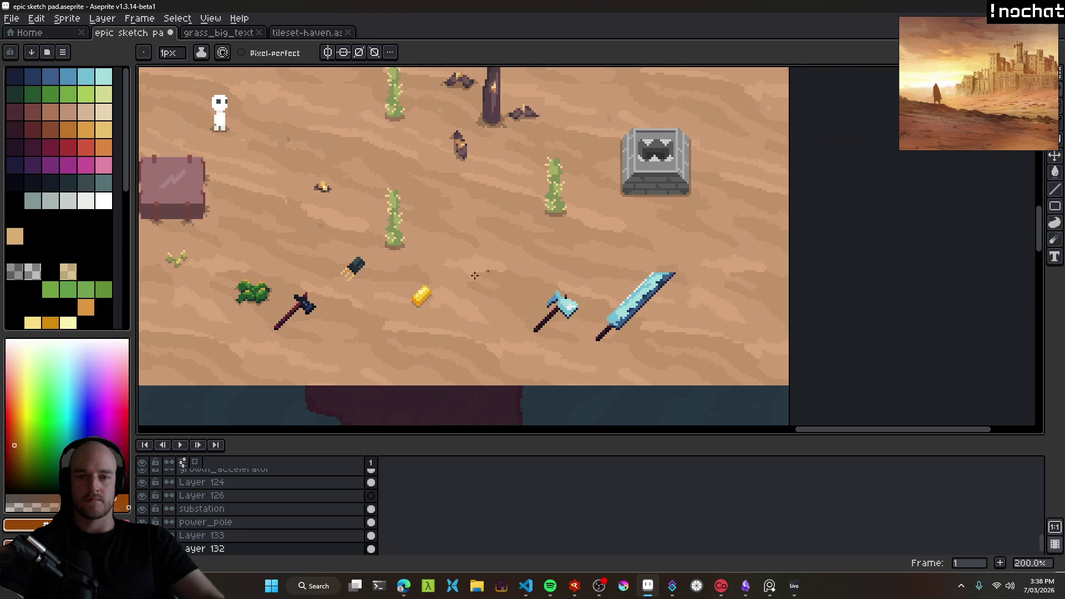
Step: Drag the gold bar to a new spot on the map
scroll(374, 333, "up", 4)
scroll(531, 229, "down", 5)
scroll(715, 275, "up", 1)
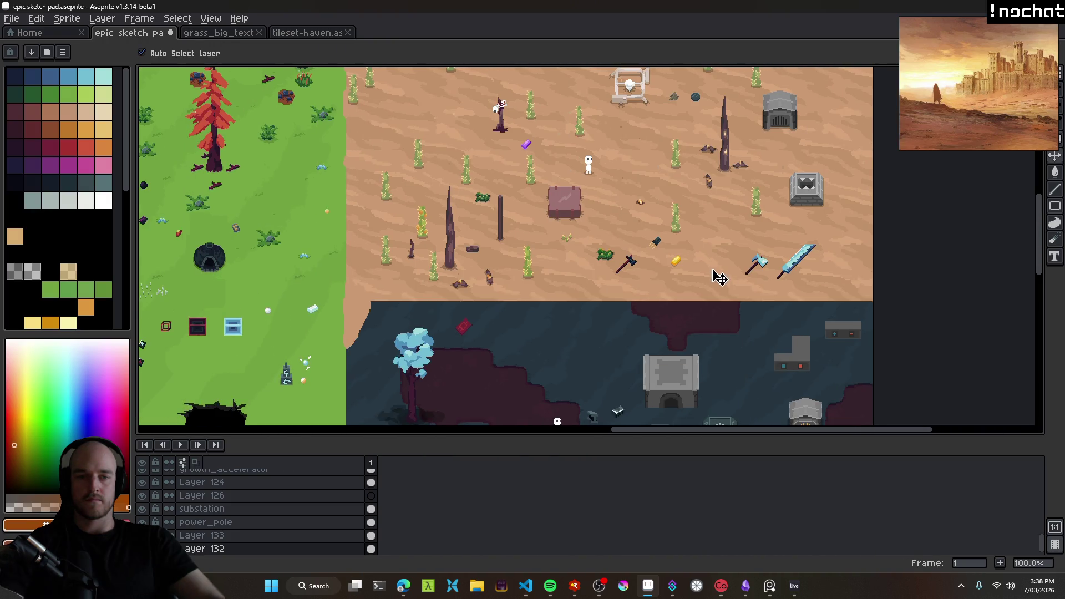
scroll(628, 364, "up", 2)
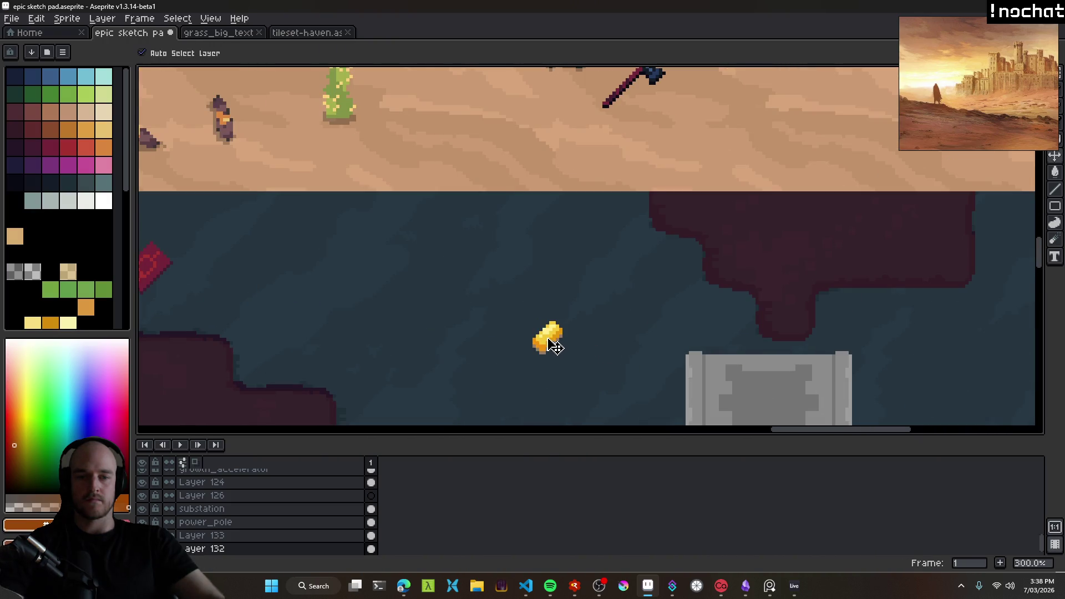
left_click_drag(554, 347, 673, 178)
scroll(638, 198, "up", 1)
scroll(626, 261, "up", 4)
Step: Undo an accidental erase of the gold bar and return to the pencil
key("e")
left_click(630, 270)
key("ctrl+z")
key("b")
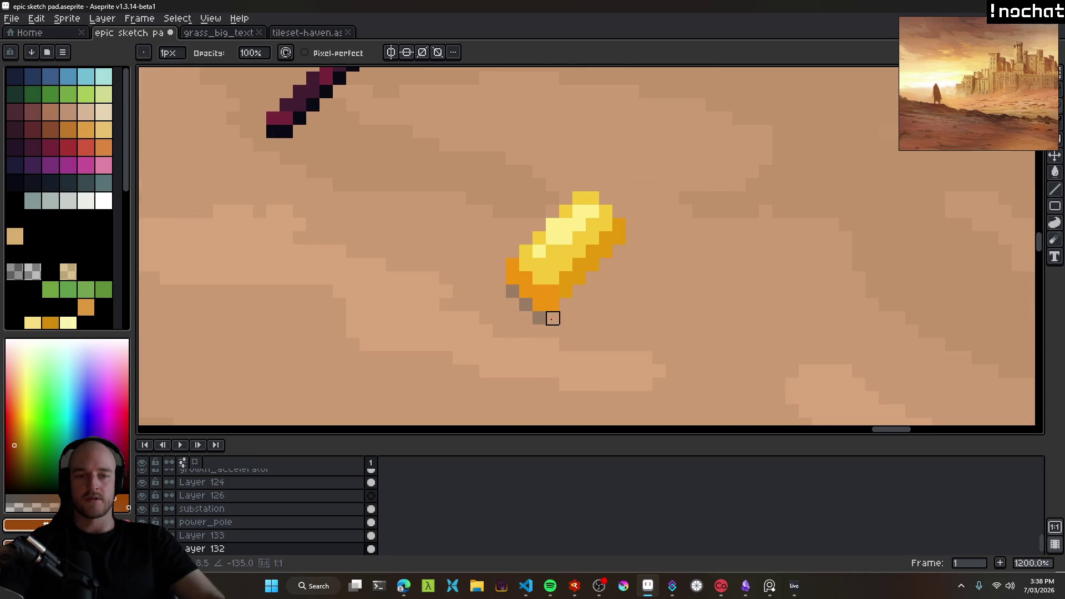
key("x")
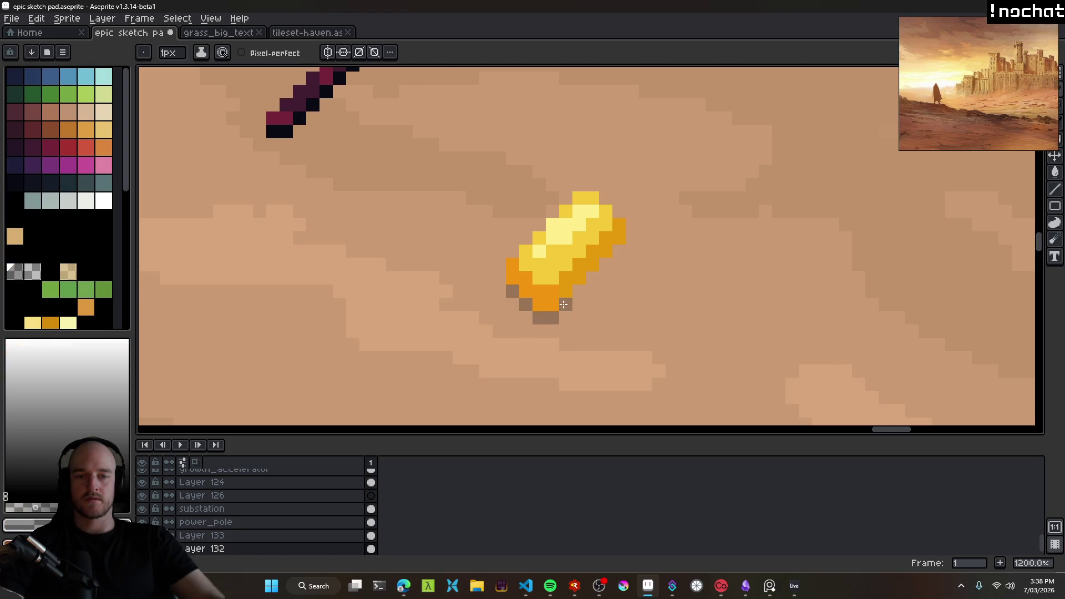
scroll(742, 277, "down", 10)
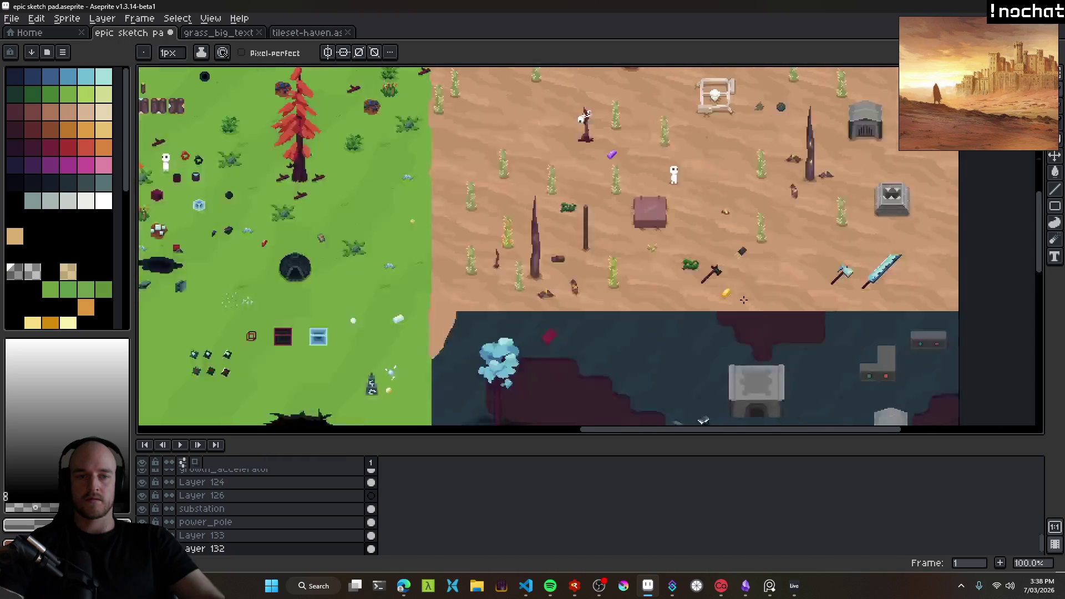
Step: Move the gold bar out of the grass onto the desert, just right of the pink crate
key("v")
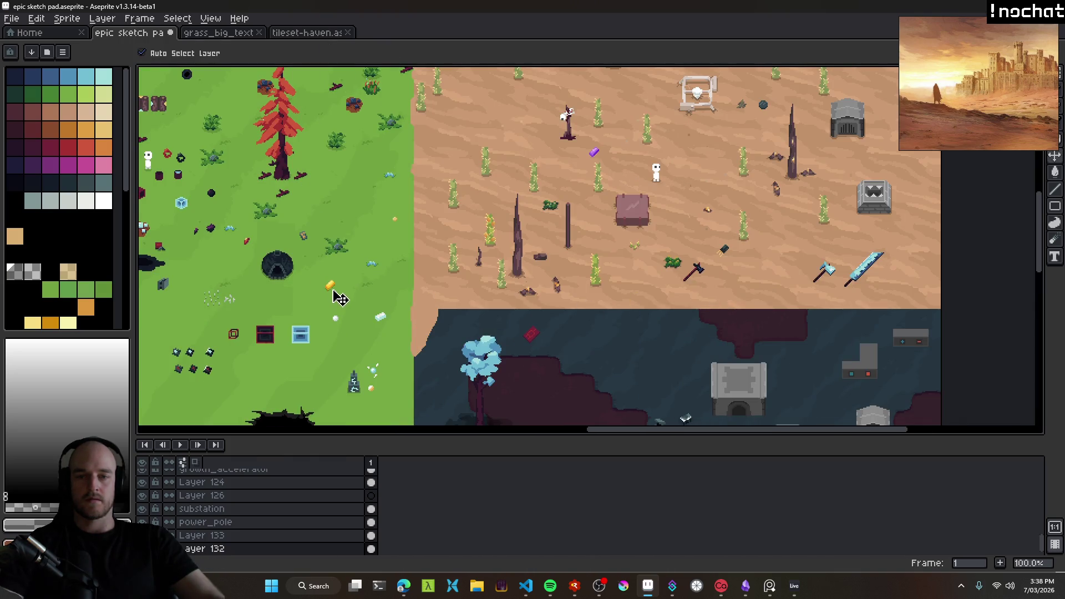
scroll(339, 299, "up", 1)
mouse_move(334, 287)
left_mouse_down()
mouse_move(625, 360)
mouse_move(453, 290)
mouse_move(614, 310)
left_mouse_up()
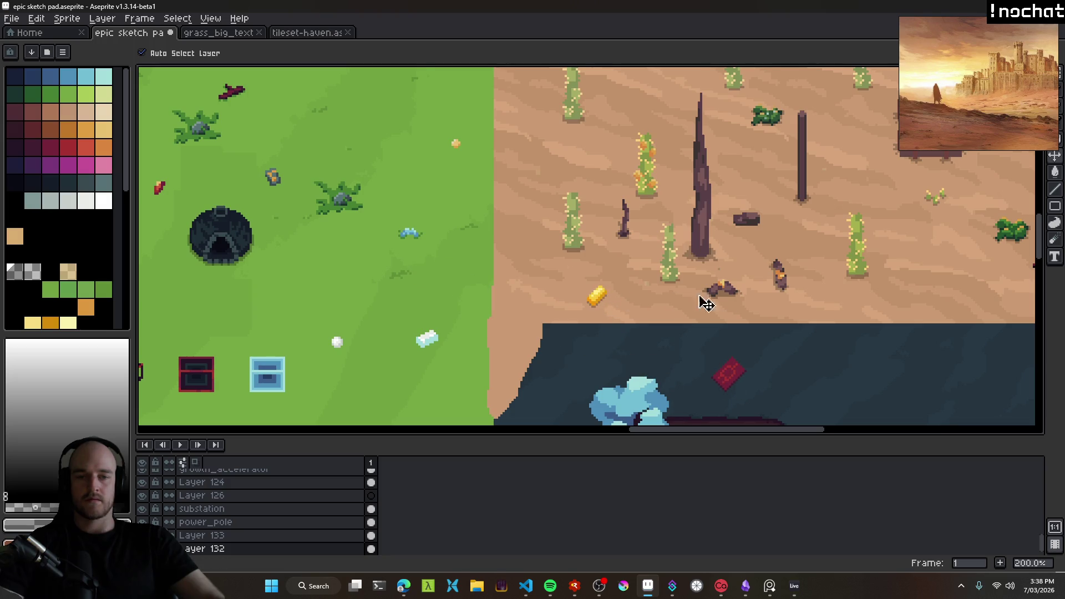
scroll(355, 320, "up", 1)
left_click_drag(266, 323, 756, 229)
mouse_move(830, 247)
left_mouse_down()
mouse_move(521, 350)
mouse_move(546, 256)
mouse_move(375, 335)
left_mouse_up()
scroll(559, 347, "down", 3)
scroll(522, 346, "up", 2)
scroll(374, 335, "up", 3)
scroll(419, 342, "up", 2)
left_click_drag(512, 321, 614, 310)
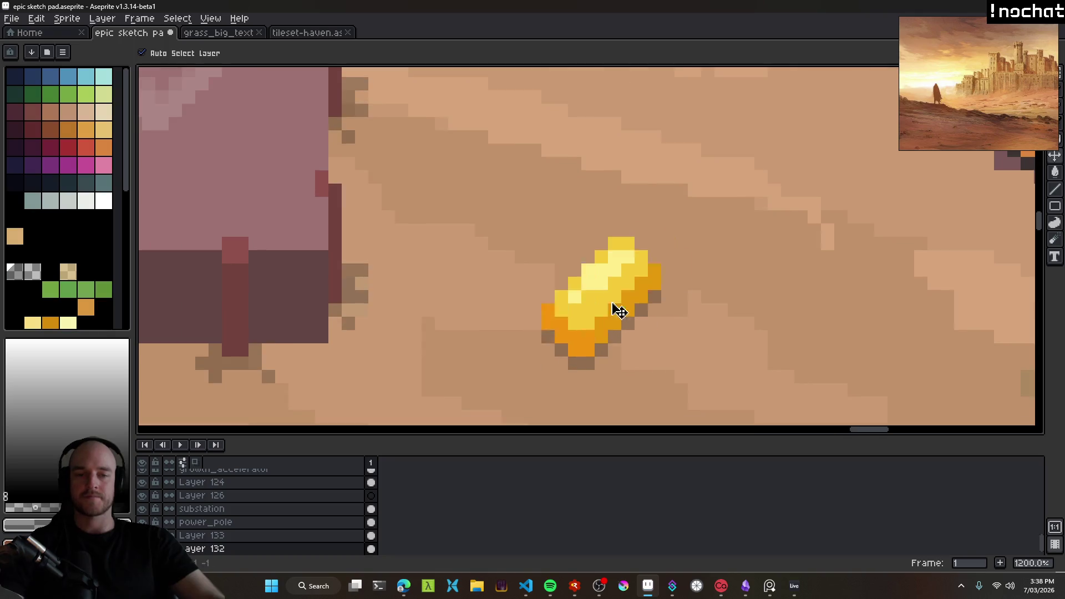
scroll(690, 279, "down", 3)
scroll(715, 293, "down", 1)
scroll(715, 293, "down", 1)
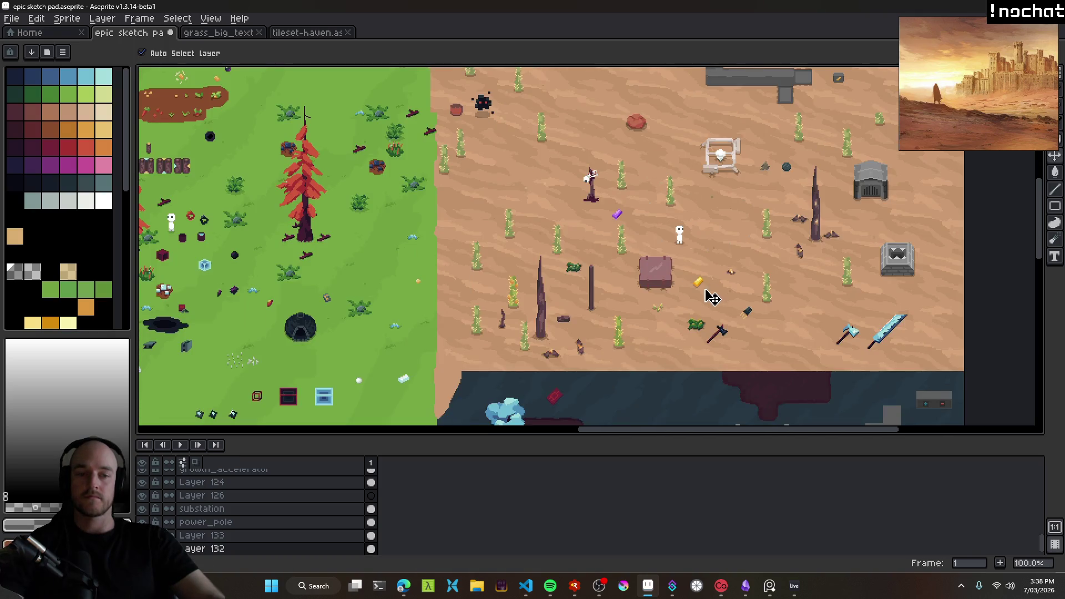
scroll(712, 298, "up", 8)
scroll(701, 288, "up", 1)
Step: Add pale-yellow highlight pixels to the gold bar
key("b")
left_click(671, 285, "alt")
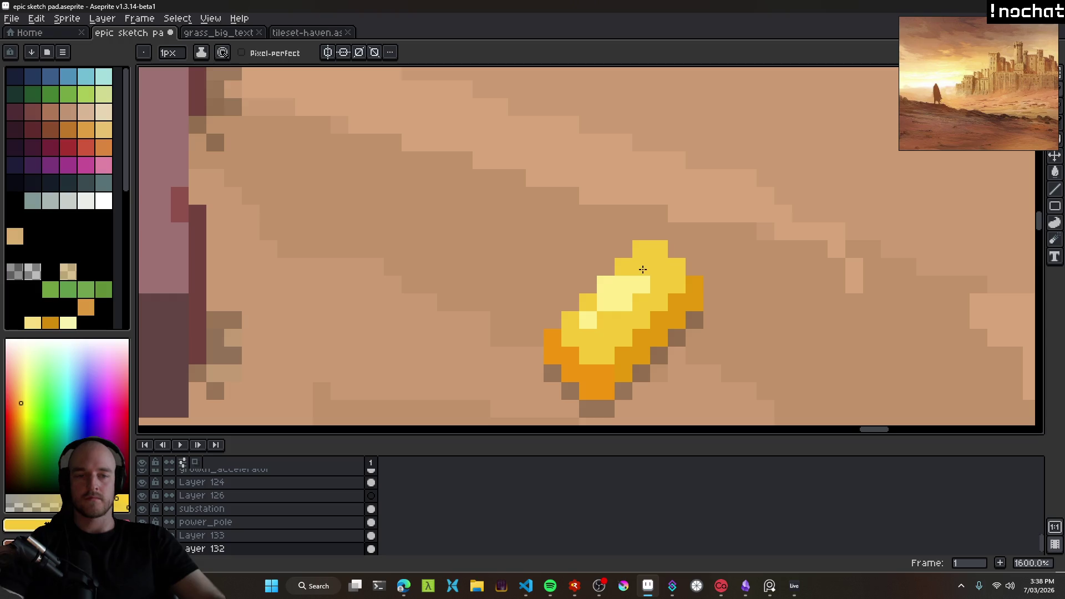
left_click(624, 294, "alt")
left_click_drag(650, 250, 623, 266)
left_click(677, 302)
scroll(689, 337, "down", 5)
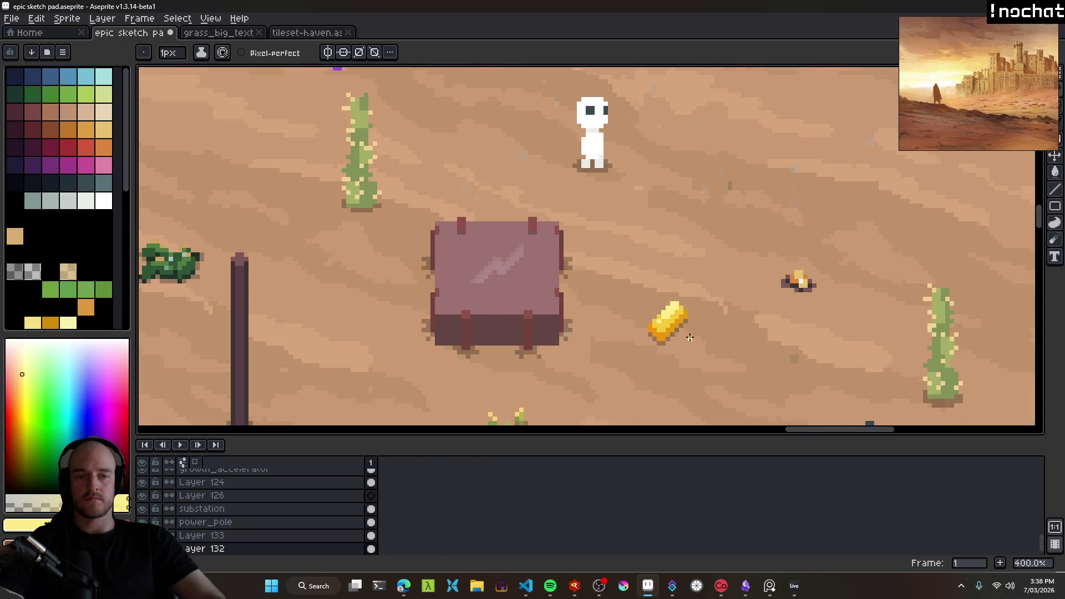
scroll(690, 338, "down", 3)
scroll(677, 327, "up", 1)
scroll(588, 255, "up", 7)
Step: Sample the bar's deeper yellow and pick orange for its shadow edge
left_click(576, 243, "alt")
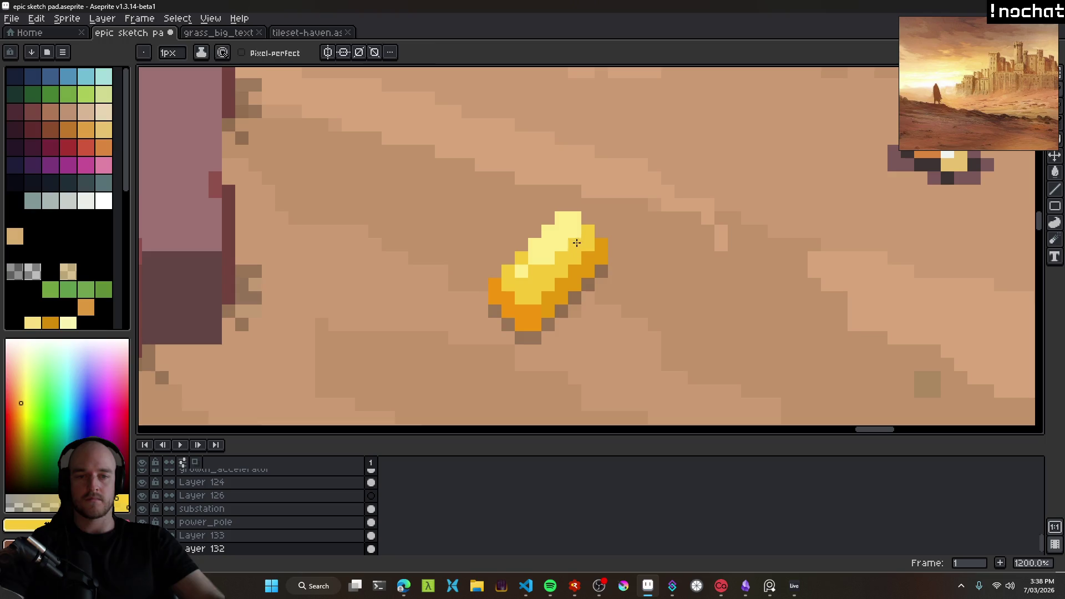
scroll(554, 294, "down", 6)
scroll(584, 328, "down", 1)
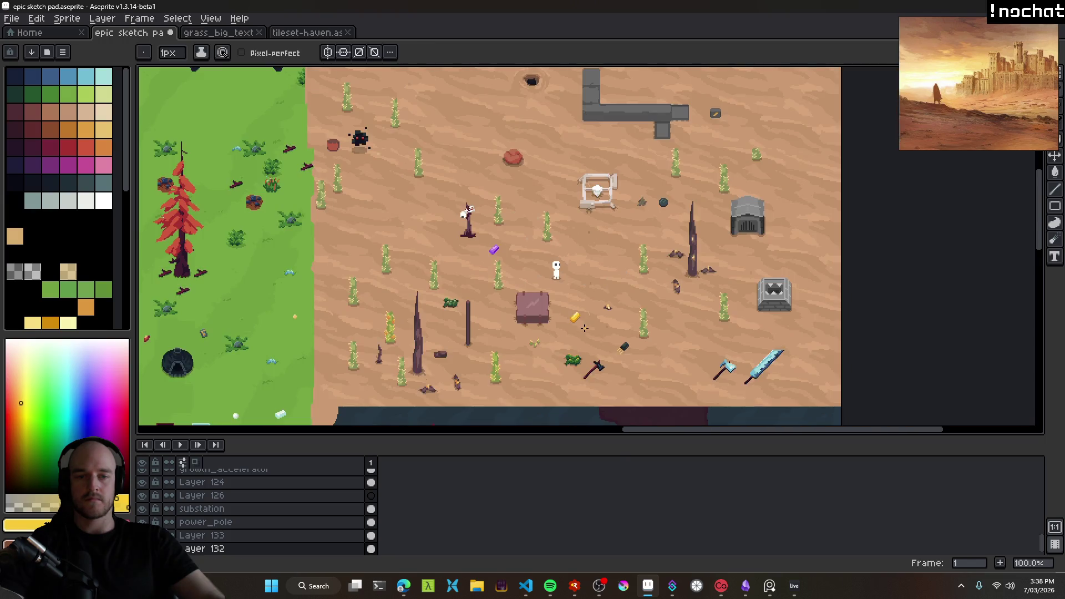
scroll(585, 328, "up", 1)
scroll(576, 311, "up", 4)
scroll(569, 295, "up", 3)
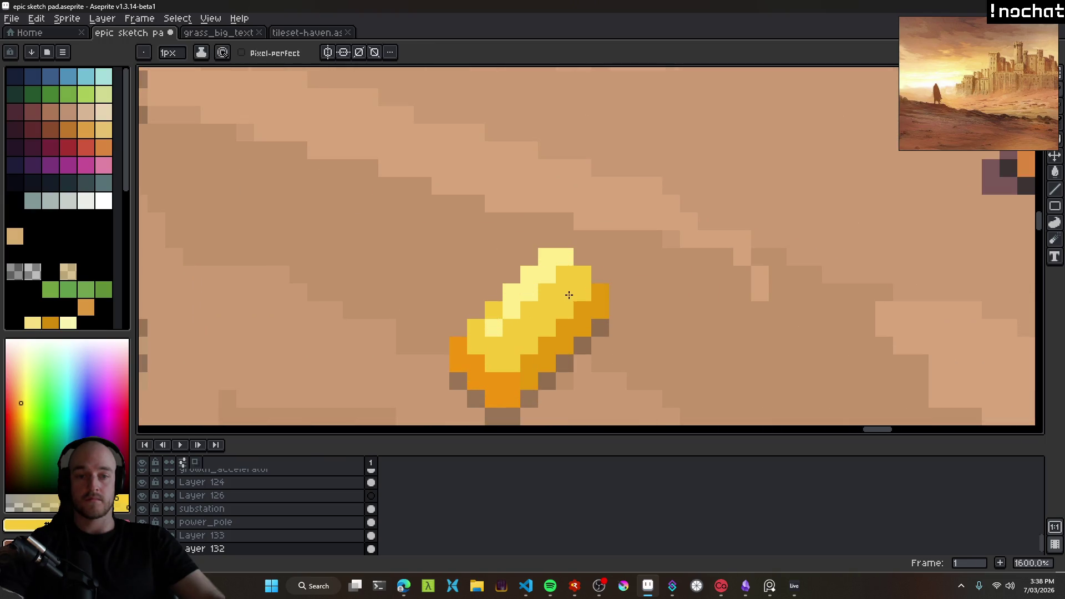
left_click(476, 369, "alt")
left_click_drag(504, 323, 595, 281)
left_click(599, 327, "alt")
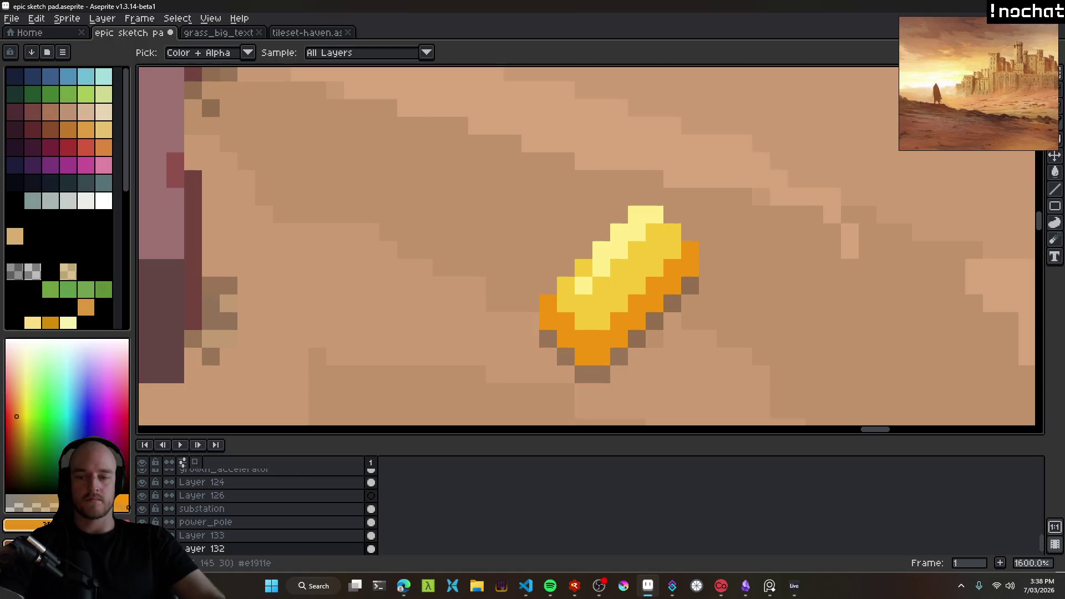
left_click(591, 387)
scroll(606, 342, "down", 5)
scroll(654, 357, "down", 3)
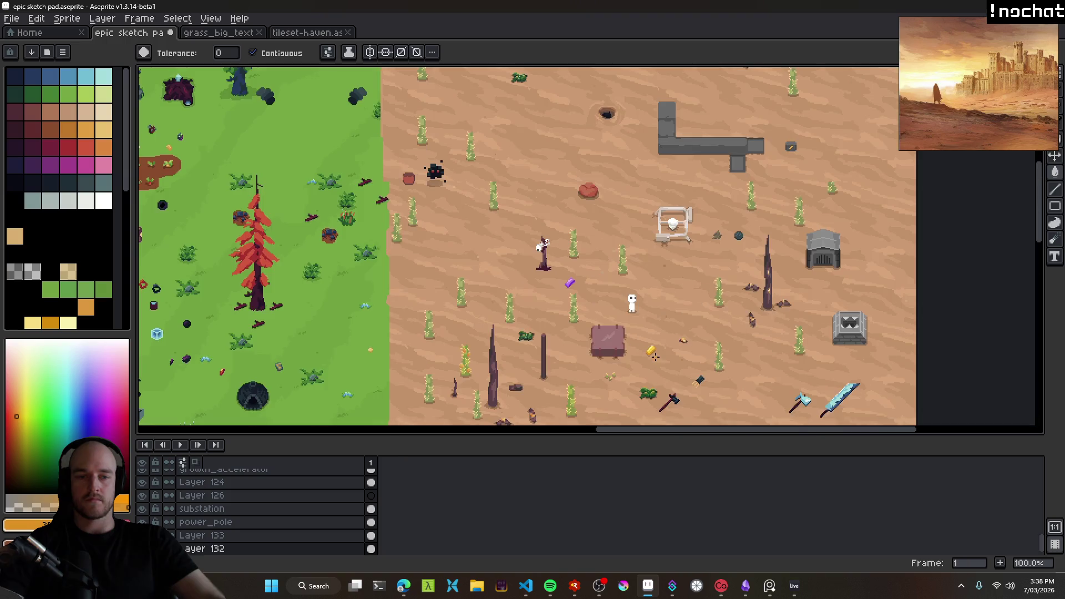
scroll(662, 354, "up", 5)
scroll(645, 318, "up", 3)
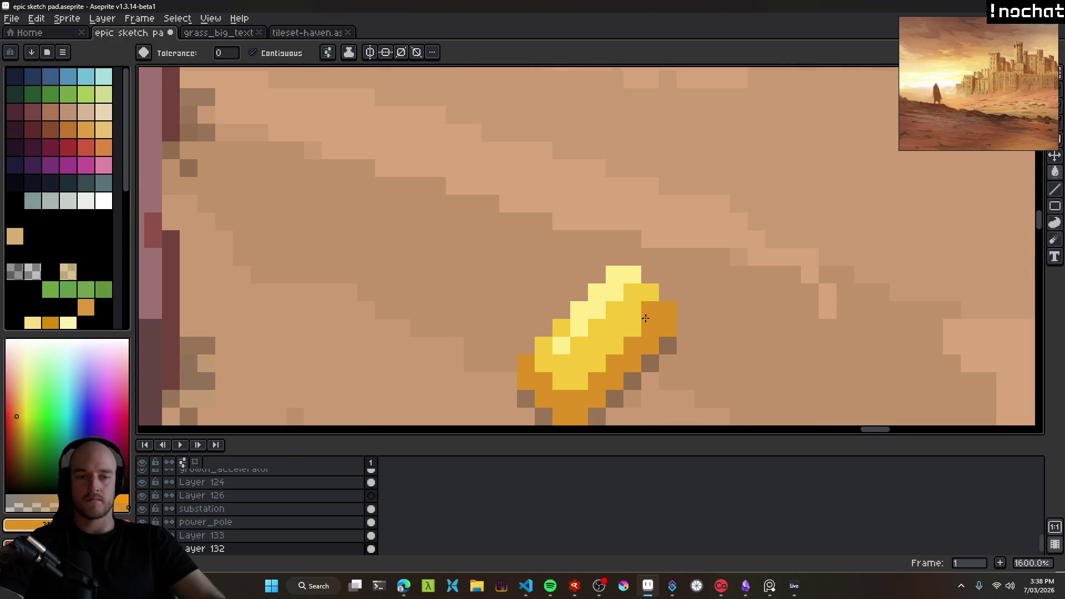
Step: Undo an accidental orange bucket fill on the gold bar
left_click(647, 275)
key("b")
key("ctrl+z")
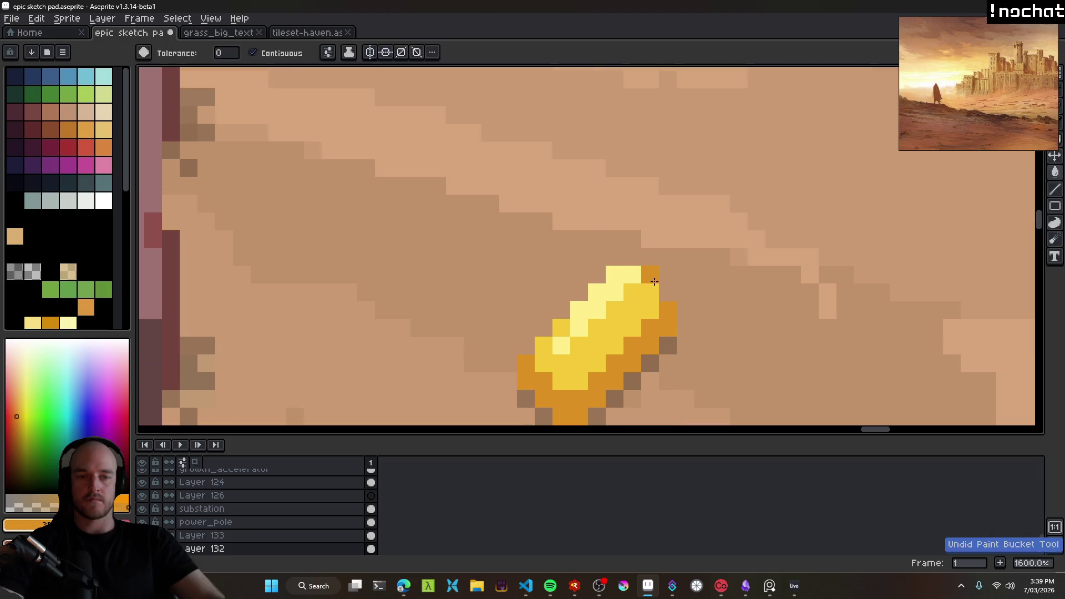
scroll(665, 310, "down", 6)
scroll(693, 344, "down", 3)
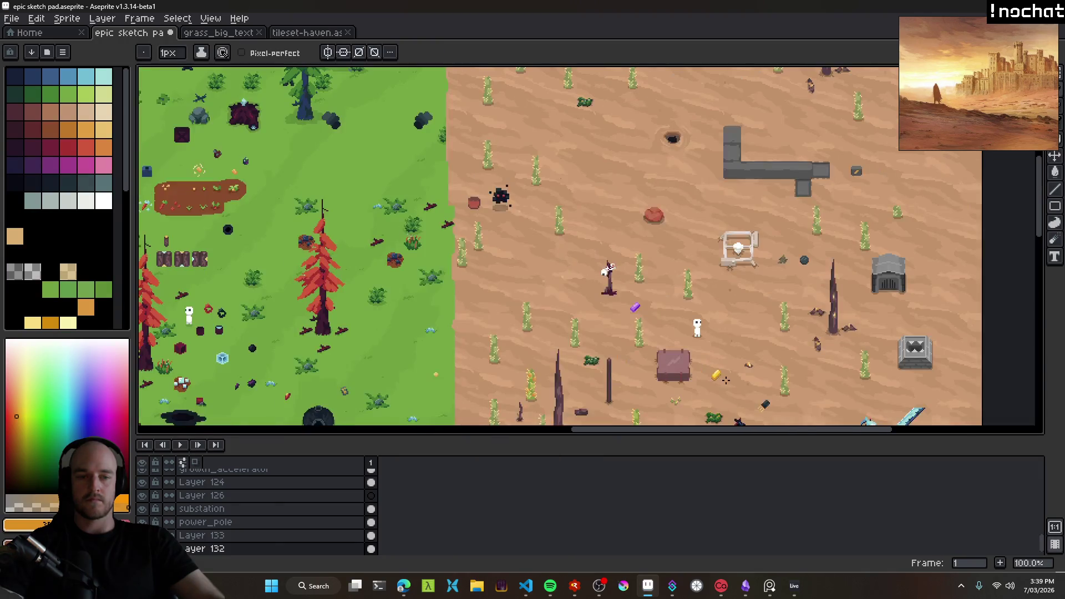
scroll(699, 338, "up", 2)
scroll(701, 334, "up", 5)
scroll(699, 339, "up", 2)
scroll(694, 345, "down", 4)
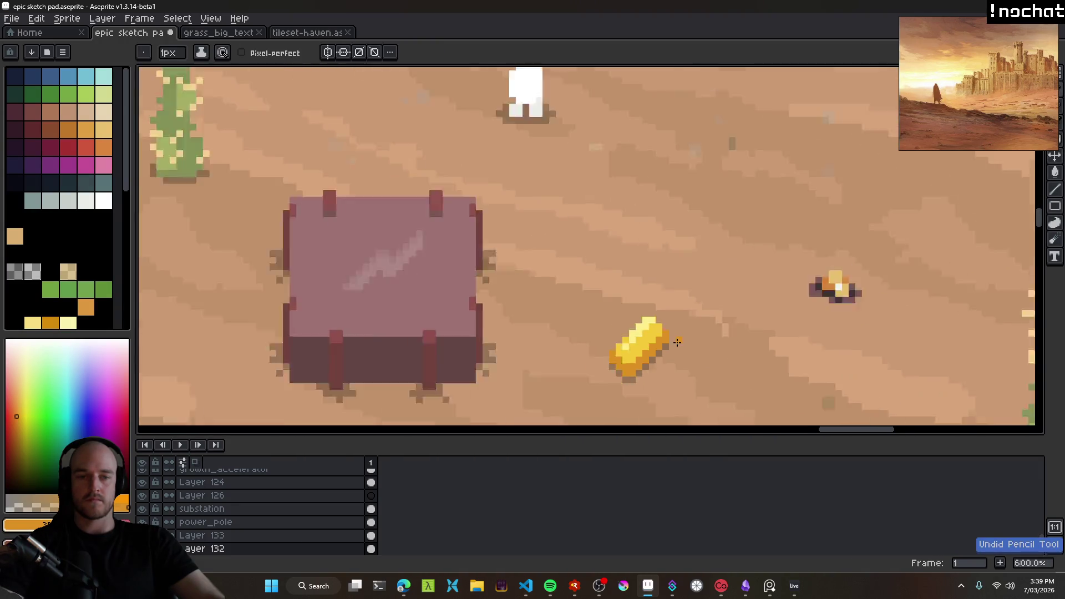
scroll(683, 344, "down", 3)
scroll(647, 325, "up", 6)
scroll(648, 325, "up", 1)
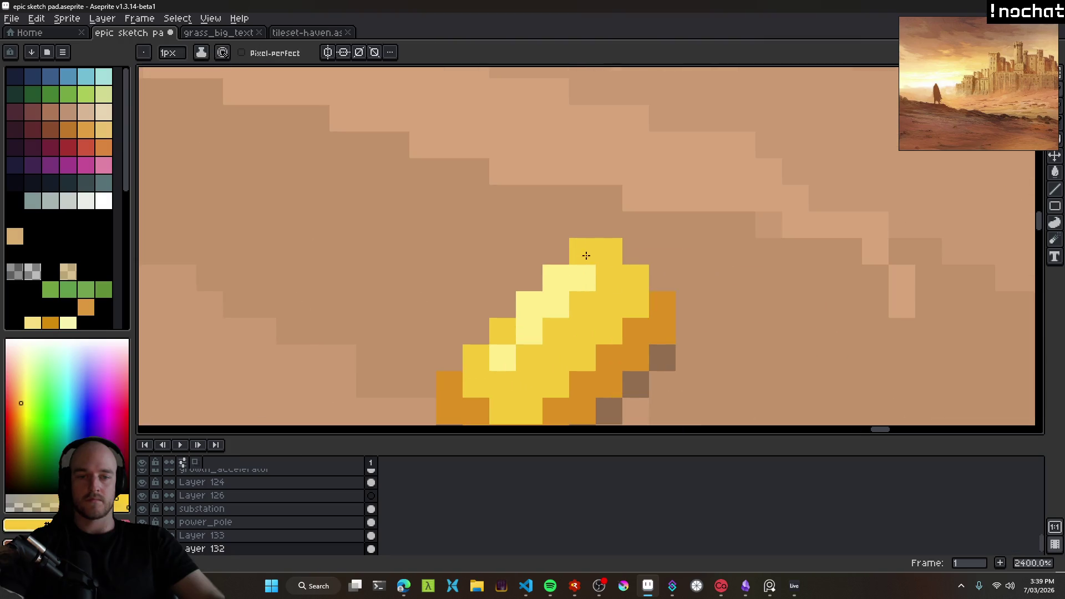
scroll(633, 328, "down", 4)
scroll(629, 338, "down", 3)
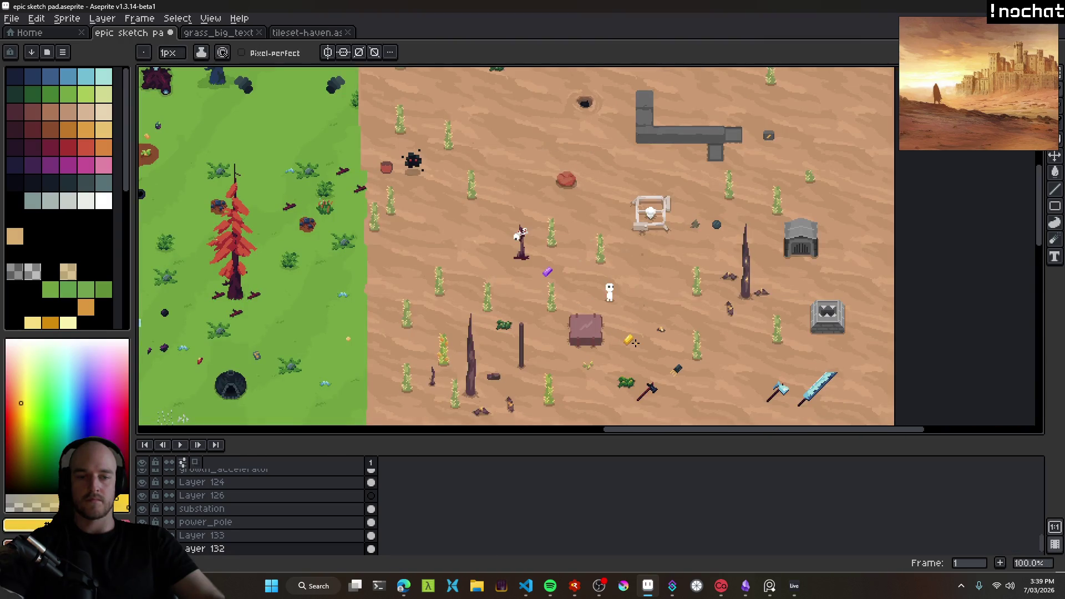
scroll(634, 342, "up", 2)
scroll(632, 338, "up", 3)
scroll(627, 330, "up", 4)
Step: Paint orange shadow pixels on the bar using its sampled orange shade
key("alt")
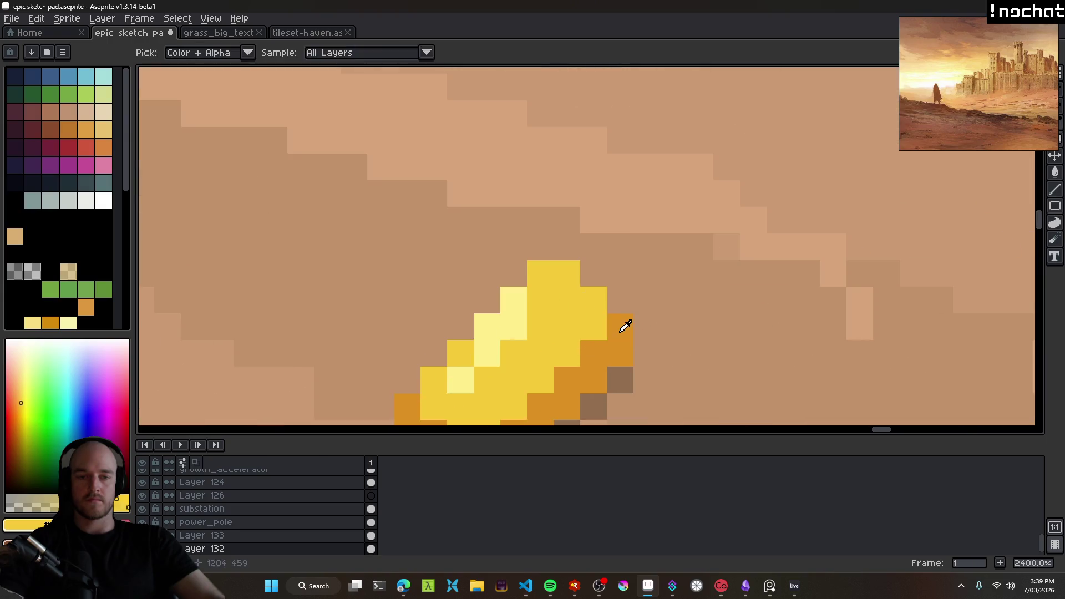
left_click(622, 330, "alt")
left_click(599, 308)
scroll(603, 309, "down", 5)
scroll(633, 332, "down", 4)
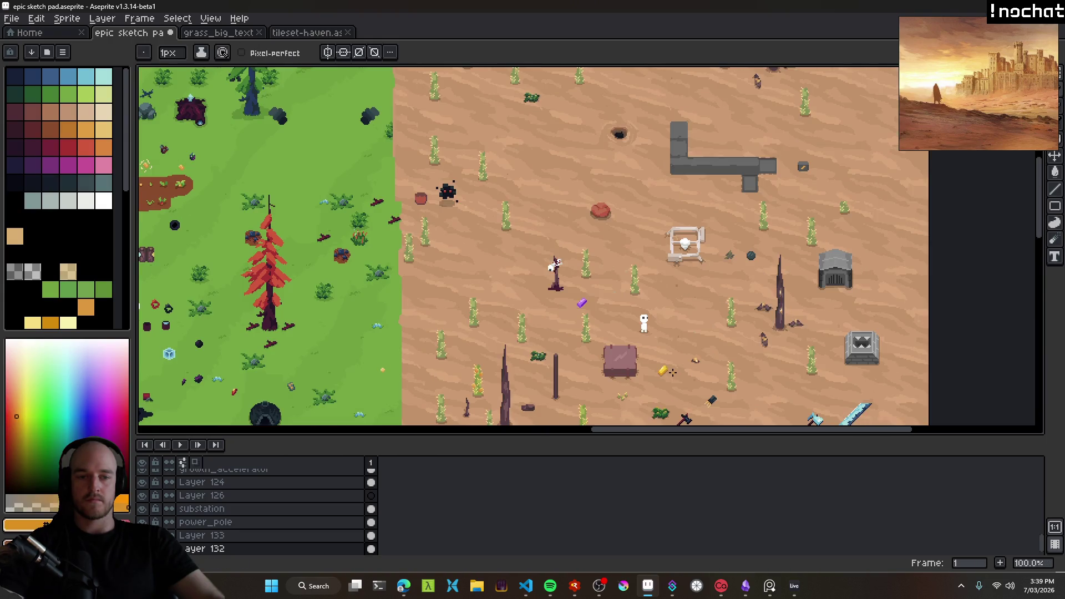
Step: Move the gold bar onto the grass
key("v")
mouse_move(696, 316)
left_mouse_down()
mouse_move(387, 325)
mouse_move(579, 370)
mouse_move(578, 344)
mouse_move(555, 314)
mouse_move(687, 332)
mouse_move(848, 315)
mouse_move(607, 311)
mouse_move(483, 245)
left_mouse_up()
scroll(380, 332, "up", 2)
scroll(579, 370, "up", 4)
key("b")
scroll(582, 350, "down", 6)
Step: Zoom and pan the view across the sand scene
key("v")
scroll(608, 311, "up", 1)
scroll(408, 172, "up", 2)
scroll(494, 271, "up", 3)
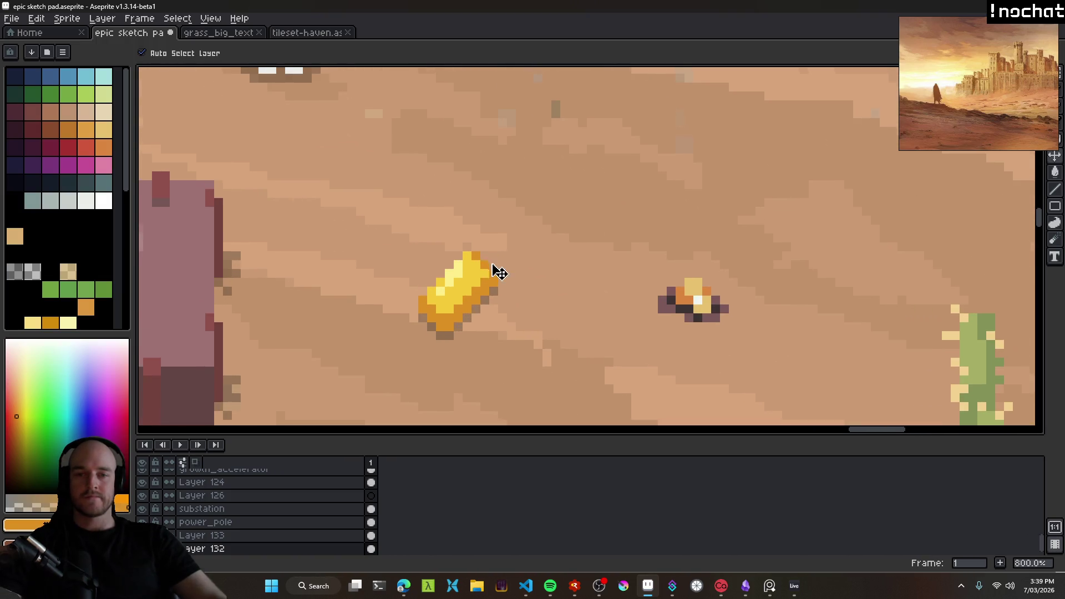
scroll(464, 278, "up", 2)
key("b")
scroll(492, 275, "down", 6)
left_click_drag(492, 275, 591, 276)
key("v")
Step: Bring the weapons into view, set the gold bar beside them, and nudge the dark axe right
mouse_move(912, 396)
left_mouse_down()
mouse_move(607, 274)
mouse_move(598, 224)
left_mouse_up()
mouse_move(571, 260)
left_mouse_down()
mouse_move(542, 211)
mouse_move(692, 278)
left_mouse_up()
left_click_drag(410, 332, 495, 343)
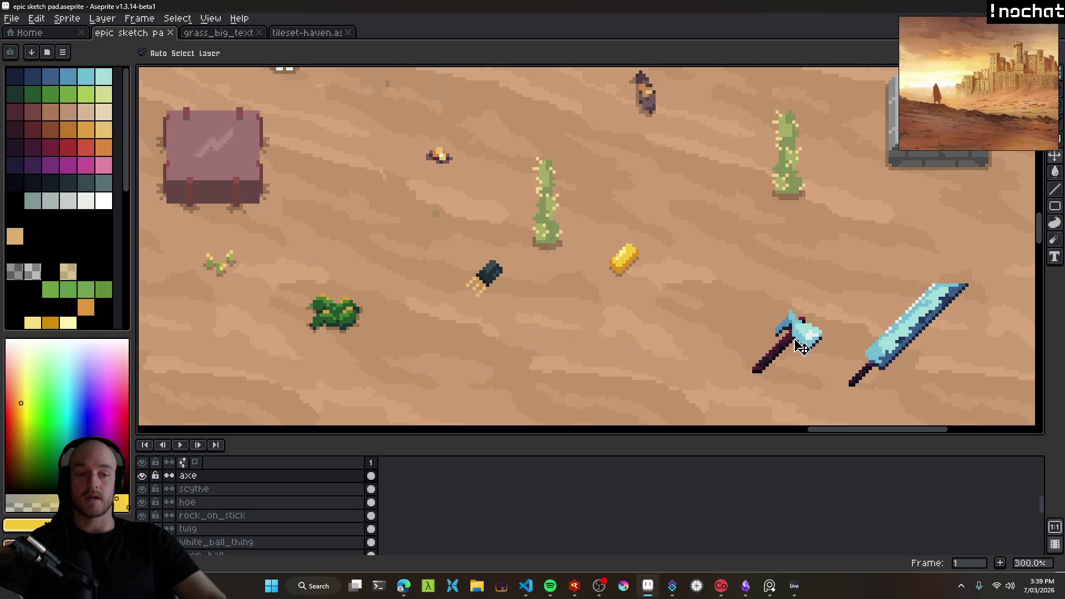
left_click_drag(810, 356, 775, 344)
Step: Select the blue axe and paste a copy onto a new layer
key("m")
mouse_move(692, 269)
left_mouse_down()
mouse_move(773, 333)
mouse_move(793, 381)
left_mouse_up()
left_click(814, 320)
key("ctrl+z")
left_click(838, 306)
key("ctrl+shift+n")
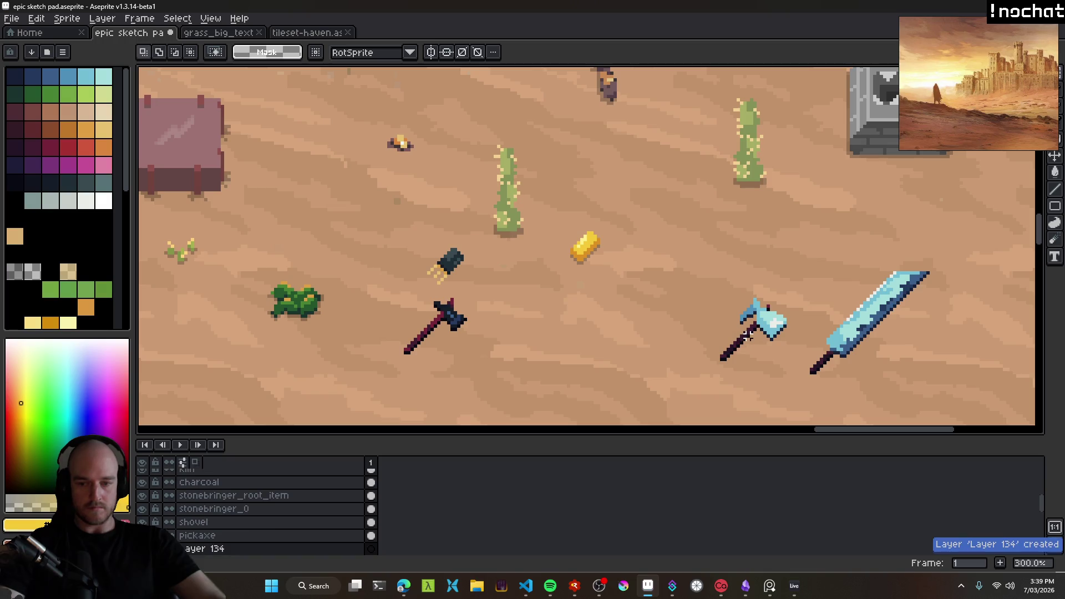
key("ctrl+v")
Step: Place the blue axe copy to the left, then start a Replace Color
left_click_drag(782, 334, 660, 335)
scroll(596, 267, "up", 1)
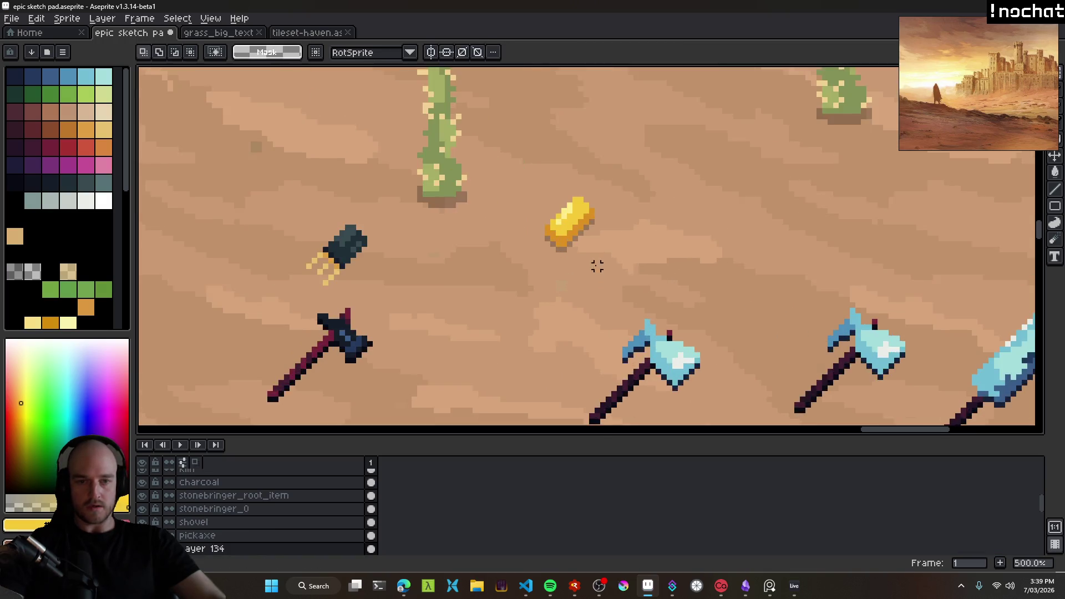
scroll(596, 267, "up", 1)
key("v")
scroll(578, 290, "up", 3)
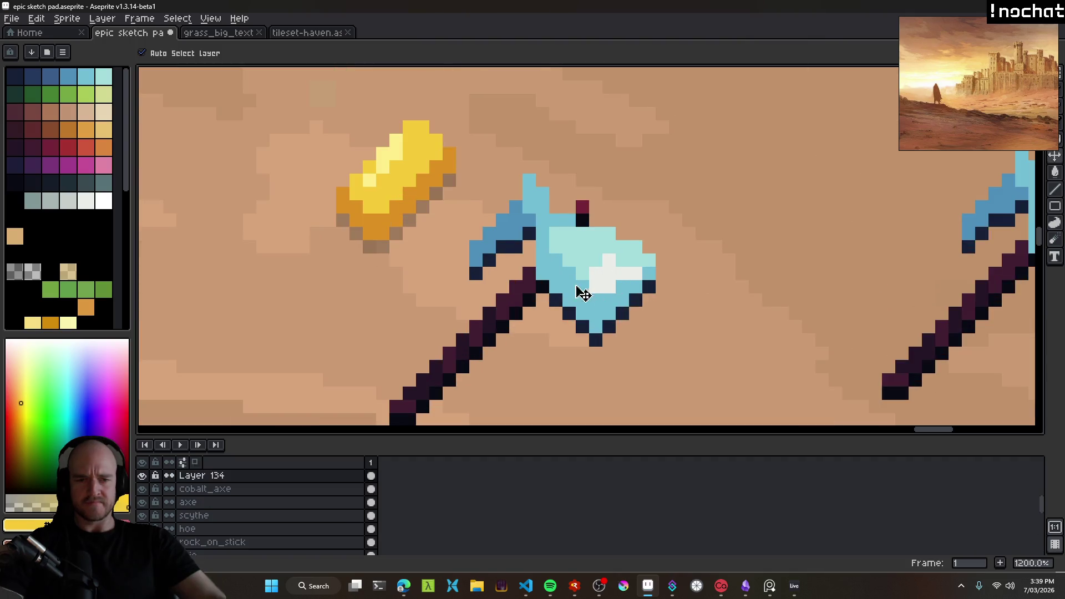
scroll(572, 293, "up", 1)
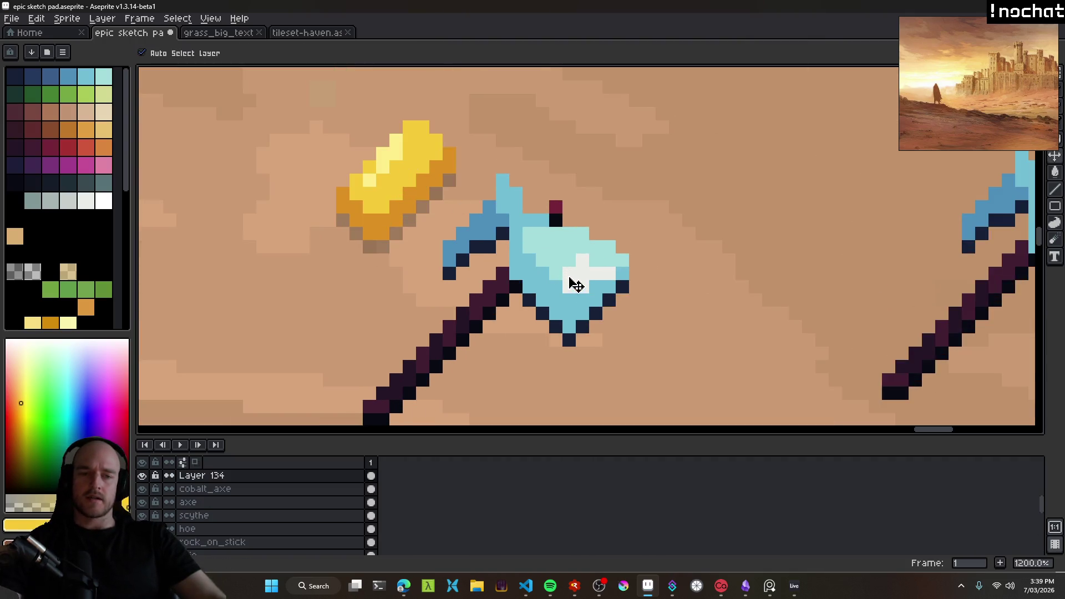
scroll(575, 284, "down", 1)
scroll(594, 293, "down", 1)
scroll(594, 293, "down", 2)
key("shift+r")
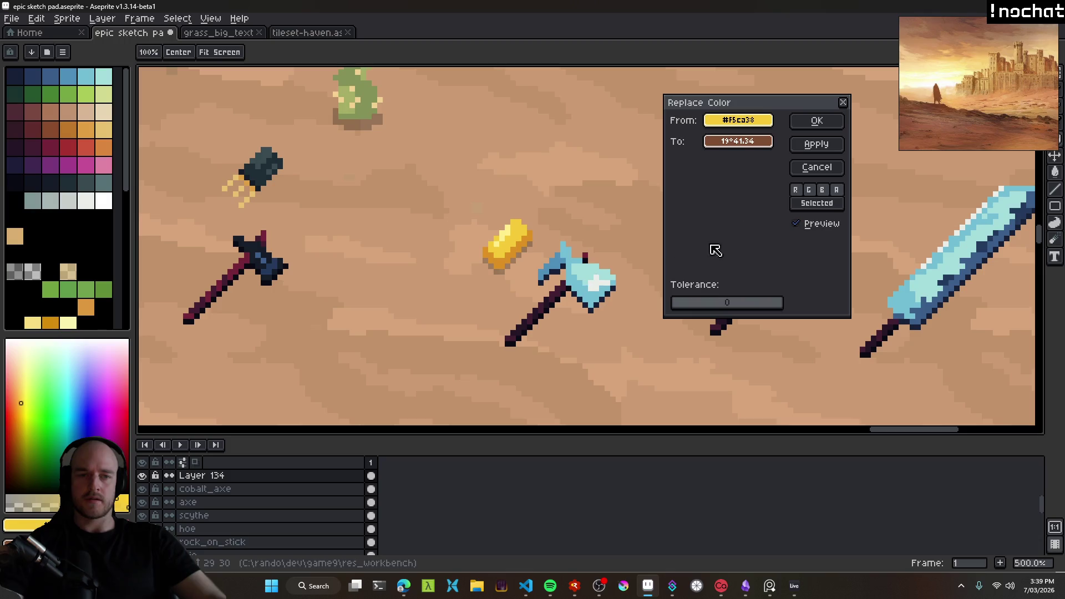
Step: Replace the copied axe head's light blue with the gold bar's yellow
left_click_drag(738, 141, 603, 274)
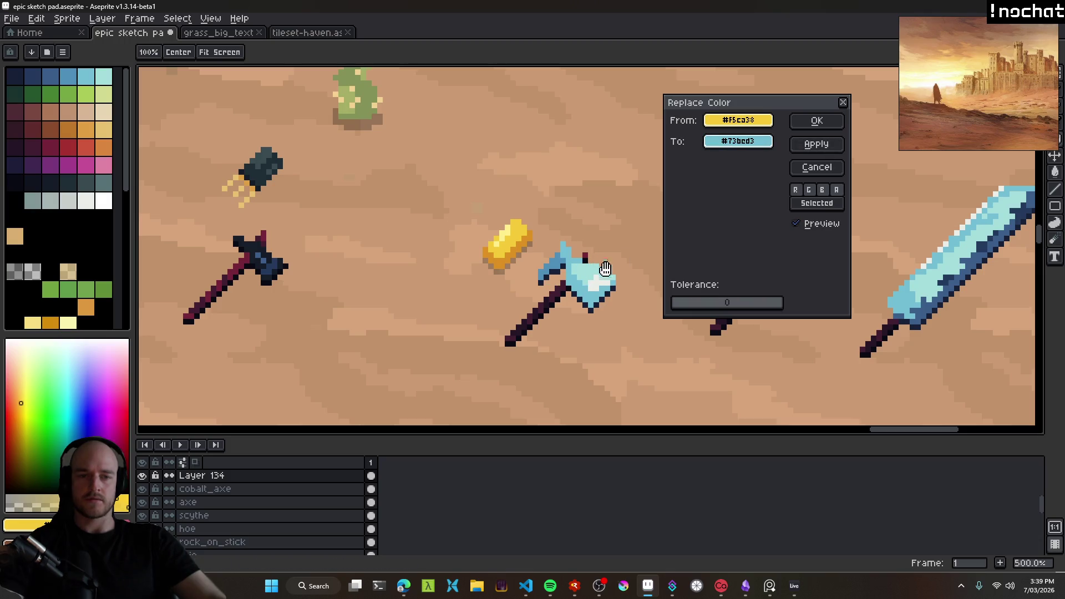
left_click(798, 142)
key("i")
left_click(591, 283)
key("shift+r")
left_click_drag(756, 139, 522, 228)
left_click(813, 142)
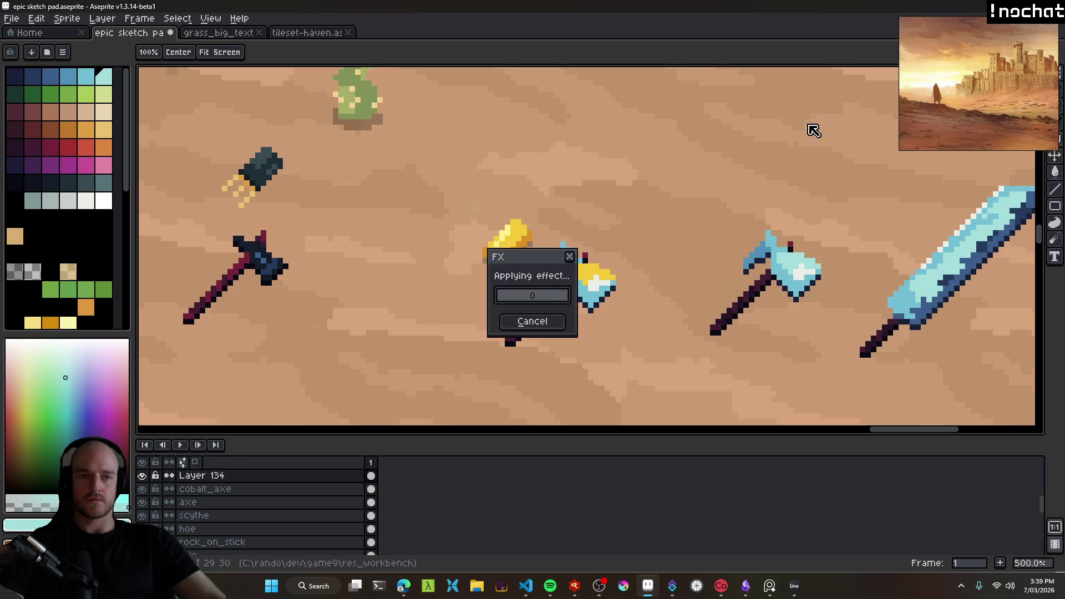
Step: Swap the axe's white highlight for pale yellow and remaining light blue for orange
key("i")
left_click(595, 283)
key("shift+r")
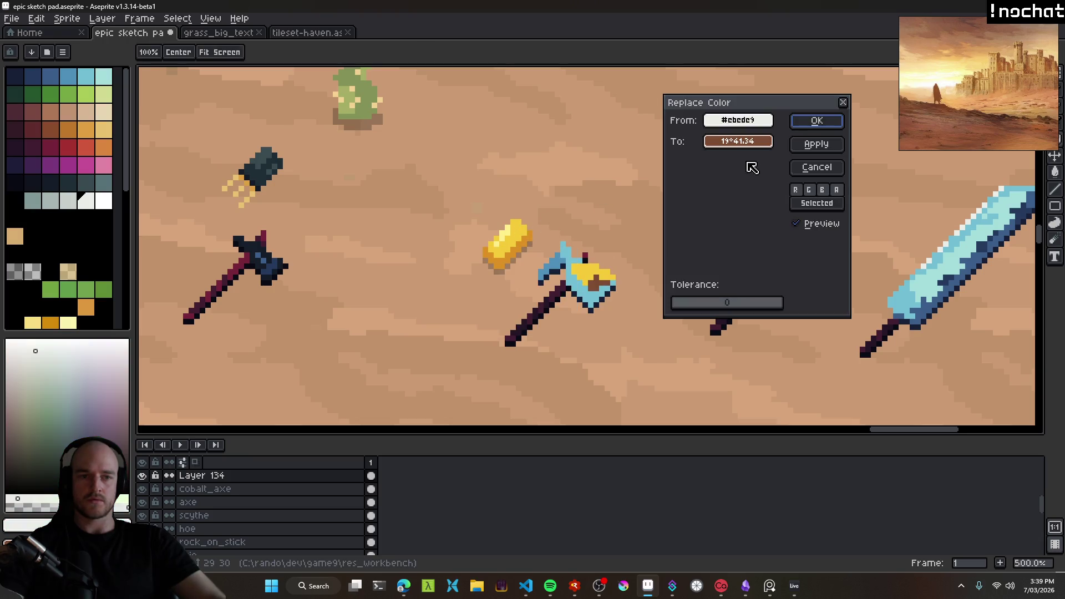
left_click_drag(743, 143, 512, 225)
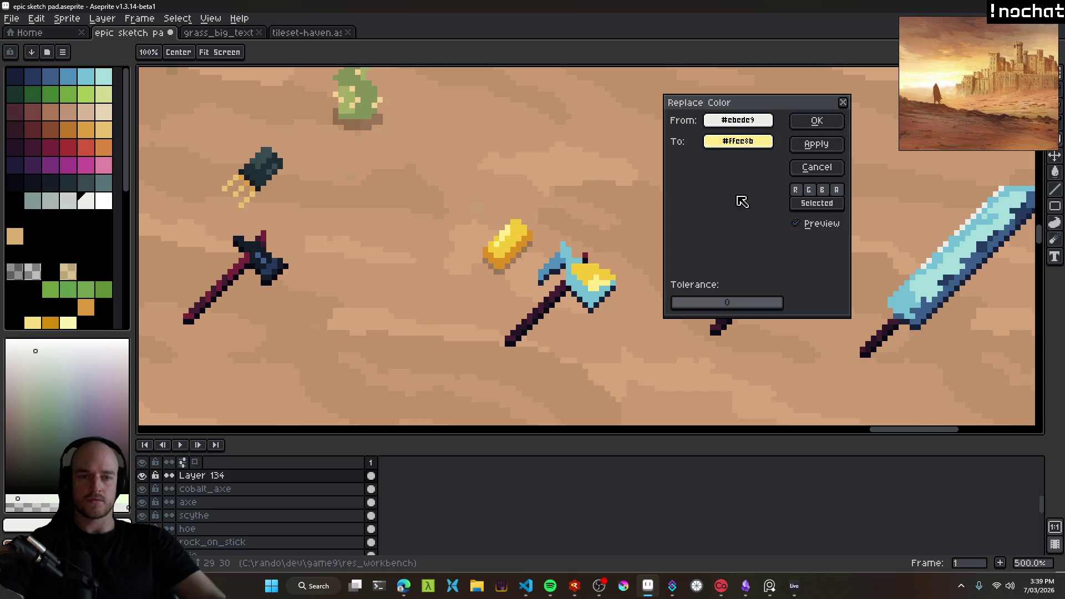
left_click_drag(738, 120, 588, 291)
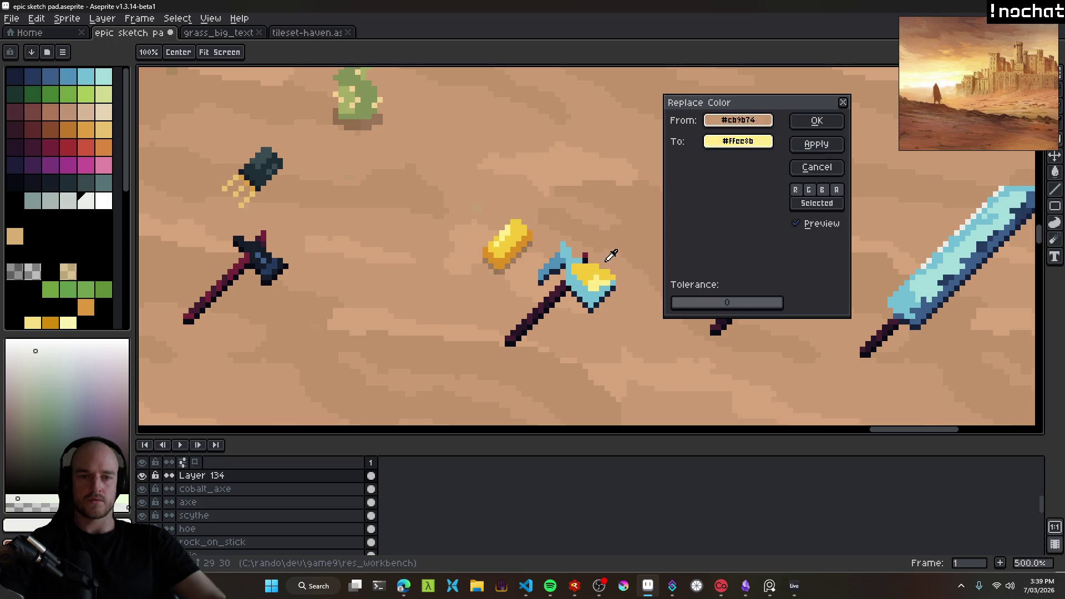
left_click_drag(768, 143, 520, 246)
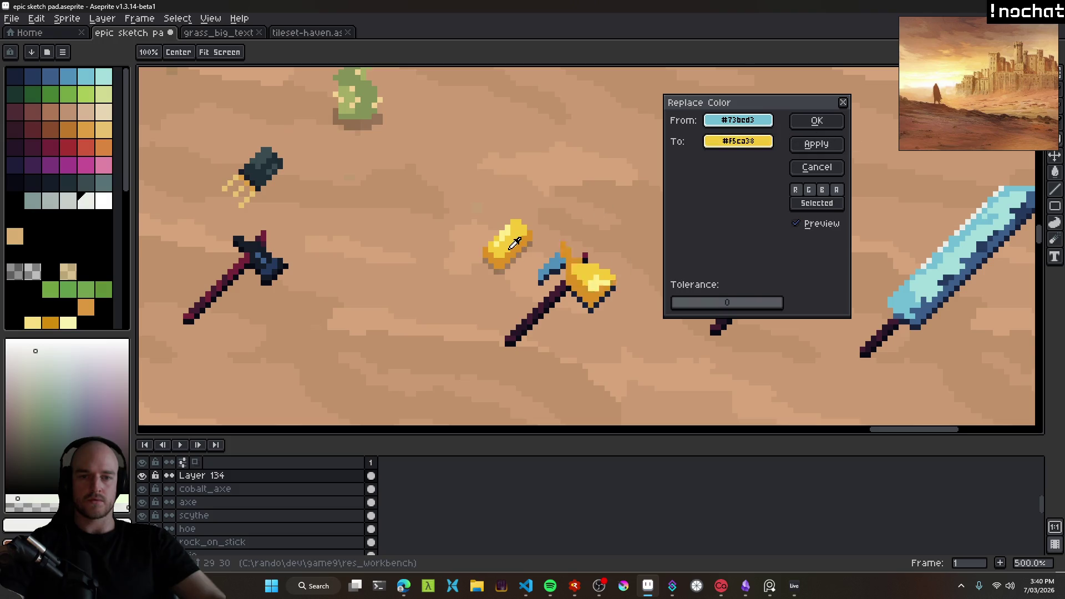
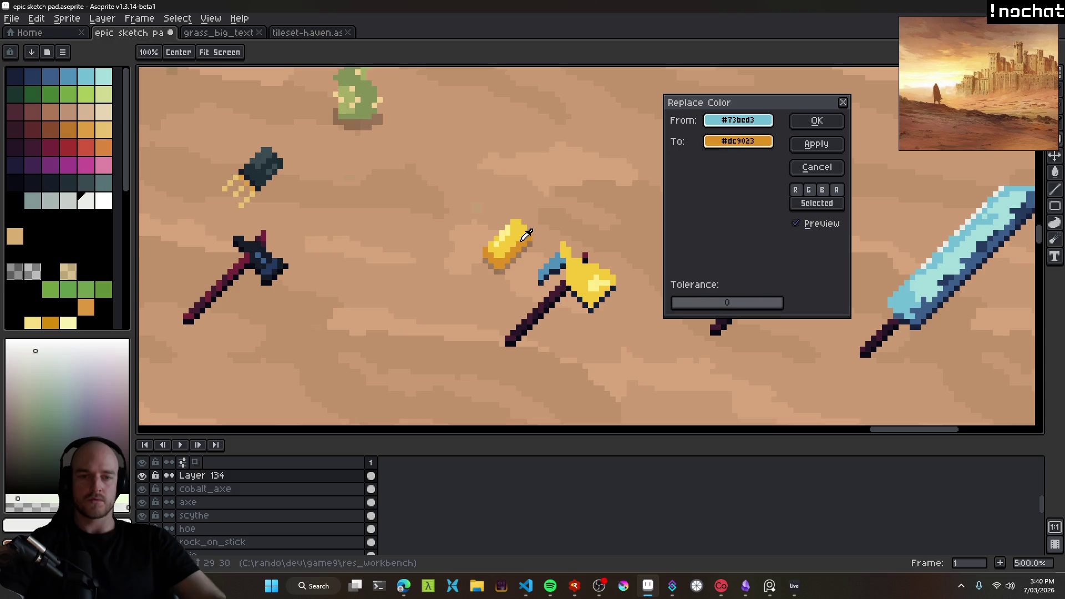
Step: Replace the axe's light blue #73bed3 with orange gold #dc9023
mouse_move(804, 110)
left_mouse_down()
mouse_move(404, 111)
mouse_move(422, 151)
mouse_move(413, 137)
left_mouse_up()
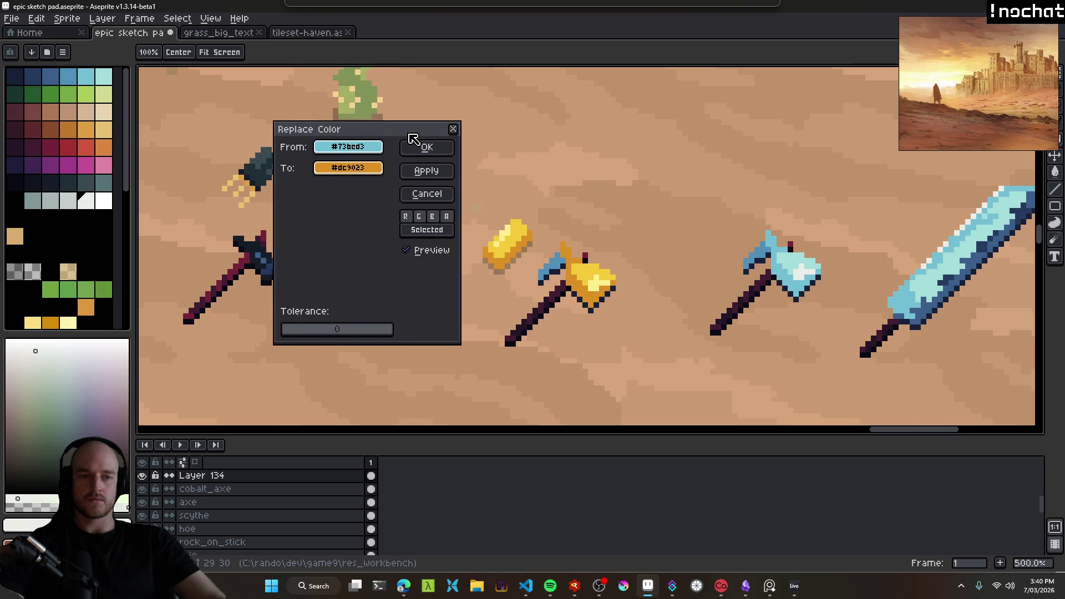
scroll(687, 300, "down", 4)
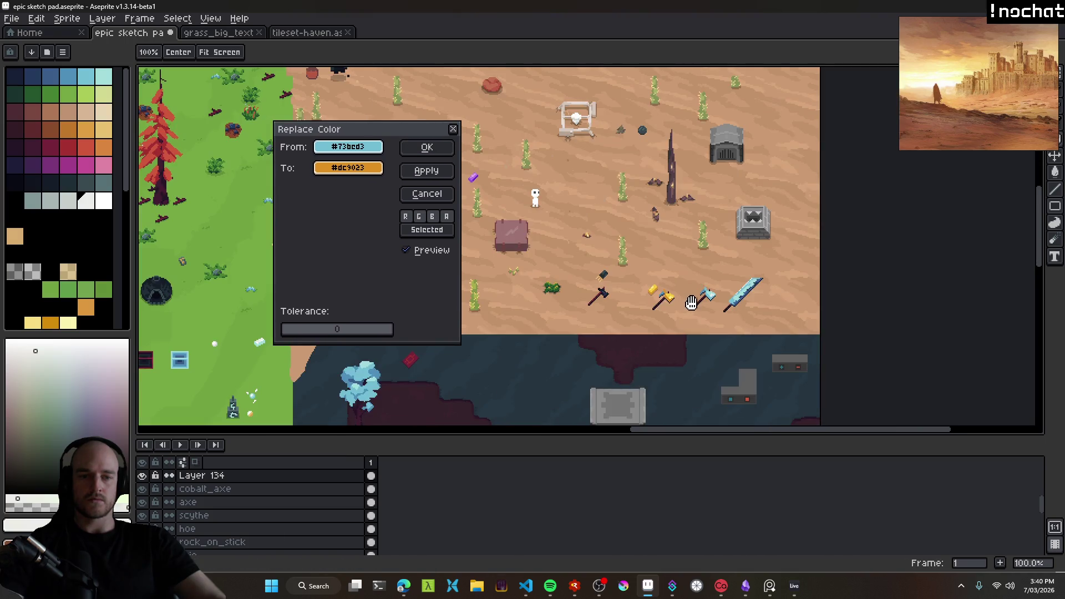
scroll(694, 311, "up", 3)
scroll(655, 298, "up", 2)
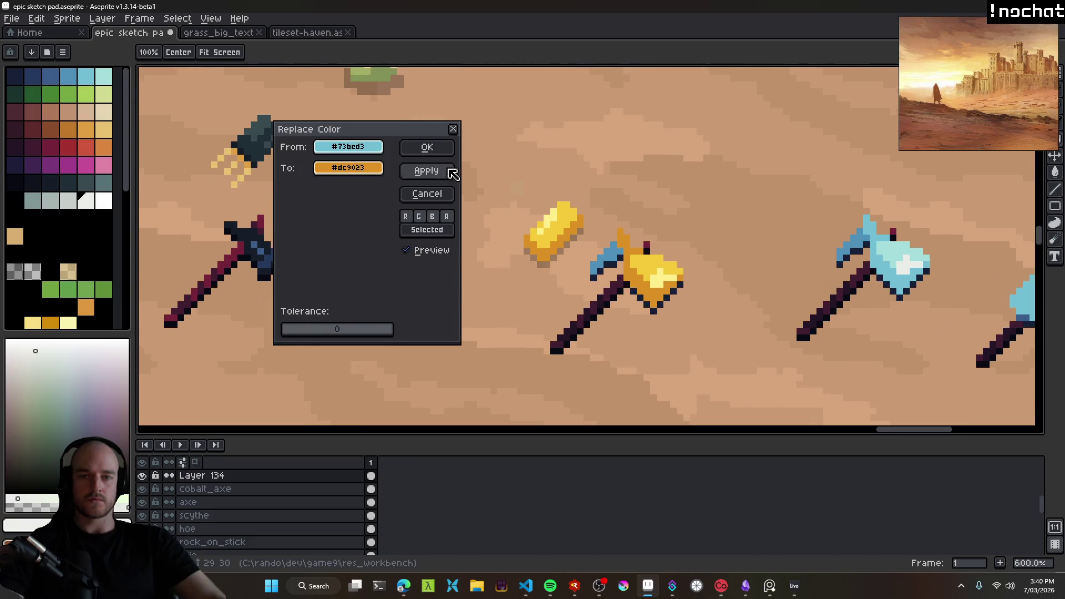
left_click(441, 171)
Step: Sample the axe's remaining blue for a blue-to-brown replacement, then cancel it
left_click(607, 256, "alt")
key("shift+r")
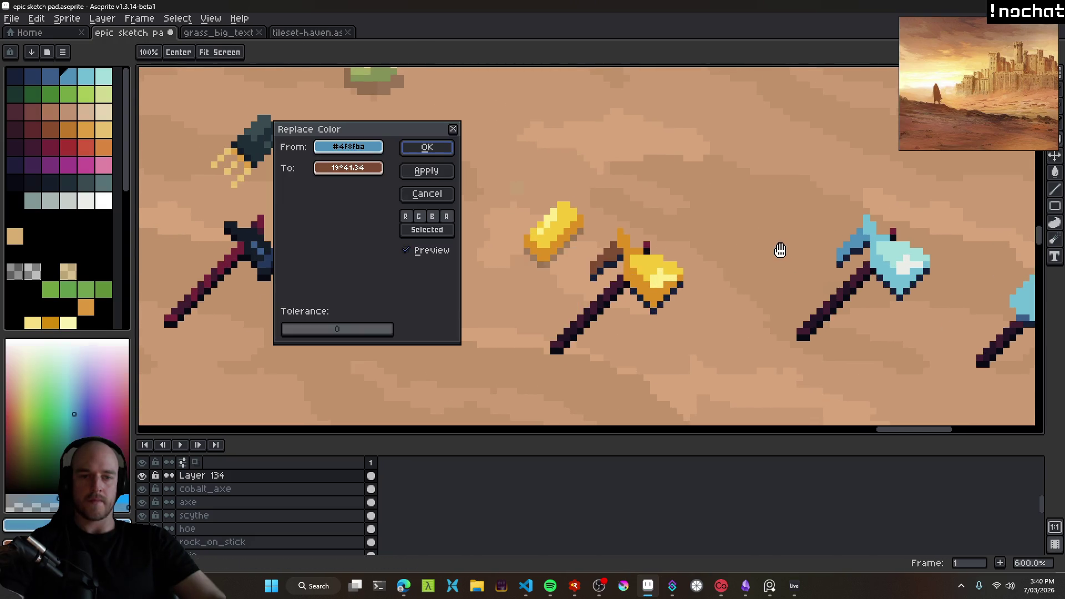
left_click_drag(651, 243, 658, 285)
scroll(564, 239, "down", 4)
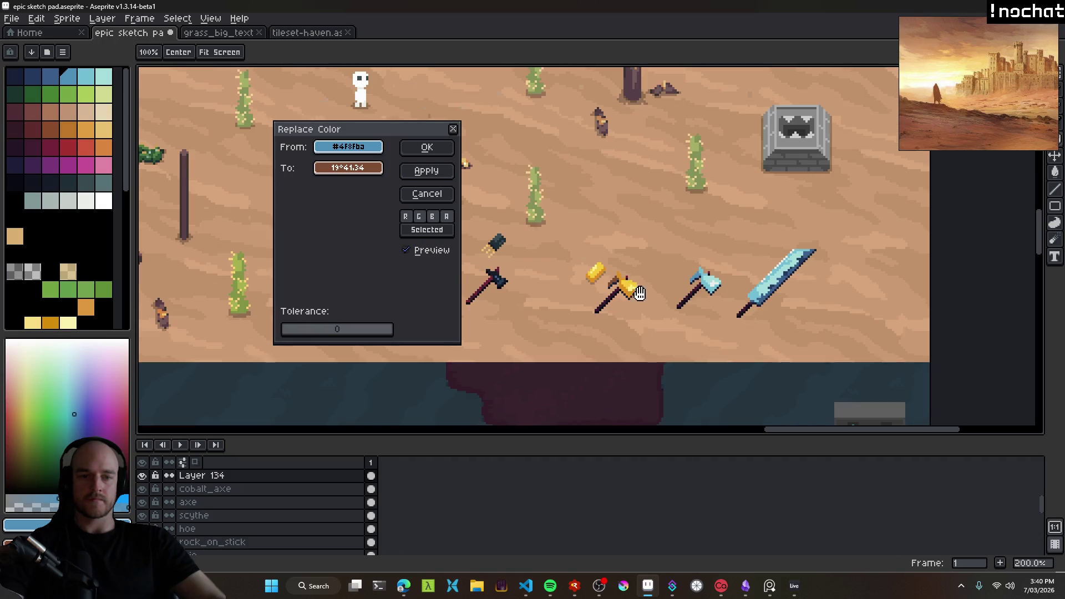
scroll(642, 320, "down", 1)
scroll(647, 316, "up", 2)
scroll(635, 311, "up", 2)
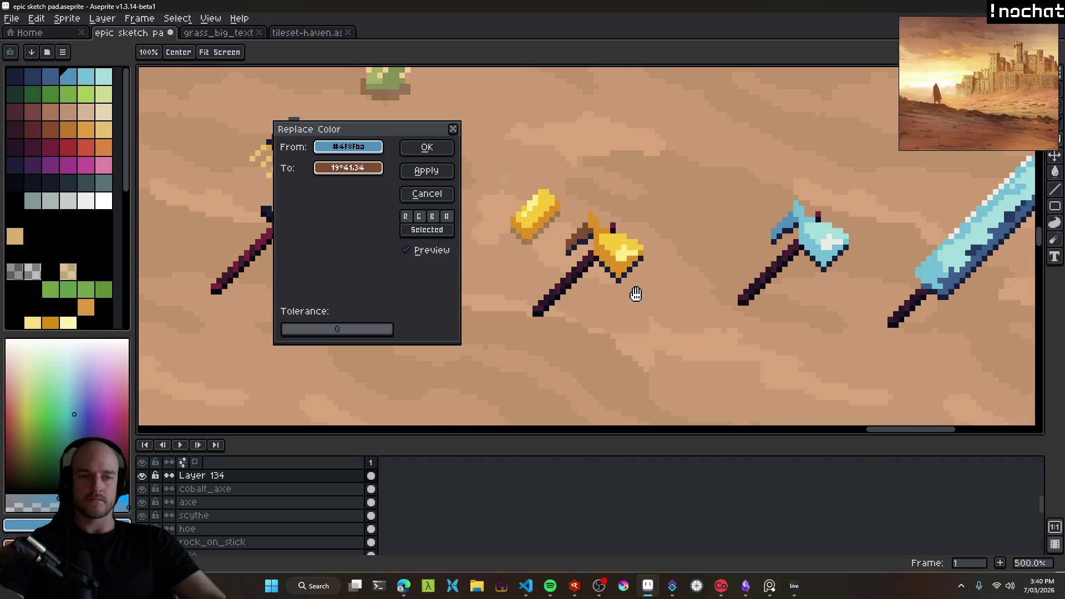
key("Escape")
scroll(598, 252, "up", 3)
scroll(597, 244, "up", 2)
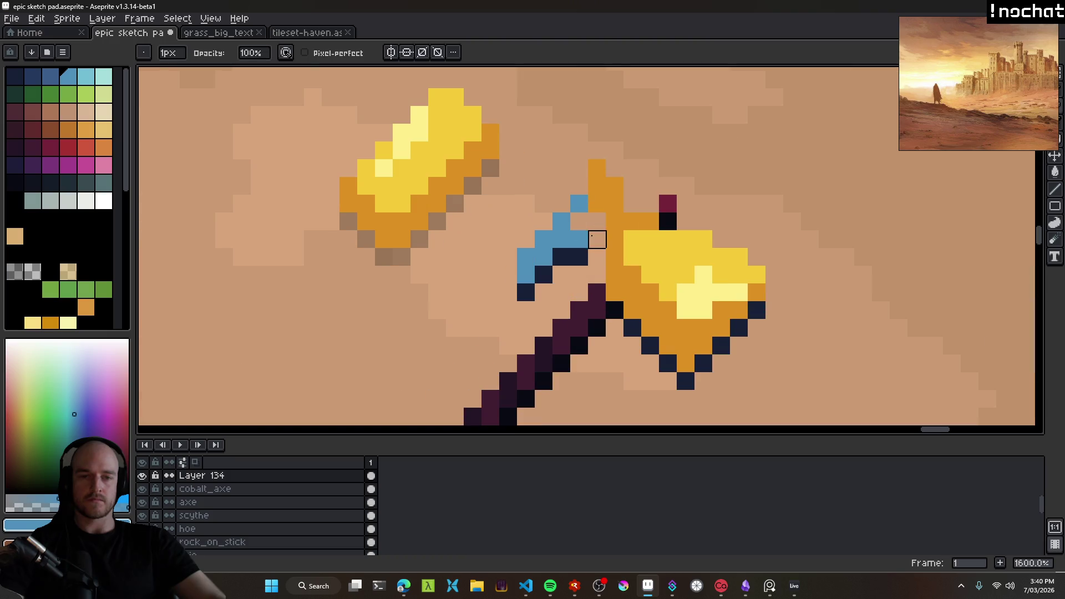
Step: Erase the blue back spike of the golden axe
mouse_move(579, 203)
left_mouse_down()
mouse_move(508, 255)
mouse_move(579, 257)
left_mouse_up()
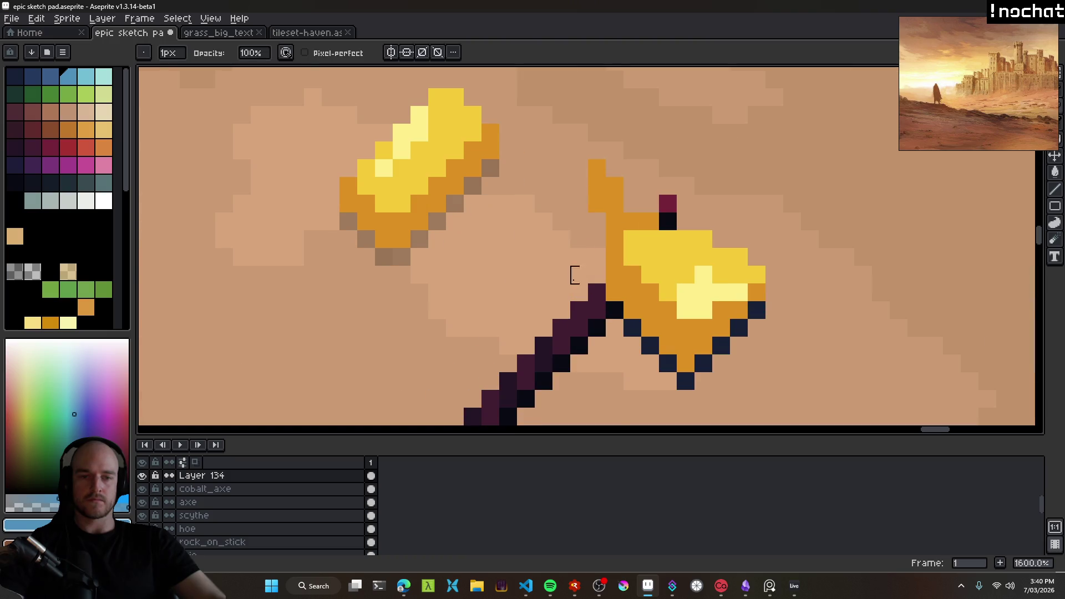
scroll(575, 275, "down", 5)
scroll(579, 256, "up", 3)
scroll(585, 233, "up", 1)
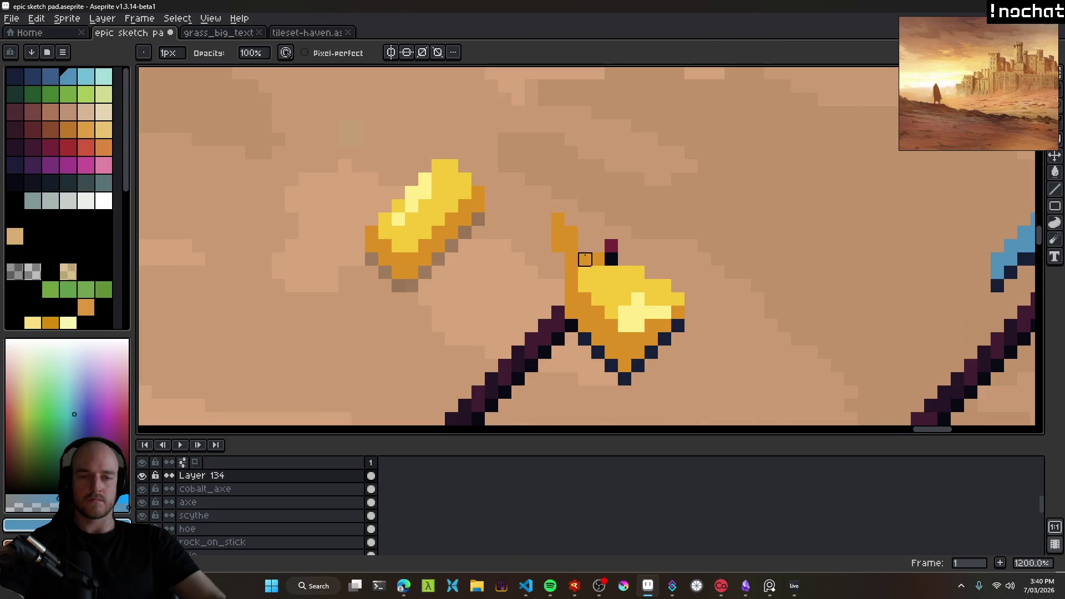
scroll(584, 259, "down", 7)
scroll(589, 282, "up", 3)
scroll(606, 273, "up", 1)
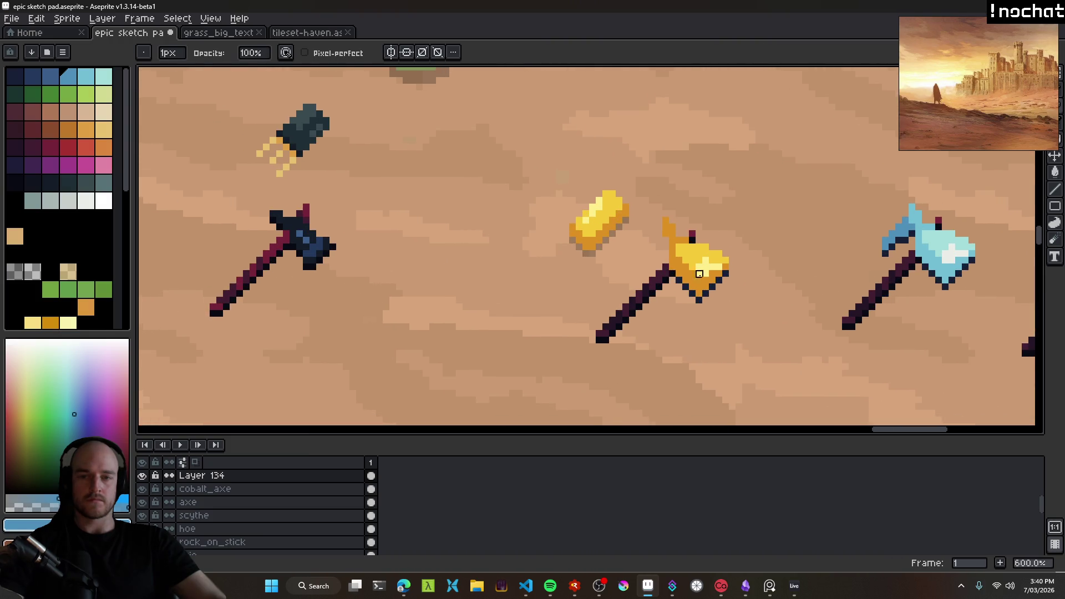
Step: Move the golden axe beside the dark hammer and pick its yellow for the Pencil
mouse_move(699, 274)
left_mouse_down()
mouse_move(424, 280)
mouse_move(560, 264)
left_mouse_up()
scroll(410, 277, "up", 2)
key("b")
left_click(602, 265, "alt")
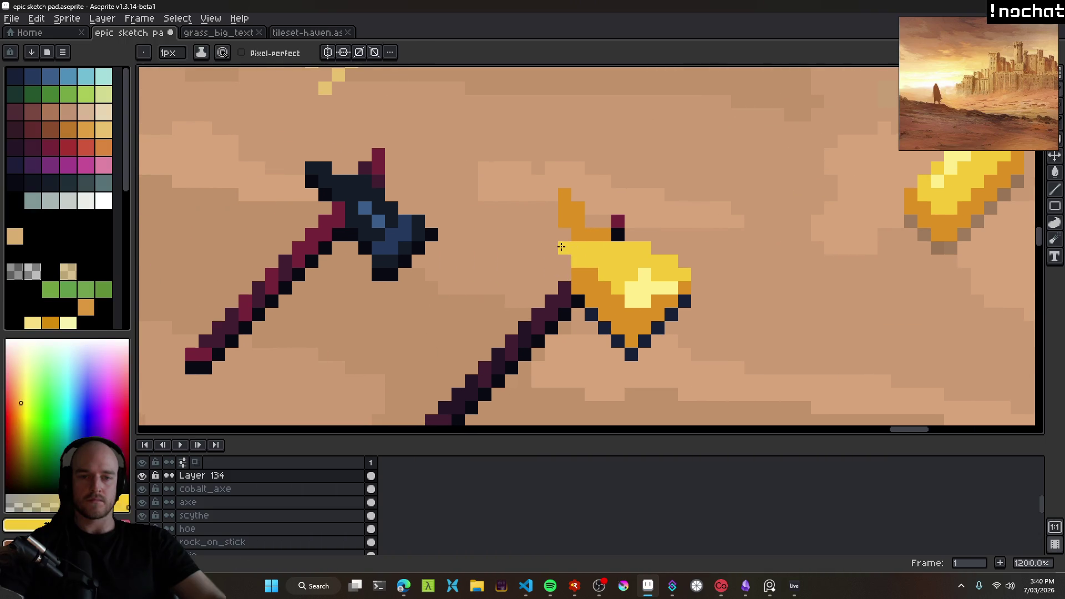
Step: Erase the orange spike on top of the golden axe
key("e")
mouse_move(571, 224)
left_mouse_down()
mouse_move(564, 194)
mouse_move(578, 235)
left_mouse_up()
scroll(618, 222, "down", 6)
scroll(605, 267, "down", 2)
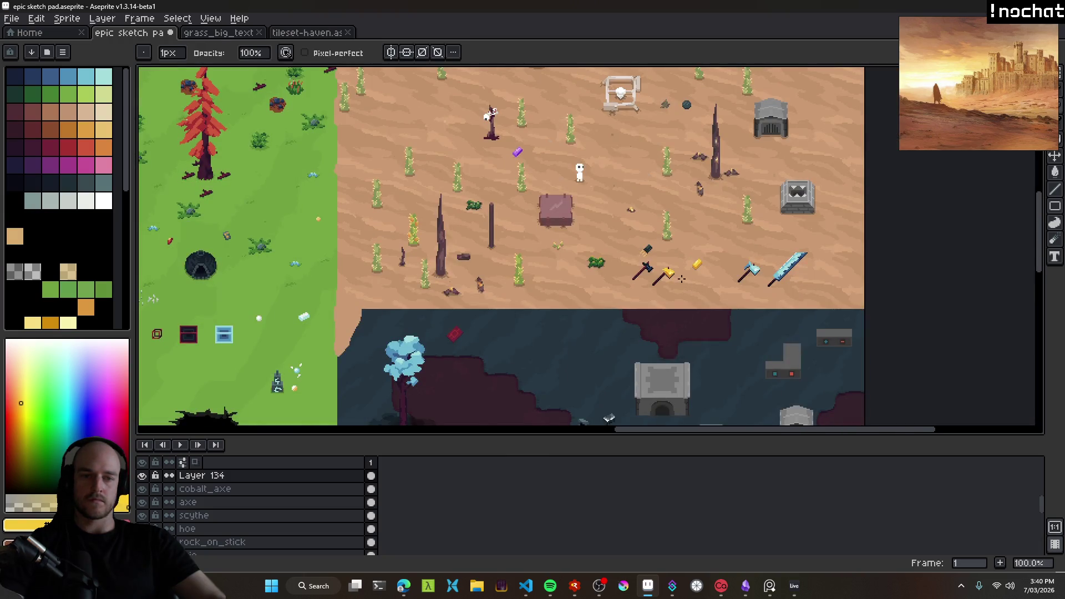
scroll(598, 285, "up", 2)
scroll(598, 285, "up", 5)
scroll(563, 256, "up", 2)
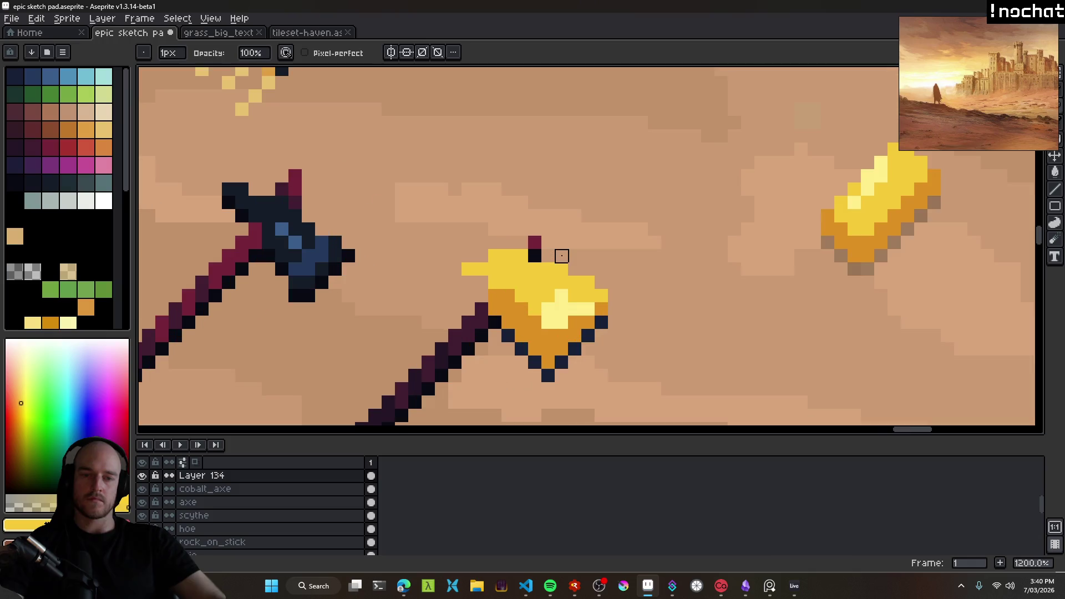
scroll(550, 275, "down", 3)
scroll(550, 275, "up", 1)
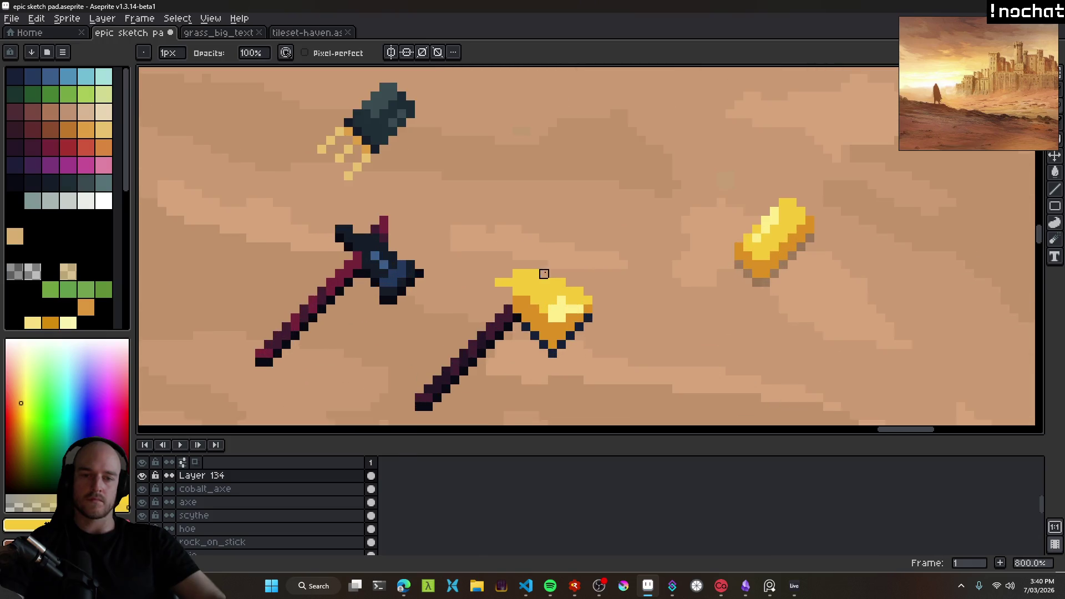
scroll(638, 305, "down", 5)
scroll(666, 321, "down", 2)
Step: Pan the view back over the row of weapons
left_click_drag(686, 330, 620, 292)
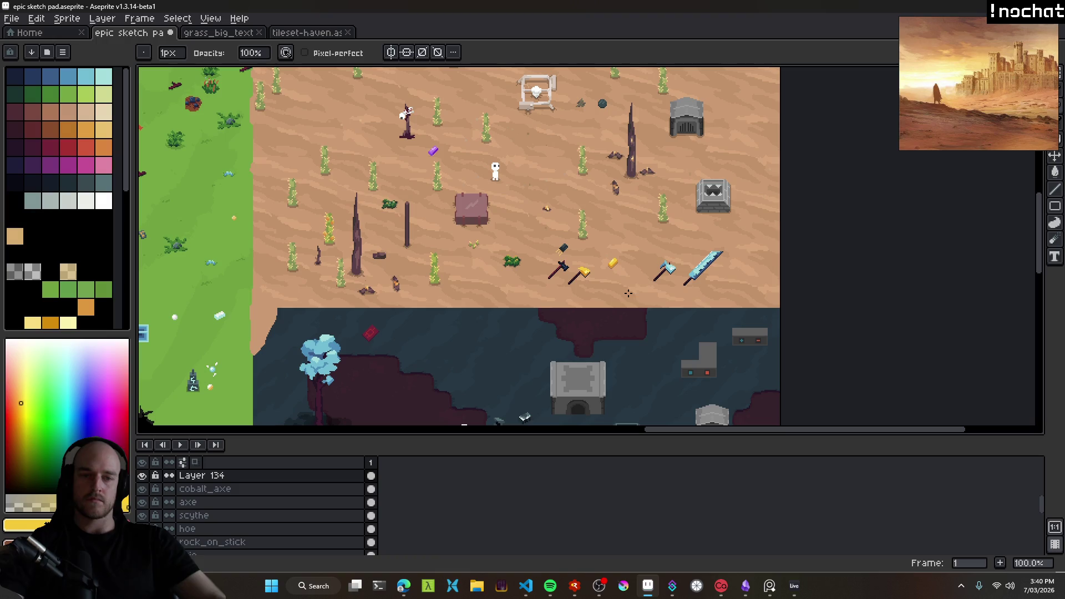
scroll(611, 285, "up", 1)
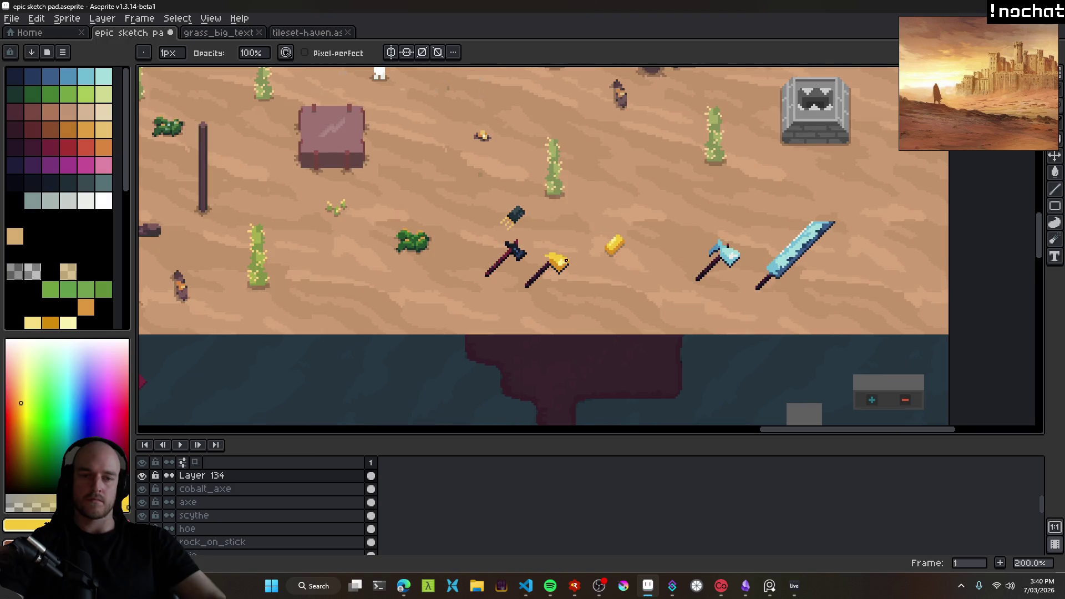
scroll(610, 261, "up", 3)
scroll(588, 255, "right", 3)
scroll(500, 249, "right", 3)
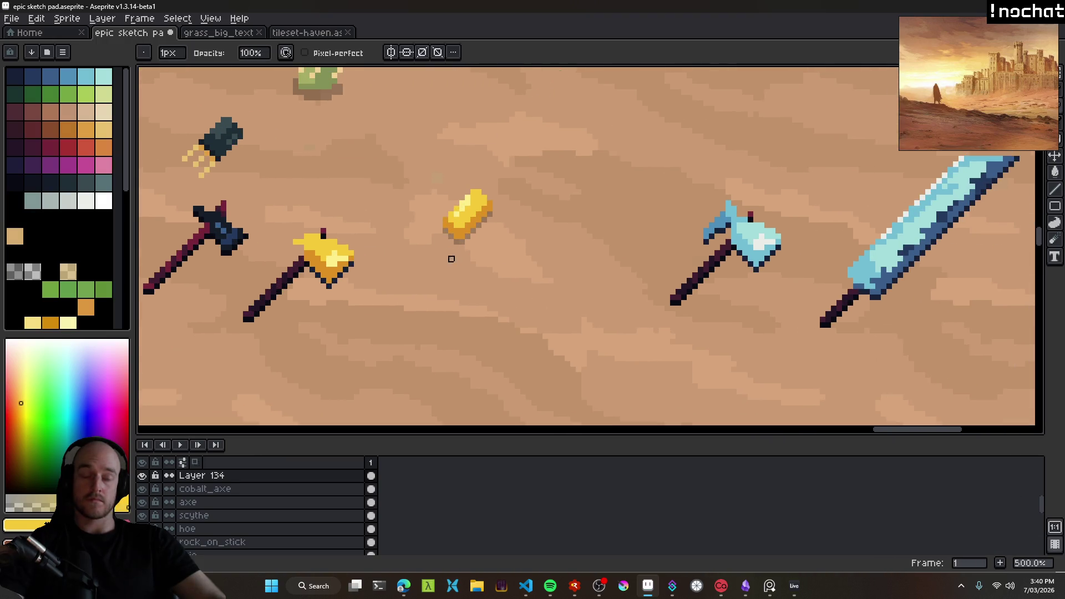
scroll(464, 269, "left", 3)
Step: Move the golden axe next to the ice axe
key("v")
left_click_drag(392, 265, 619, 268)
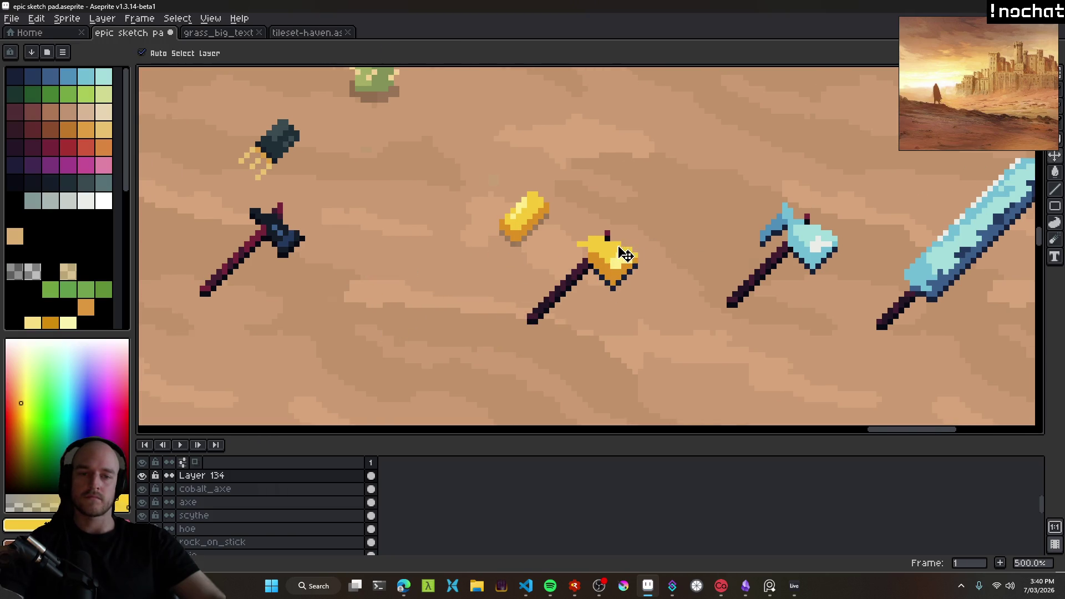
scroll(625, 254, "up", 4)
key("b")
scroll(668, 242, "down", 8)
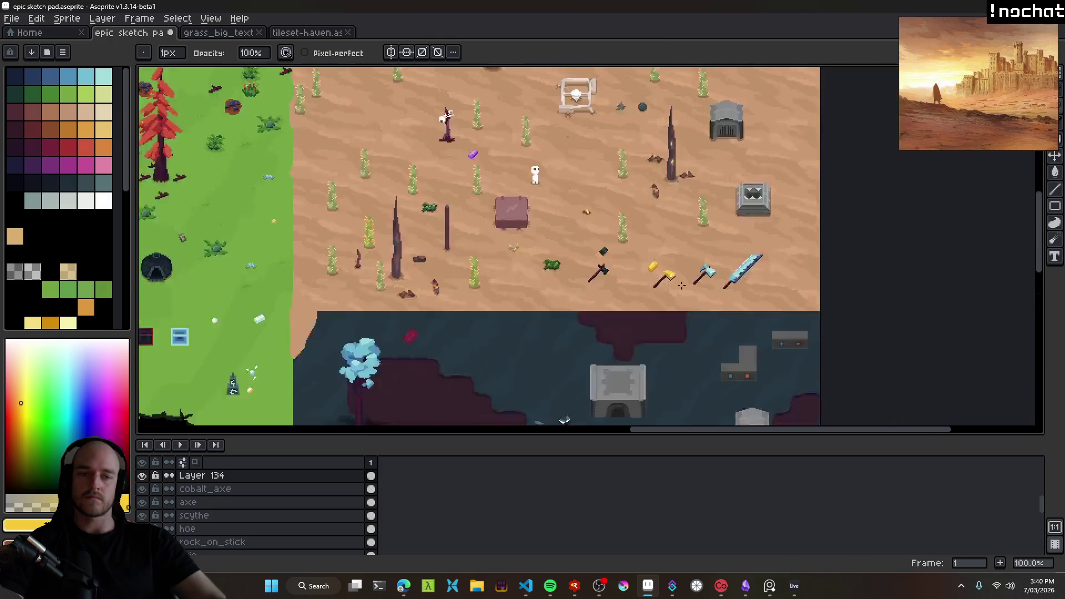
scroll(638, 260, "up", 4)
Step: Undo the axe's move and the last eraser stroke
key("v")
key("ctrl+z")
scroll(627, 268, "up", 2)
key("b")
key("v")
scroll(627, 268, "down", 1)
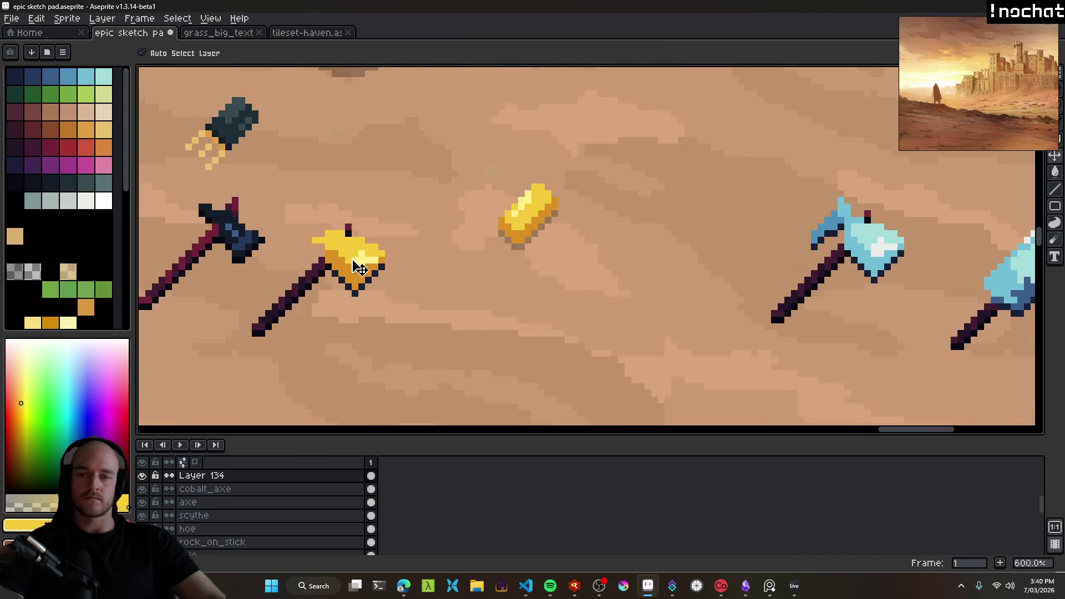
scroll(632, 264, "down", 2)
scroll(644, 260, "down", 2)
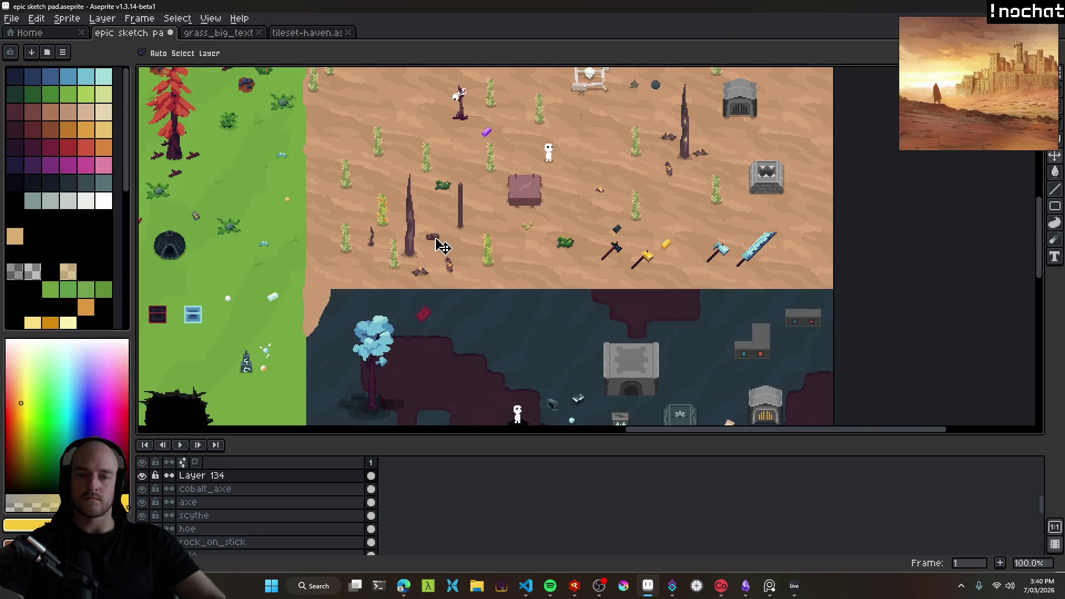
scroll(641, 269, "up", 5)
scroll(682, 214, "up", 3)
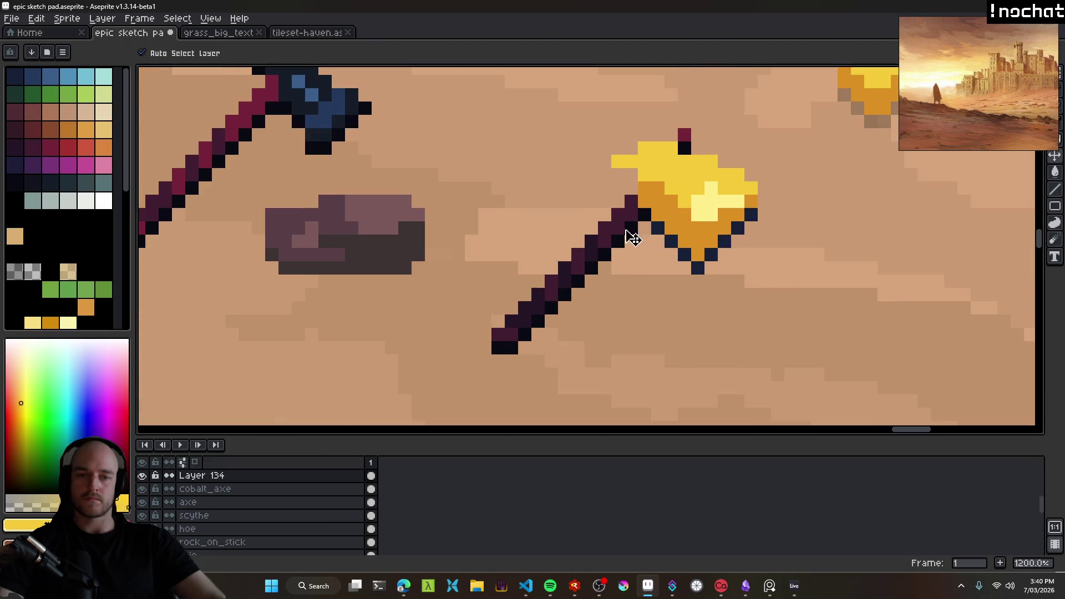
Step: Pick the maroon handle swatch and preview replacing it with a sand colour
left_click(629, 219, "alt")
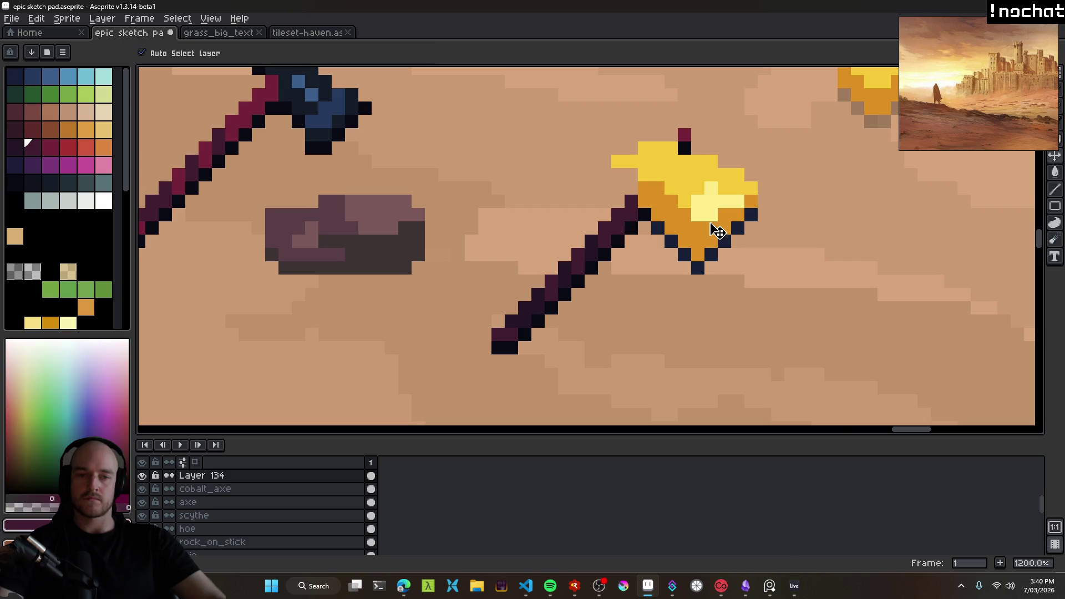
scroll(717, 231, "down", 4)
key("shift+r")
mouse_move(357, 168)
left_mouse_down()
mouse_move(532, 225)
mouse_move(558, 244)
left_mouse_up()
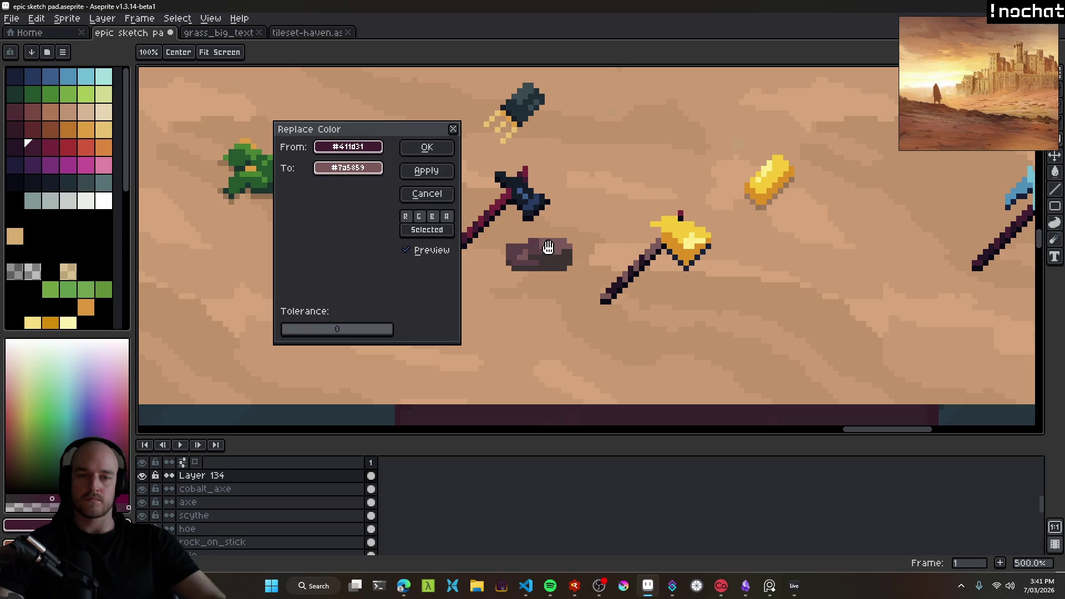
Step: Replace the axe handle's dark purple with the rock's dark grey
left_click(427, 170)
mouse_move(348, 146)
left_mouse_down()
mouse_move(627, 281)
mouse_move(612, 286)
left_mouse_up()
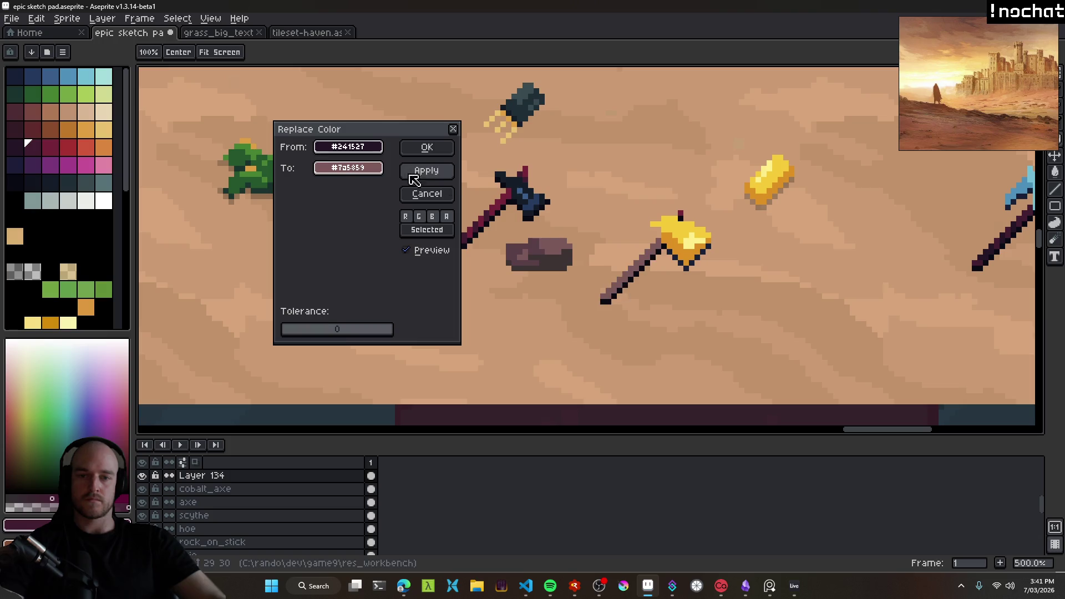
mouse_move(348, 168)
left_mouse_down()
mouse_move(556, 244)
mouse_move(536, 241)
left_mouse_up()
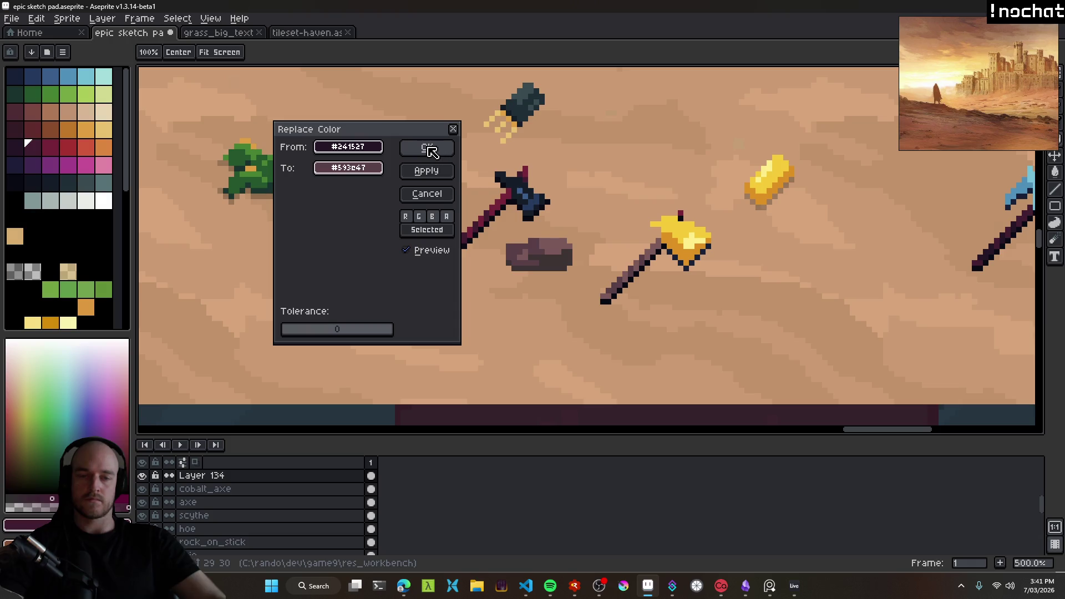
left_click_drag(348, 167, 562, 256)
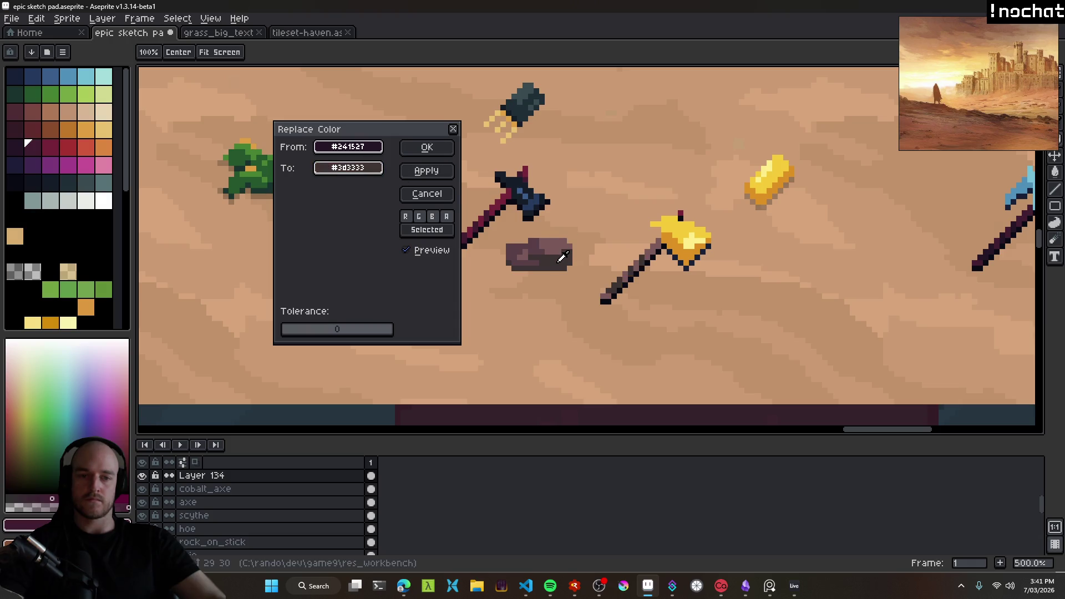
left_click(426, 147)
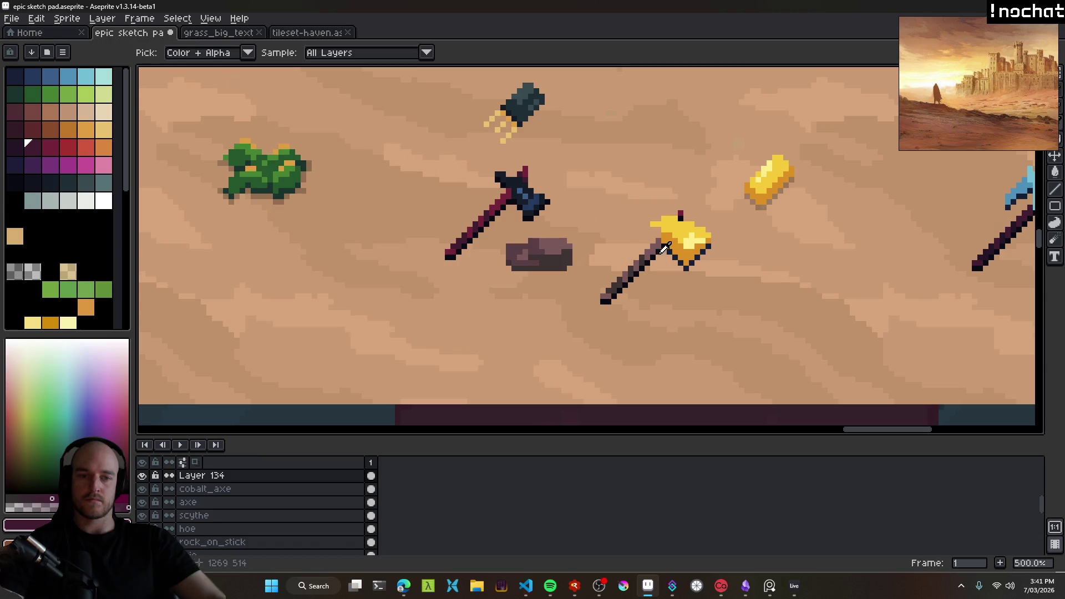
Step: Start a second replacement using the rock's shade, then abandon it
key("shift+r")
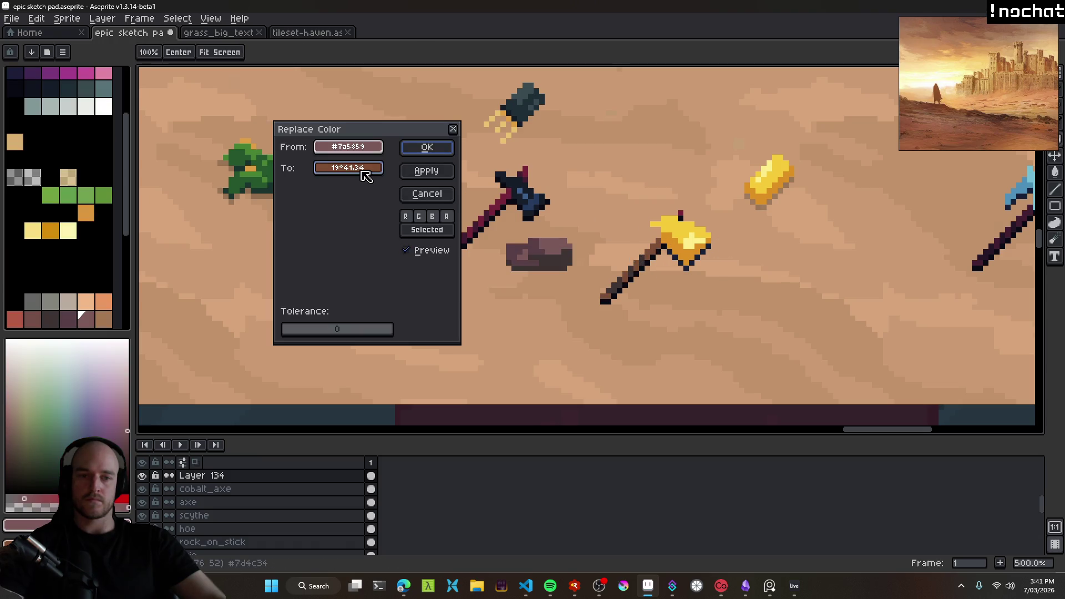
left_click_drag(365, 173, 544, 243)
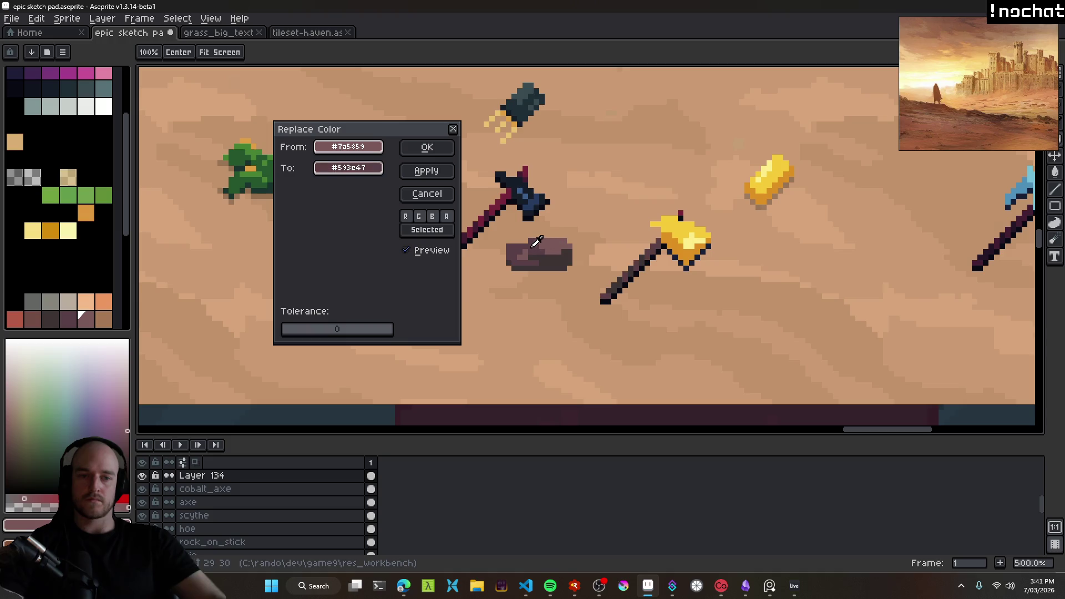
left_click(430, 195)
Step: Save the sketch file with Ctrl+S
scroll(677, 270, "down", 3)
key("ctrl+s")
scroll(682, 271, "up", 1)
scroll(635, 264, "up", 7)
Step: Pencil a dark pixel atop the axe head and eyedrop the mauve handle colour
key("b")
left_click(664, 197)
key("alt")
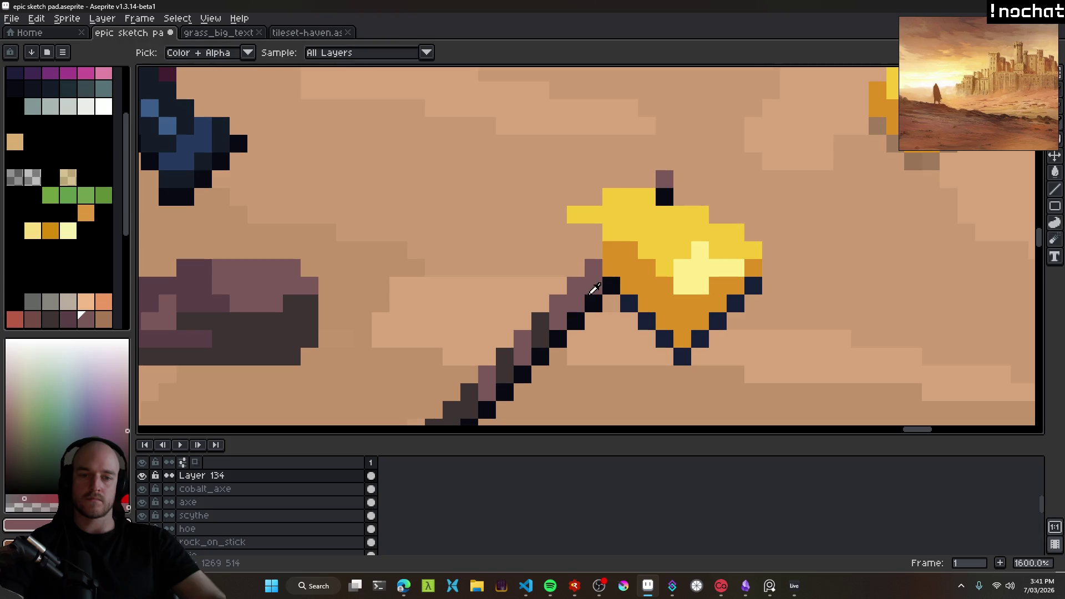
left_click(590, 278, "alt")
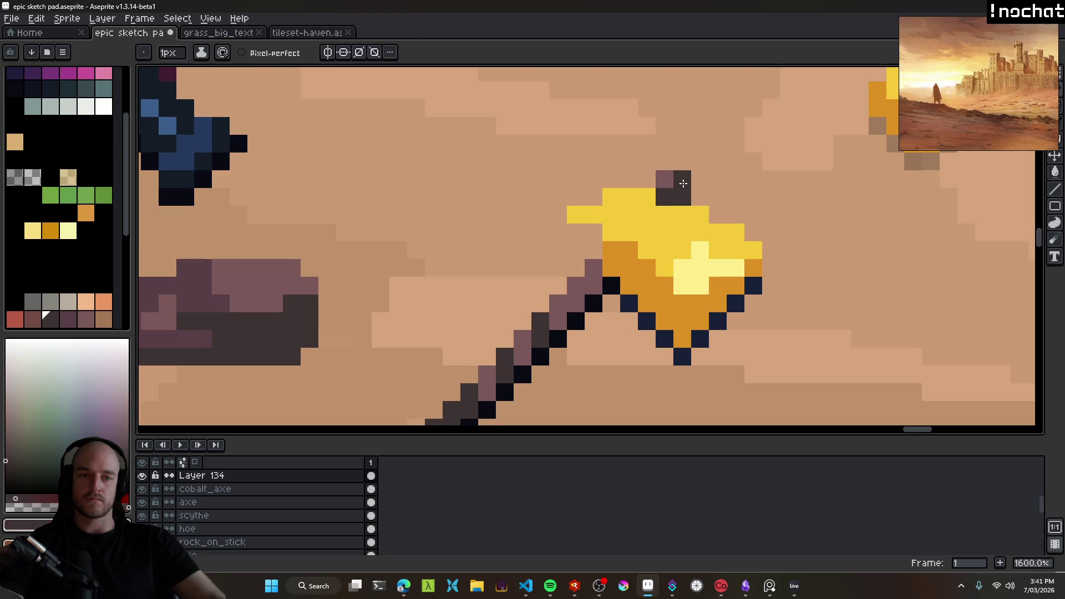
Step: Erase the dark outline along the axe head's lower edge
scroll(736, 231, "down", 7)
scroll(738, 260, "up", 3)
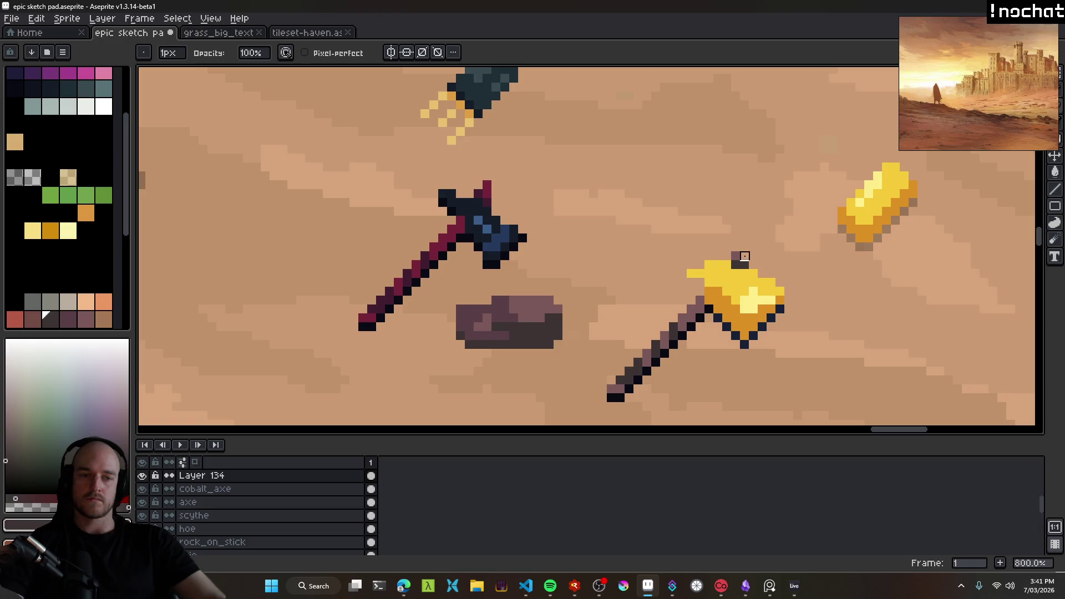
scroll(796, 281, "down", 3)
scroll(796, 280, "down", 1)
scroll(799, 291, "up", 2)
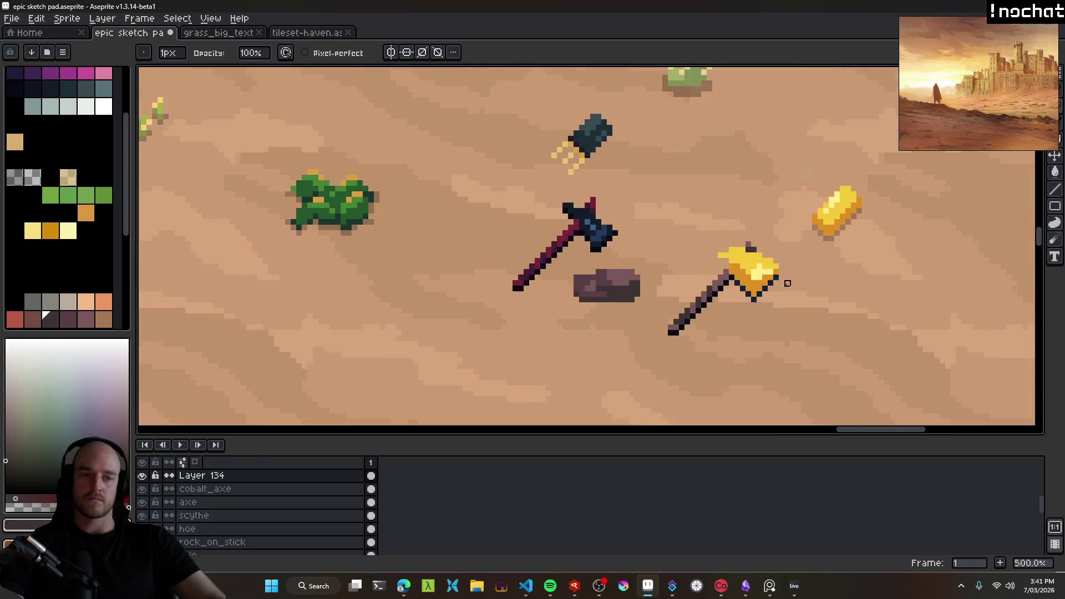
scroll(785, 280, "up", 2)
scroll(787, 266, "up", 2)
scroll(669, 250, "up", 3)
mouse_move(602, 279)
left_mouse_down()
mouse_move(672, 314)
mouse_move(739, 259)
mouse_move(673, 331)
left_mouse_up()
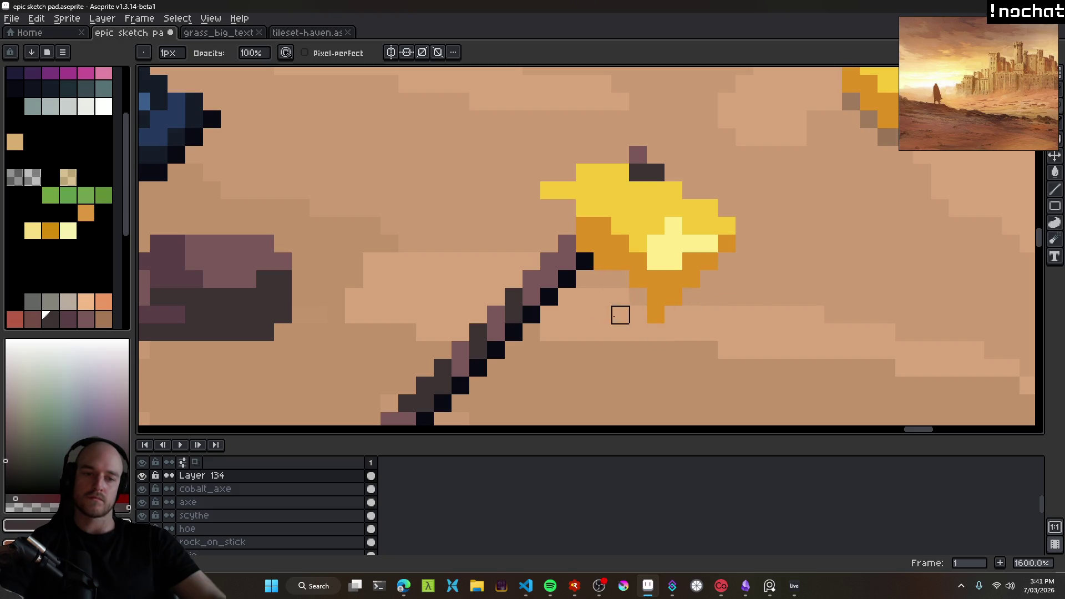
scroll(618, 311, "down", 6)
scroll(642, 318, "up", 5)
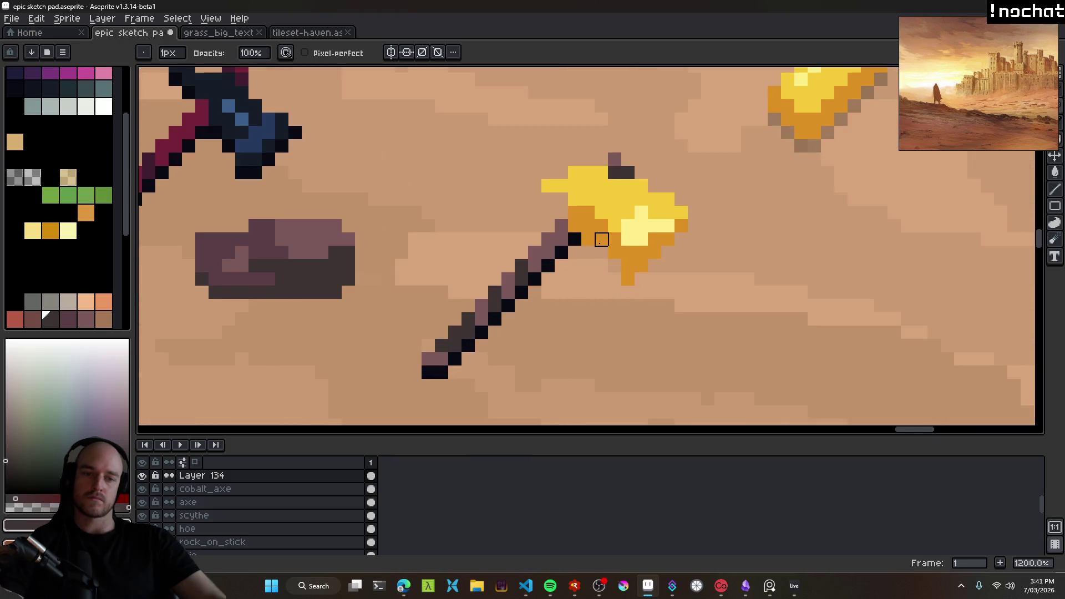
Step: Fill the axe's orange area with the gold bar's yellow
left_click(622, 202, "alt")
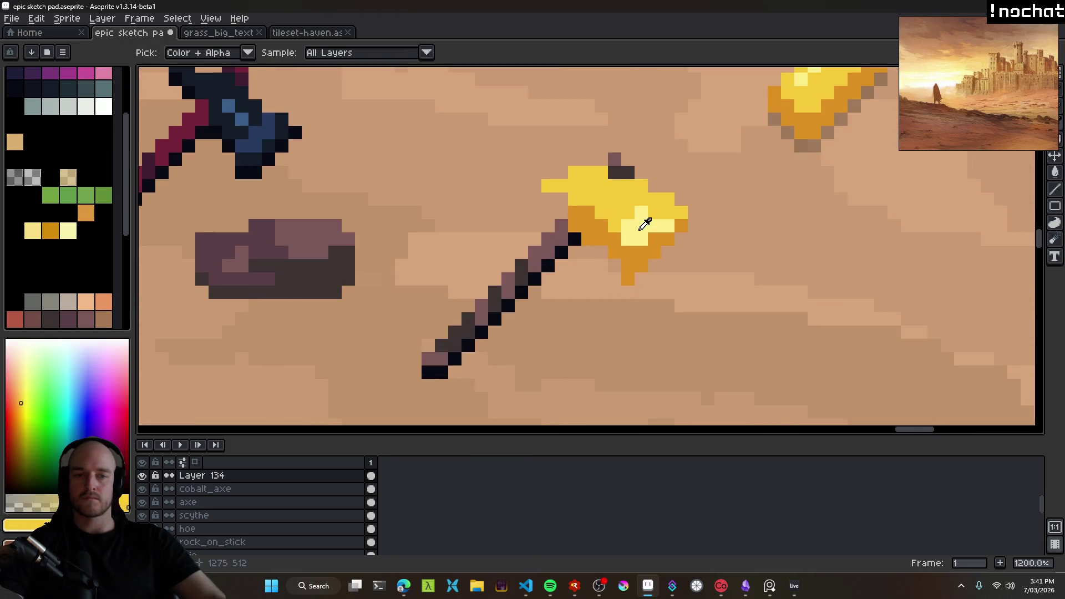
left_click(636, 214, "alt")
key("g")
left_click_drag(634, 221, 533, 281)
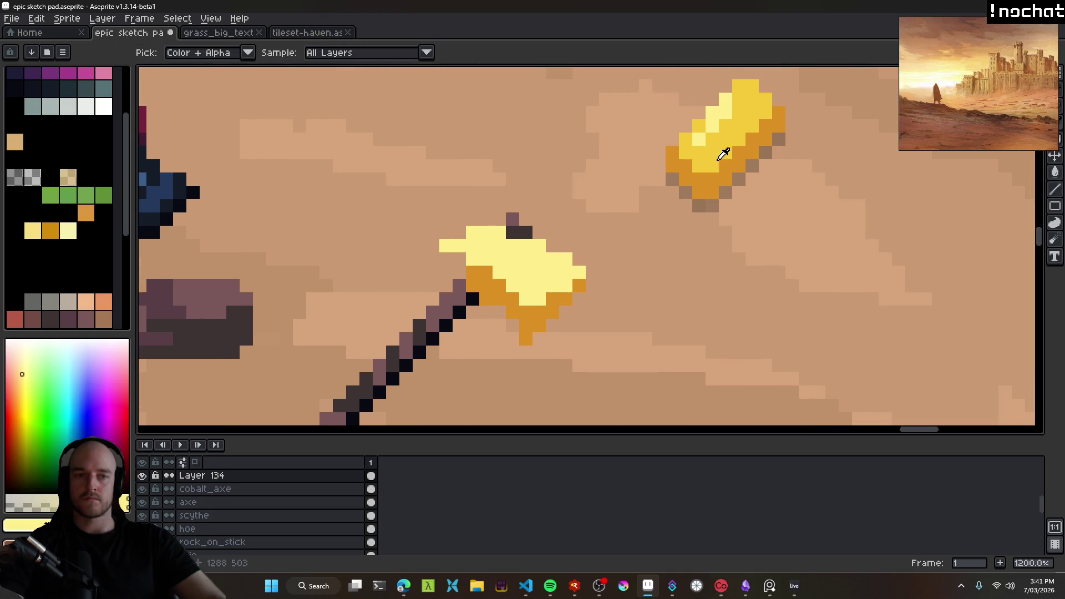
left_click(724, 150, "alt")
left_click(565, 303)
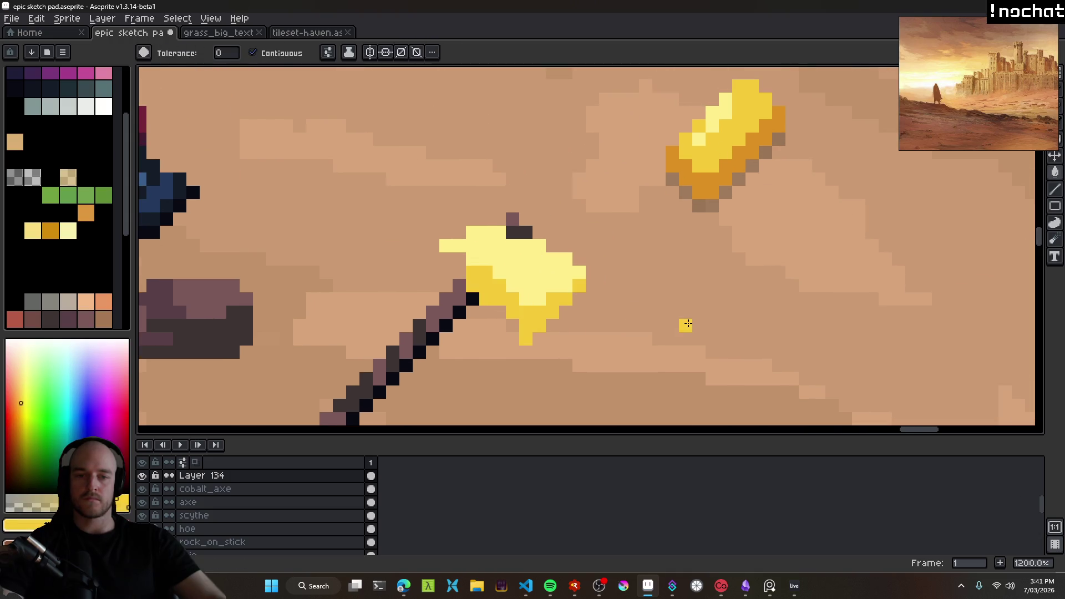
Step: Add a single cream highlight pixel to the axe blade instead of a full cream fill
left_click(524, 261, "alt")
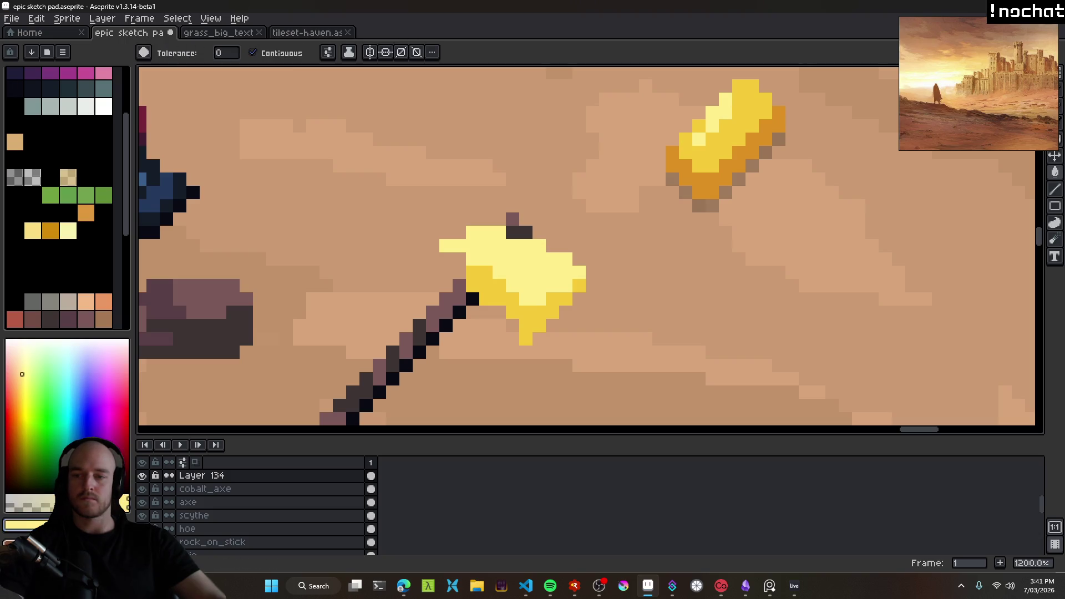
left_click(23, 356)
left_click(522, 250)
key("ctrl+z")
key("b")
left_click(526, 258)
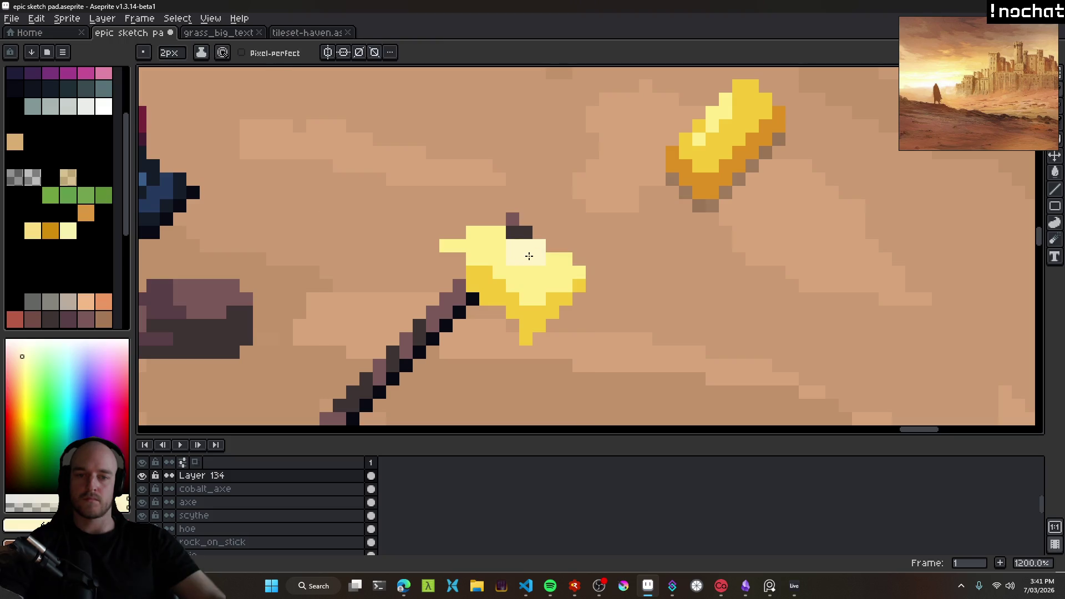
scroll(642, 325, "down", 7)
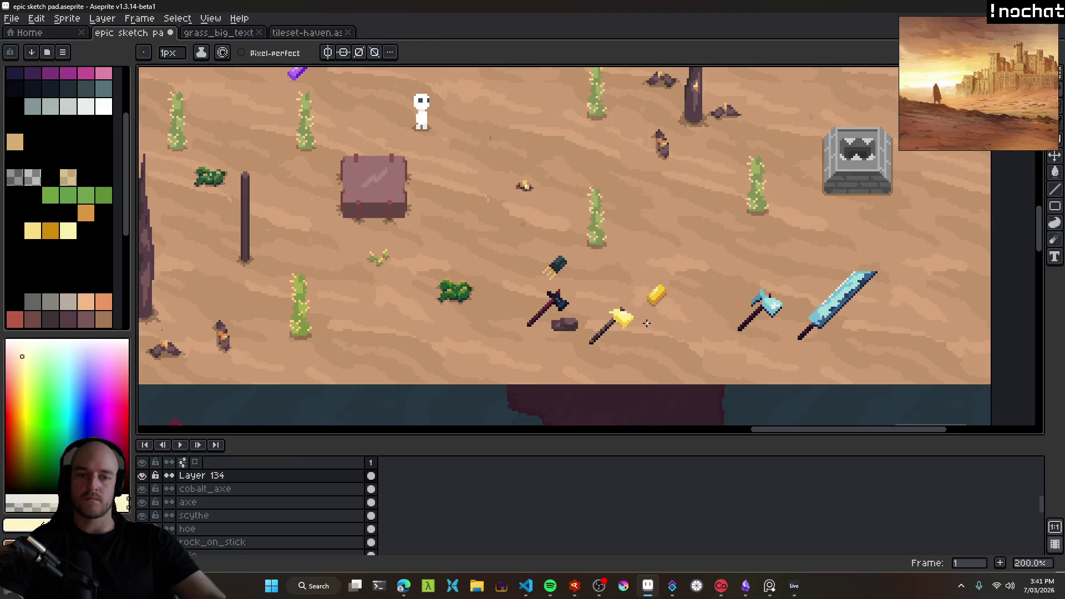
scroll(647, 323, "up", 4)
scroll(571, 288, "up", 1)
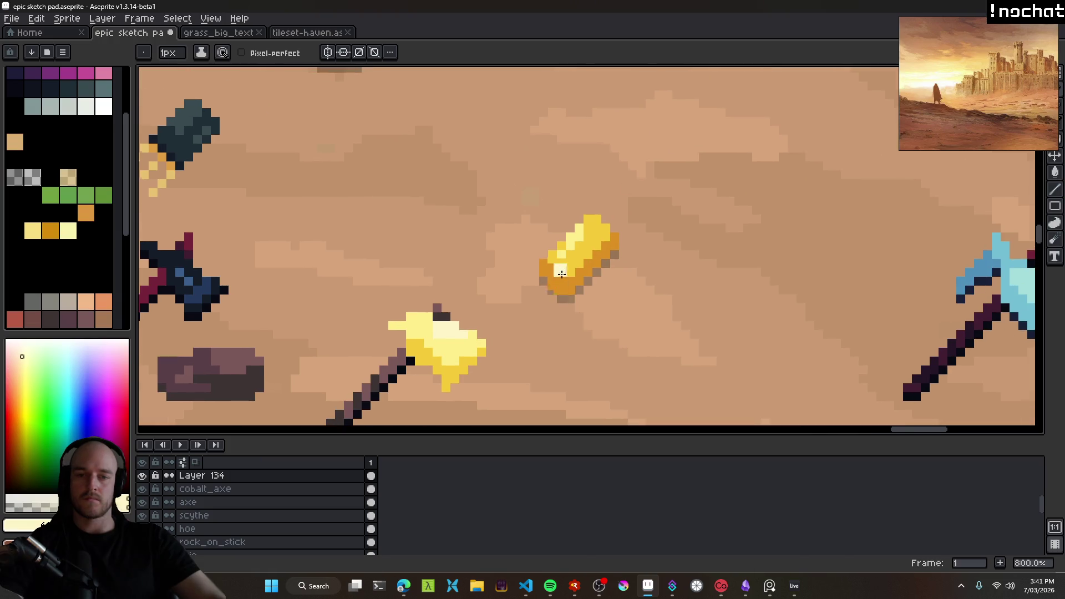
scroll(561, 273, "up", 4)
scroll(575, 198, "down", 6)
scroll(582, 209, "up", 1)
Step: Move the gold bar down toward the axe, cancelling a colour replacement attempt
mouse_move(619, 224)
left_mouse_down()
mouse_move(594, 290)
mouse_move(603, 285)
left_mouse_up()
key("shift+r")
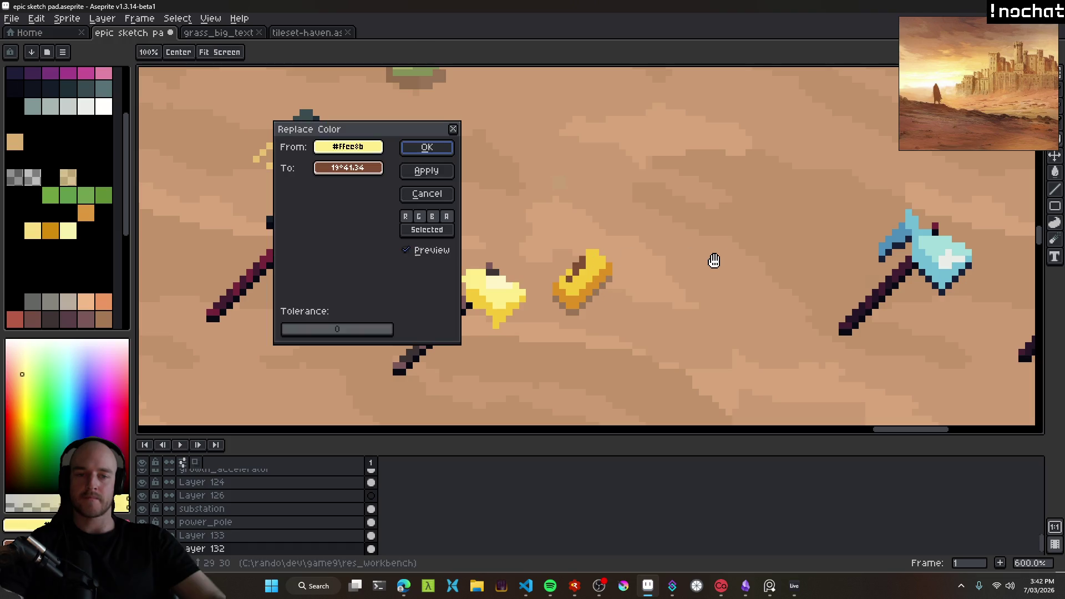
left_click_drag(391, 130, 294, 112)
left_click(250, 149)
key("Escape")
key("Escape")
scroll(549, 293, "up", 3)
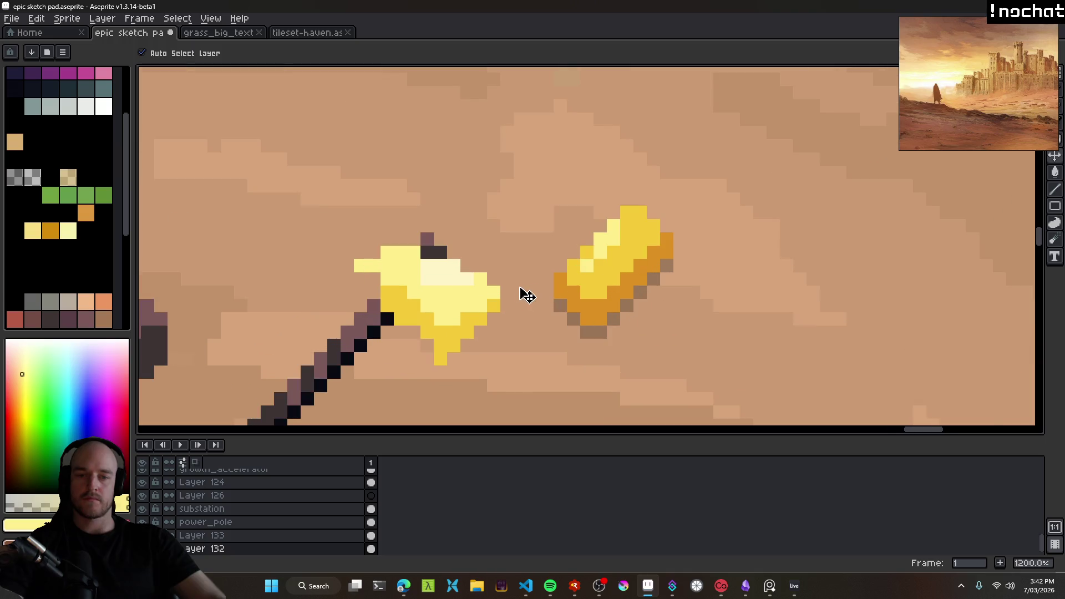
Step: Eyedrop the light yellow from the gold bar
key("i")
key("v")
scroll(618, 297, "down", 3)
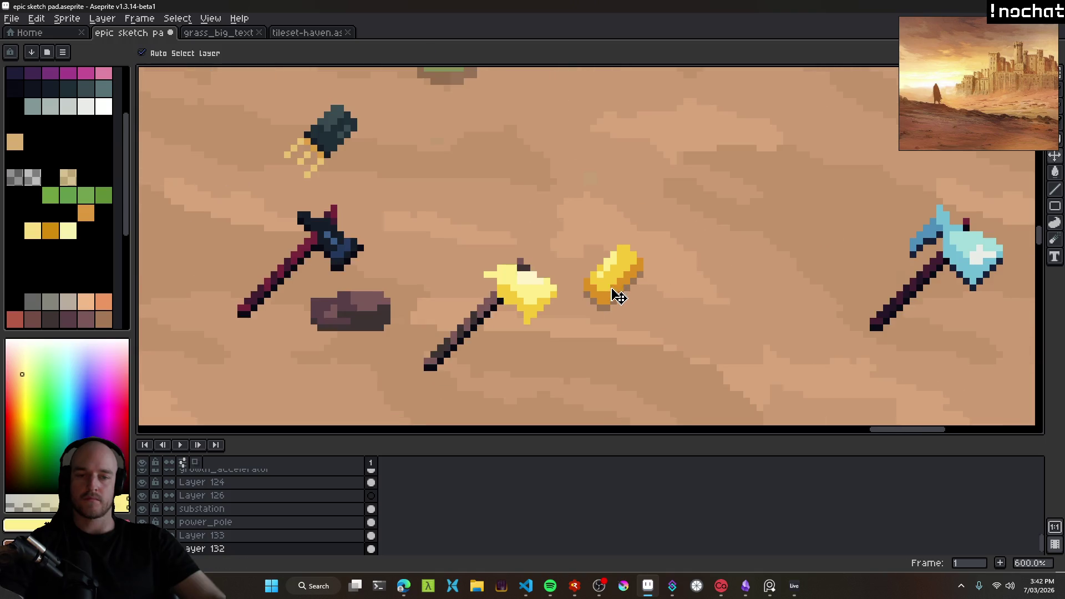
key("i")
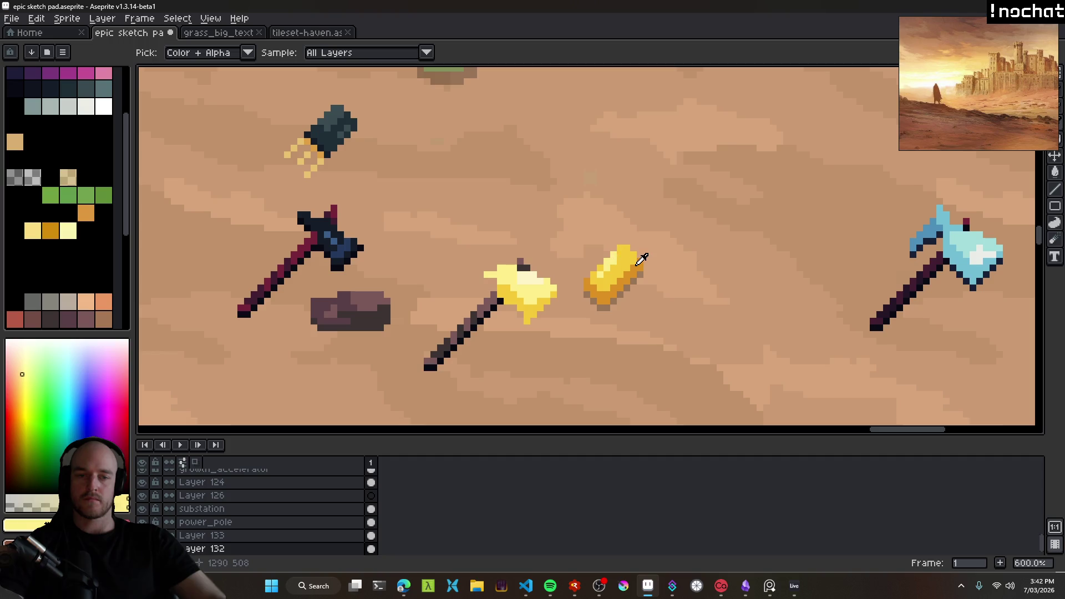
left_click(626, 263)
Step: Swap the bar's gold and orange for the axe's pale yellow and gold
key("shift+r")
left_click(504, 275)
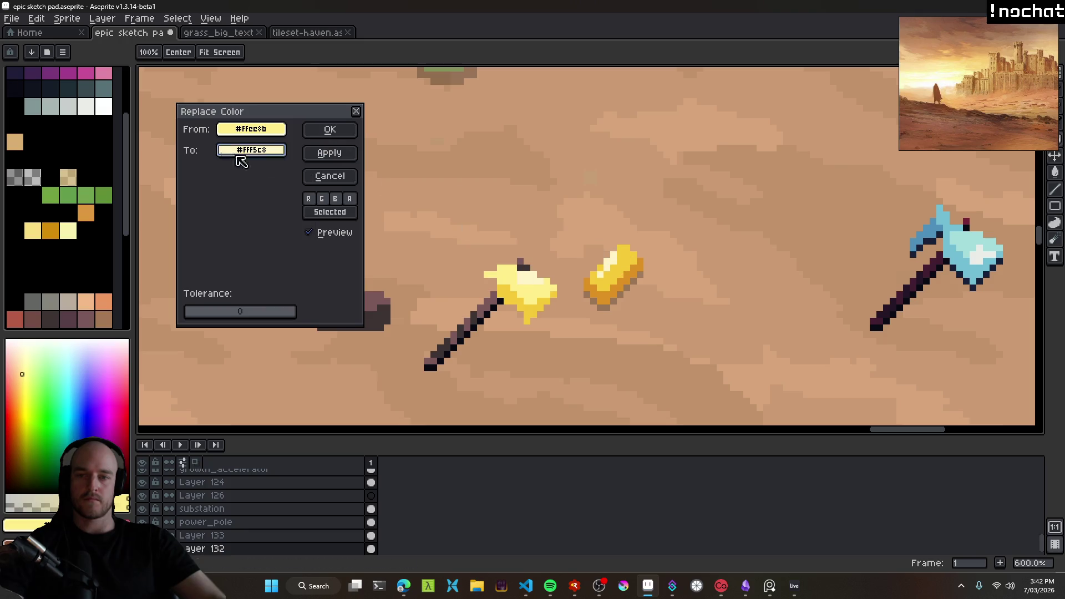
left_click_drag(249, 129, 624, 261)
mouse_move(252, 151)
left_mouse_down()
mouse_move(474, 237)
mouse_move(514, 271)
left_mouse_up()
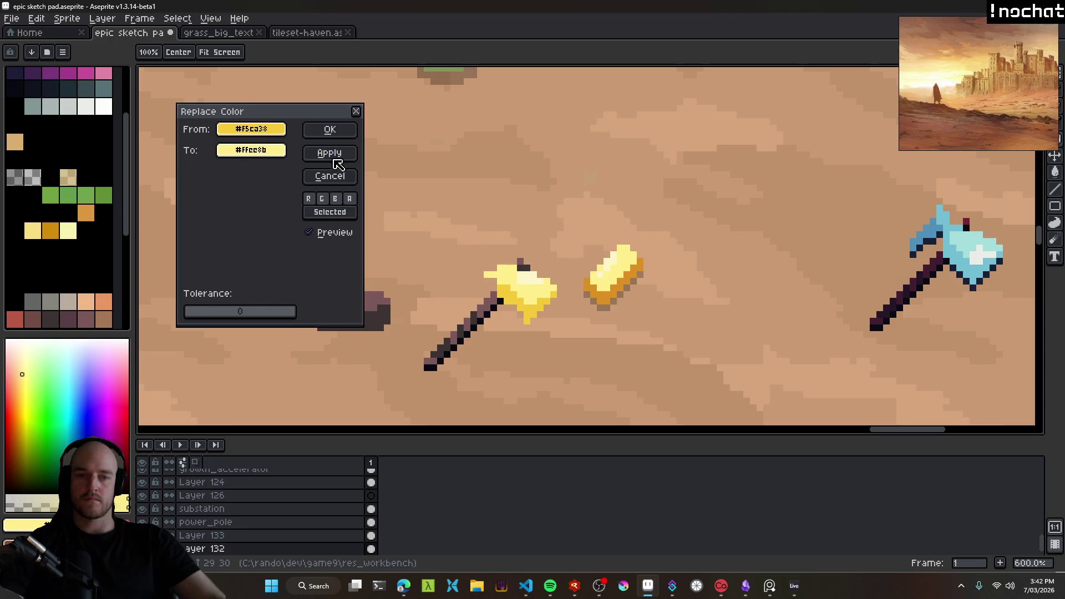
left_click_drag(251, 129, 634, 270)
left_click_drag(251, 150, 522, 268)
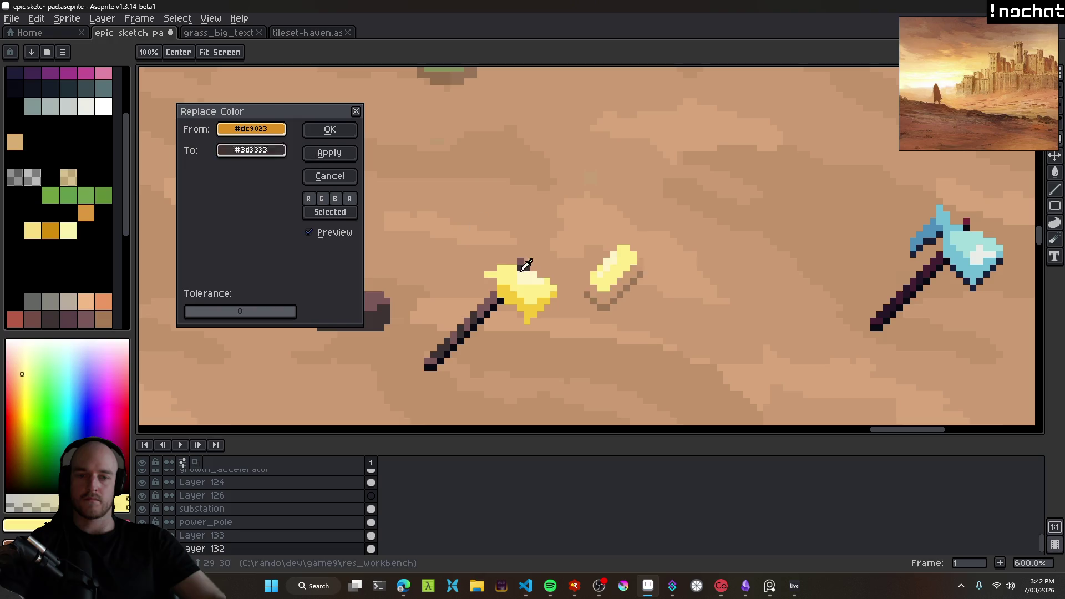
left_click(350, 159)
scroll(572, 252, "down", 3)
scroll(642, 312, "down", 2)
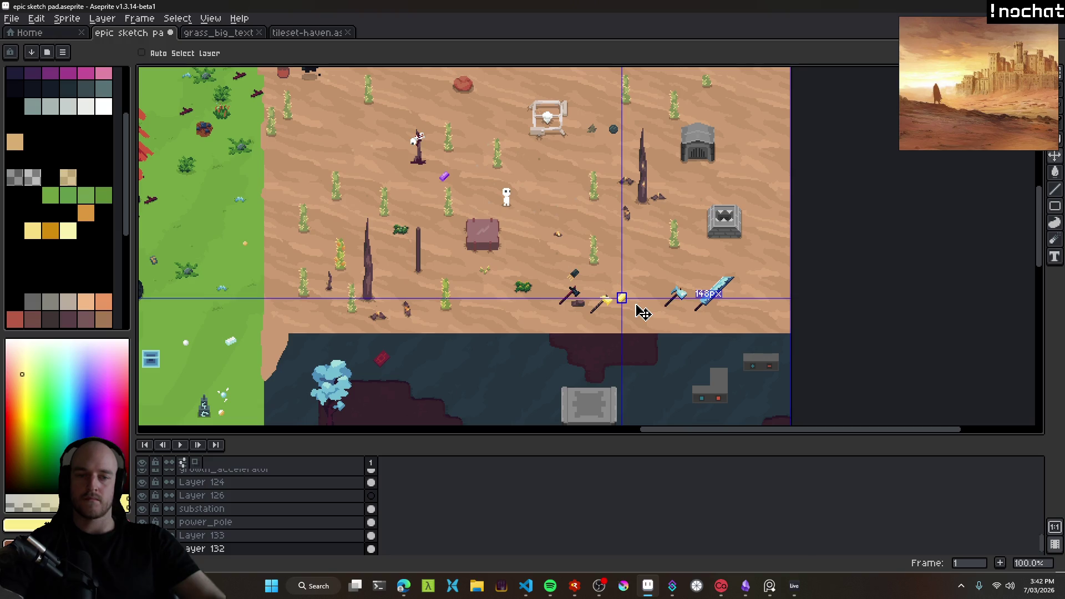
Step: Redo the colour replacement, then paint two saturated yellow pixels below the axe head on its layer
key("ctrl+y")
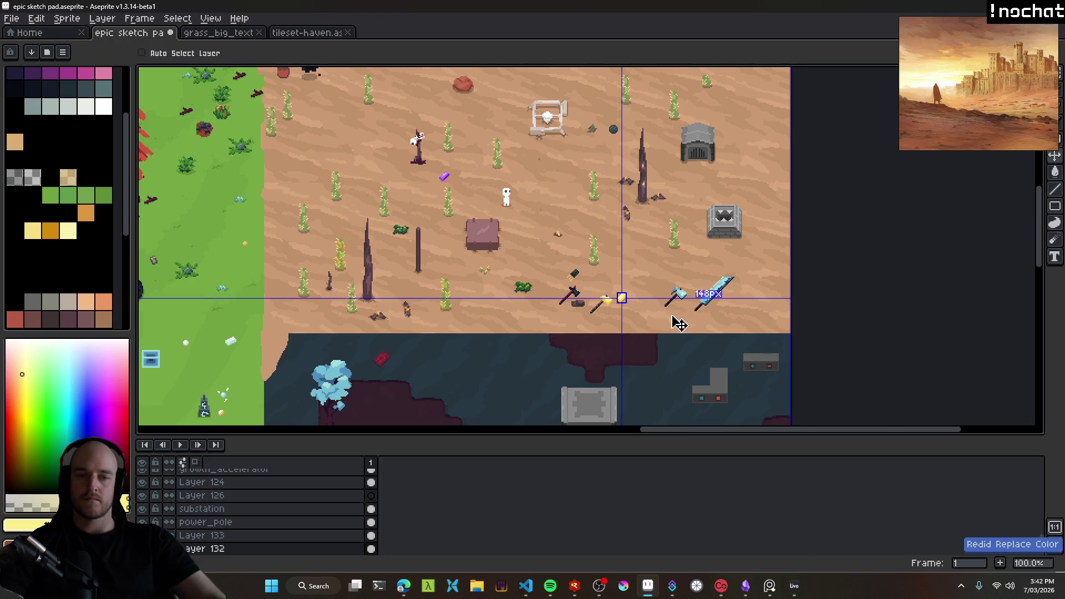
scroll(646, 309, "up", 4)
scroll(644, 308, "up", 2)
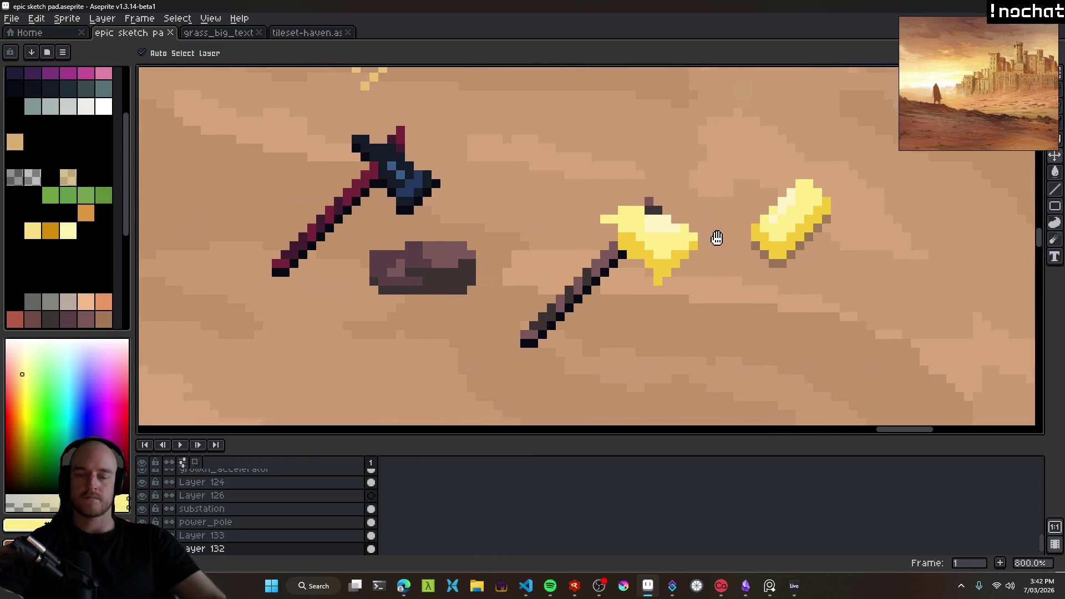
left_click(658, 238)
scroll(667, 253, "up", 3)
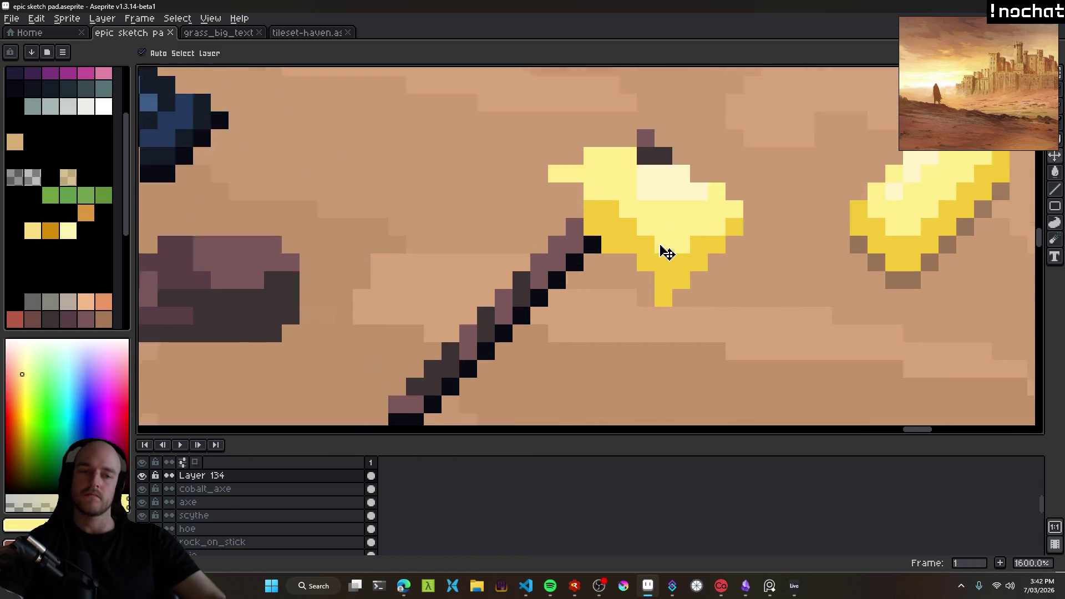
key("b")
scroll(665, 335, "down", 5)
scroll(610, 277, "up", 1)
scroll(559, 276, "up", 3)
left_click_drag(559, 276, 562, 278)
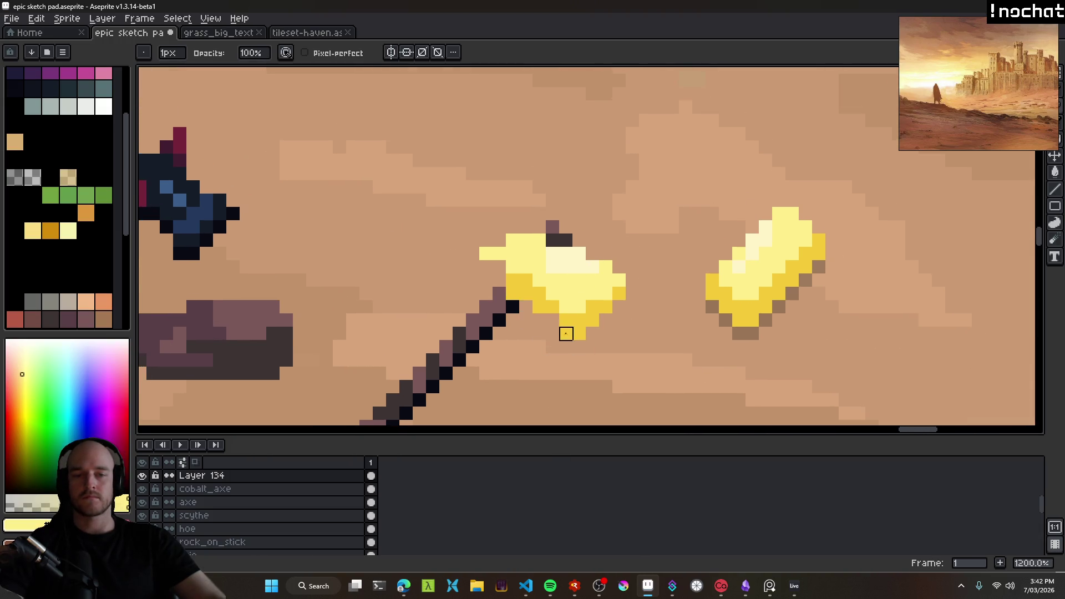
left_click(573, 321, "alt")
left_click_drag(579, 334, 579, 347)
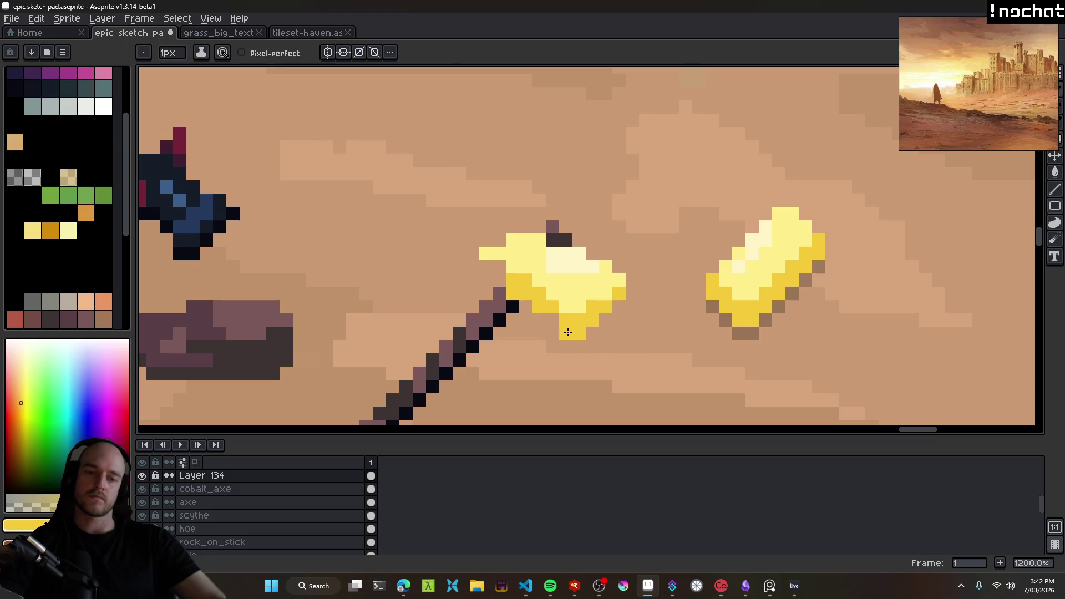
Step: Lasso the axe head and shift it two pixels left on its handle
key("e")
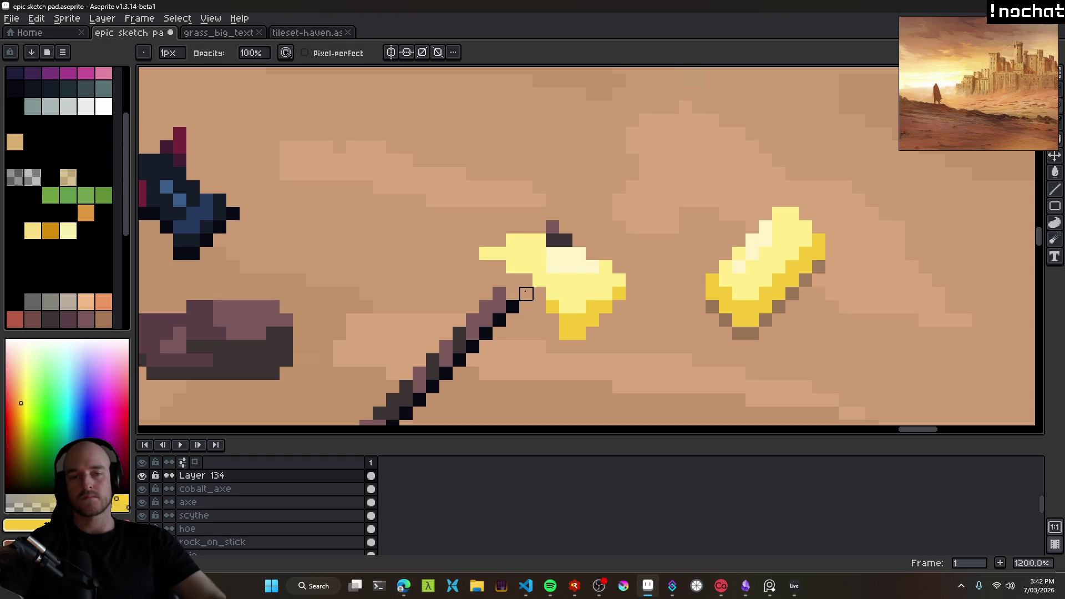
scroll(544, 349, "down", 7)
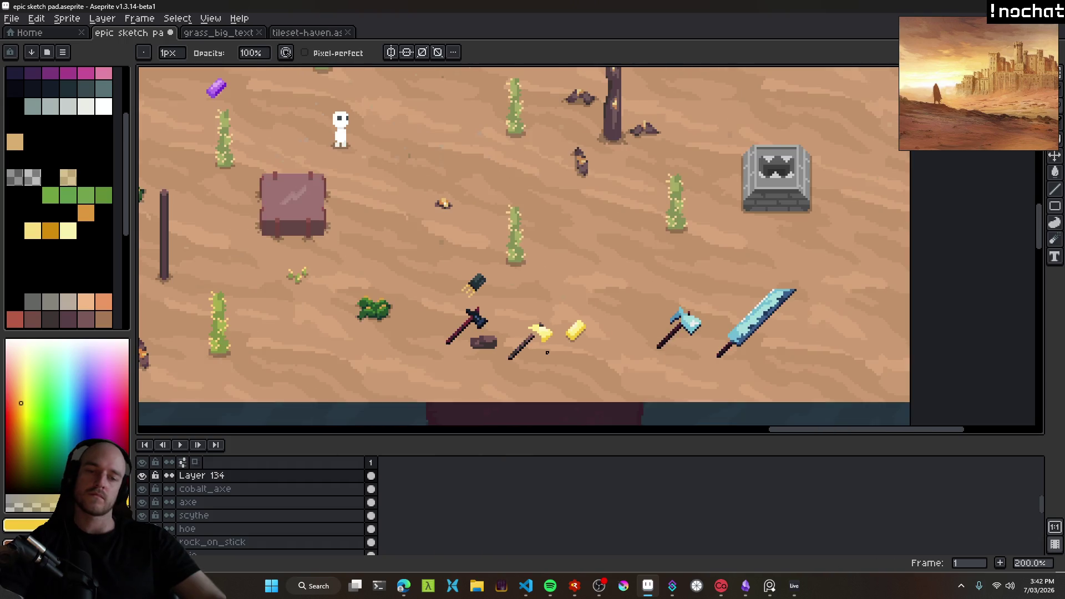
scroll(547, 353, "up", 4)
scroll(573, 322, "up", 4)
key("q")
mouse_move(616, 290)
left_mouse_down()
mouse_move(526, 304)
mouse_move(688, 343)
left_mouse_up()
left_click_drag(623, 337, 597, 322)
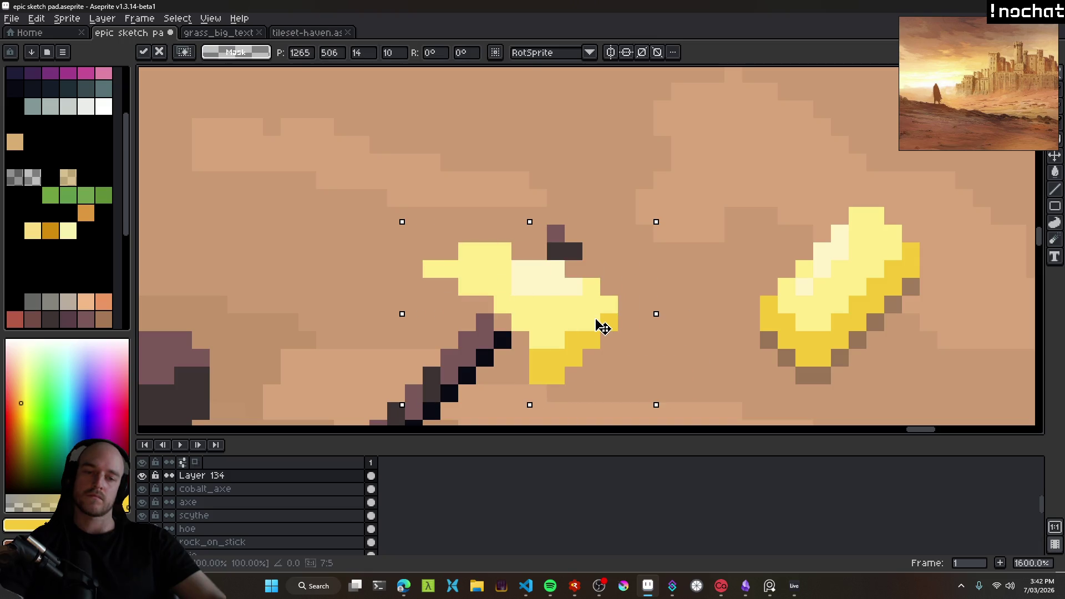
key("ctrl+d")
Step: Pick the handle's purple-brown colour for the Pencil
scroll(642, 299, "down", 4)
scroll(644, 315, "up", 2)
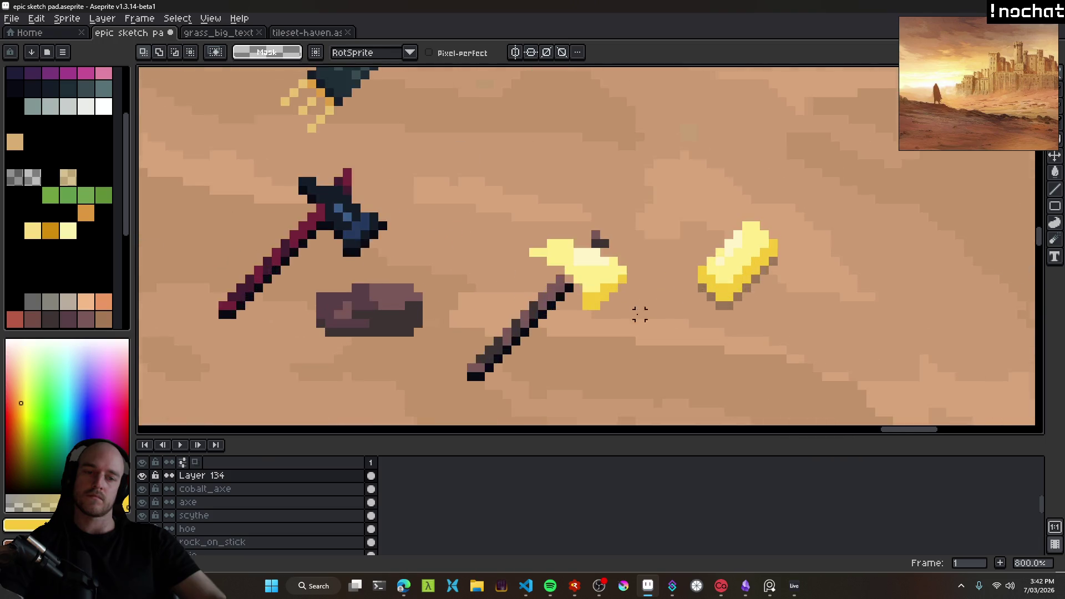
scroll(610, 272, "up", 5)
key("b")
left_click(457, 330, "alt")
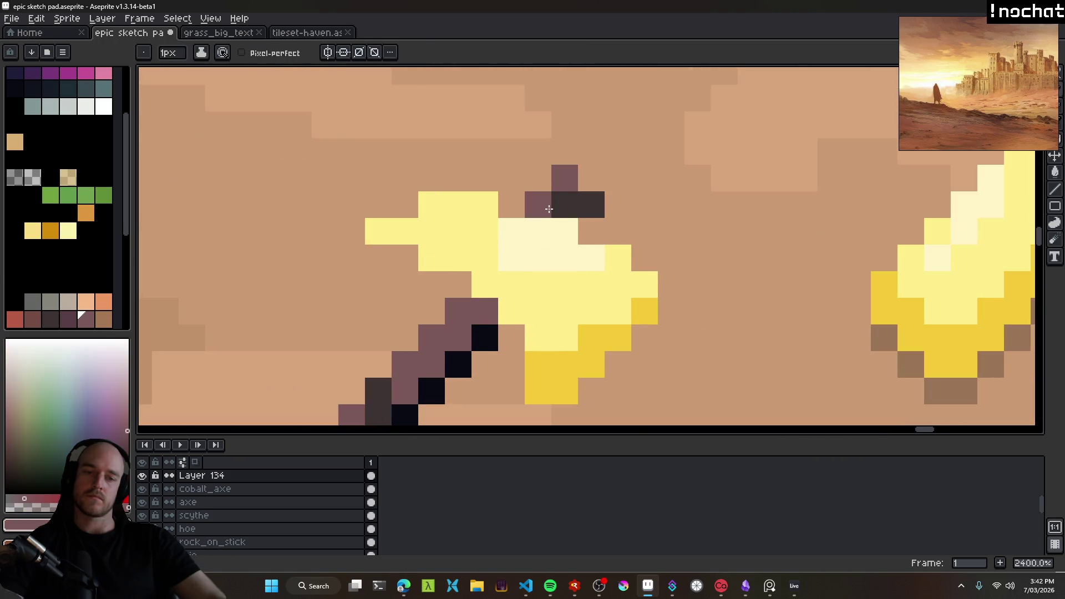
scroll(643, 255, "down", 8)
scroll(595, 237, "up", 6)
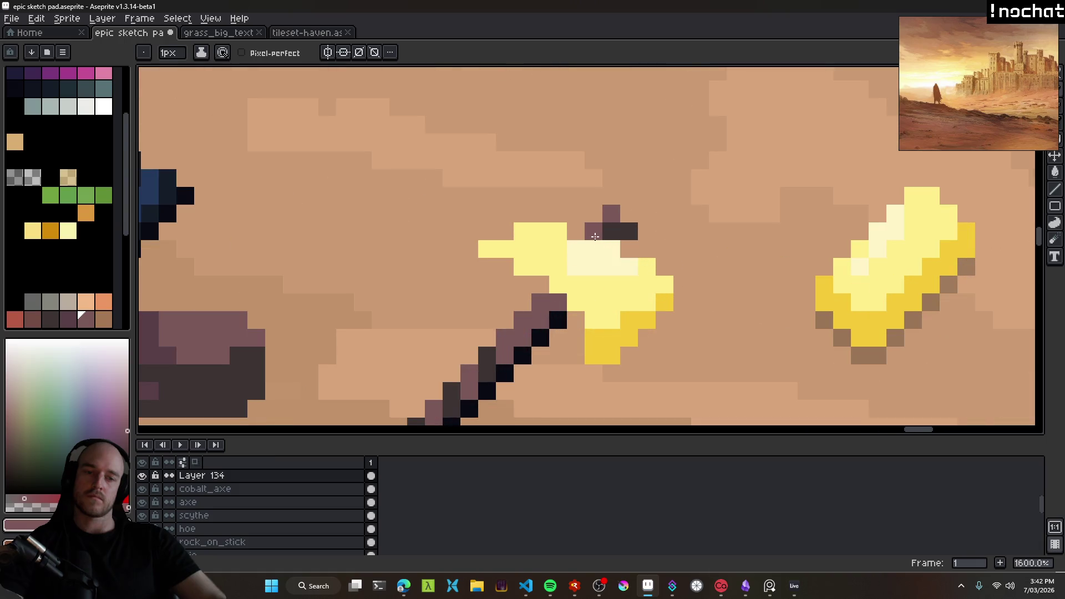
scroll(660, 272, "down", 6)
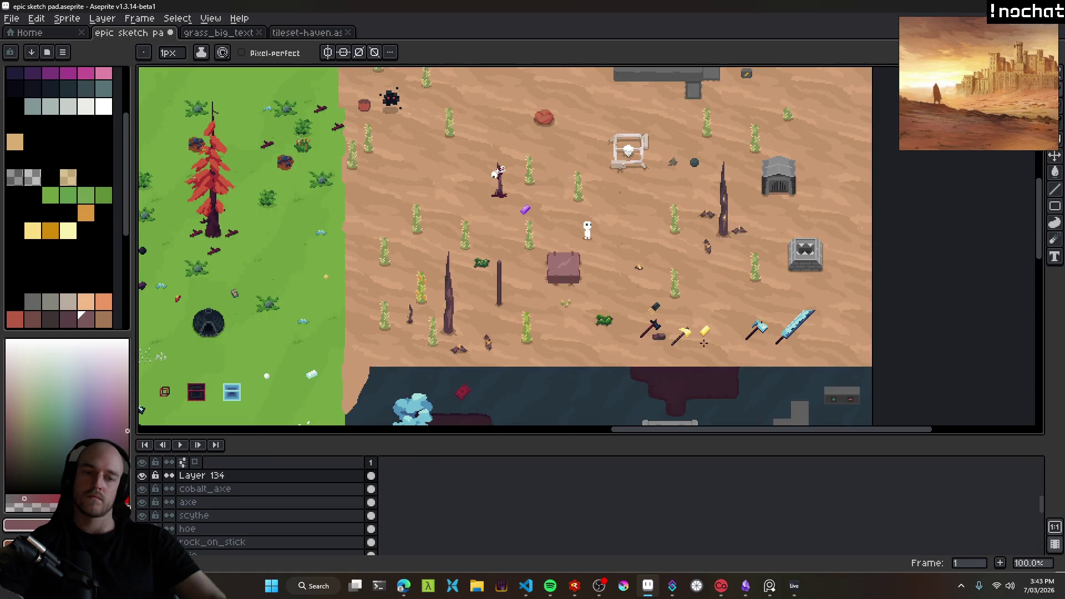
Step: Sample the axe head's cream colour and fill one of its pixels with it
scroll(703, 344, "up", 6)
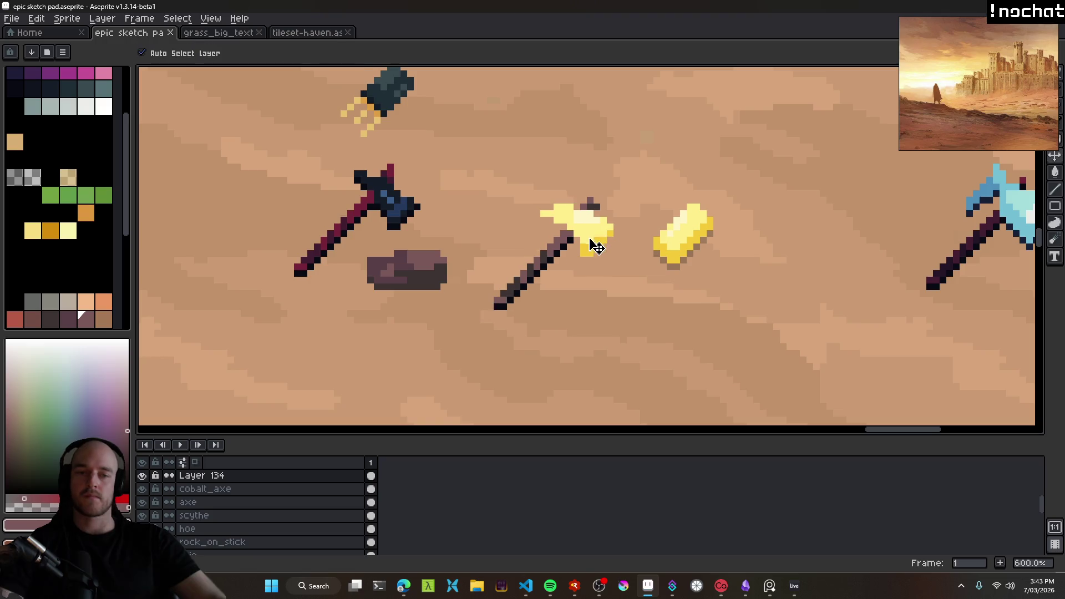
scroll(596, 246, "down", 3)
scroll(625, 298, "down", 3)
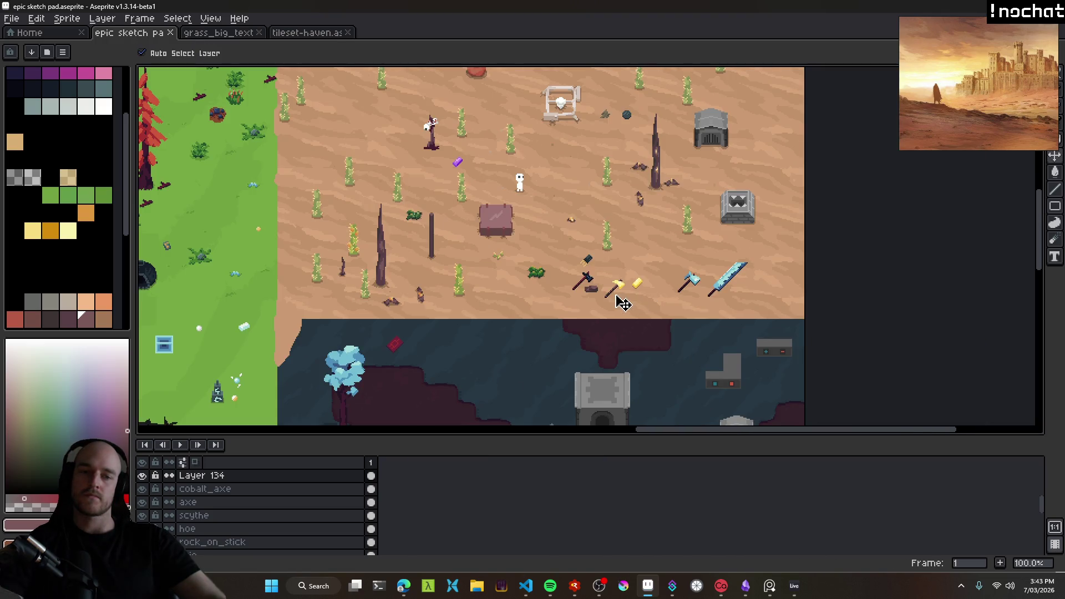
left_click_drag(645, 302, 623, 292)
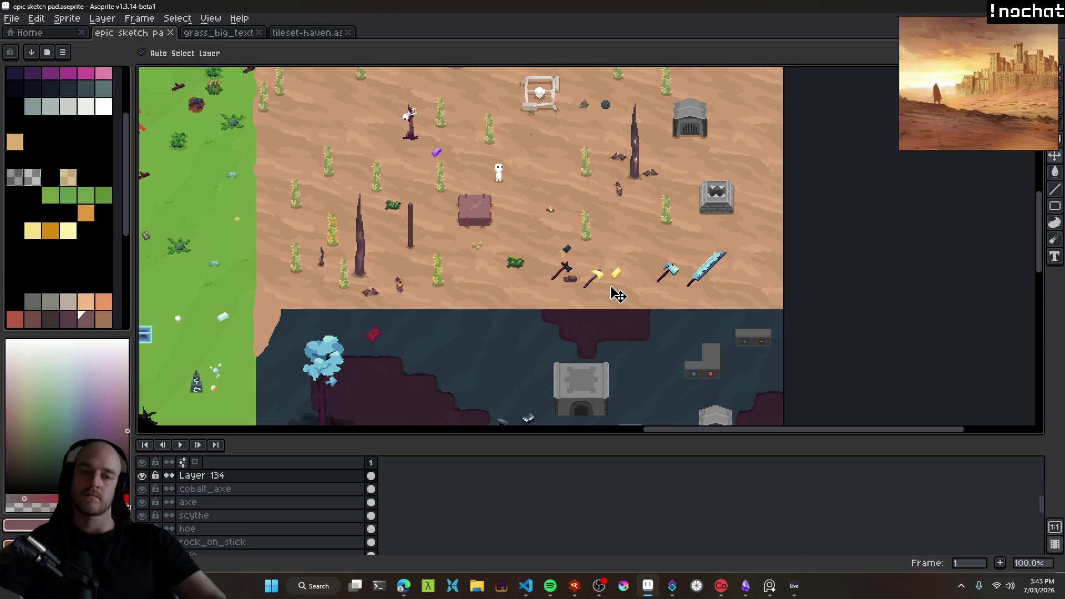
scroll(609, 281, "up", 5)
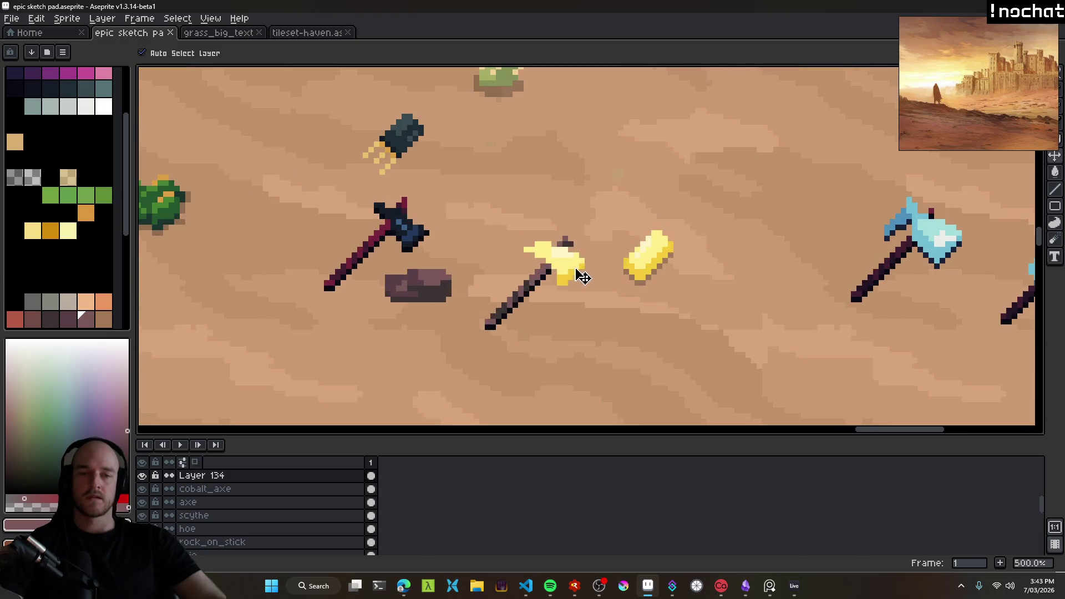
scroll(574, 273, "up", 4)
left_click(542, 228, "alt")
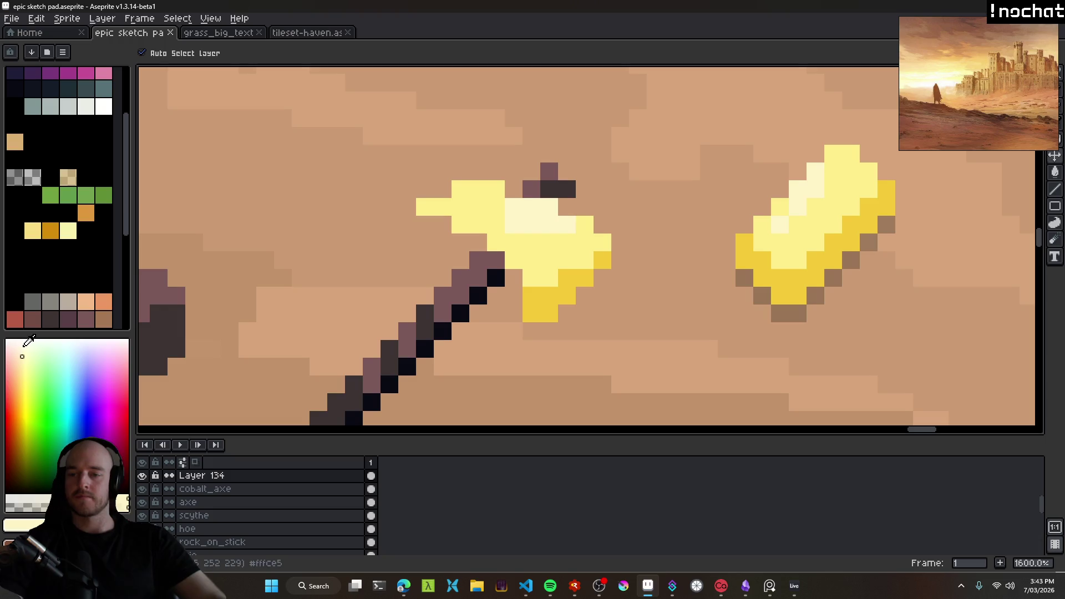
key("g")
left_click(584, 259)
Step: Sample pale yellow, darker gold and the near-white highlight from the axe
scroll(599, 277, "down", 5)
scroll(630, 325, "down", 3)
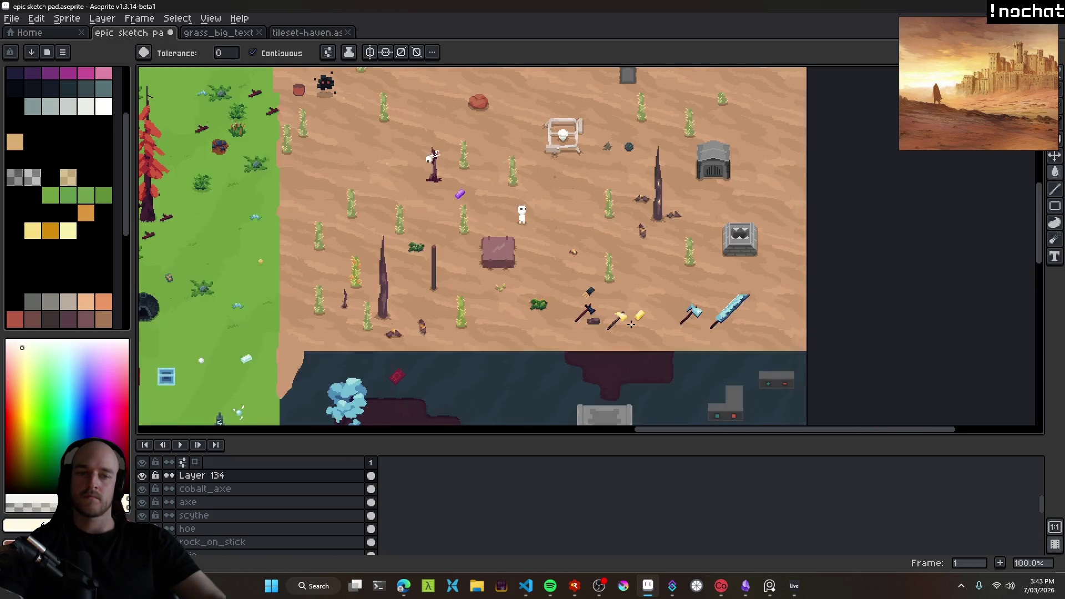
scroll(628, 326, "up", 1)
scroll(571, 256, "up", 6)
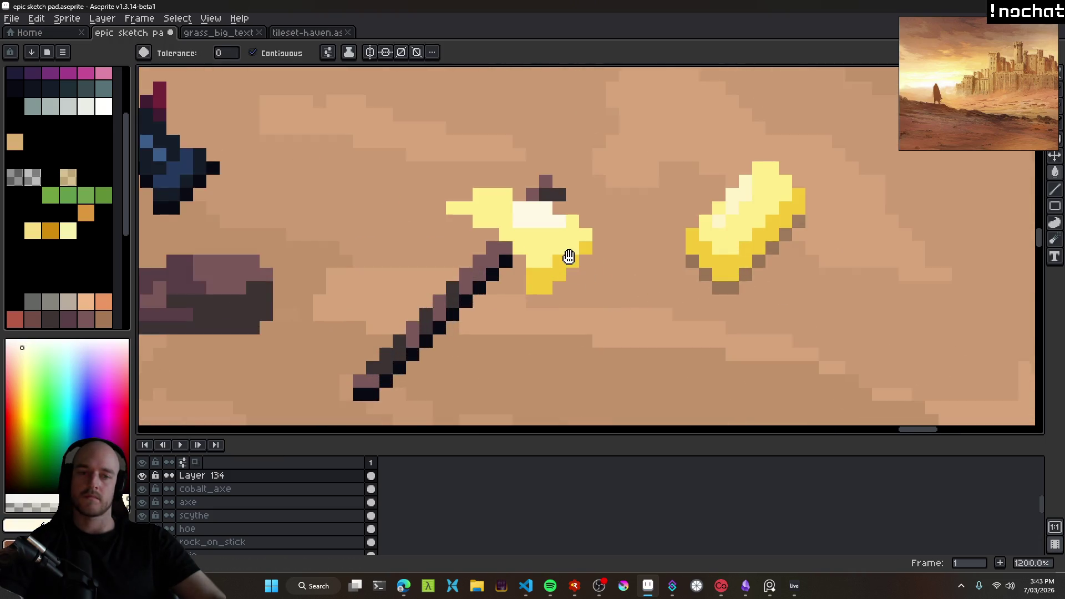
scroll(571, 258, "up", 1)
left_click(574, 259, "alt")
left_click(570, 311)
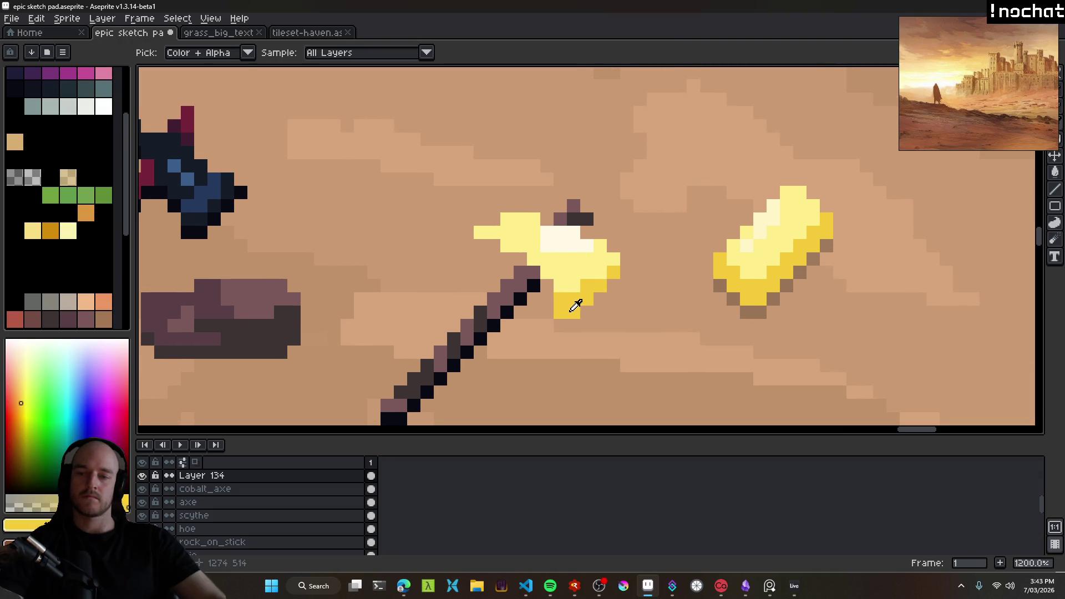
left_click(569, 279)
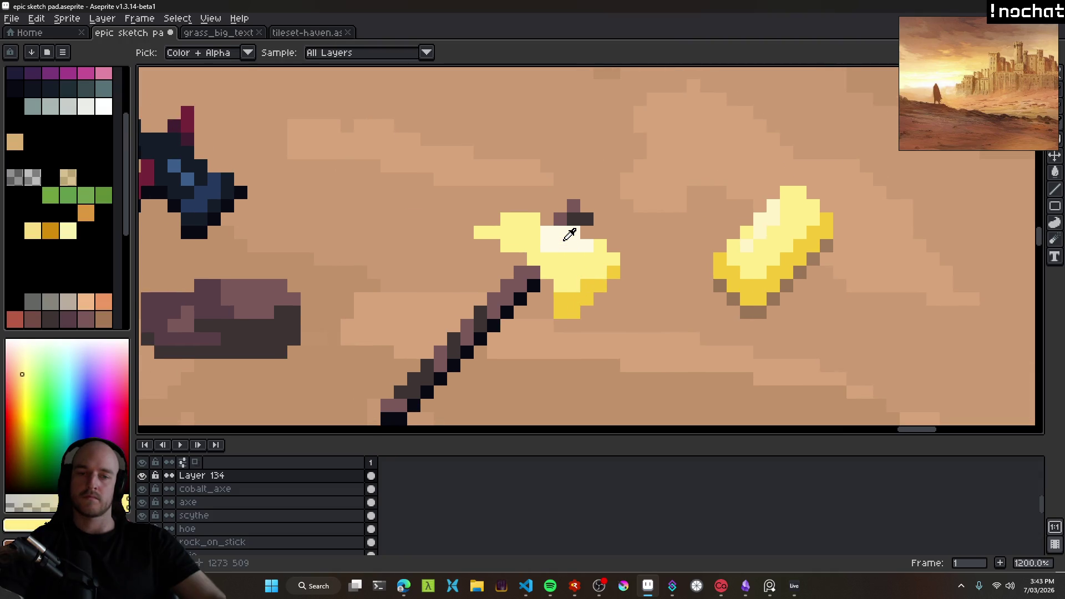
left_click(569, 235)
Step: Select the gold ingot's layer on the canvas and return to the Pencil
key("g")
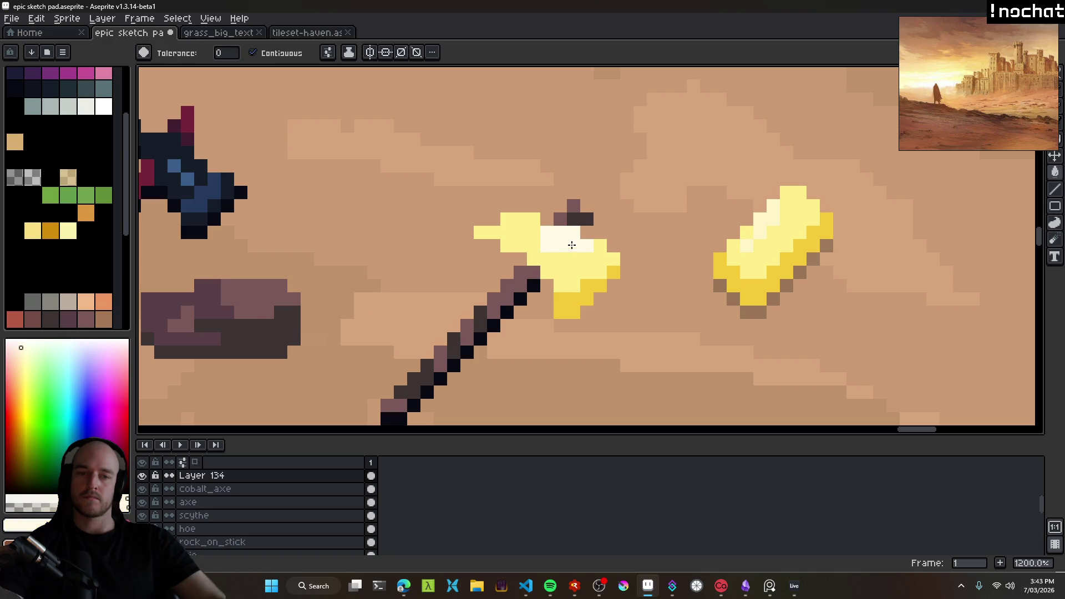
left_click(568, 242)
key("v")
left_click(787, 253)
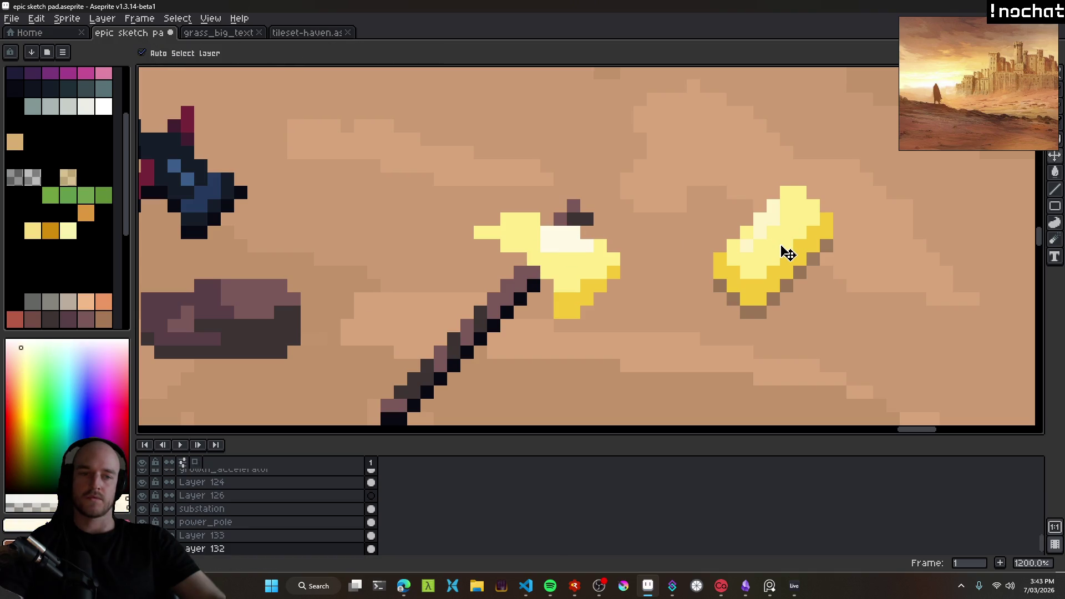
key("b")
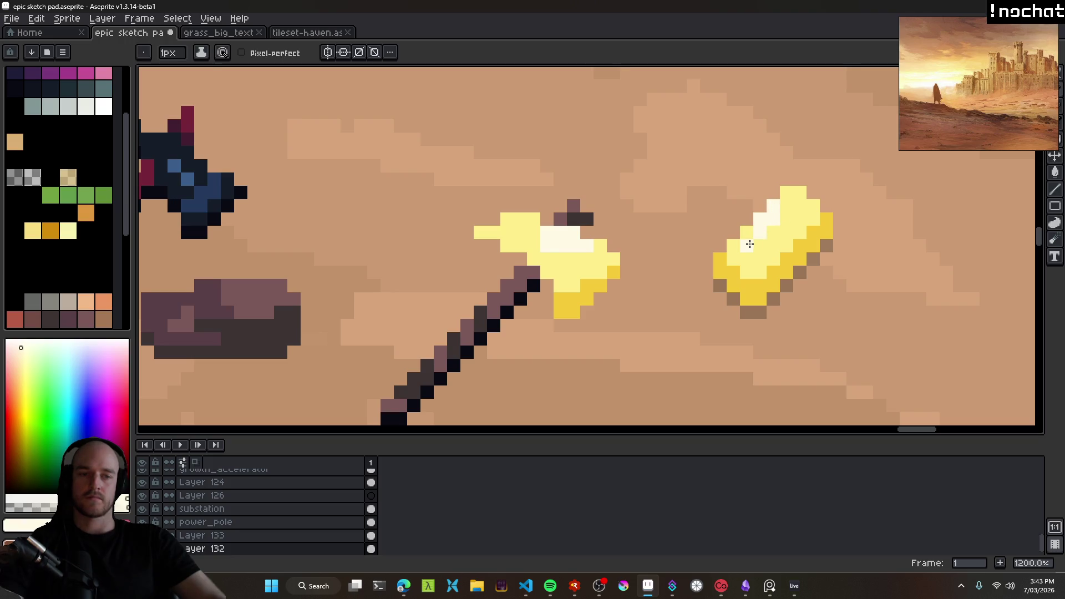
scroll(765, 278, "down", 8)
scroll(549, 266, "up", 1)
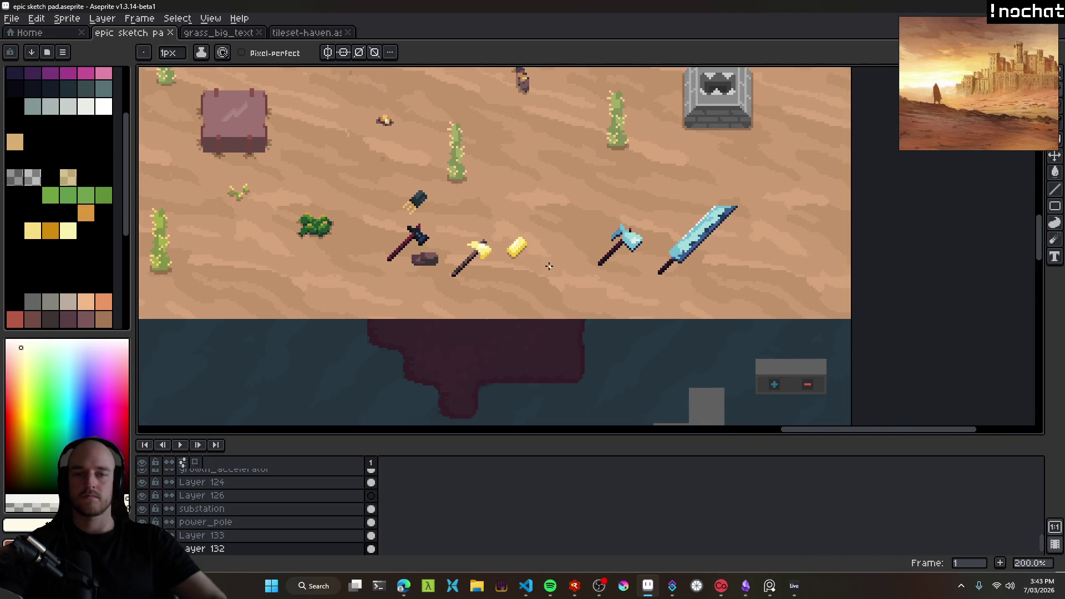
Step: Eyedrop the brown shadow colour and place brown pixels beside and under the axe blade
scroll(549, 267, "down", 2)
scroll(533, 267, "up", 2)
scroll(555, 300, "down", 1)
scroll(609, 333, "down", 1)
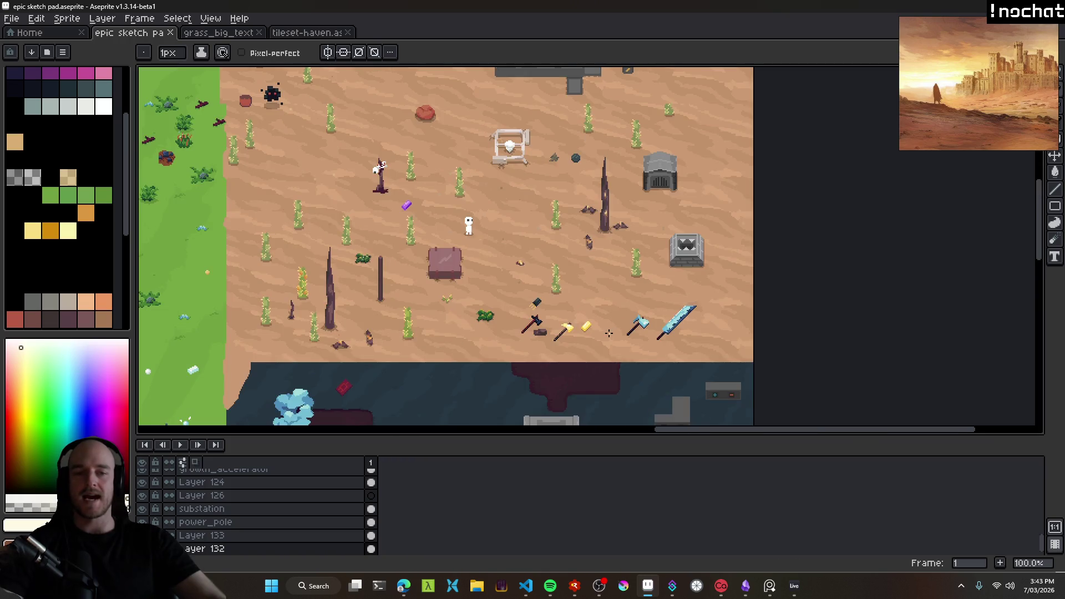
scroll(631, 351, "up", 1)
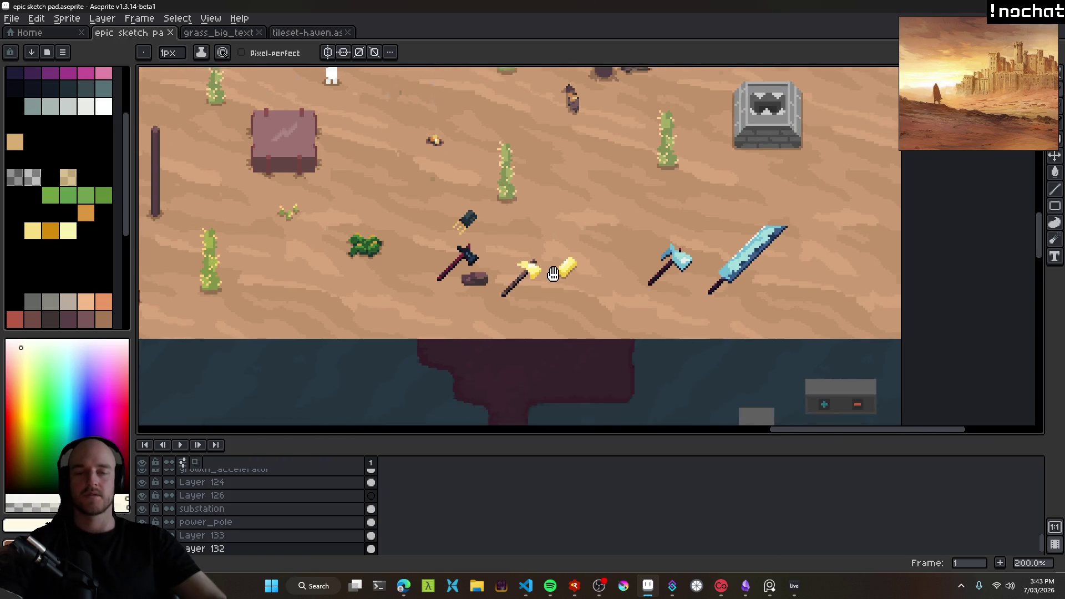
scroll(594, 231, "up", 1)
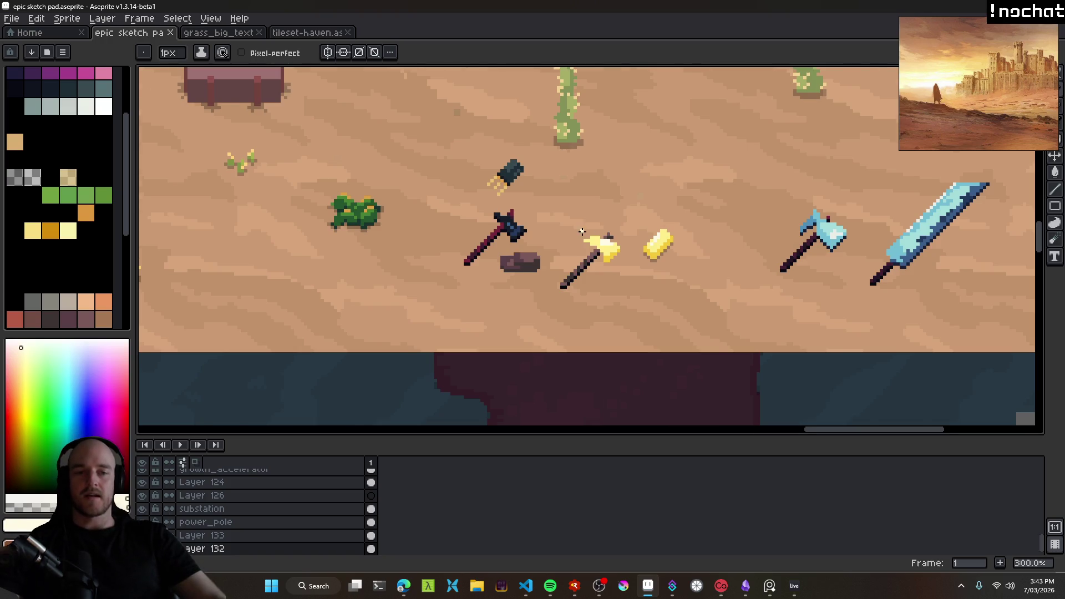
scroll(610, 238, "down", 1)
scroll(617, 246, "up", 4)
scroll(599, 238, "down", 1)
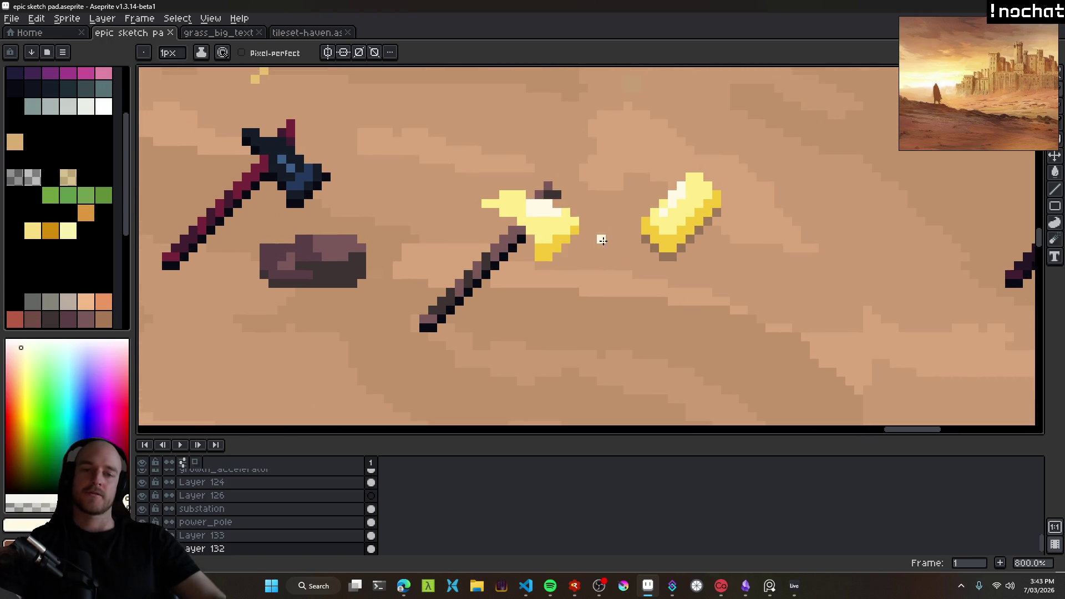
scroll(721, 281, "up", 3)
key("alt")
left_click(693, 277, "alt")
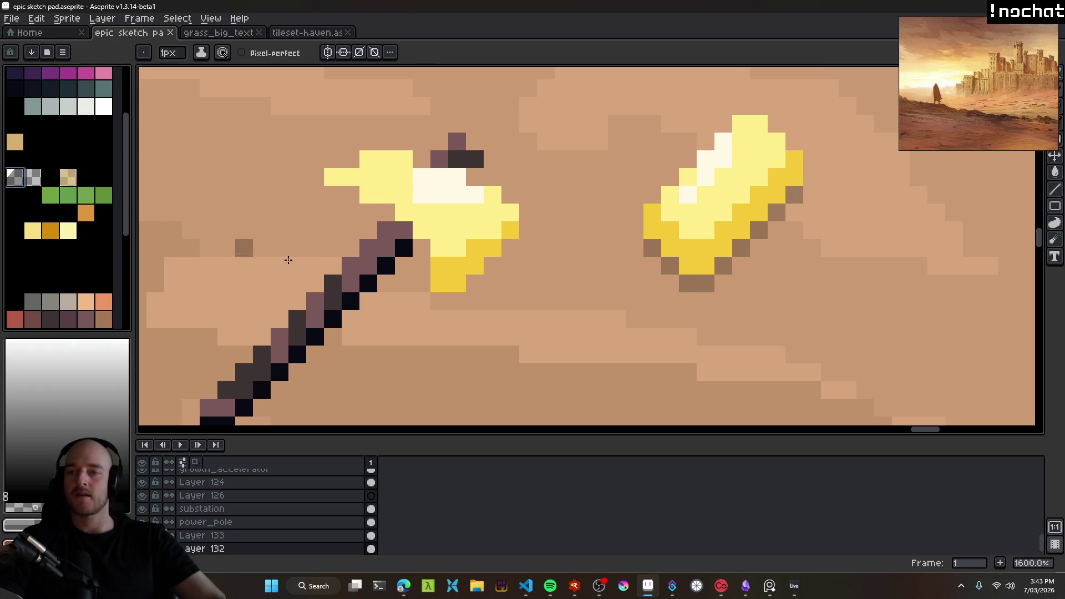
left_click(448, 300)
left_click(493, 265)
left_click(510, 247)
Step: Draw more brown shadow pixels along the axe blade's lower edge and review
left_click(528, 230)
left_click_drag(421, 274, 422, 248)
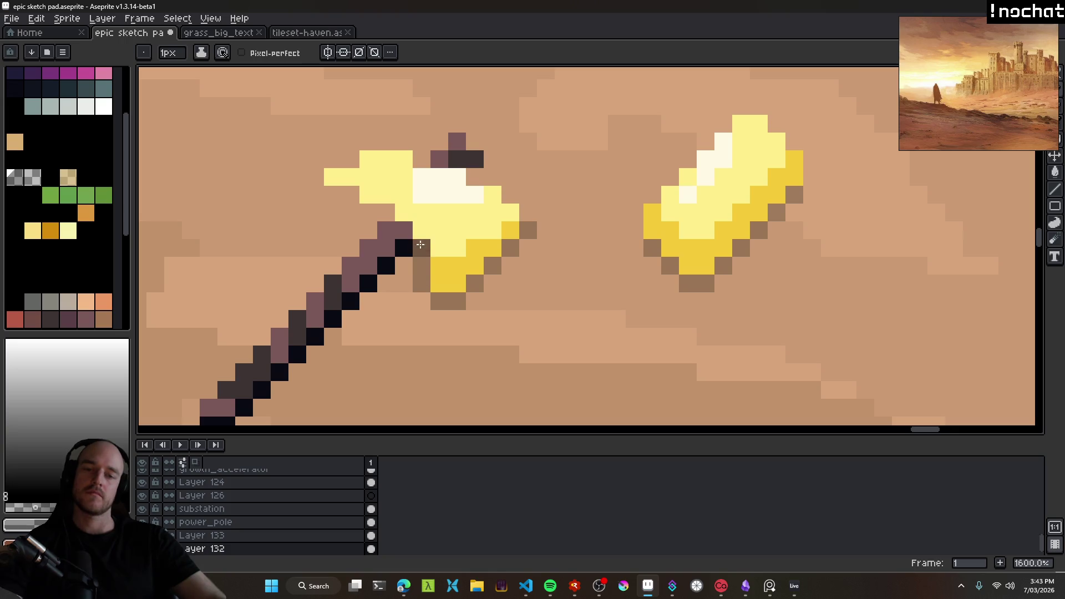
left_click_drag(386, 213, 371, 210)
scroll(342, 194, "down", 6)
scroll(488, 309, "down", 2)
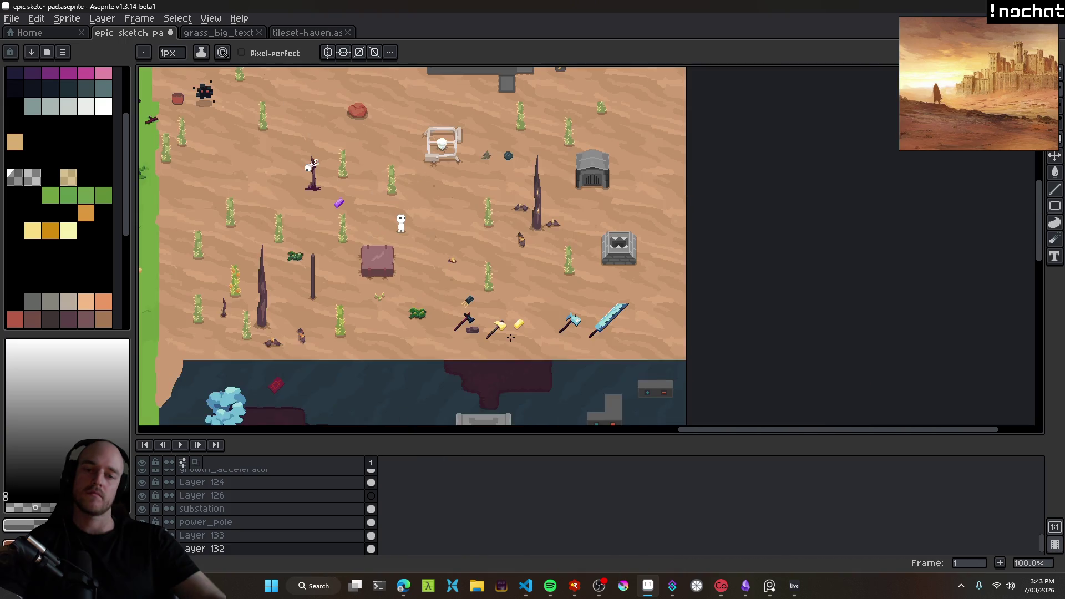
scroll(506, 338, "up", 1)
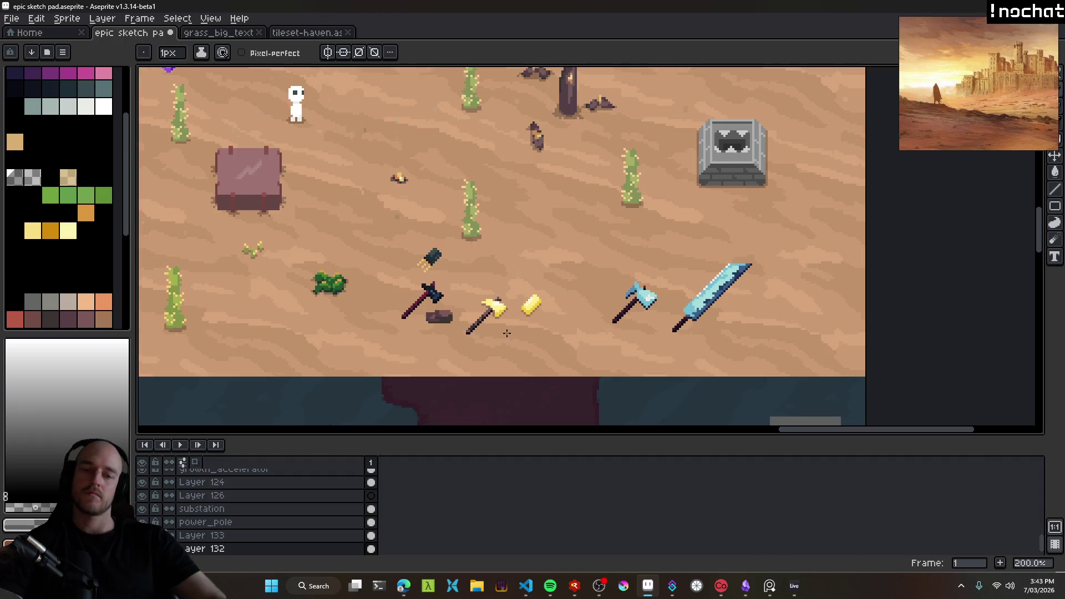
scroll(506, 323, "up", 4)
scroll(488, 316, "up", 2)
scroll(477, 260, "down", 5)
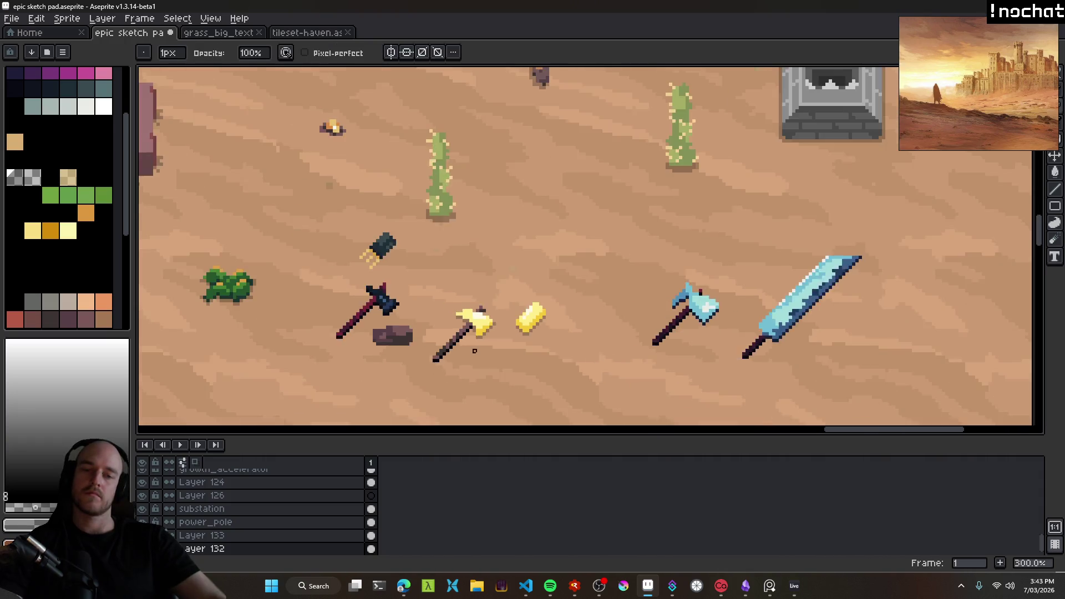
scroll(482, 353, "down", 2)
scroll(487, 359, "up", 1)
Step: Save the desert sketch
key("ctrl+s")
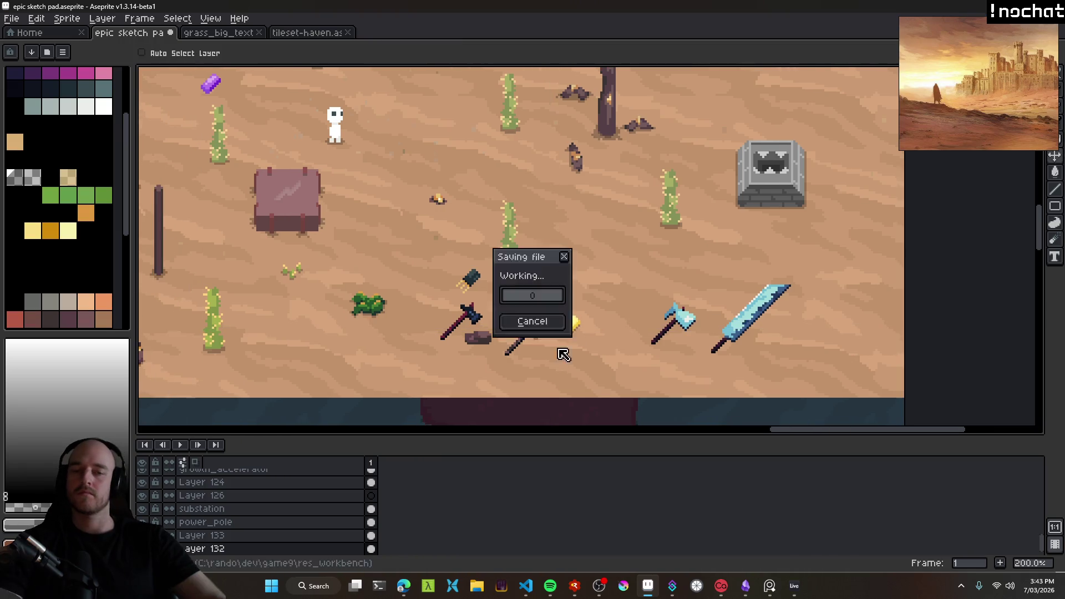
scroll(542, 344, "up", 1)
scroll(542, 344, "up", 4)
scroll(538, 309, "up", 3)
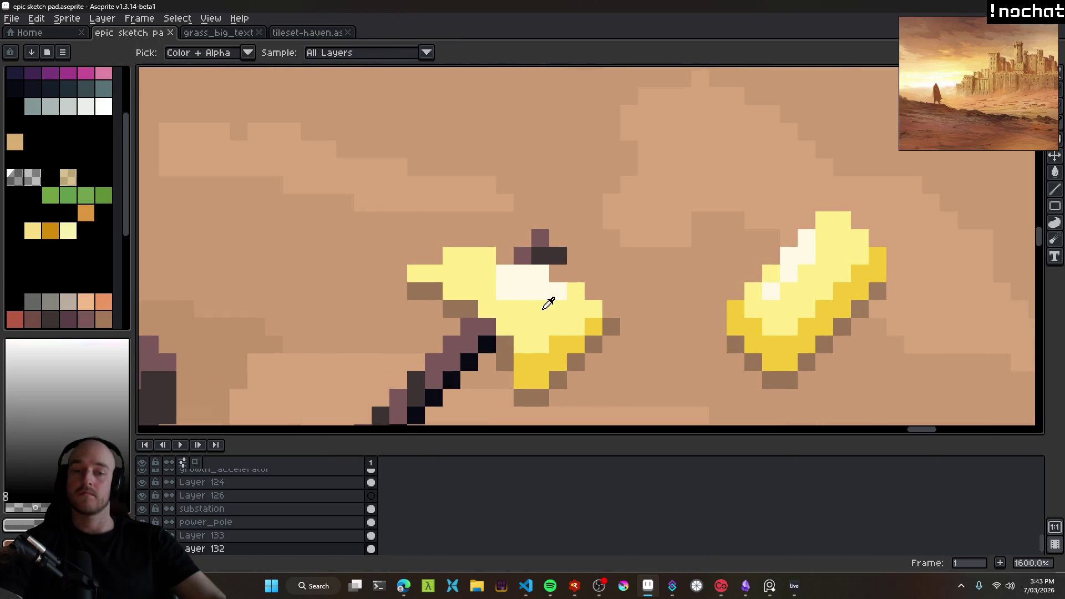
Step: Sample light and deeper yellows from the axe head, then try and undo moving the axe
left_click(546, 299, "alt")
scroll(538, 302, "down", 4)
scroll(538, 303, "up", 2)
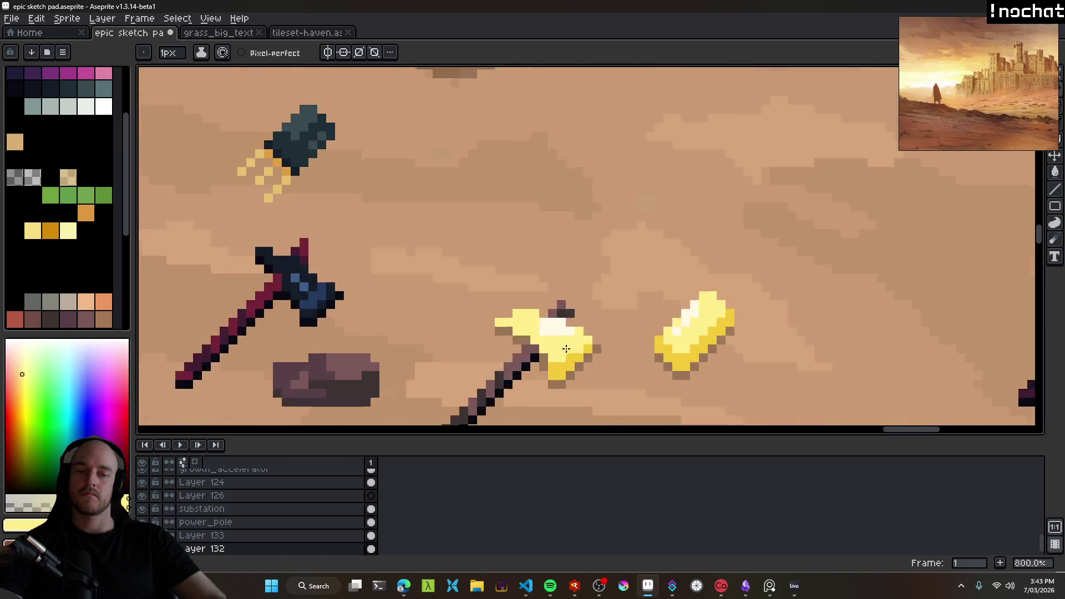
scroll(538, 302, "up", 2)
left_click(577, 344, "alt")
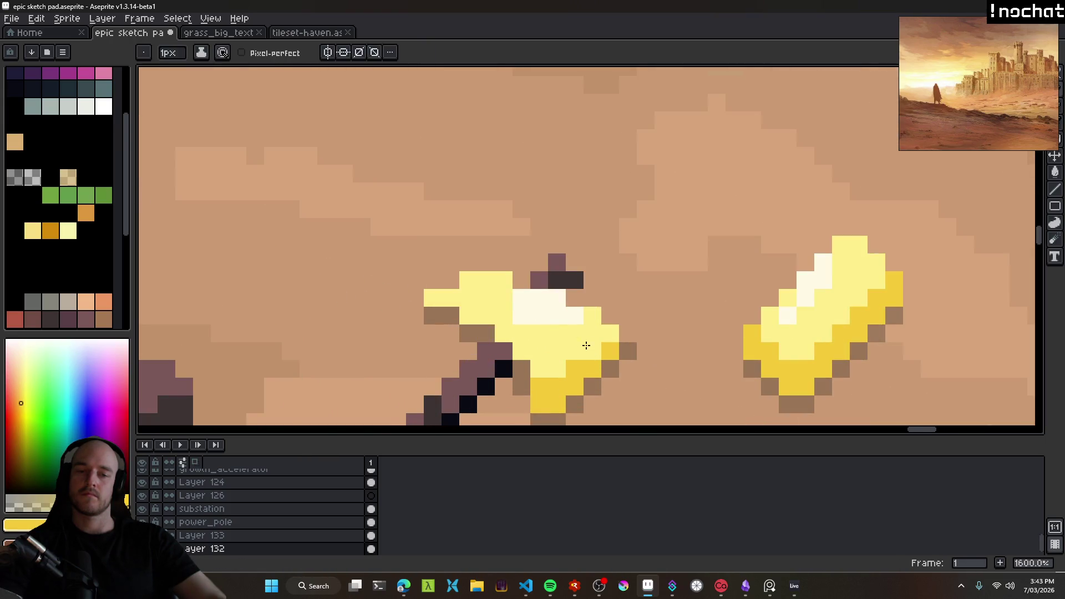
key("v")
left_click_drag(525, 300, 571, 333)
key("ctrl+z")
left_click_drag(634, 365, 630, 278)
Step: Lasso the axe head and rotate it slightly, comparing before and after
key("q")
mouse_move(660, 191)
left_mouse_down()
mouse_move(404, 167)
mouse_move(649, 374)
mouse_move(704, 266)
mouse_move(587, 273)
left_mouse_up()
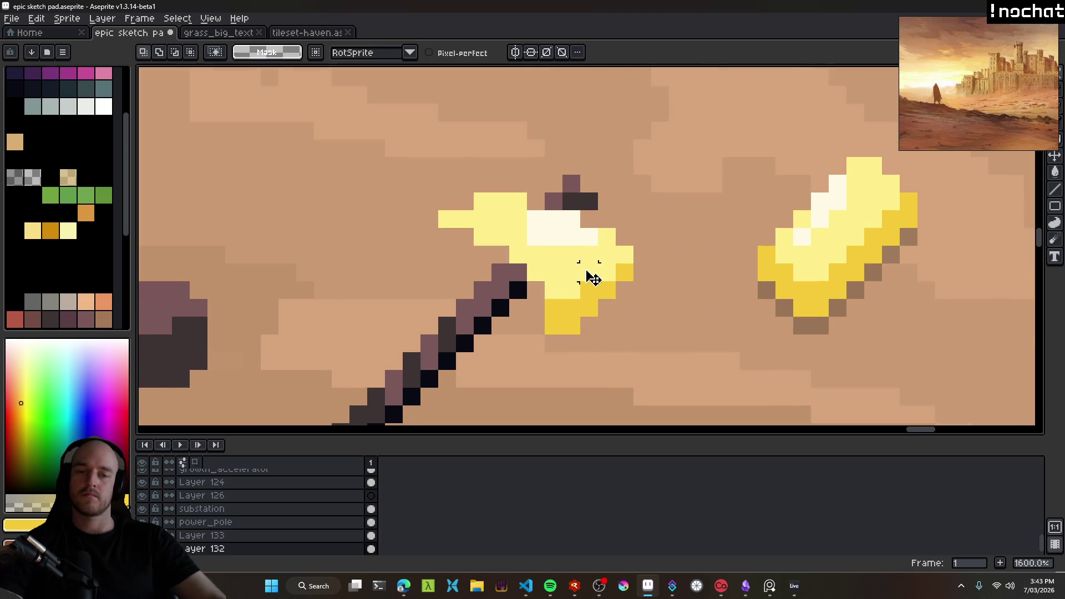
key("ctrl+d")
key("ctrl+z")
key("ctrl+z")
key("ctrl+y")
key("ctrl+z")
key("ctrl+y")
key("ctrl+d")
Step: Repaint the axe head's highlight pixels with the Pencil
key("b")
left_click_drag(566, 230, 585, 237)
scroll(607, 272, "down", 5)
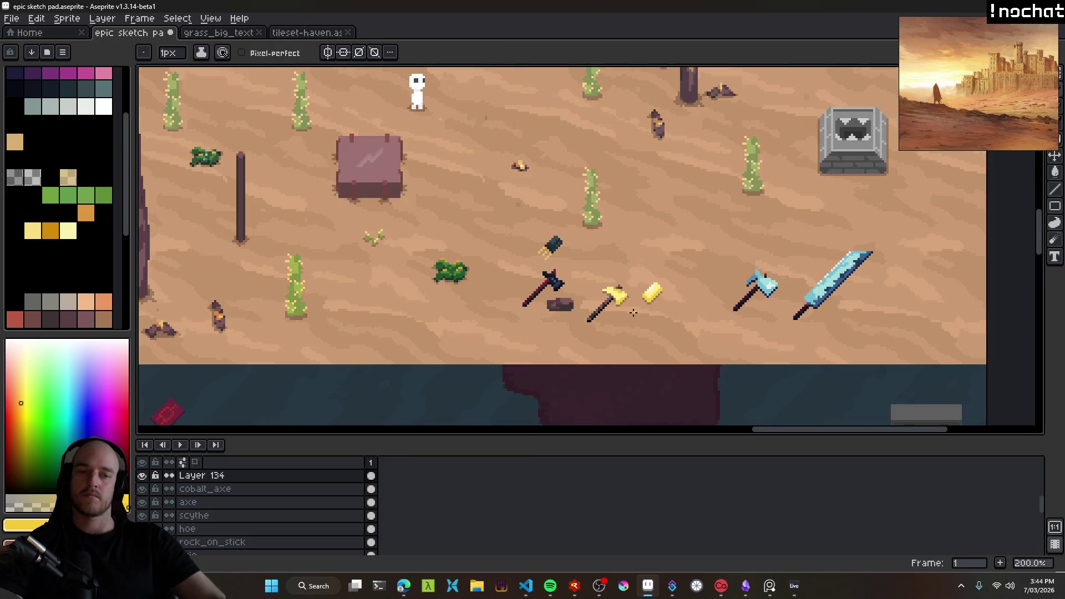
Step: Sample the ingot's cream colour and paint a cream highlight pixel on the axe head
scroll(639, 312, "down", 1)
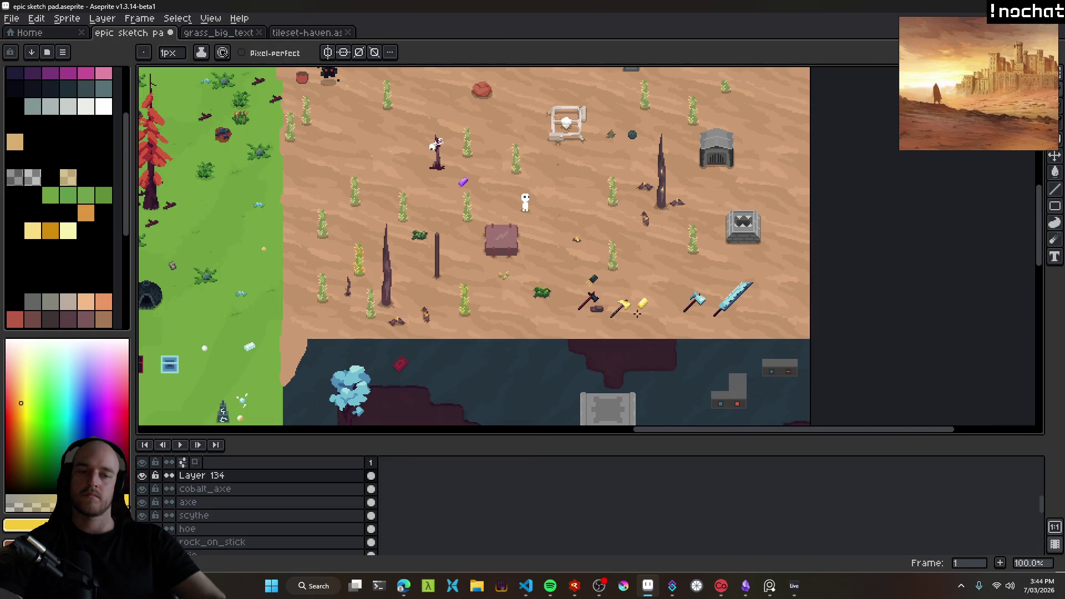
scroll(638, 314, "up", 1)
scroll(638, 311, "up", 3)
scroll(689, 271, "up", 3)
scroll(689, 271, "up", 1)
key("alt")
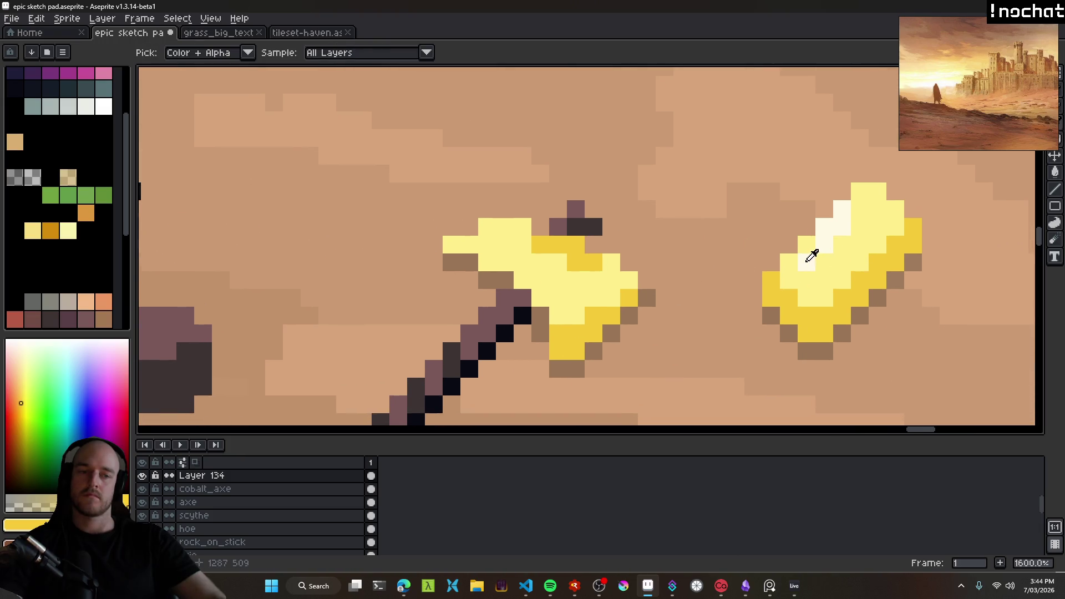
left_click(807, 261, "alt")
left_click(612, 299)
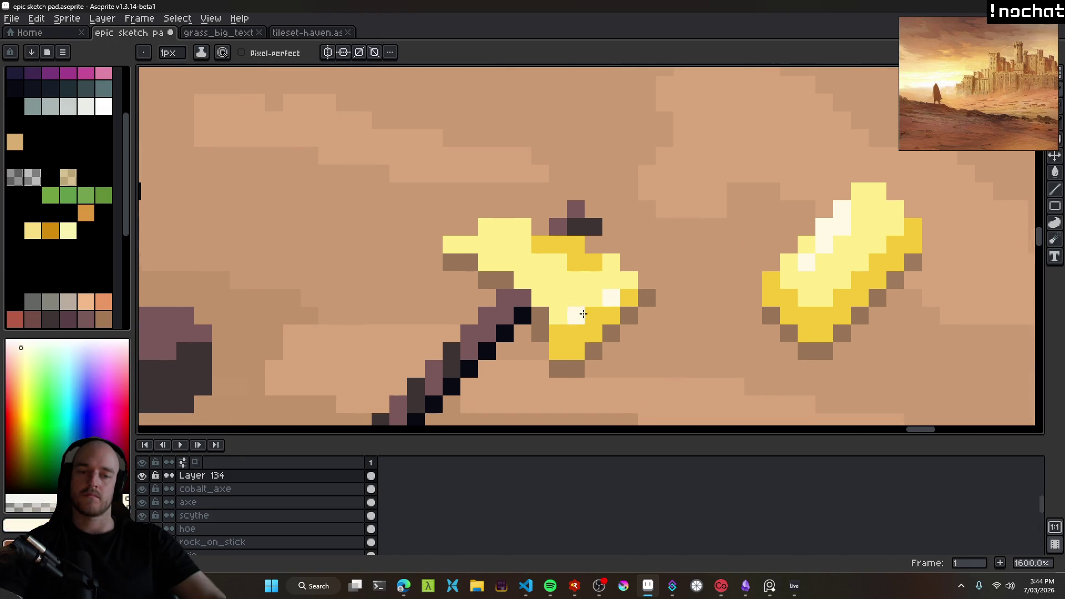
Step: Sample the axe's gold and repaint the cream and light yellow axe-head pixels gold
scroll(643, 315, "down", 5)
scroll(669, 353, "down", 1)
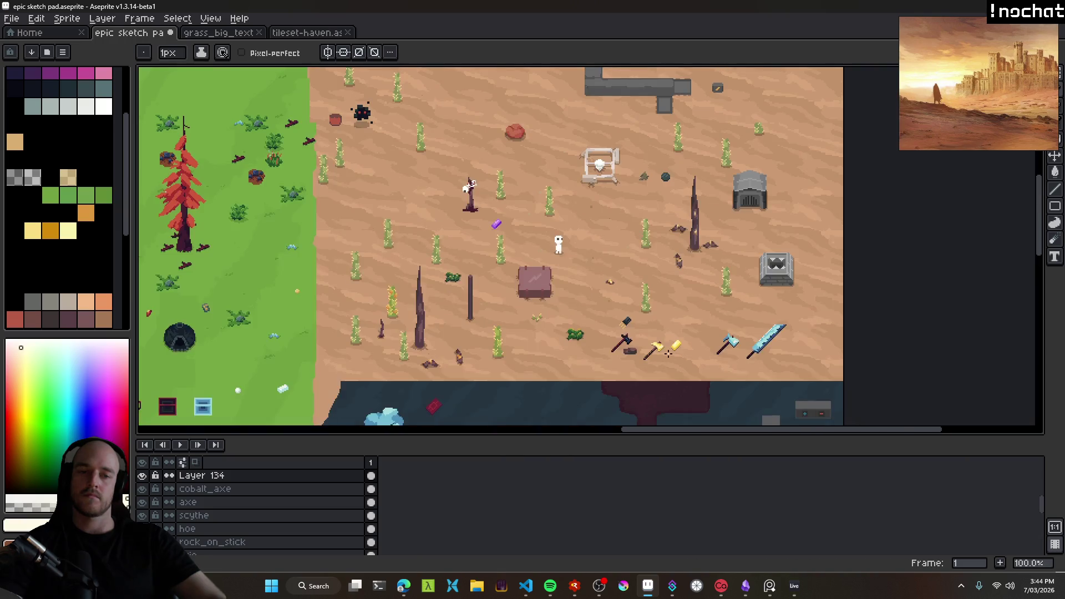
scroll(671, 356, "up", 1)
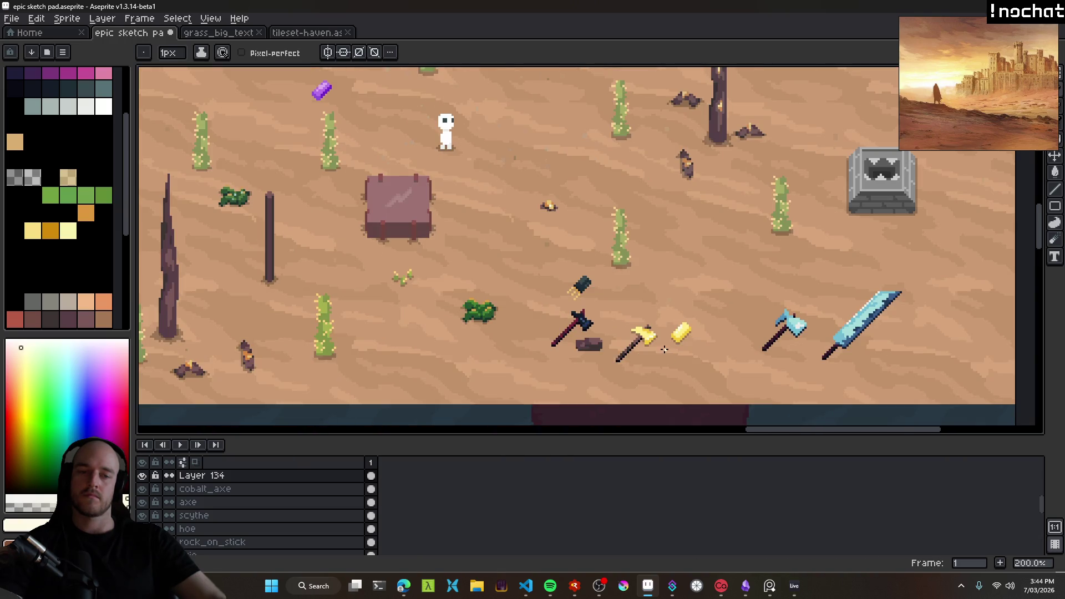
scroll(670, 357, "up", 2)
scroll(682, 338, "up", 2)
scroll(710, 302, "up", 1)
left_click(672, 328, "alt")
left_click(717, 291)
left_click(480, 190)
left_click(531, 163)
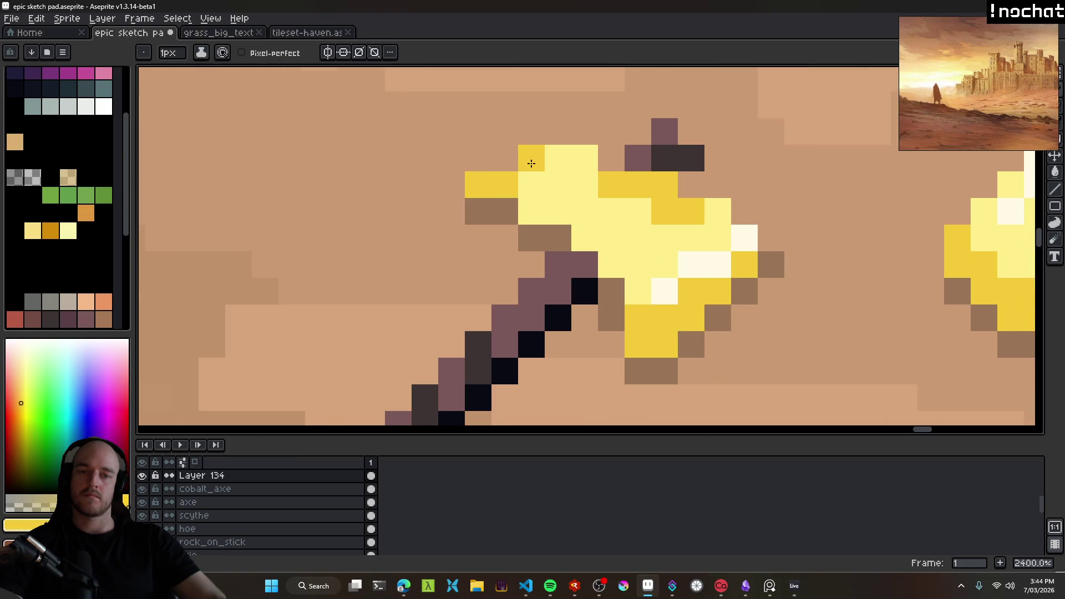
left_click_drag(537, 159, 584, 158)
left_click(664, 238)
Step: Undo the stray gold pencil mark near the axe head
scroll(713, 290, "down", 10)
scroll(713, 290, "down", 1)
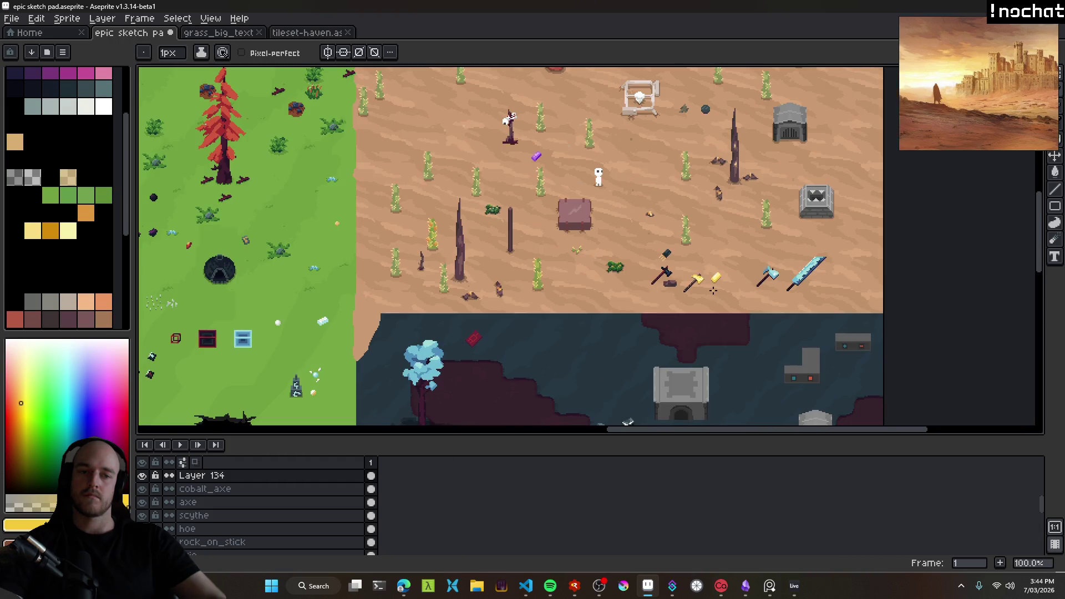
scroll(716, 288, "up", 4)
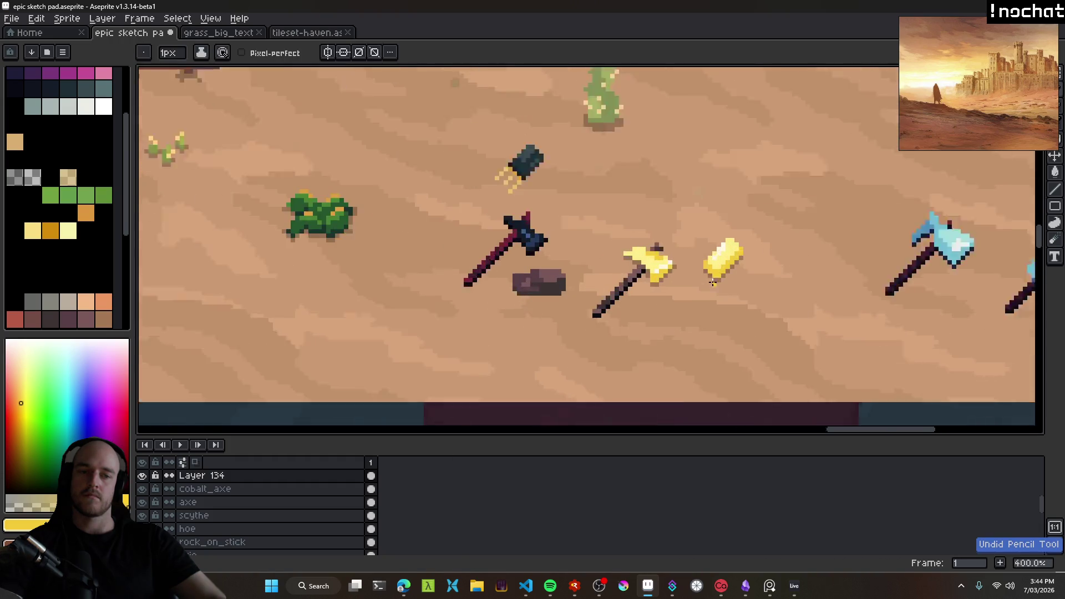
scroll(638, 254, "up", 4)
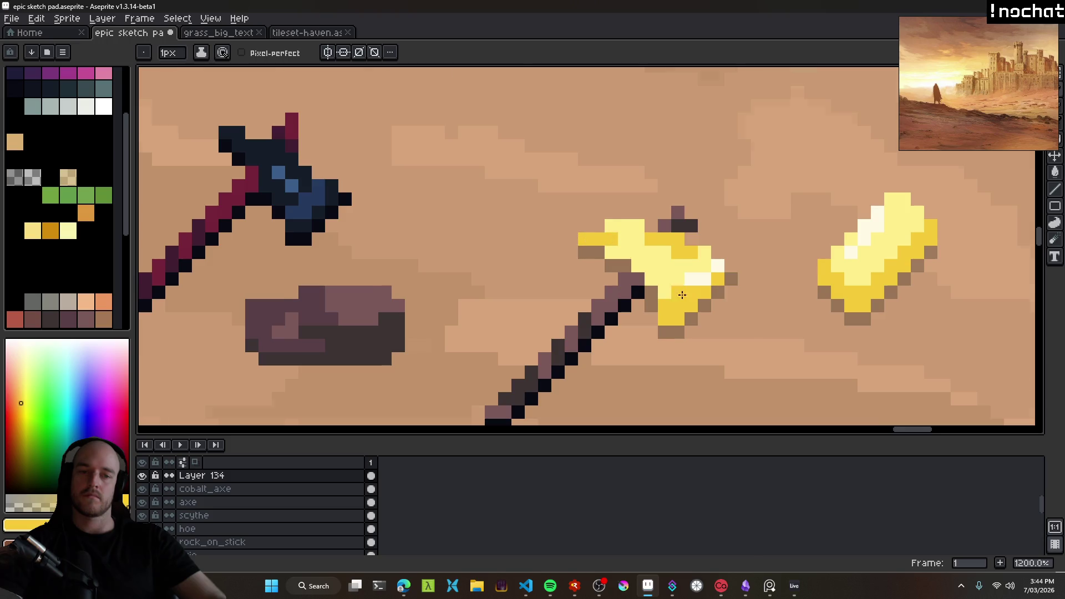
scroll(681, 294, "down", 6)
scroll(712, 318, "down", 1)
scroll(713, 318, "up", 3)
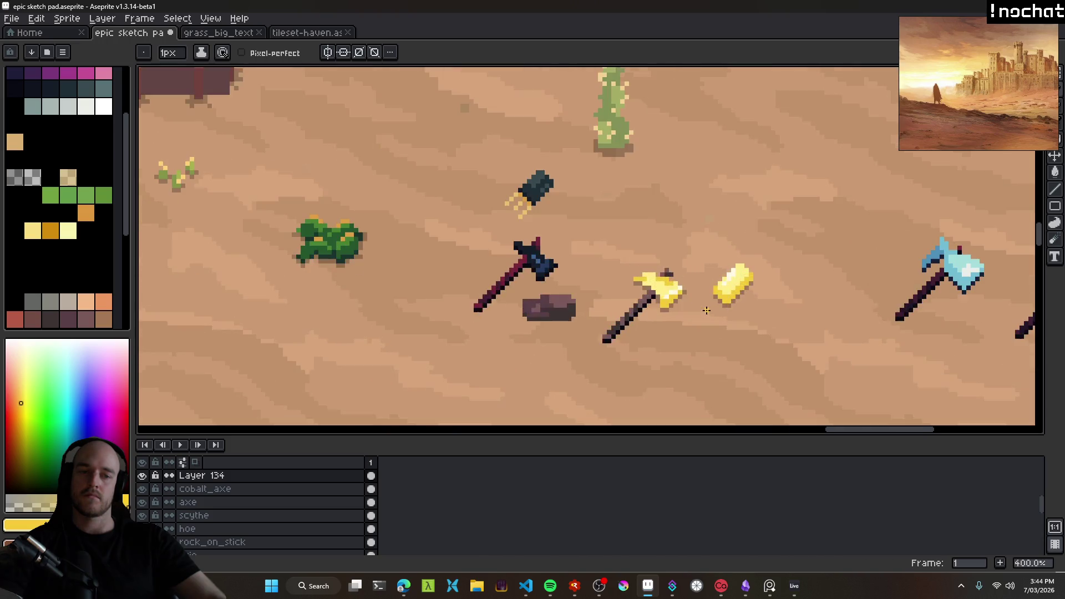
scroll(706, 316, "up", 3)
scroll(712, 321, "down", 6)
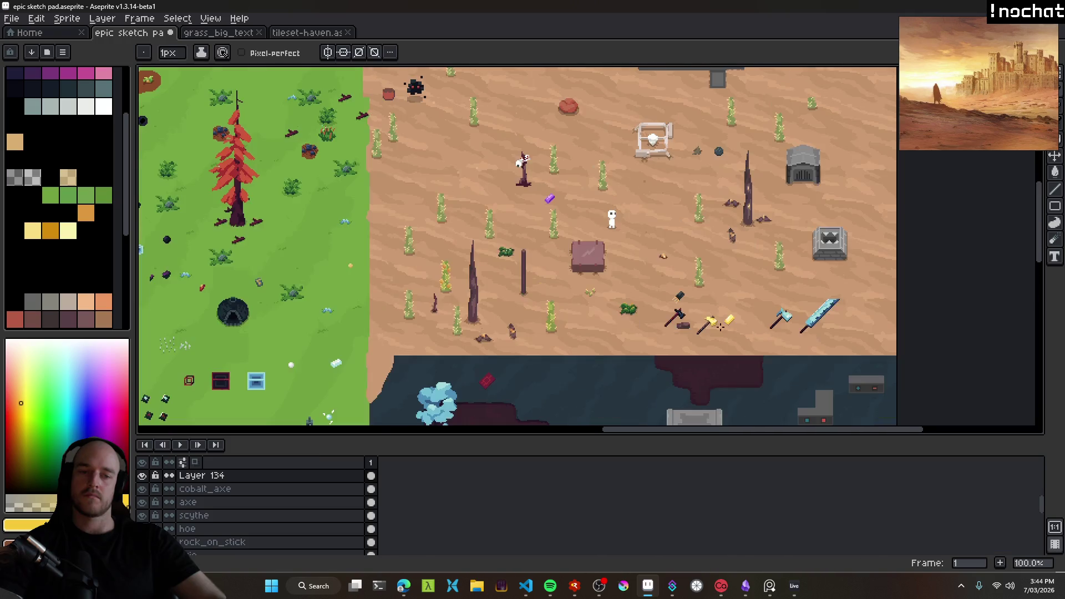
scroll(671, 308, "up", 1)
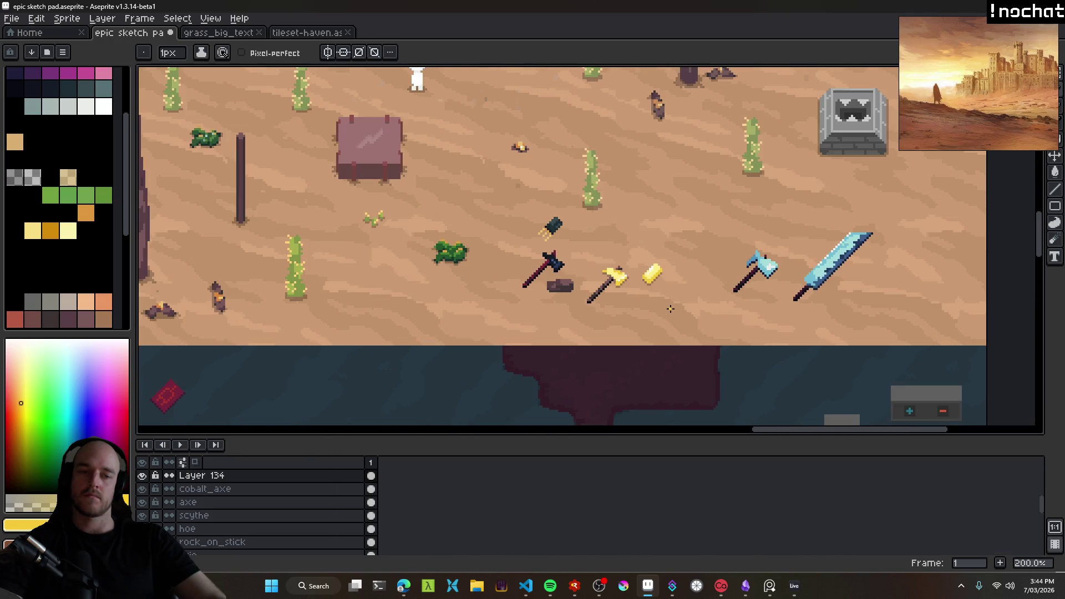
scroll(669, 308, "down", 1)
scroll(665, 317, "up", 1)
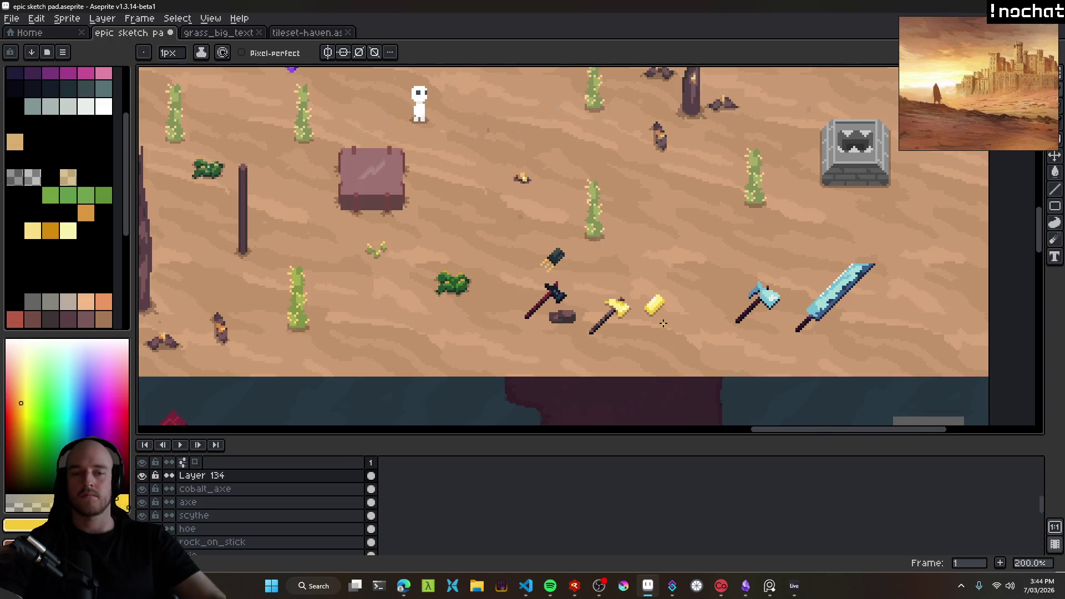
left_click_drag(663, 323, 679, 362)
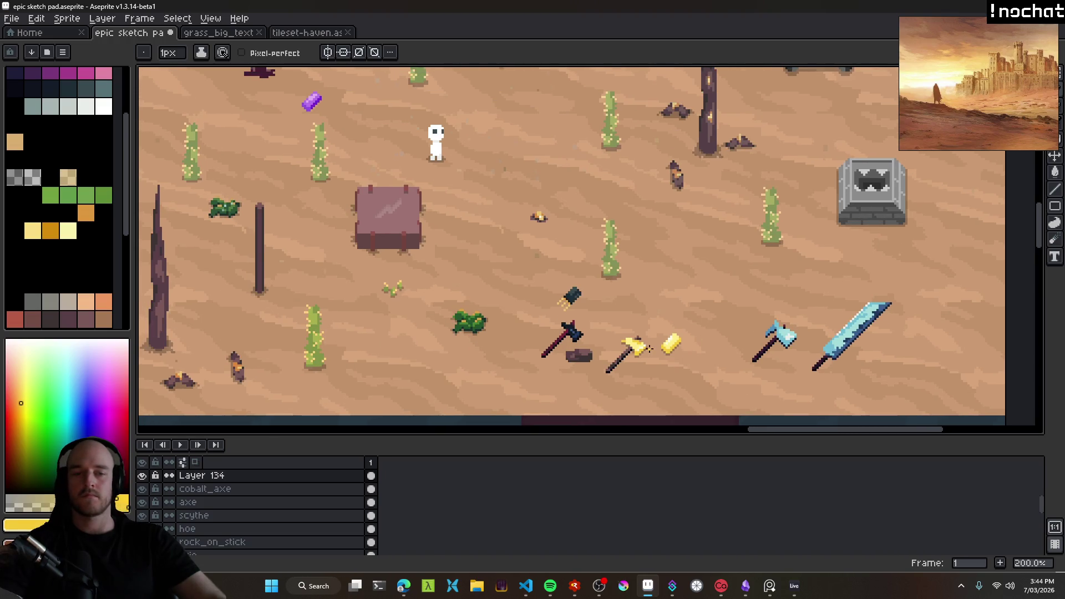
key("ctrl+z")
left_click_drag(737, 363, 683, 330)
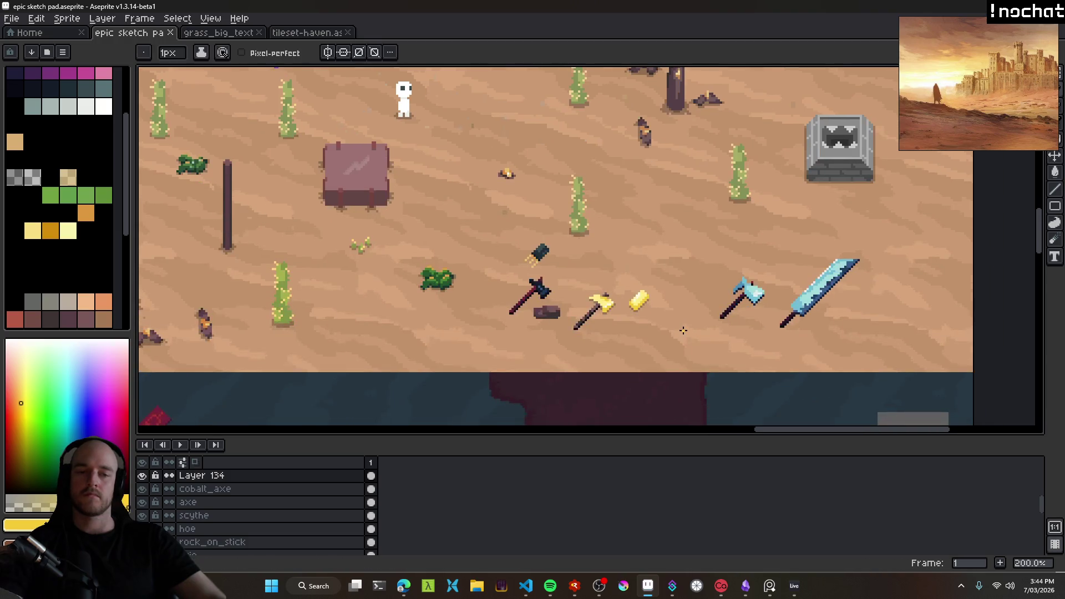
scroll(604, 305, "up", 4)
scroll(633, 252, "up", 4)
scroll(588, 233, "up", 1)
Step: Sample the axe's gold and paint over the old cream highlight pixels
key("alt")
left_click(566, 240)
left_click(551, 269, "alt")
left_click(571, 244)
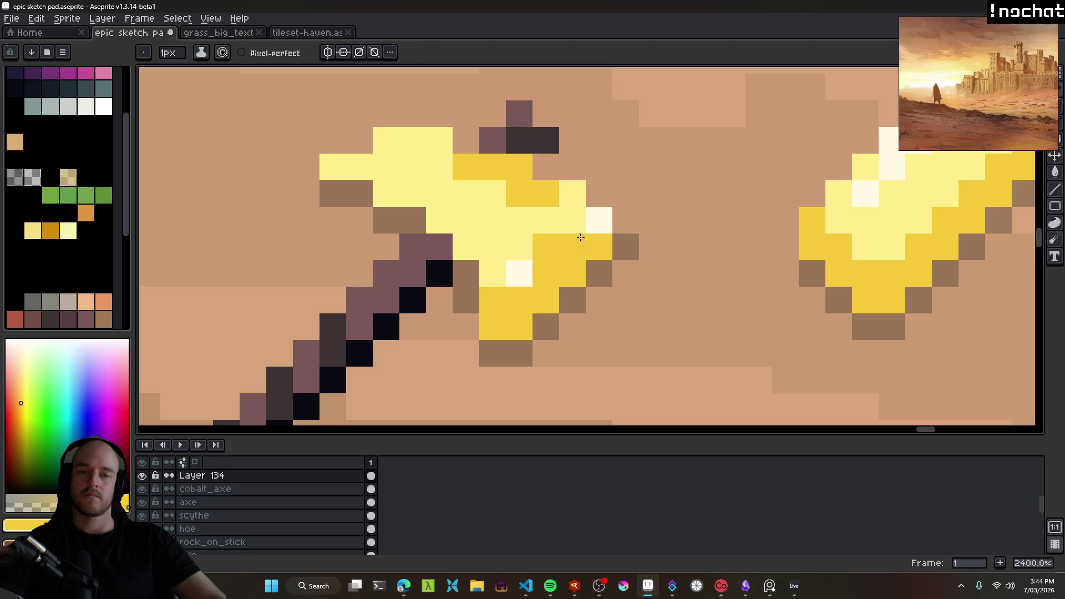
left_click(599, 219)
left_click(516, 273)
Step: Sample the cream colour and pencil a diagonal cream highlight across the axe head
left_click(547, 215, "alt")
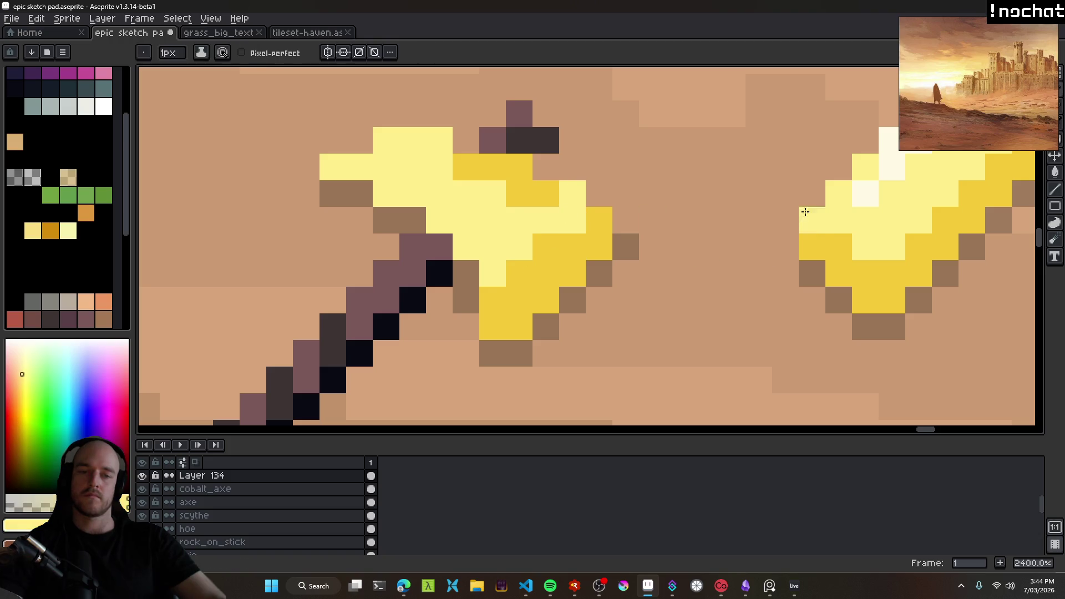
left_click(887, 168, "alt")
left_click(572, 274)
left_click(594, 245)
left_click(545, 300)
left_click(519, 326)
left_click(664, 349)
Step: Zoom in on the axe head and sample its yellow and light cream shades
scroll(665, 348, "down", 8)
scroll(679, 356, "down", 1)
scroll(687, 358, "up", 1)
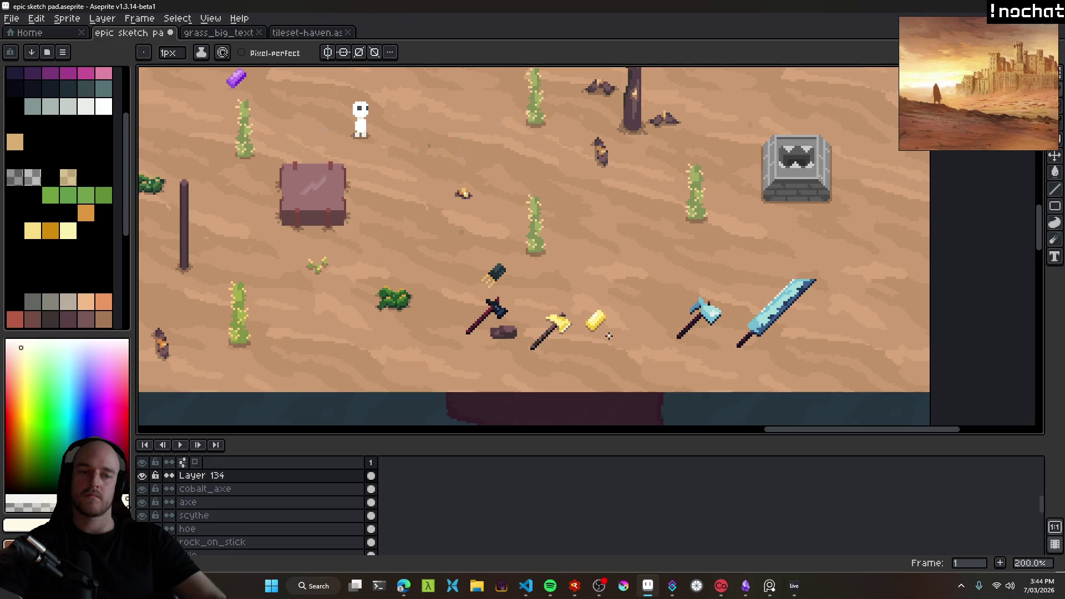
scroll(555, 341, "up", 1)
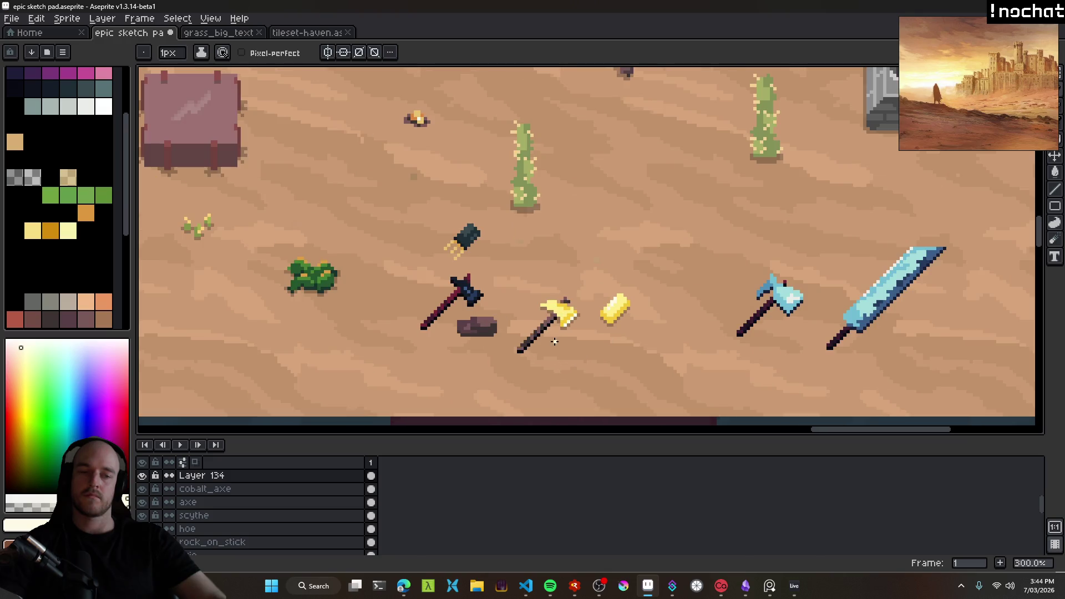
scroll(577, 345, "down", 1)
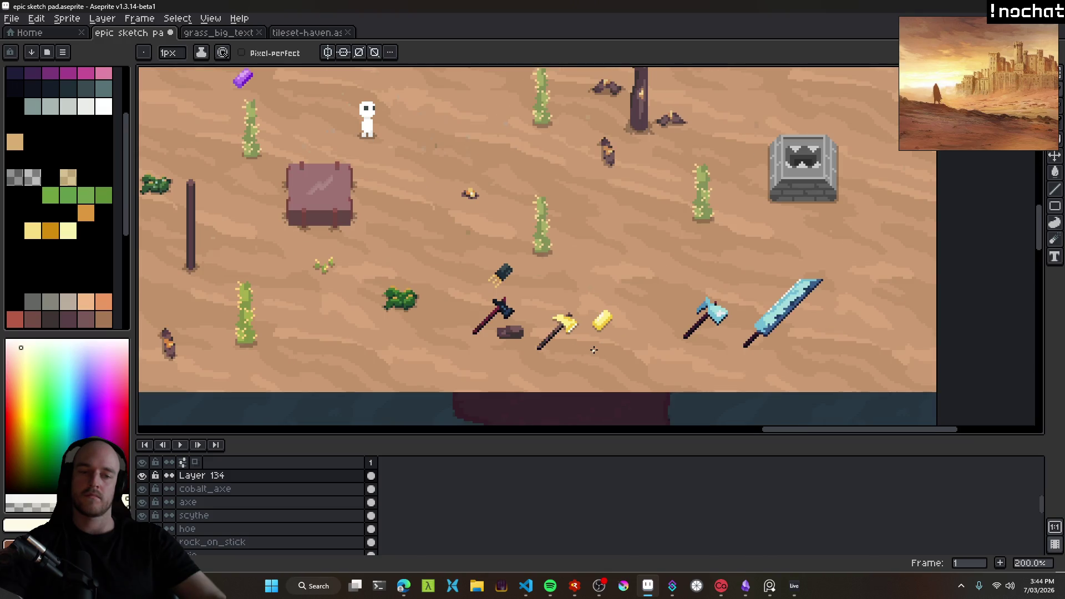
scroll(566, 338, "up", 2)
scroll(566, 334, "up", 3)
scroll(571, 333, "down", 3)
scroll(576, 331, "down", 2)
scroll(577, 332, "down", 1)
scroll(578, 333, "up", 1)
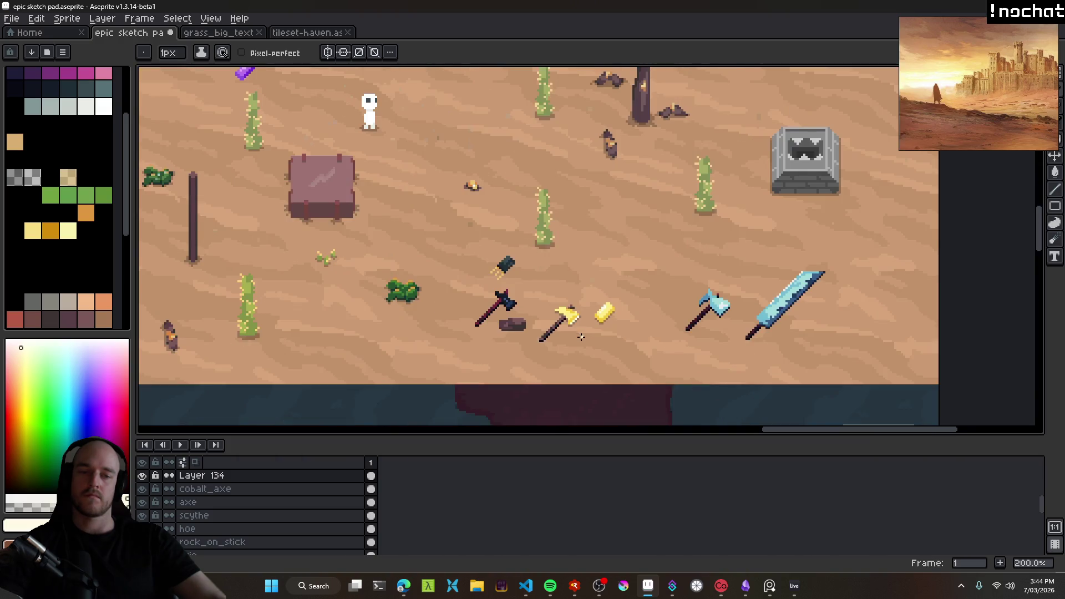
scroll(580, 333, "up", 4)
scroll(579, 333, "down", 1)
left_click(554, 311, "alt")
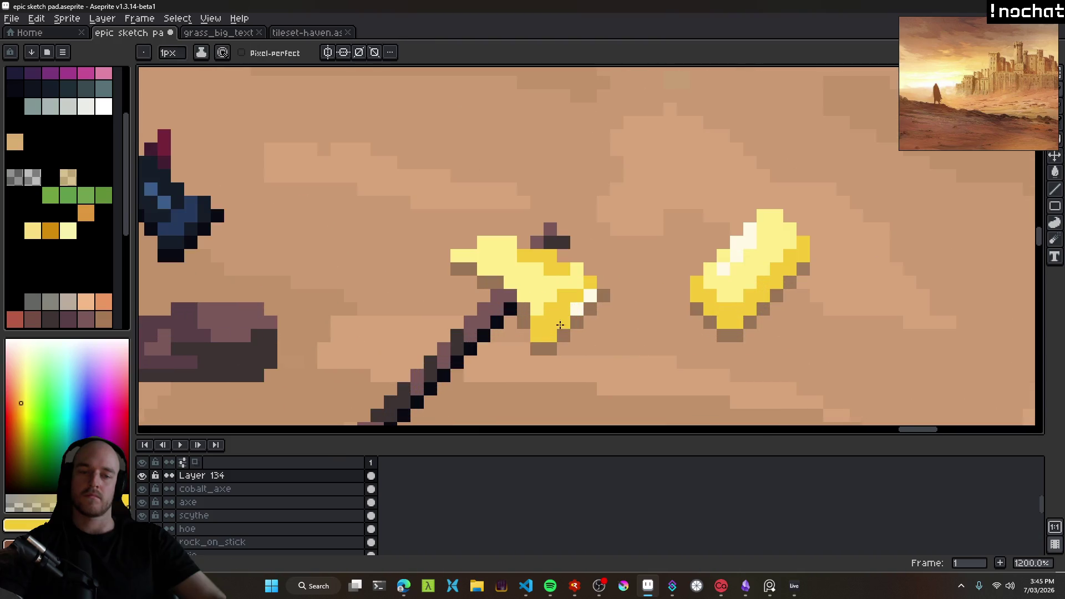
scroll(554, 321, "down", 3)
scroll(488, 358, "down", 1)
scroll(499, 350, "up", 6)
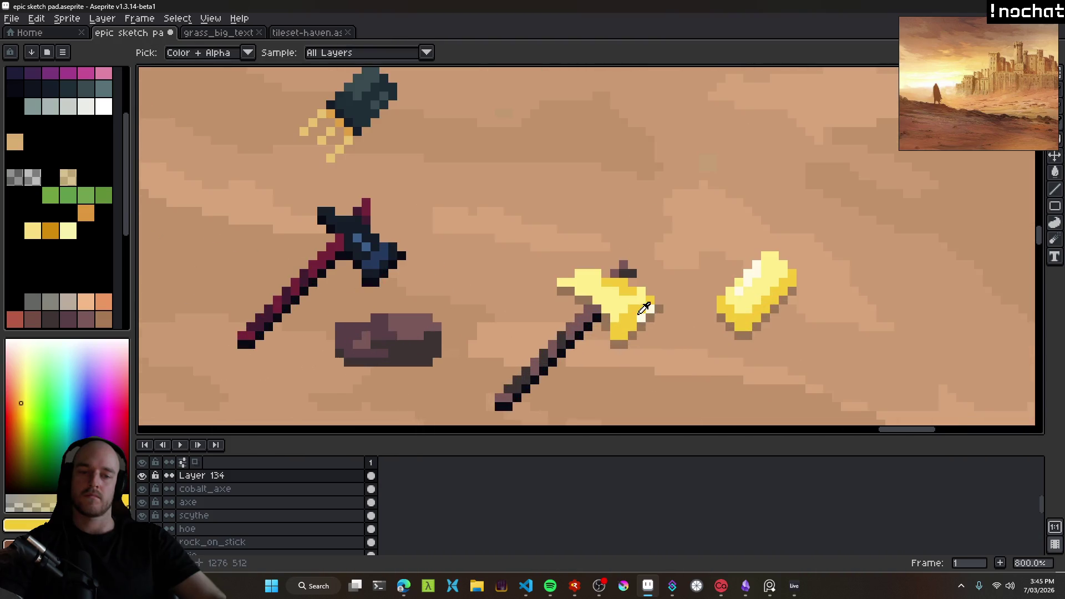
left_click(627, 333, "alt")
scroll(658, 359, "down", 3)
scroll(659, 359, "down", 3)
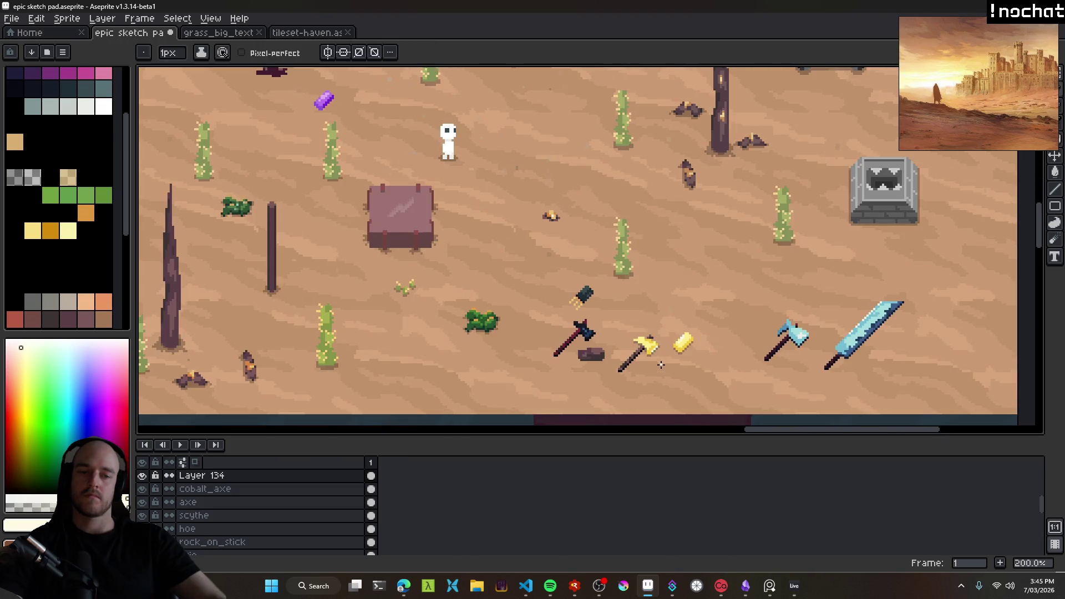
Step: Move the dark axe further left in the weapon row
key("v")
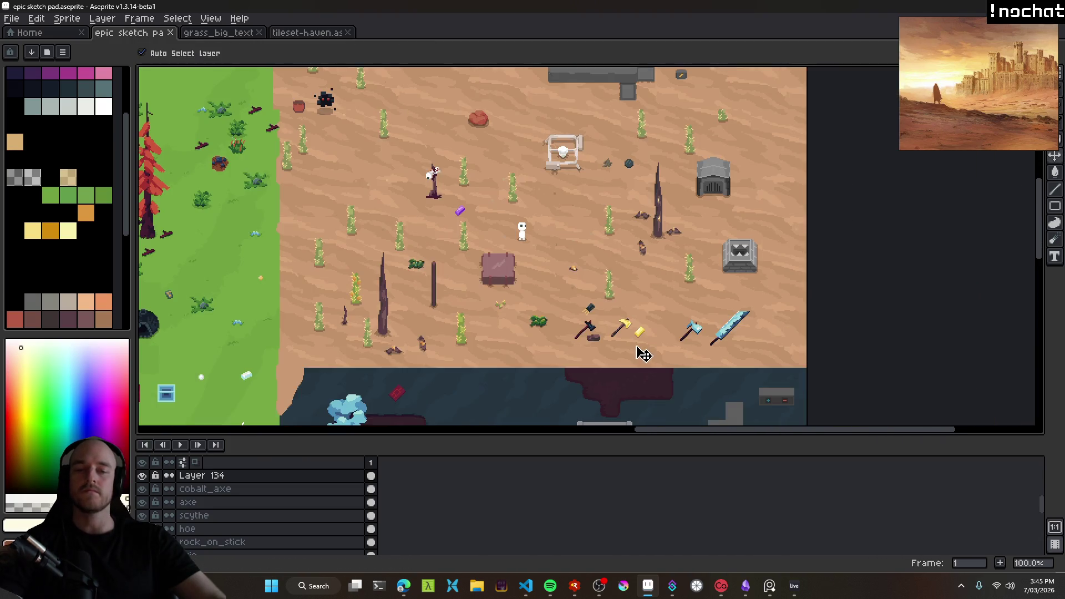
scroll(621, 333, "down", 1)
mouse_move(660, 345)
left_mouse_down()
mouse_move(583, 291)
mouse_move(601, 298)
left_mouse_up()
scroll(524, 280, "up", 1)
left_click_drag(537, 286, 494, 289)
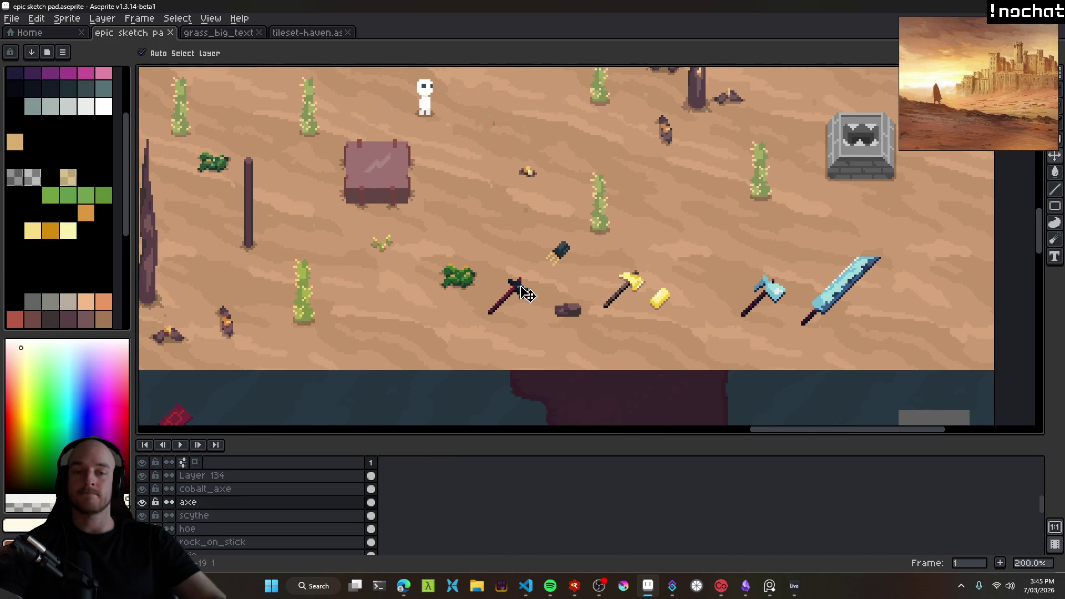
Step: Move the gold ingot up next to the golden axe
scroll(560, 370, "down", 1)
scroll(606, 347, "up", 3)
mouse_move(599, 328)
left_mouse_down()
mouse_move(591, 316)
mouse_move(579, 324)
left_mouse_up()
mouse_move(642, 344)
left_mouse_down()
mouse_move(593, 287)
mouse_move(613, 281)
left_mouse_up()
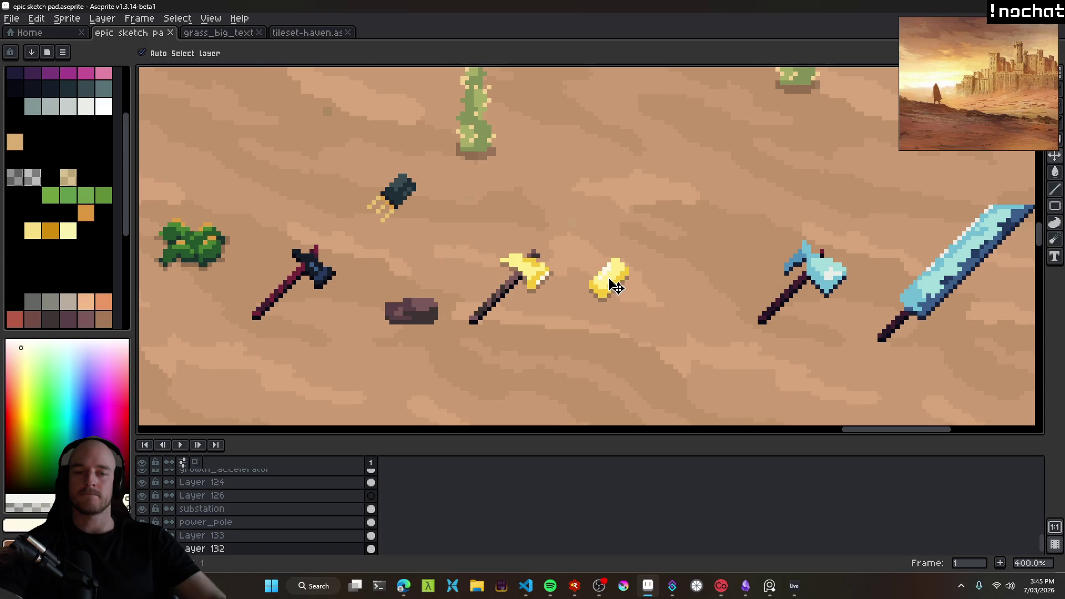
Step: Lasso the gold ingot and settle it level beside the golden axe
key("q")
mouse_move(637, 239)
left_mouse_down()
mouse_move(666, 289)
mouse_move(669, 244)
left_mouse_up()
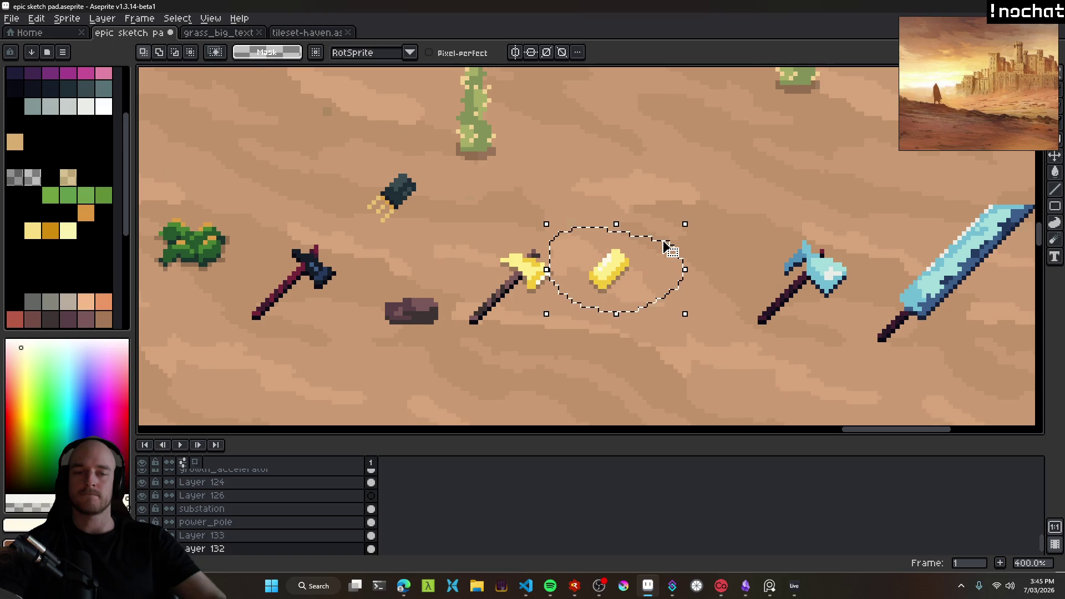
key("ctrl+d")
key("v")
left_click_drag(672, 277, 677, 283)
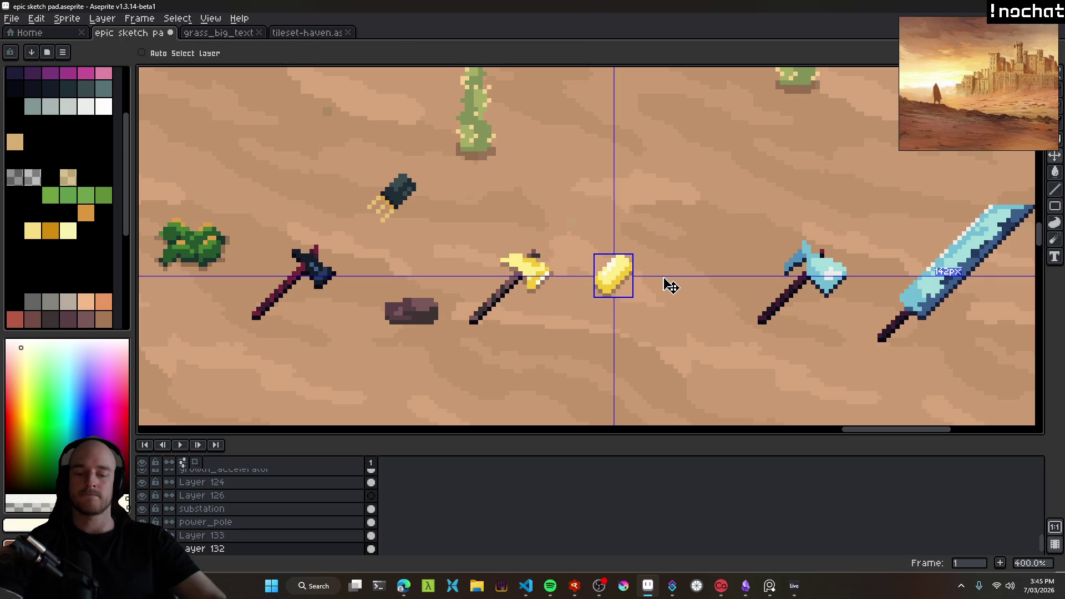
key("ctrl+u")
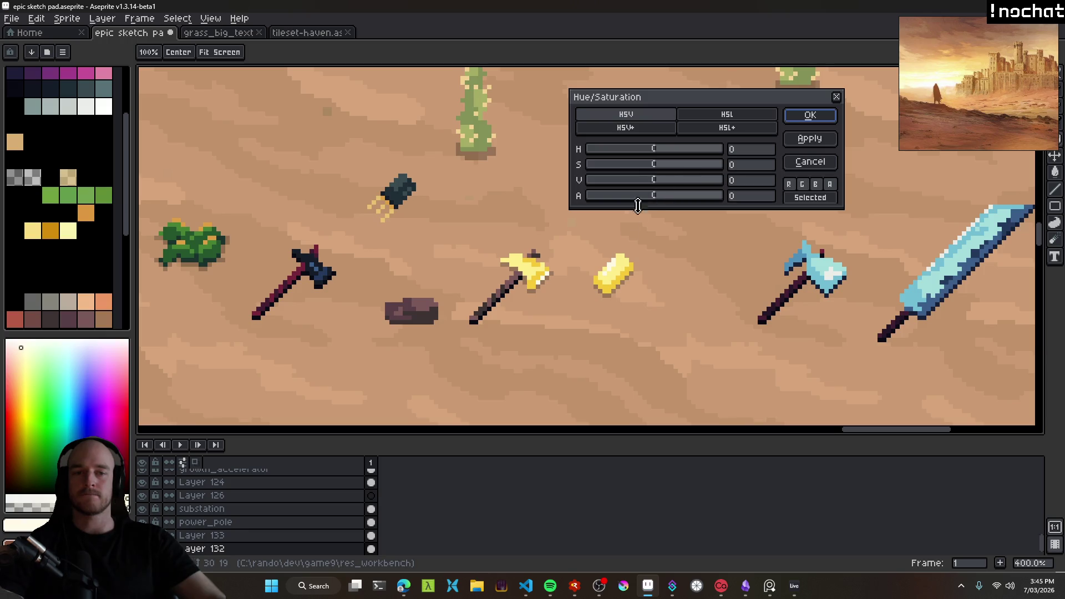
Step: Trial brightness, saturation and hue shifts on the gold ingot, apply, then undo back to gold
scroll(638, 210, "down", 3)
scroll(638, 211, "up", 1)
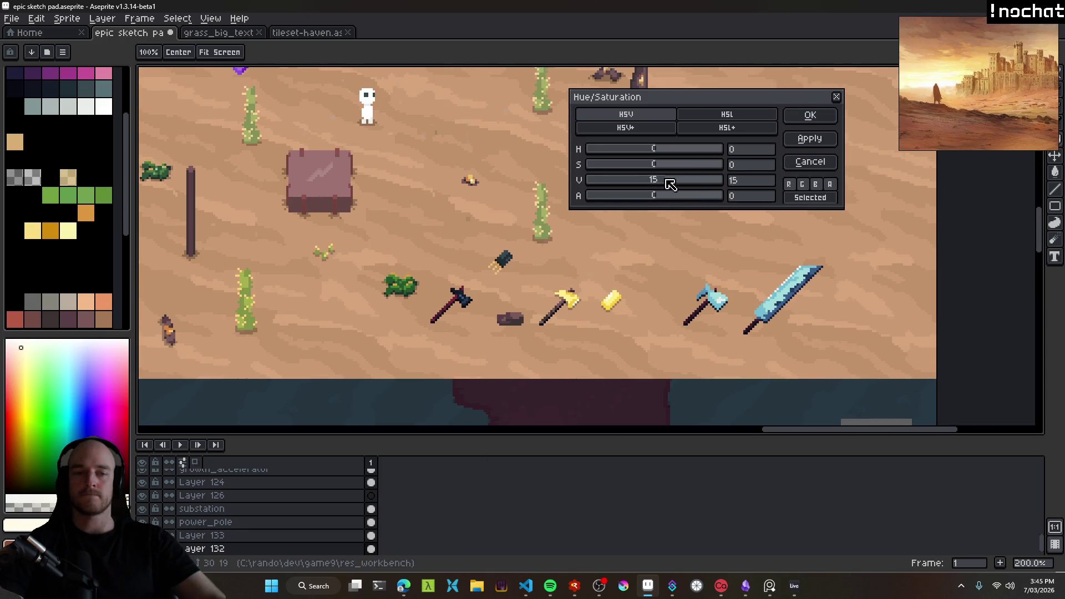
left_click_drag(676, 184, 659, 189)
mouse_move(640, 169)
left_mouse_down()
mouse_move(599, 170)
mouse_move(715, 171)
mouse_move(646, 173)
left_mouse_up()
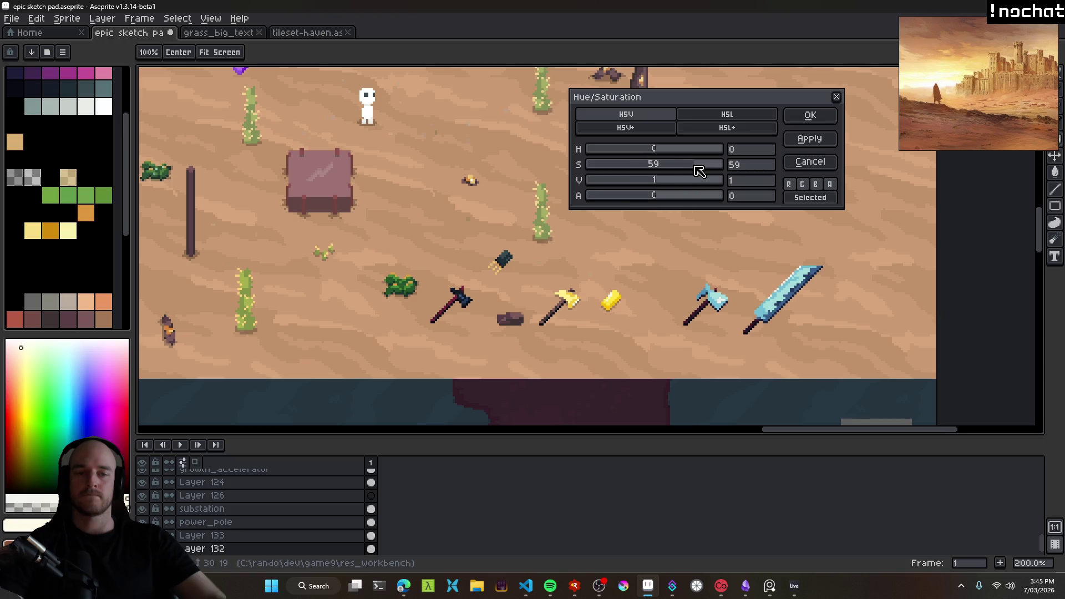
left_click_drag(669, 155, 652, 152)
scroll(666, 296, "down", 1)
scroll(674, 283, "up", 1)
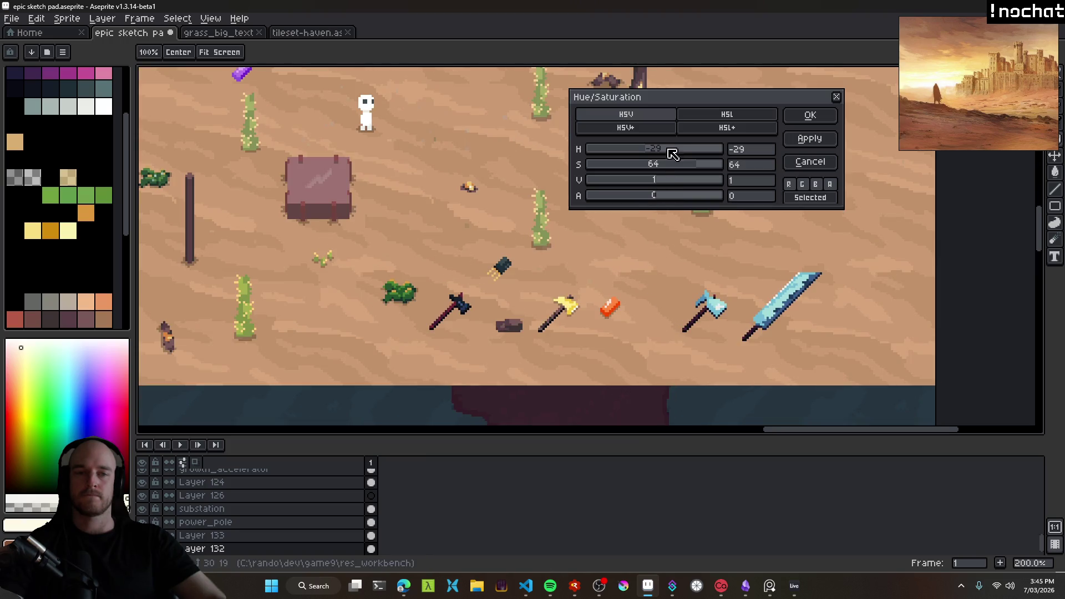
mouse_move(662, 154)
left_mouse_down()
mouse_move(734, 157)
mouse_move(563, 154)
mouse_move(655, 155)
mouse_move(671, 166)
mouse_move(658, 169)
mouse_move(636, 169)
mouse_move(678, 153)
mouse_move(636, 152)
mouse_move(653, 158)
left_mouse_up()
scroll(671, 311, "down", 1)
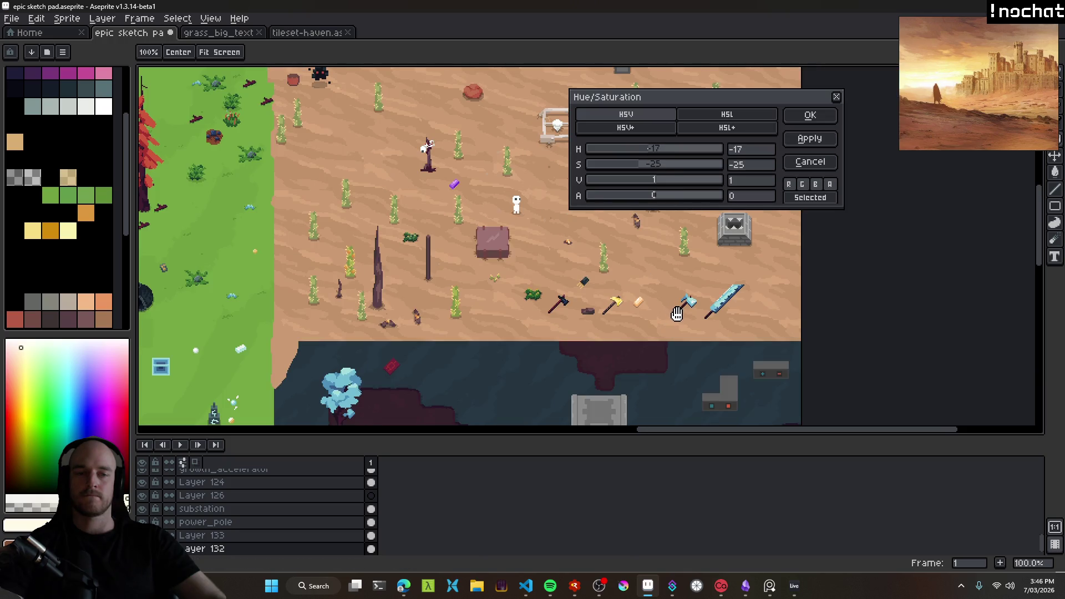
left_click(810, 115)
key("ctrl+z")
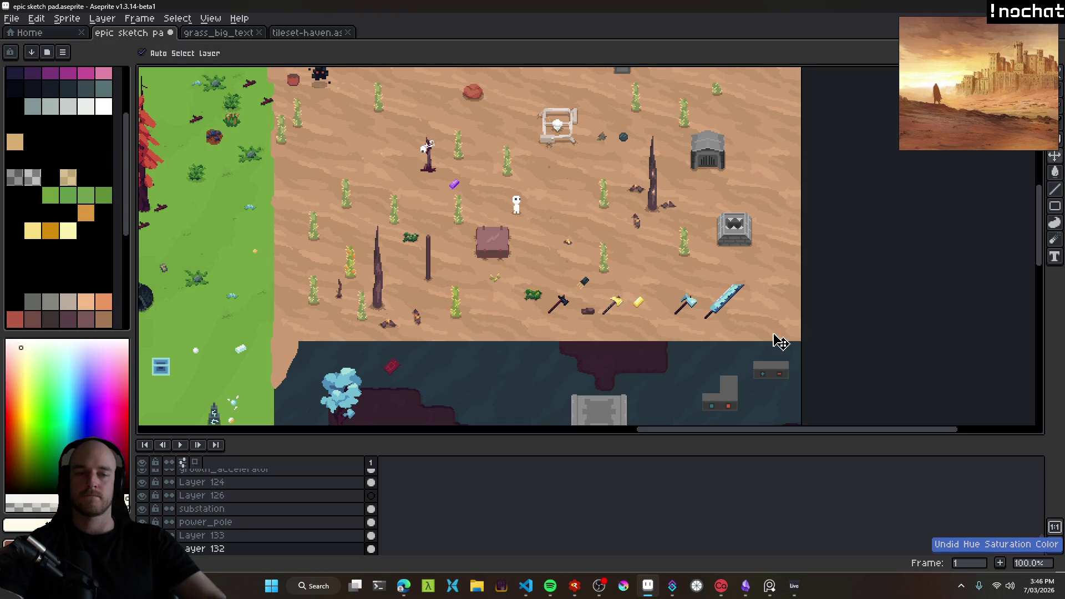
Step: Redo the ingot's hue/saturation change and save the sketch pad file
key("ctrl+y")
key("ctrl+s")
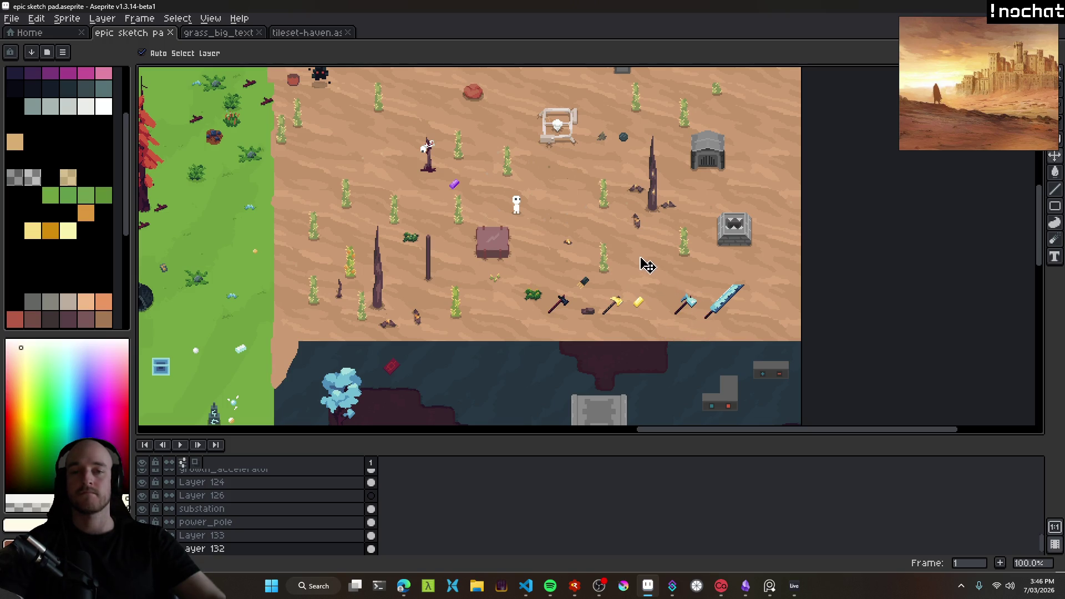
left_click_drag(638, 260, 621, 231)
scroll(456, 173, "up", 3)
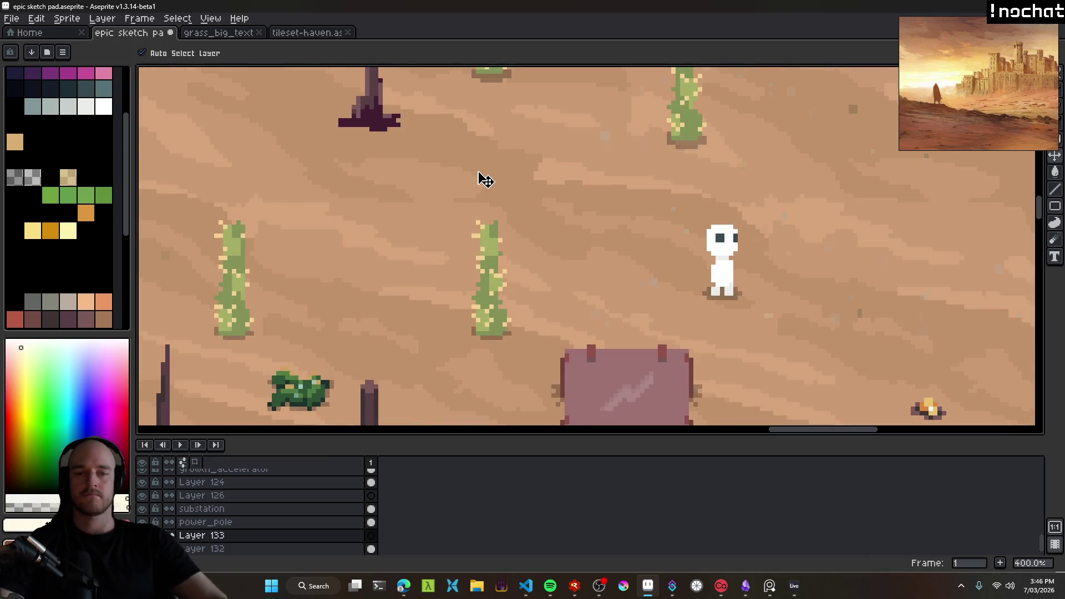
scroll(613, 312, "down", 2)
scroll(537, 248, "down", 2)
scroll(622, 310, "up", 1)
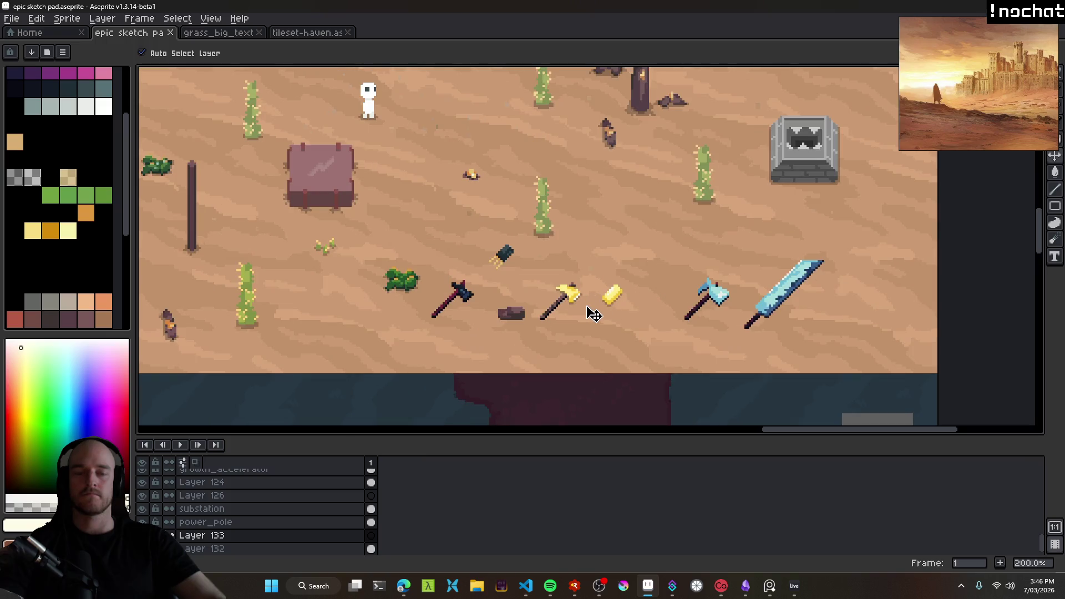
scroll(584, 314, "down", 1)
Step: Pan around the map to view the desert sand and dark lower areas
left_click_drag(601, 335, 688, 300)
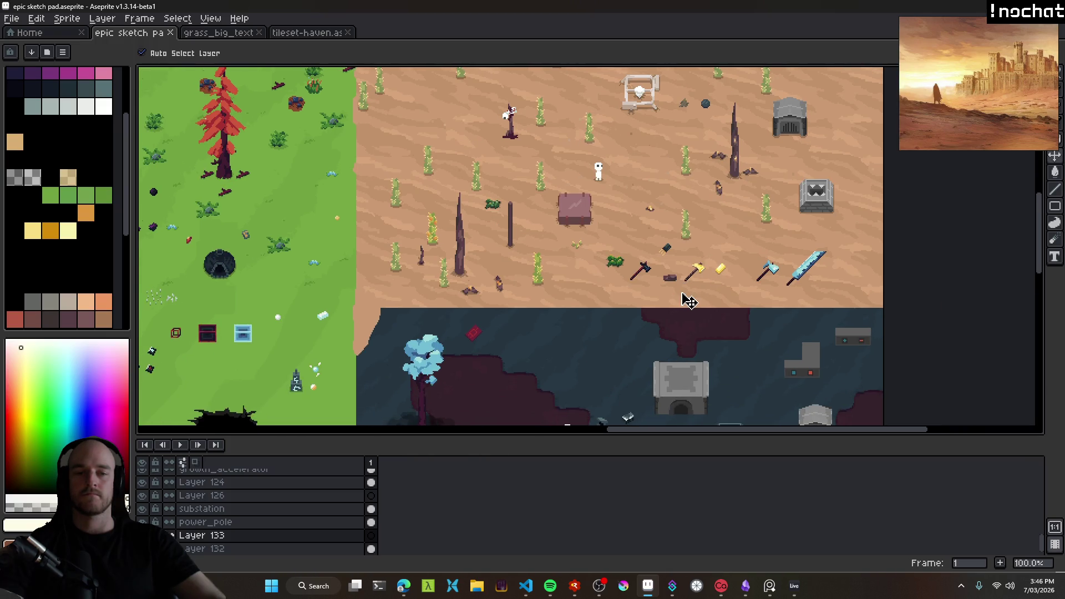
mouse_move(511, 259)
left_mouse_down()
mouse_move(792, 554)
mouse_move(707, 424)
mouse_move(416, 219)
left_mouse_up()
mouse_move(640, 222)
left_mouse_down()
mouse_move(629, 291)
mouse_move(594, 311)
mouse_move(643, 335)
mouse_move(612, 285)
mouse_move(616, 300)
left_mouse_up()
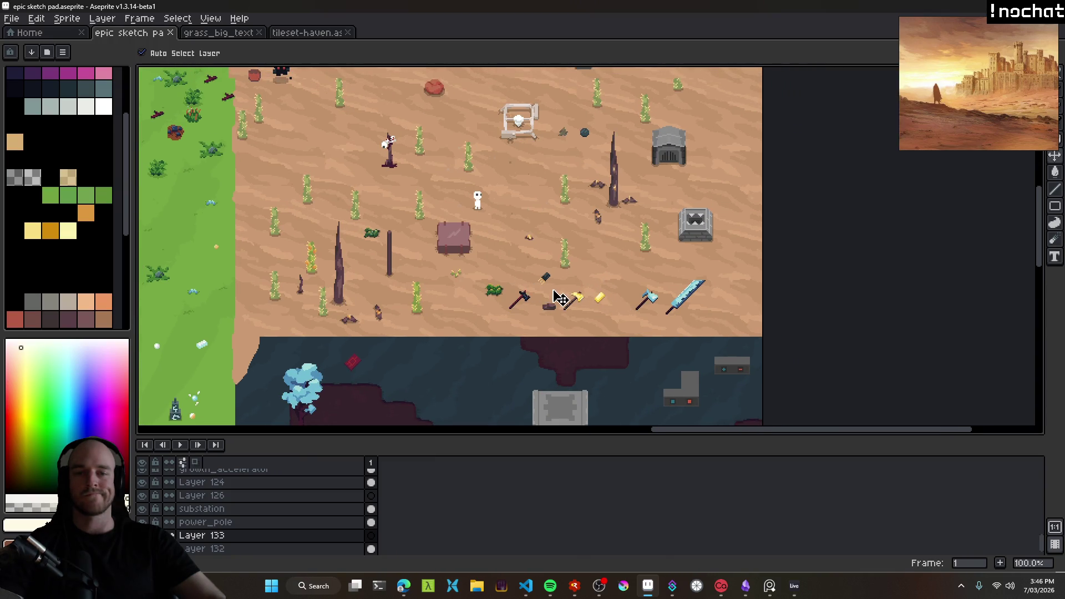
mouse_move(532, 326)
left_mouse_down()
mouse_move(464, 162)
mouse_move(333, 95)
mouse_move(428, 242)
left_mouse_up()
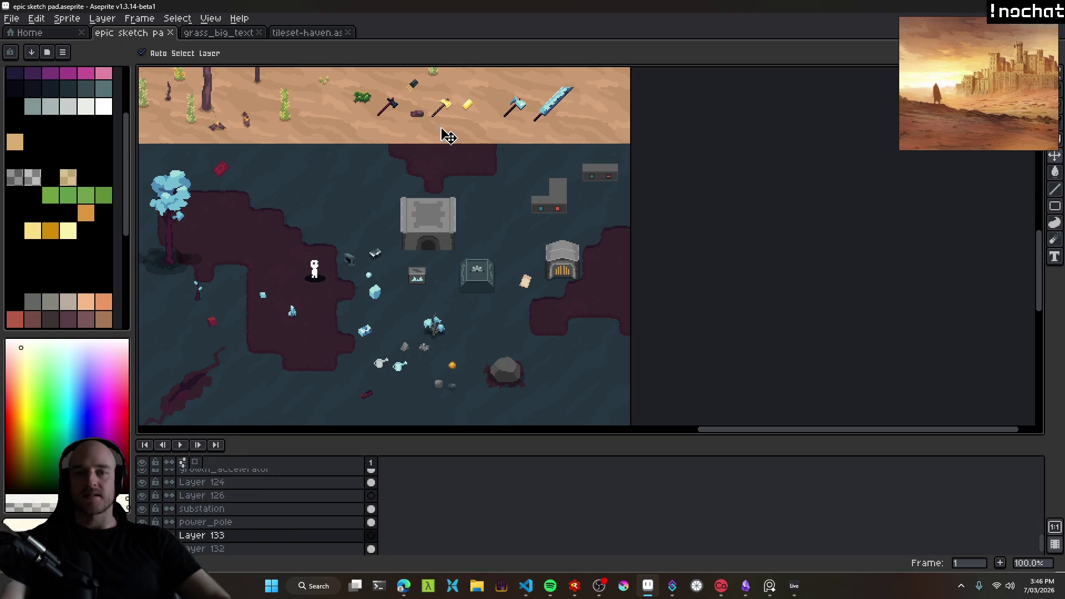
left_click_drag(445, 133, 543, 266)
scroll(548, 269, "up", 2)
Step: Undo the last sprite move and select the iron_sword layer
scroll(632, 263, "left", 3)
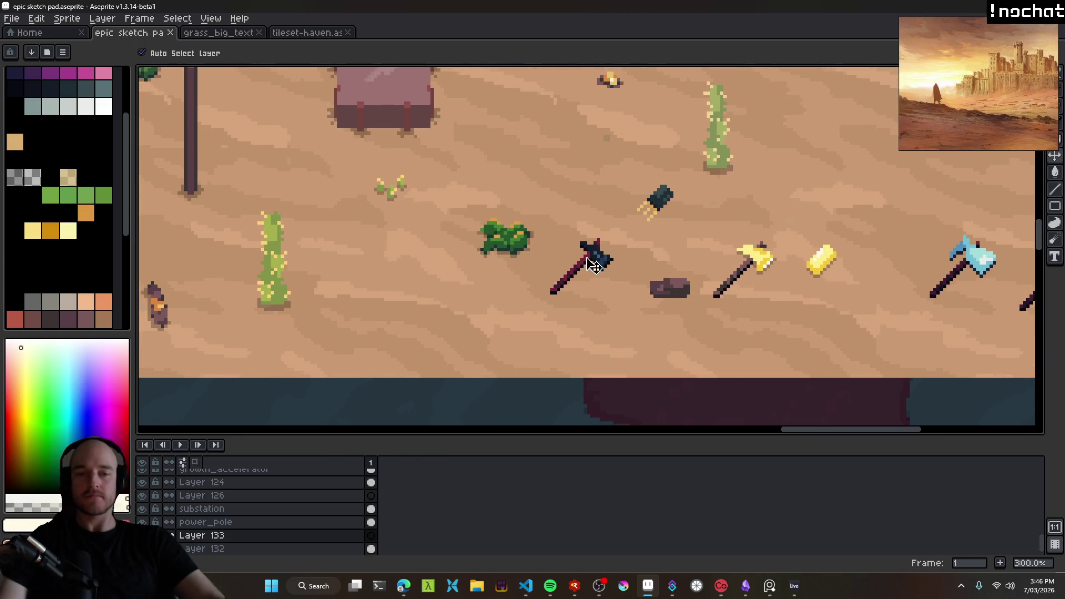
scroll(594, 266, "down", 3)
scroll(452, 198, "up", 1)
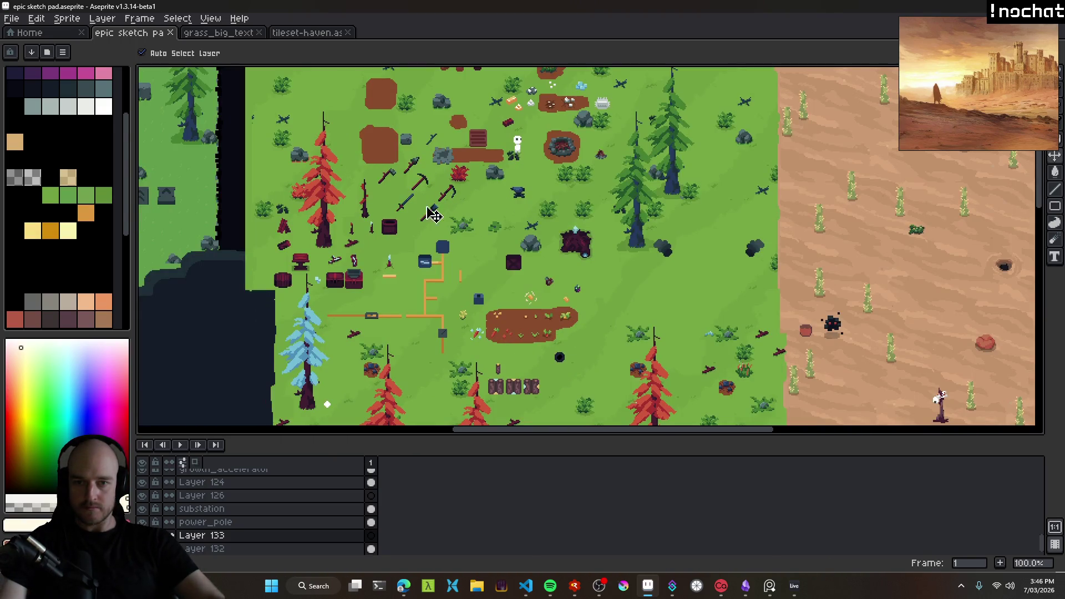
key("ctrl+z")
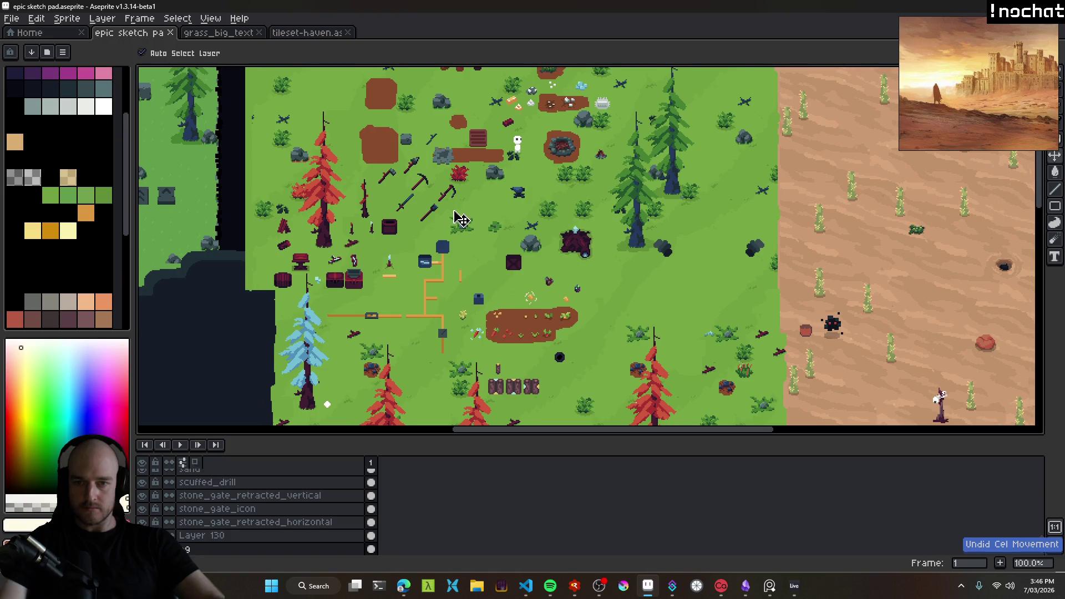
left_click(414, 207)
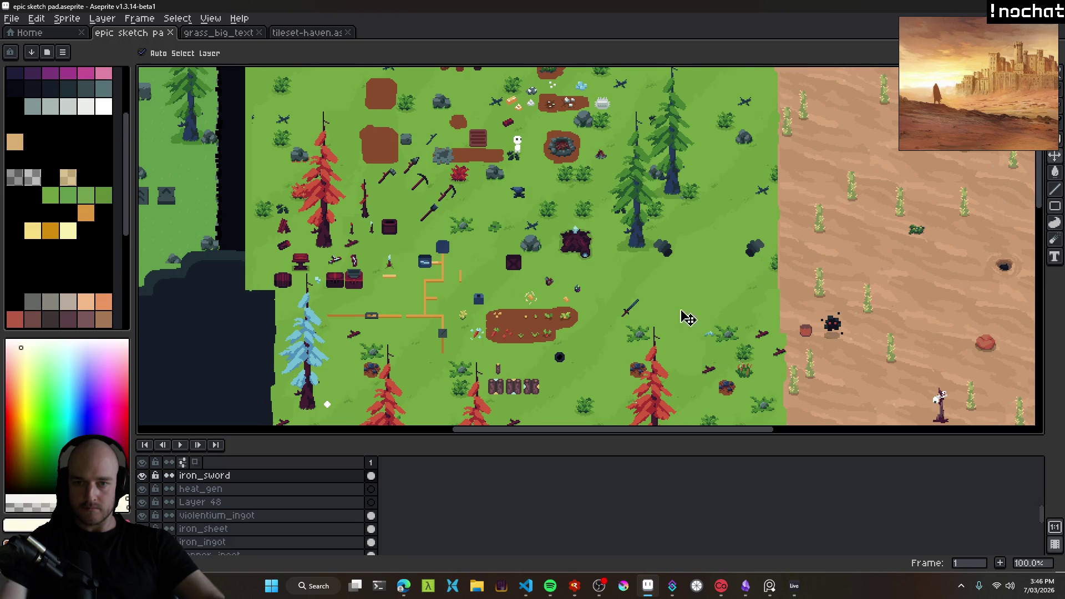
scroll(688, 317, "down", 1)
scroll(528, 262, "up", 1)
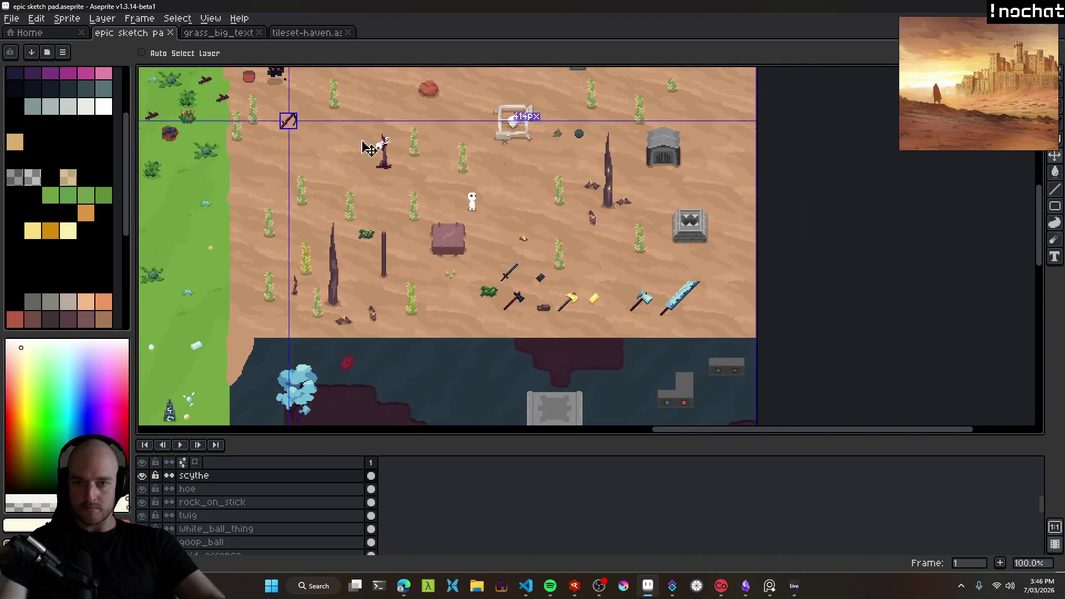
Step: Move the scythe to the upper left and place the blue sword above the golden axe
left_click(636, 301, "ctrl")
scroll(637, 301, "up", 2)
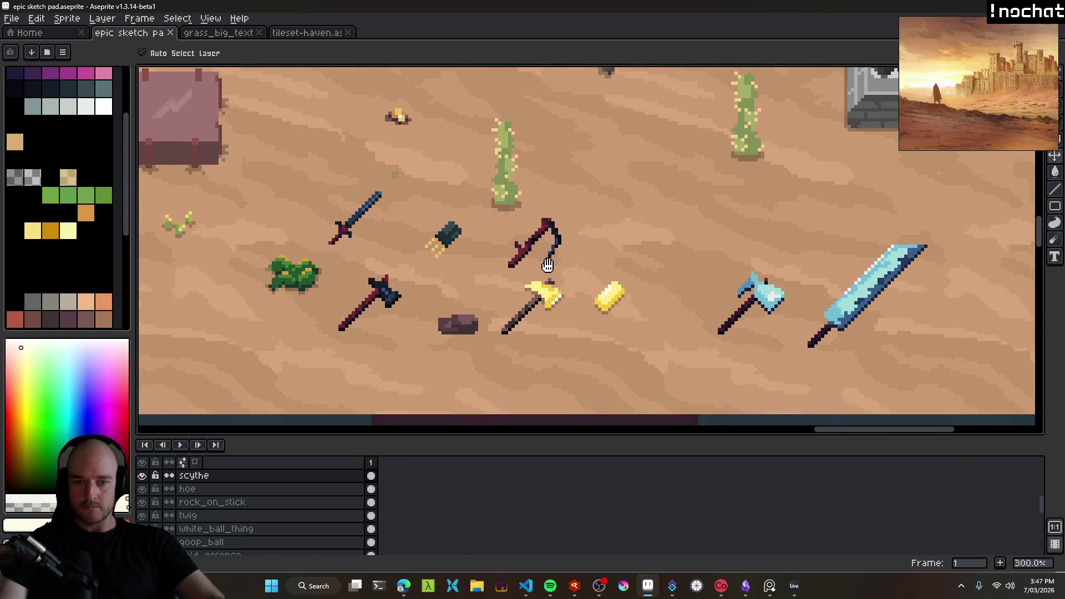
scroll(646, 298, "up", 1)
mouse_move(631, 226)
left_mouse_down()
mouse_move(568, 233)
mouse_move(550, 200)
left_mouse_up()
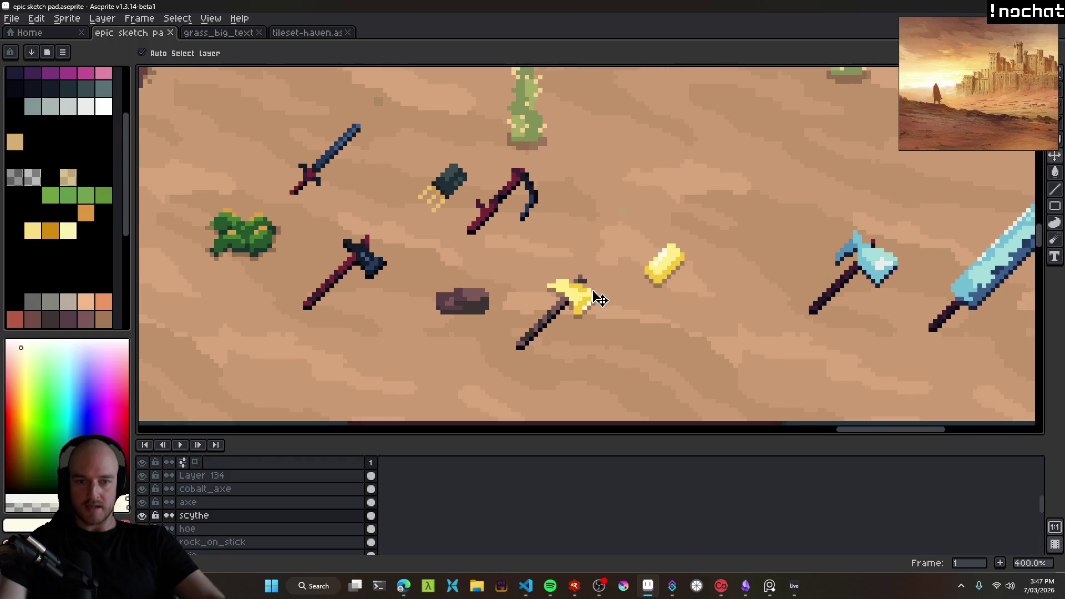
left_click_drag(599, 299, 593, 298)
left_click_drag(524, 180, 254, 107)
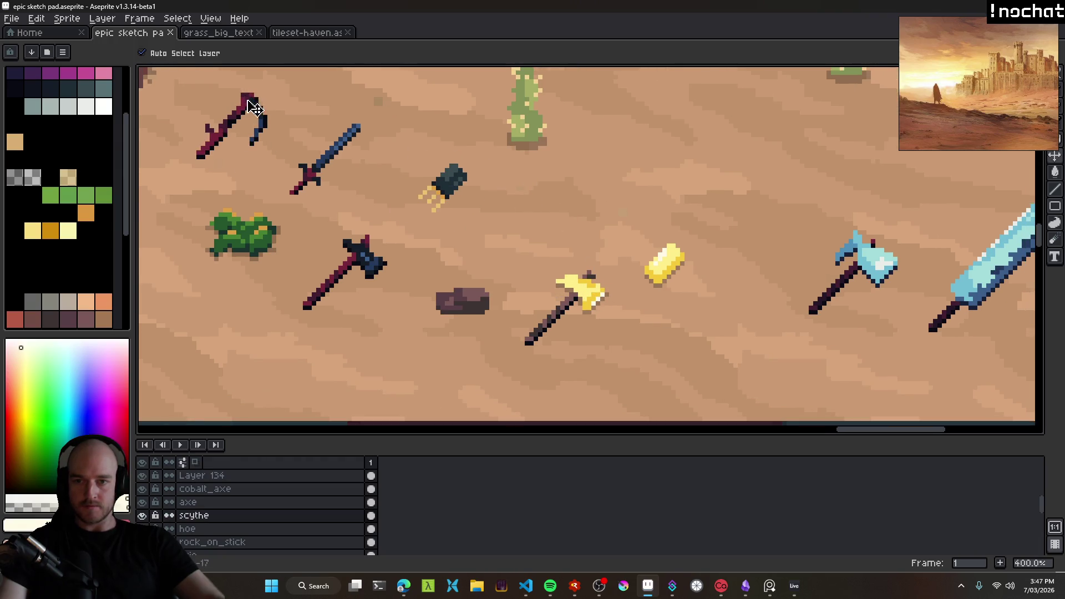
left_click_drag(338, 160, 522, 229)
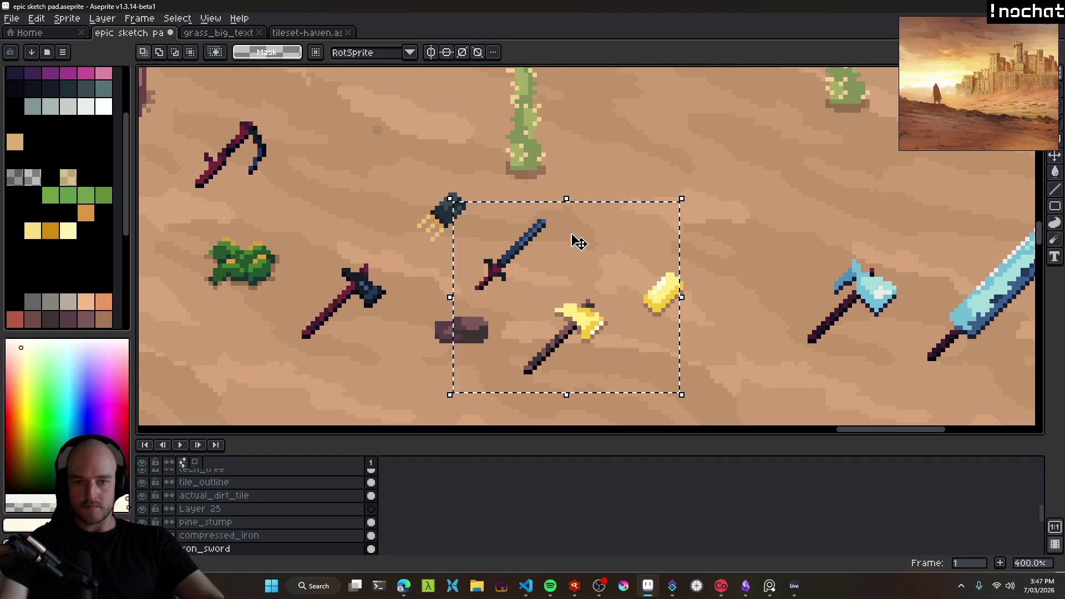
Step: Duplicate the iron_sword layer after undoing an accidental Merge Down
right_click(258, 547)
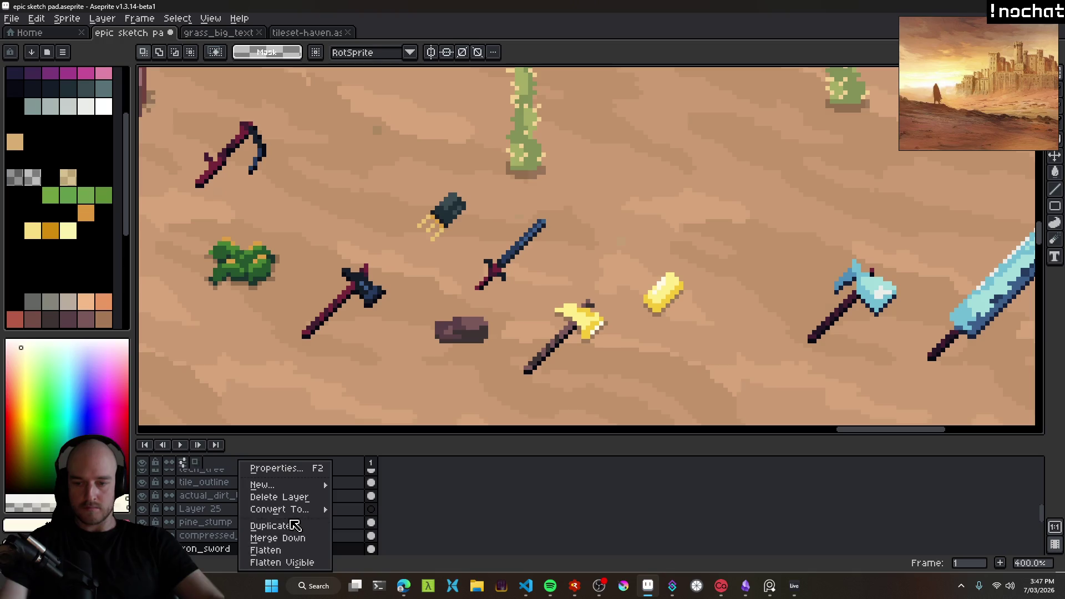
left_click(277, 538)
key("v")
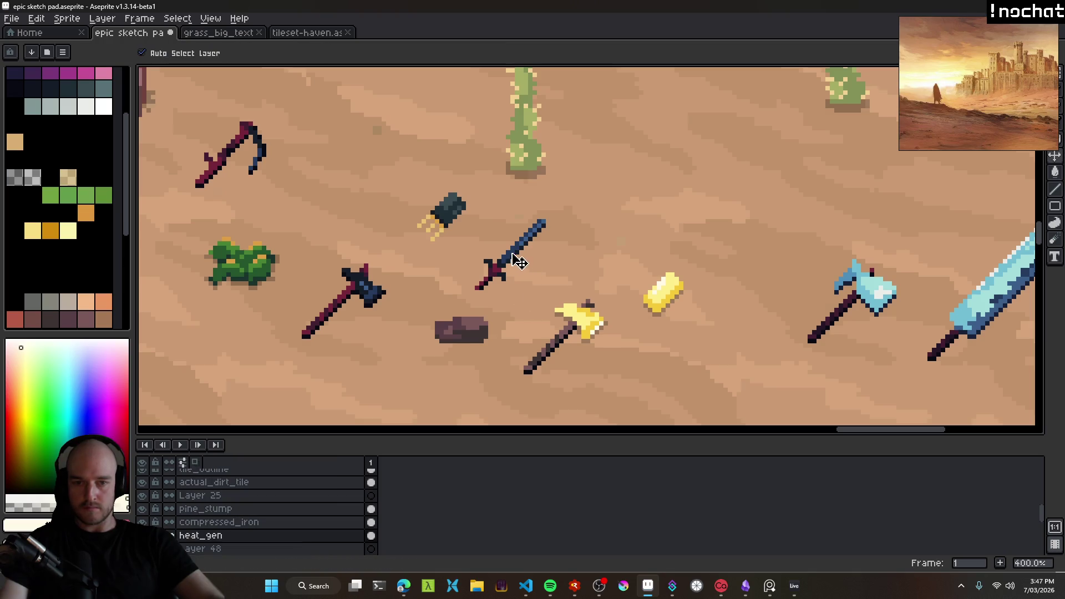
key("ctrl+z")
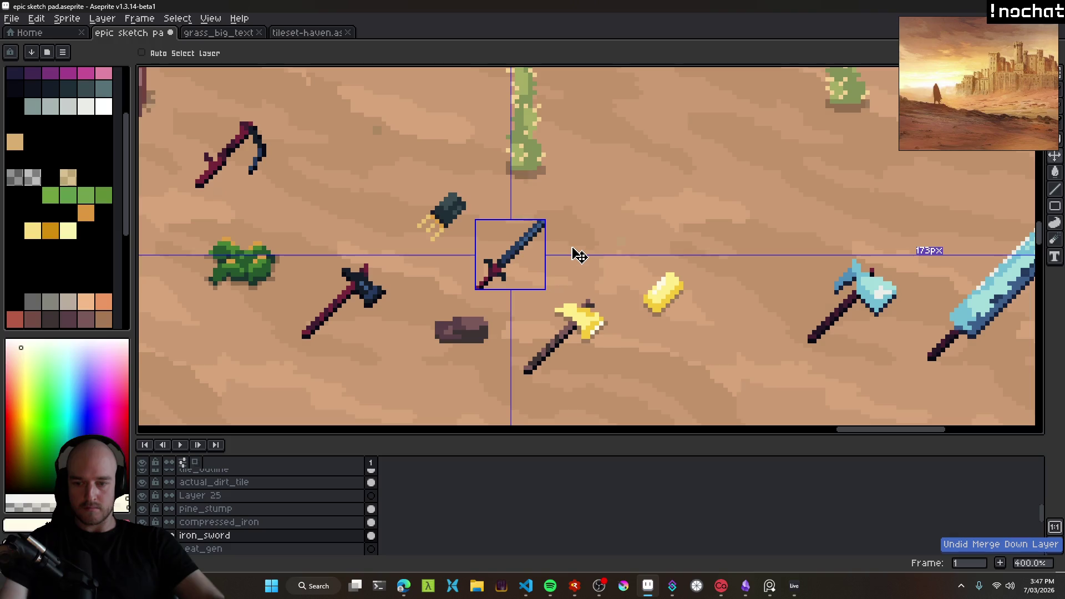
right_click(222, 536)
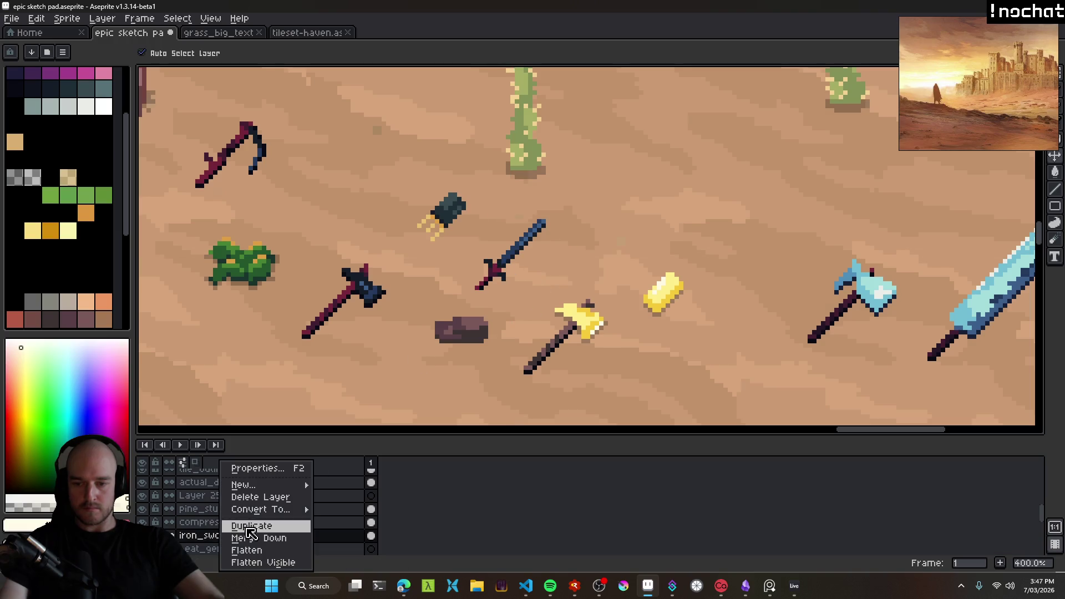
left_click(251, 527)
Step: Drag the sword copy right of the golden axe, just below the gold ingot
left_click_drag(535, 244, 610, 230)
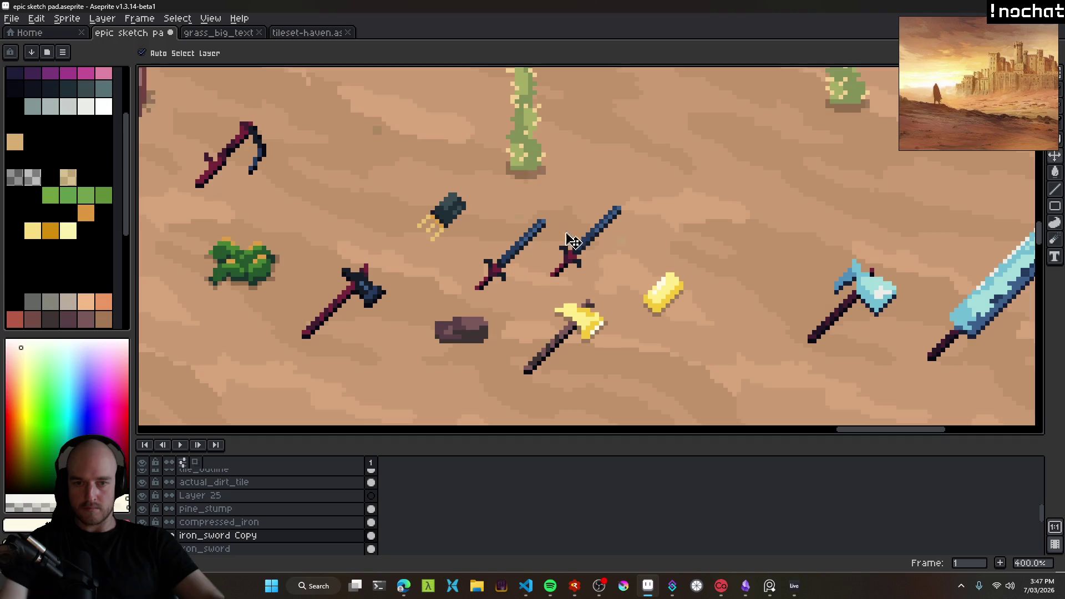
left_click_drag(513, 252, 482, 247)
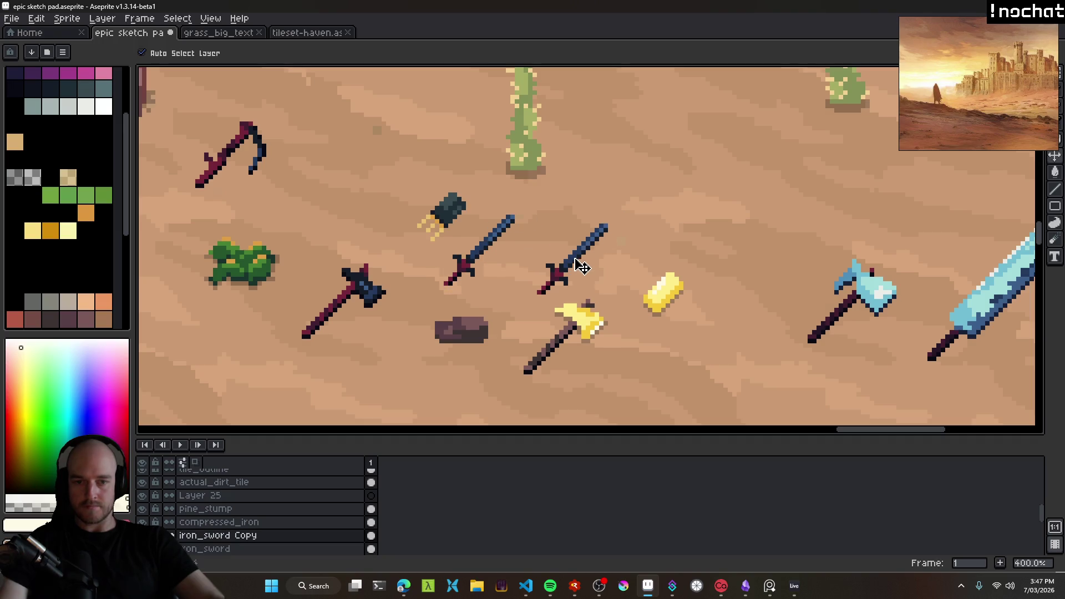
scroll(577, 260, "up", 1)
scroll(546, 185, "down", 2)
mouse_move(547, 186)
left_mouse_down()
mouse_move(552, 171)
mouse_move(606, 281)
mouse_move(614, 277)
left_mouse_up()
scroll(630, 280, "up", 2)
scroll(551, 280, "up", 2)
scroll(614, 277, "down", 5)
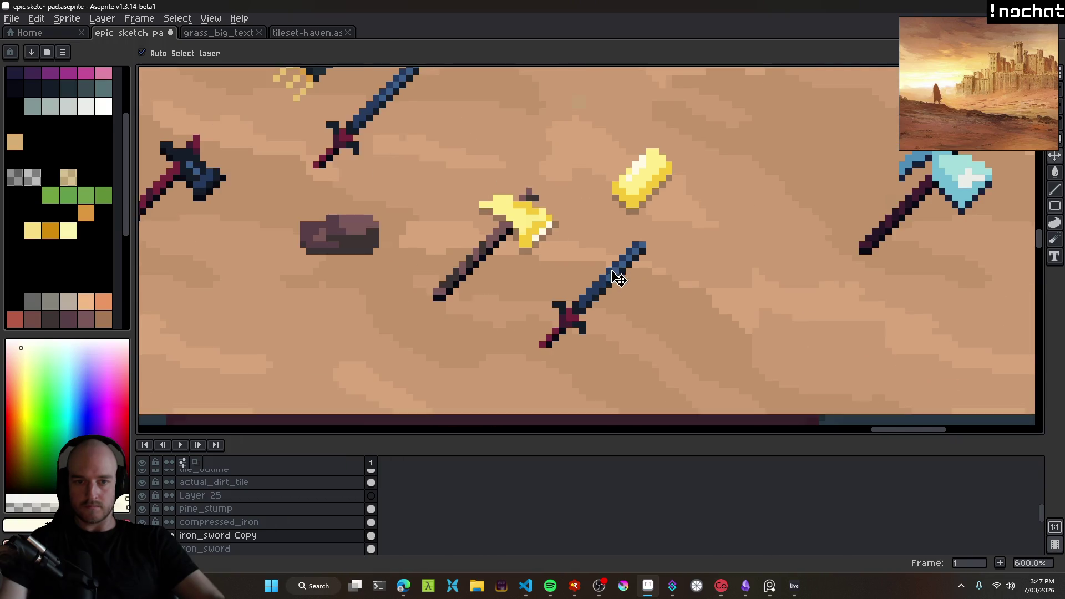
scroll(645, 159, "up", 4)
key("i")
key("b")
scroll(592, 305, "up", 3)
Step: Paint a pale-yellow stroke and pixel along the sword copy's blade
mouse_move(588, 320)
left_mouse_down()
mouse_move(612, 278)
mouse_move(681, 216)
left_mouse_up()
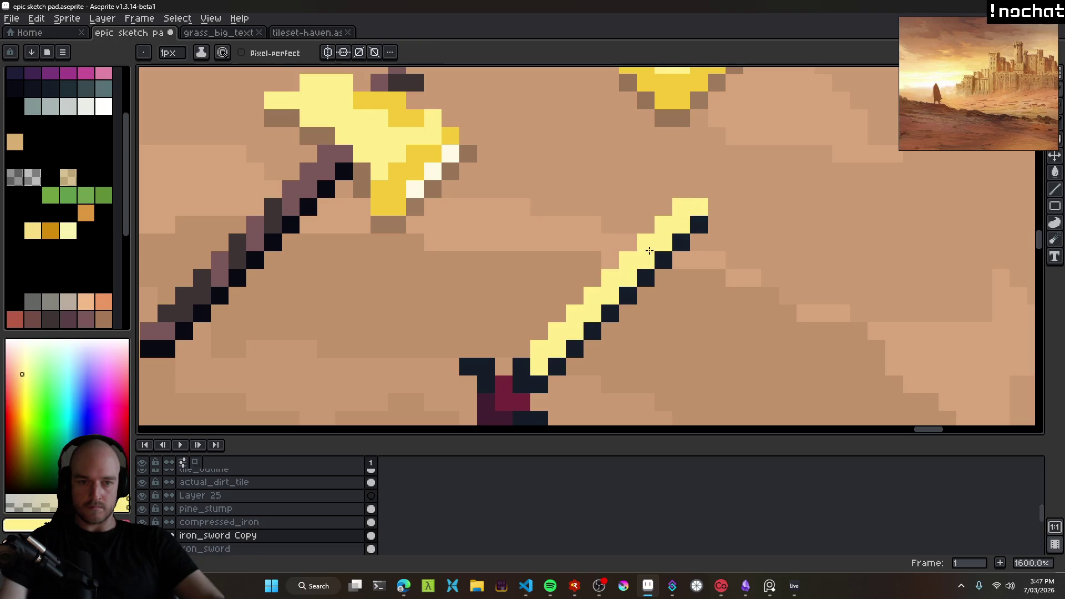
scroll(649, 250, "down", 5)
scroll(555, 222, "up", 2)
scroll(533, 197, "up", 2)
left_click(528, 201)
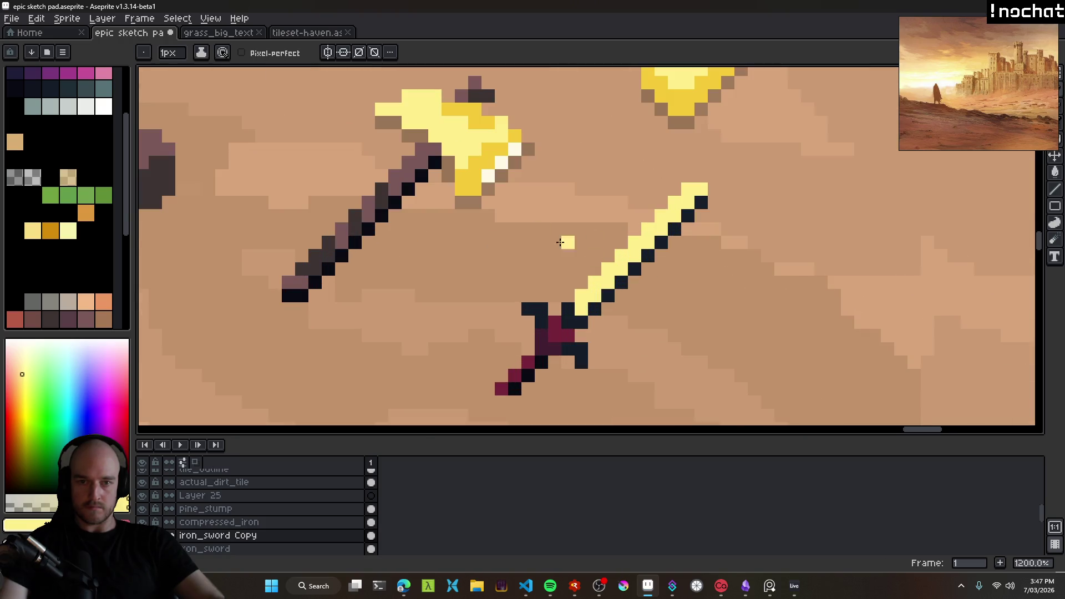
Step: Repaint the blade's dark outline in the darker gold sampled from the axe head
left_click(469, 172, "alt")
left_click_drag(664, 249, 593, 309)
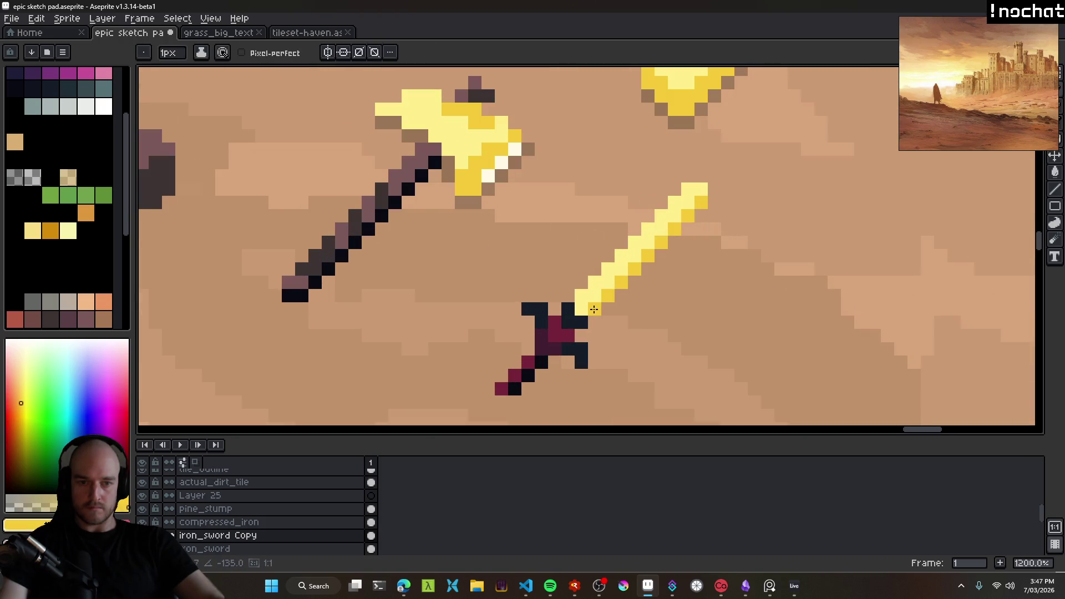
scroll(594, 311, "down", 5)
scroll(629, 315, "up", 5)
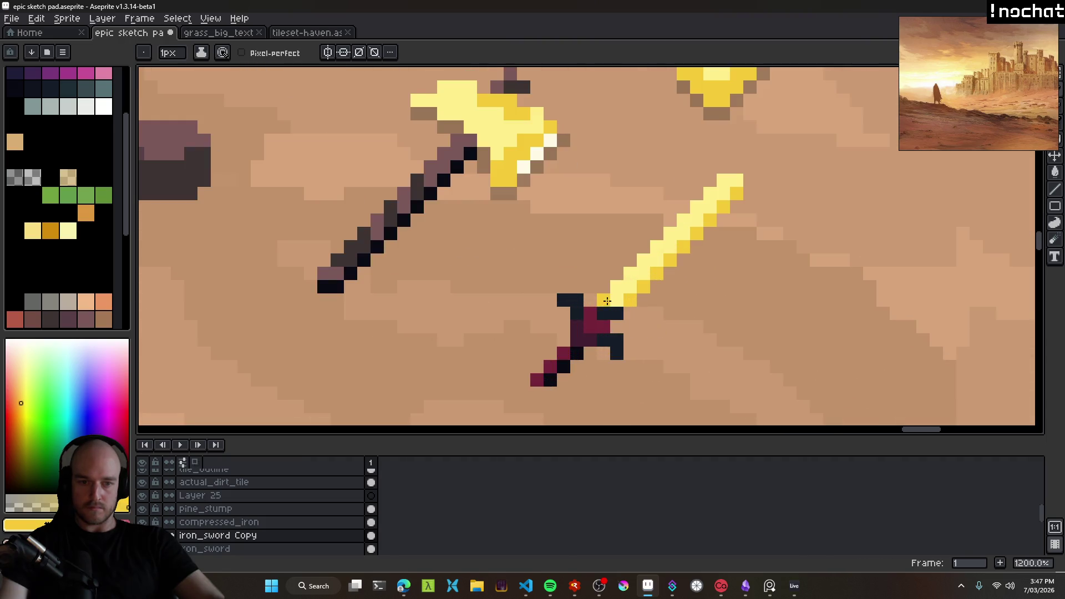
scroll(622, 310, "down", 4)
scroll(623, 300, "down", 2)
scroll(621, 278, "up", 2)
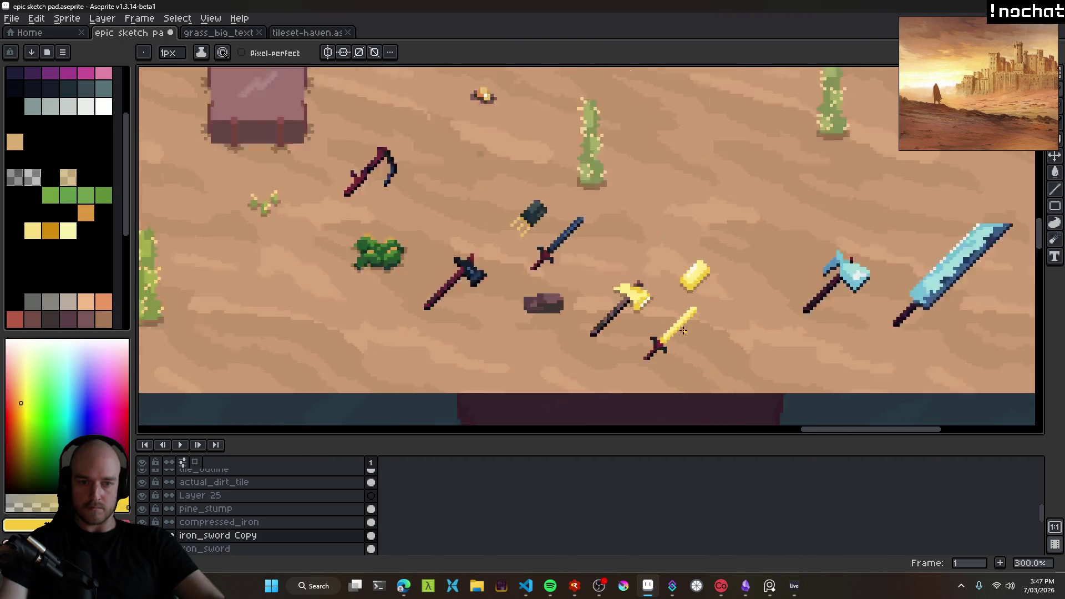
scroll(621, 263, "up", 2)
Step: Sample the axe head's pale highlight and bring the sword hilt into view
left_click(615, 268, "alt")
scroll(707, 283, "up", 4)
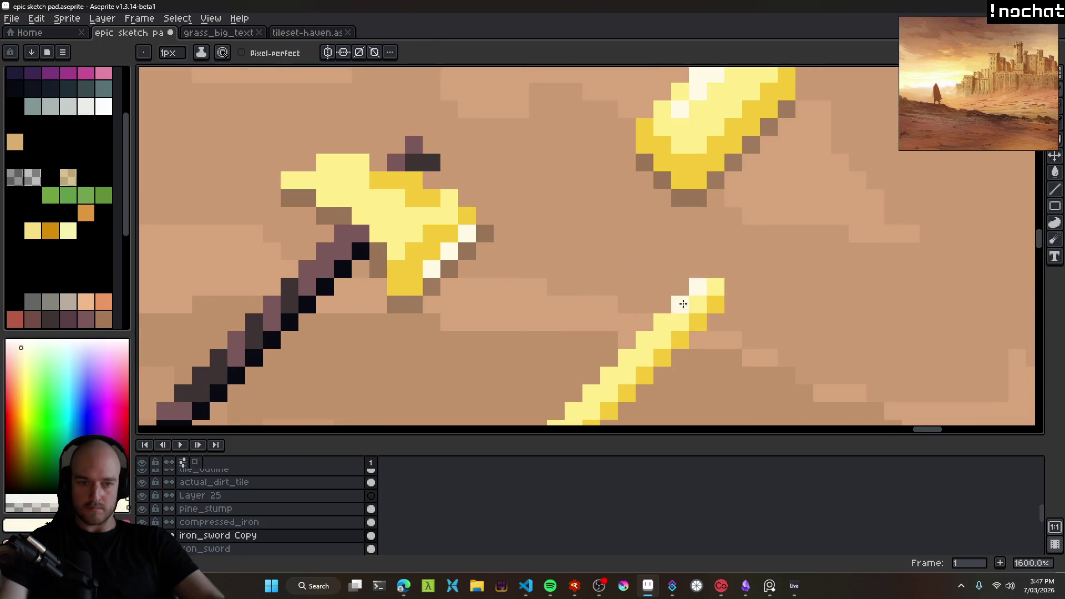
left_click_drag(626, 363, 663, 250)
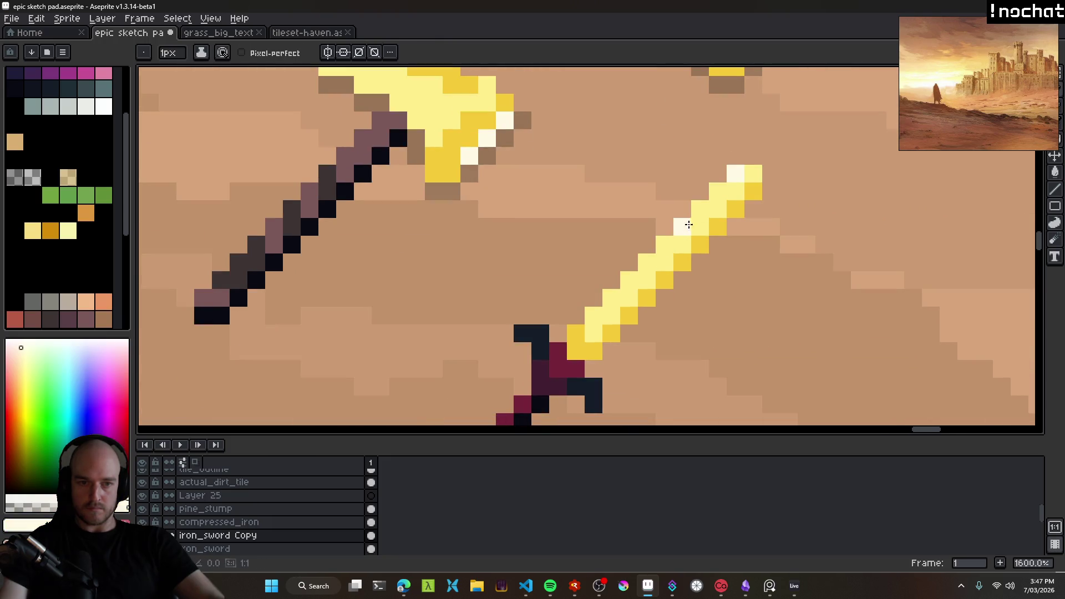
scroll(704, 300, "down", 6)
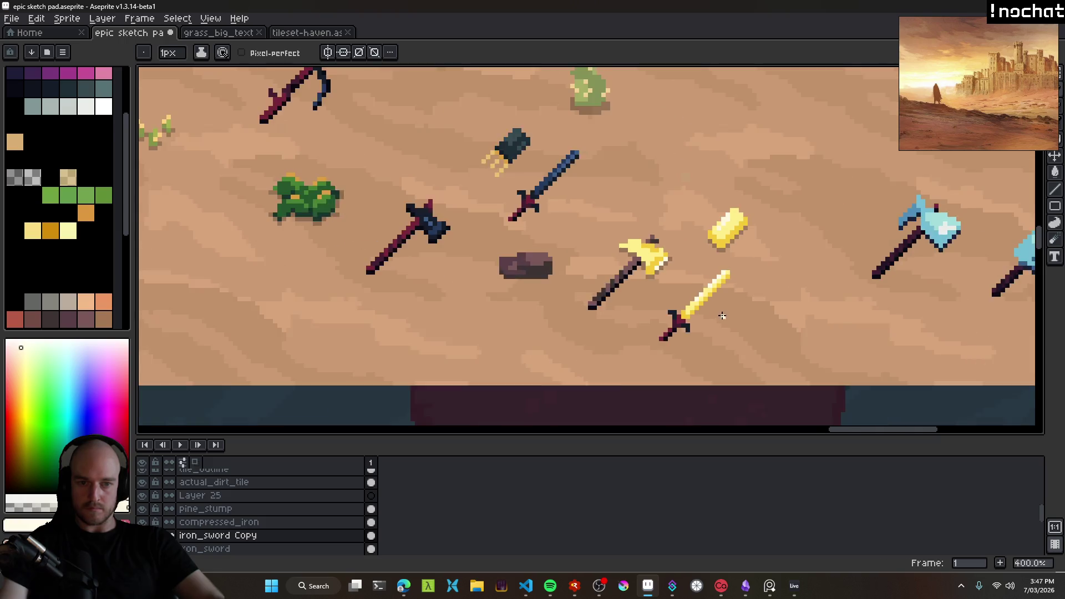
scroll(723, 322, "down", 2)
scroll(724, 326, "down", 1)
scroll(732, 325, "up", 1)
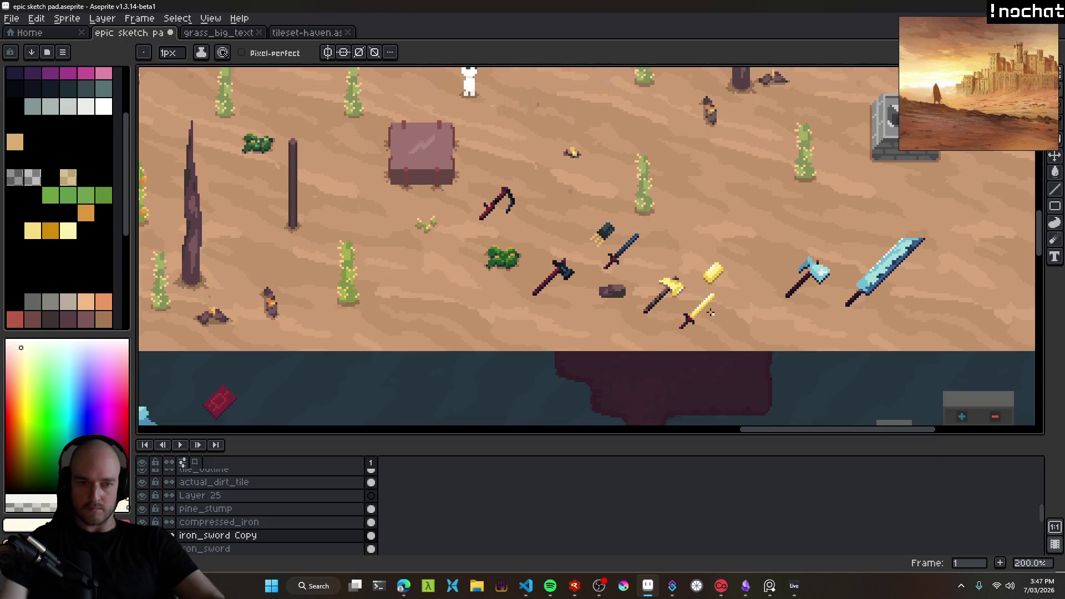
scroll(711, 313, "up", 4)
scroll(711, 313, "up", 2)
scroll(333, 306, "up", 1)
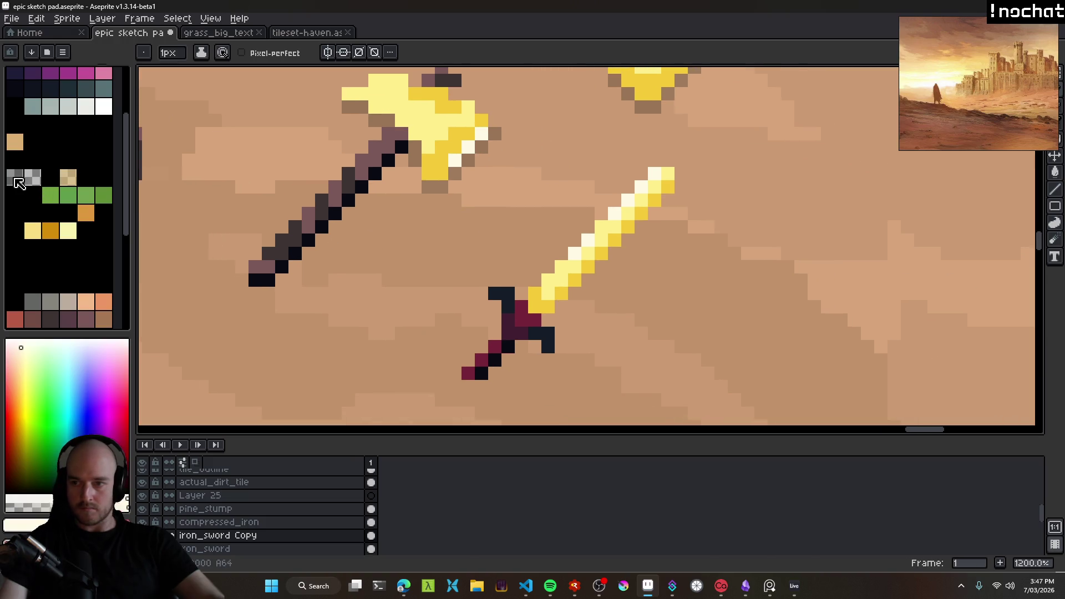
Step: Make a grey palette swatch the current drawing colour, then switch to the Move tool
left_click(17, 179)
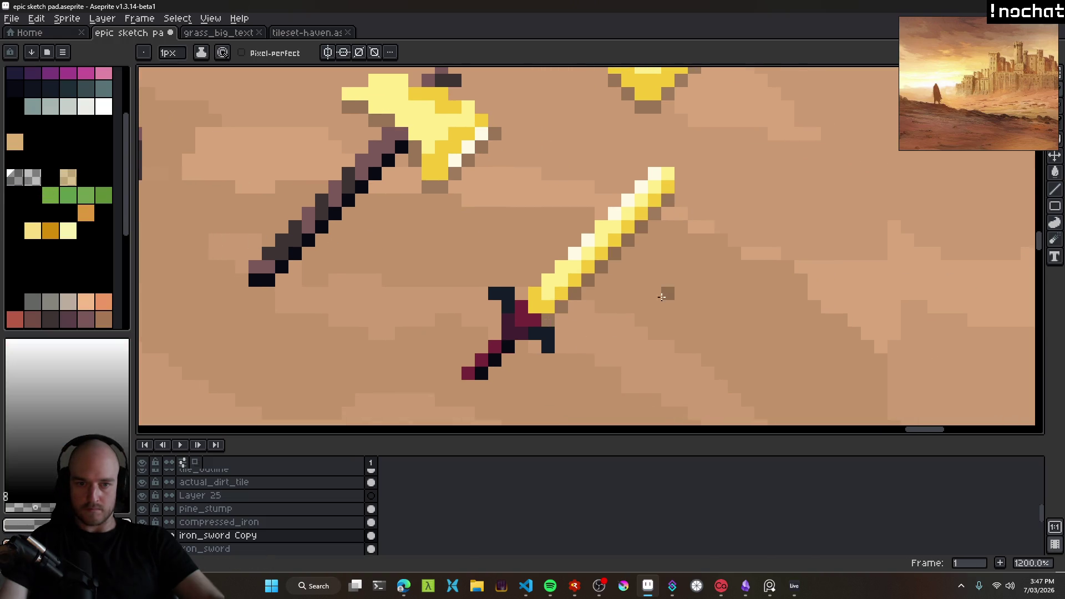
scroll(666, 292, "down", 6)
scroll(650, 306, "up", 5)
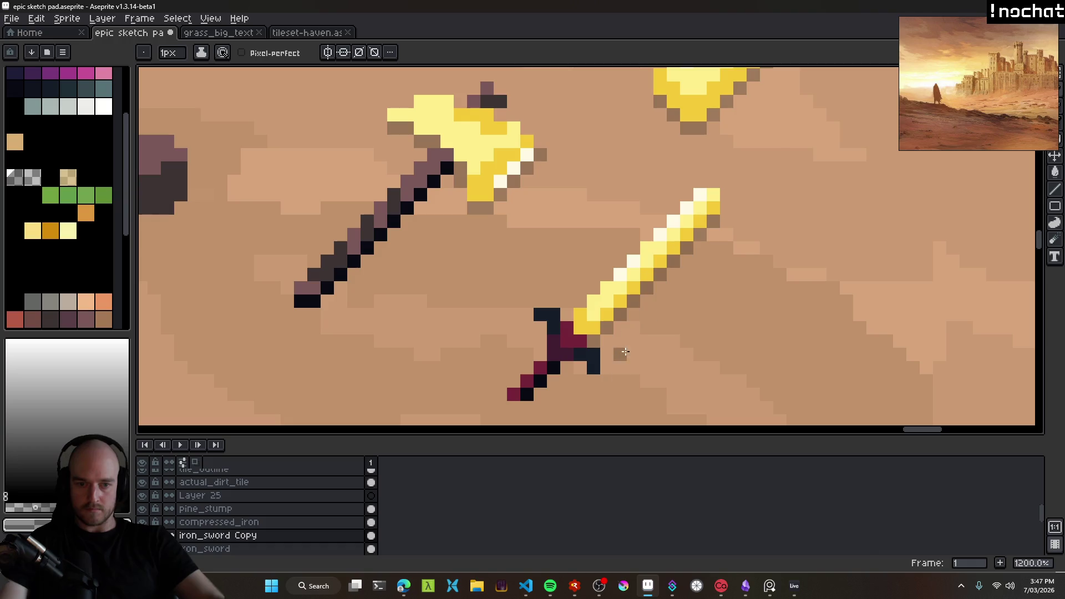
scroll(651, 319, "up", 2)
key("v")
scroll(666, 311, "down", 8)
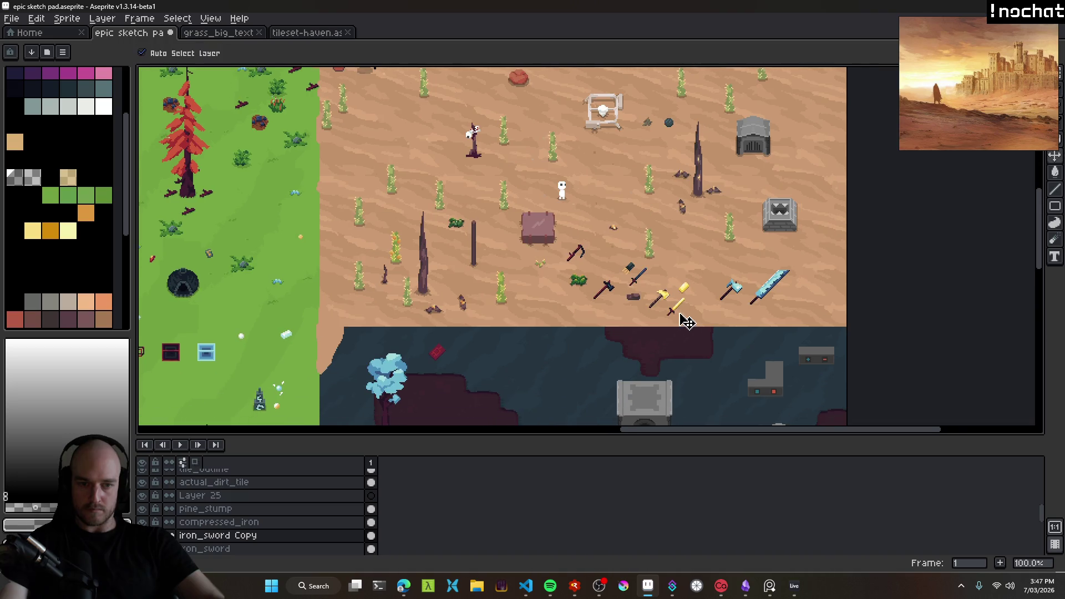
Step: Try the golden sword further left, then drag it back beside the axes
scroll(617, 378, "up", 4)
scroll(610, 326, "down", 3)
mouse_move(613, 314)
left_mouse_down()
mouse_move(850, 347)
mouse_move(297, 226)
mouse_move(244, 244)
left_mouse_up()
scroll(504, 292, "down", 2)
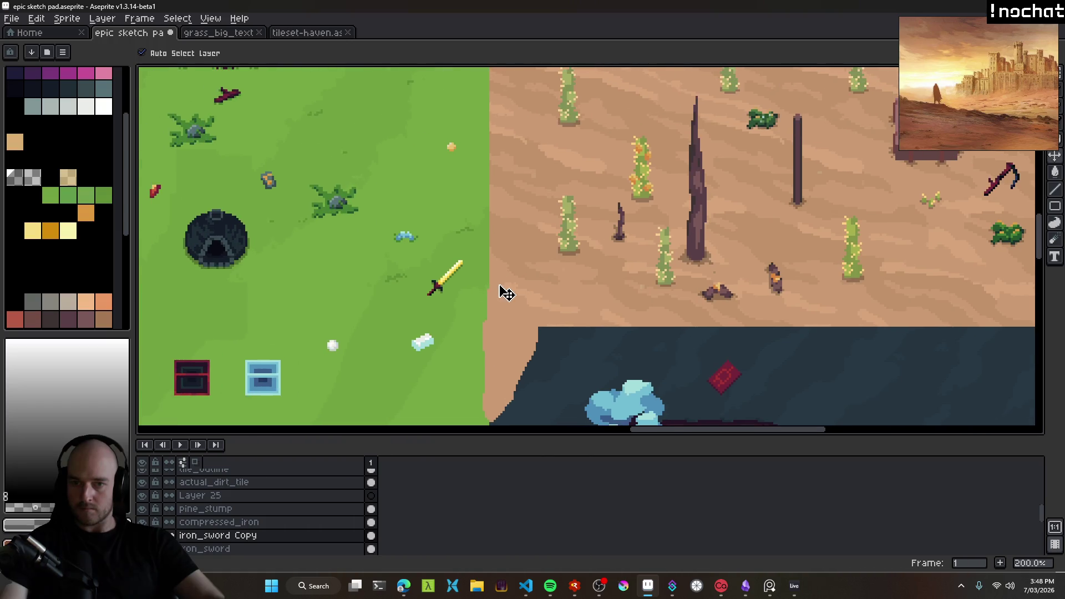
left_click_drag(539, 296, 468, 286)
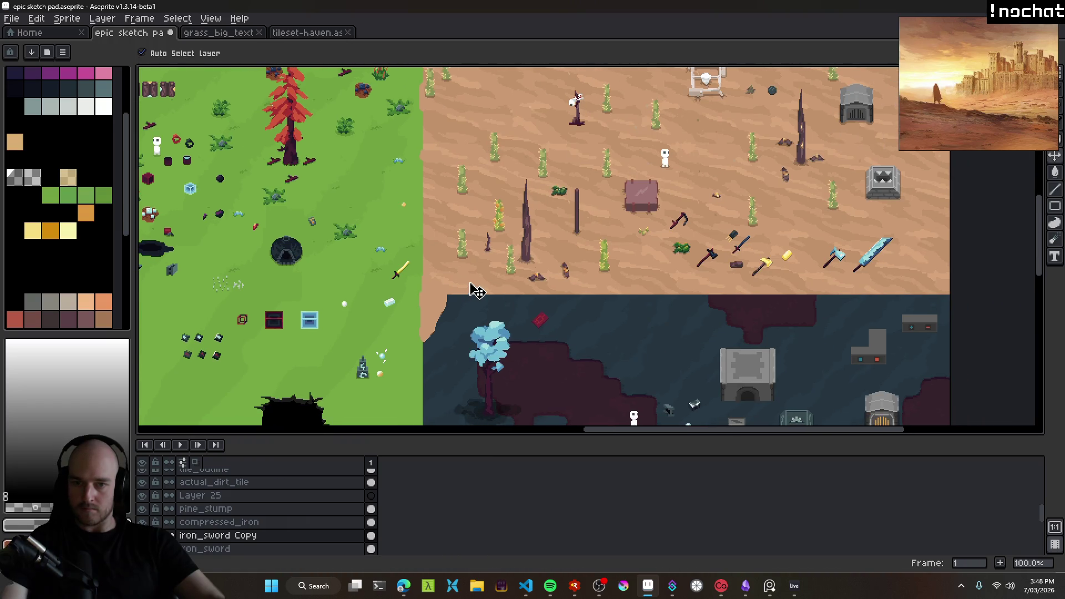
scroll(470, 289, "up", 1)
mouse_move(400, 290)
left_mouse_down()
mouse_move(340, 295)
mouse_move(950, 301)
mouse_move(630, 302)
mouse_move(766, 314)
left_mouse_up()
Step: Nudge the golden sword up-right and settle the gold ingot beside the golden axe
scroll(737, 302, "up", 2)
scroll(696, 259, "up", 2)
mouse_move(696, 260)
left_mouse_down()
mouse_move(665, 282)
mouse_move(663, 248)
left_mouse_up()
scroll(590, 309, "up", 1)
scroll(613, 257, "down", 1)
scroll(621, 259, "down", 1)
scroll(663, 247, "down", 1)
scroll(594, 325, "down", 1)
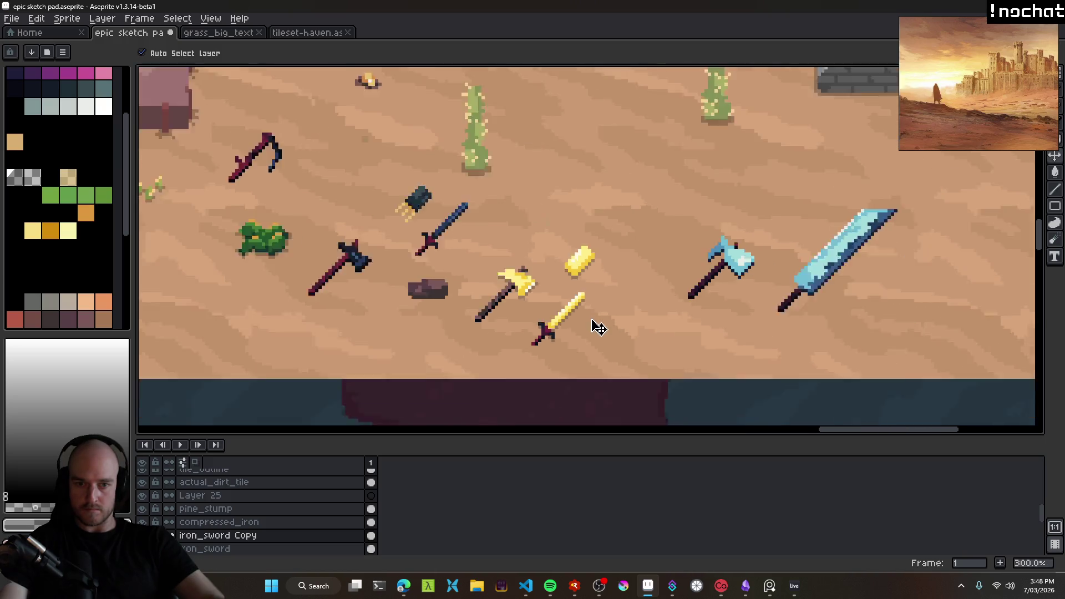
scroll(608, 327, "down", 1)
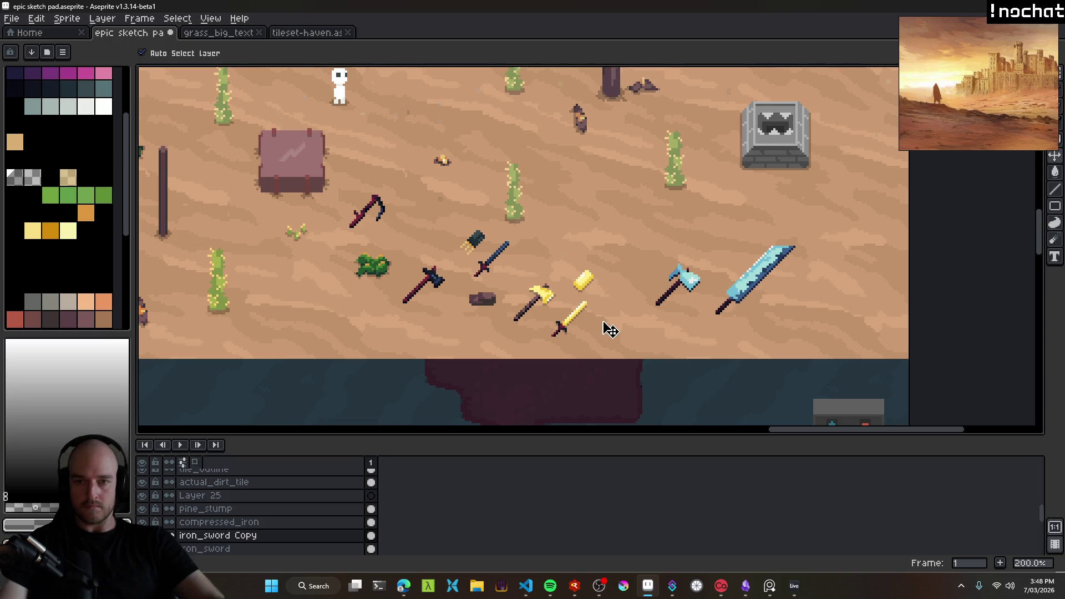
scroll(618, 322, "down", 1)
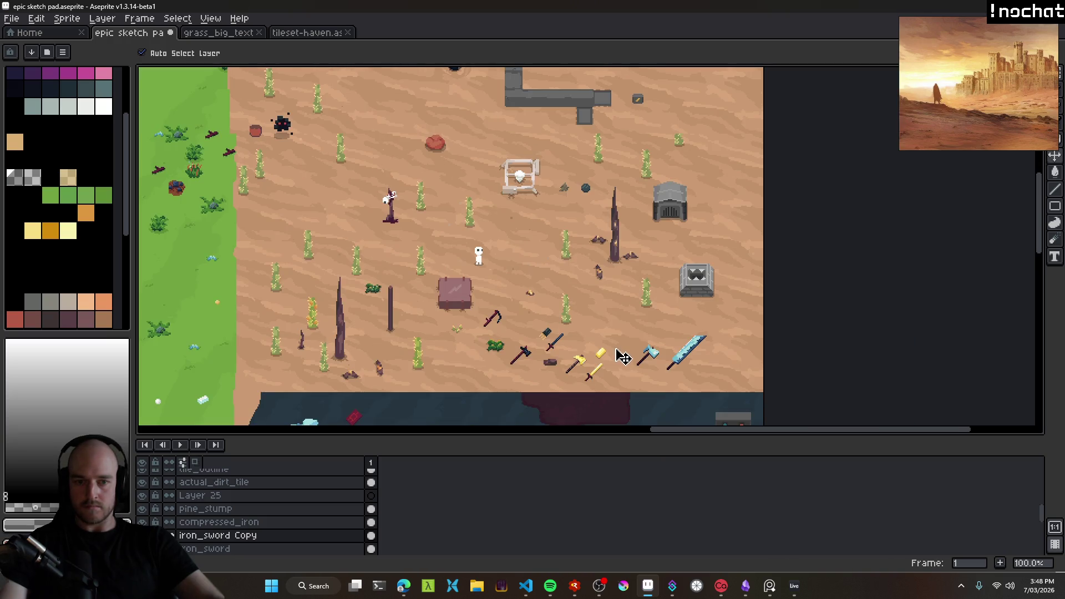
left_click_drag(633, 382, 596, 315)
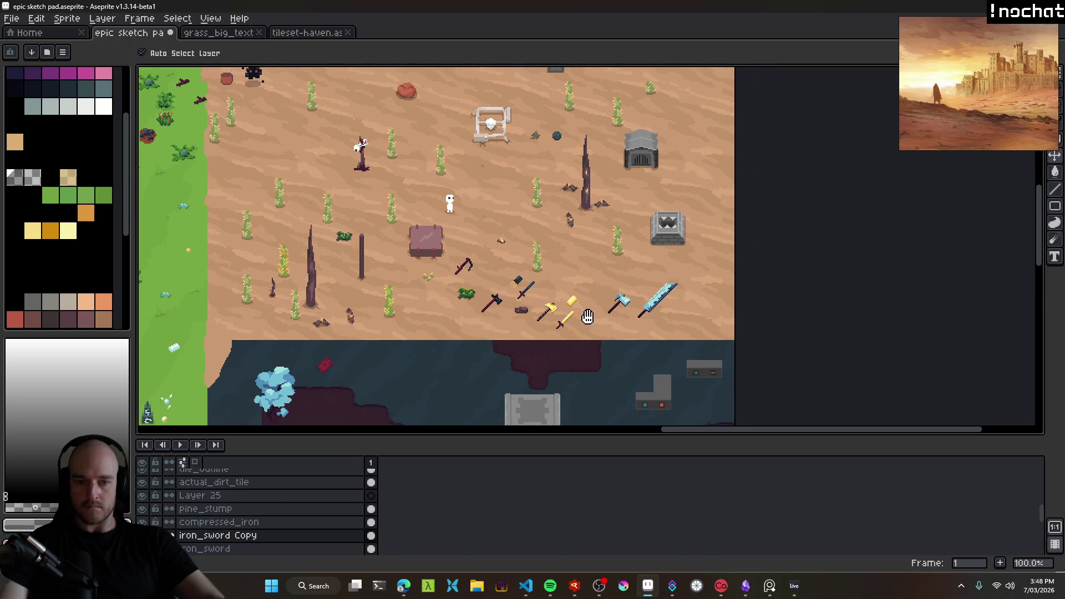
scroll(596, 321, "up", 2)
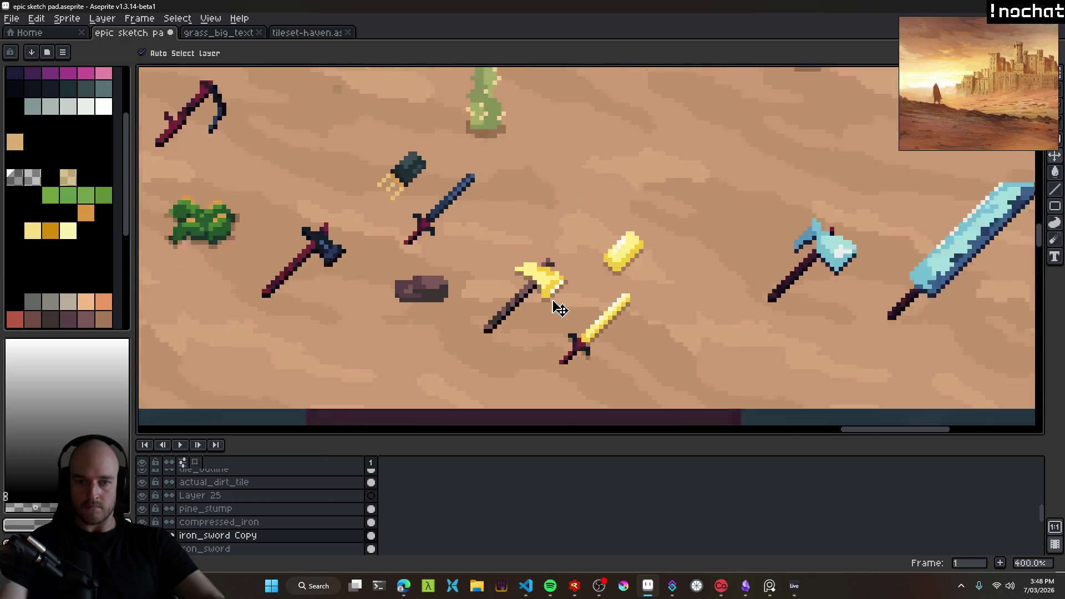
scroll(594, 305, "up", 2)
scroll(596, 288, "up", 1)
left_click_drag(593, 274, 608, 261)
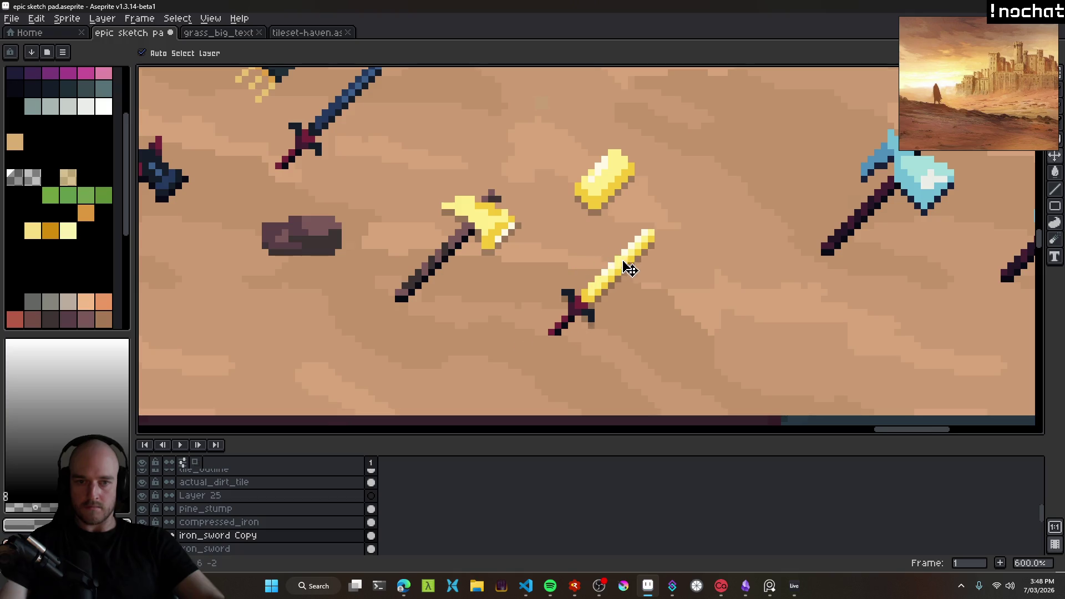
left_click_drag(505, 227, 498, 234)
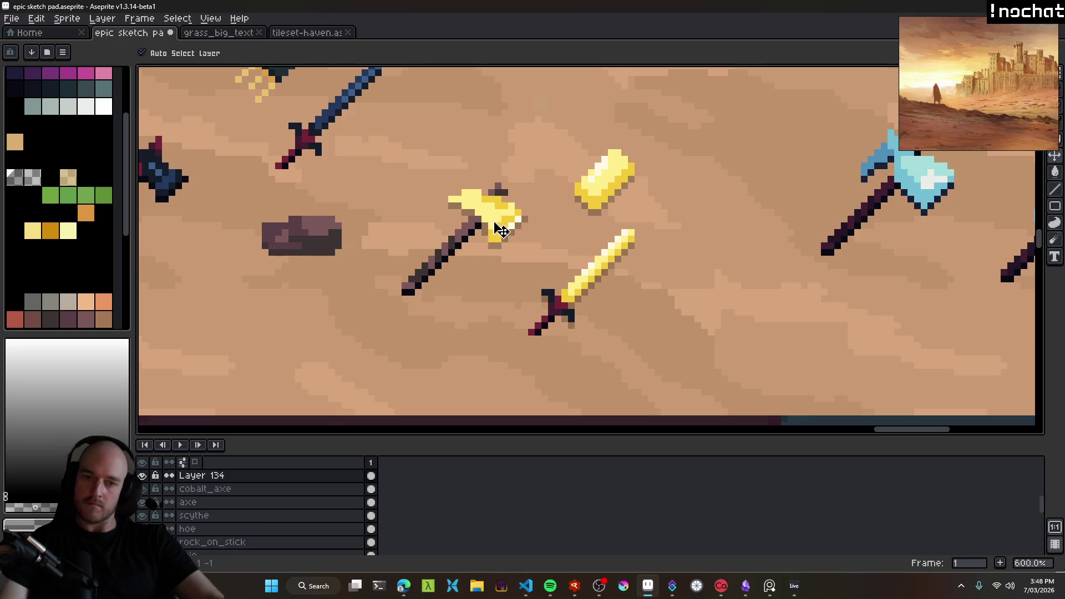
mouse_move(613, 184)
left_mouse_down()
mouse_move(569, 197)
mouse_move(547, 186)
left_mouse_up()
Step: Place the golden sword just right of the golden axe beneath the gold ingot
scroll(572, 238, "up", 3)
scroll(610, 250, "down", 6)
scroll(666, 309, "down", 1)
scroll(669, 314, "down", 1)
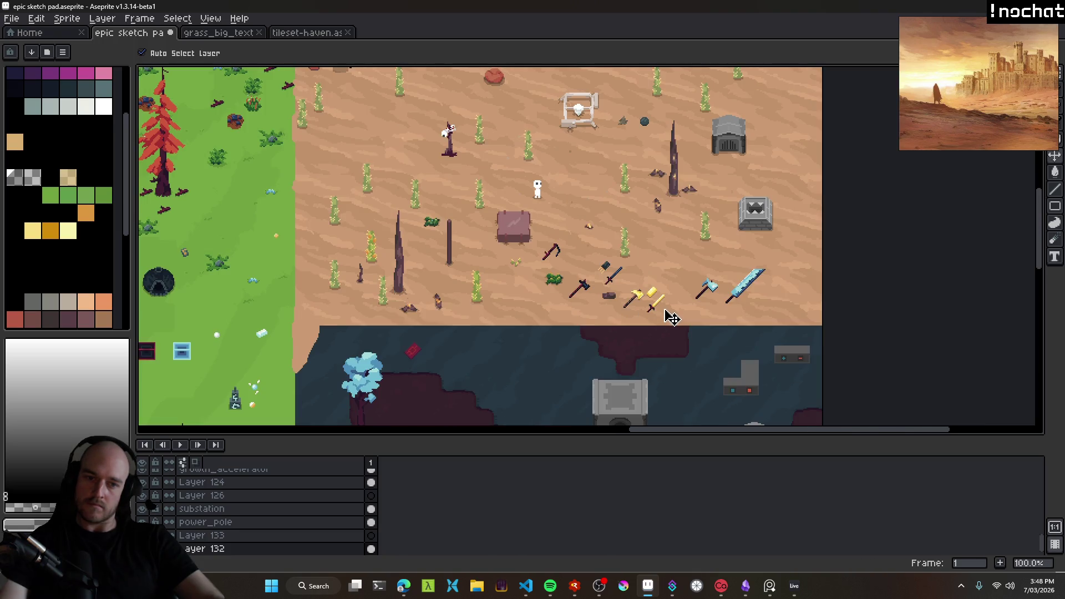
scroll(666, 315, "up", 1)
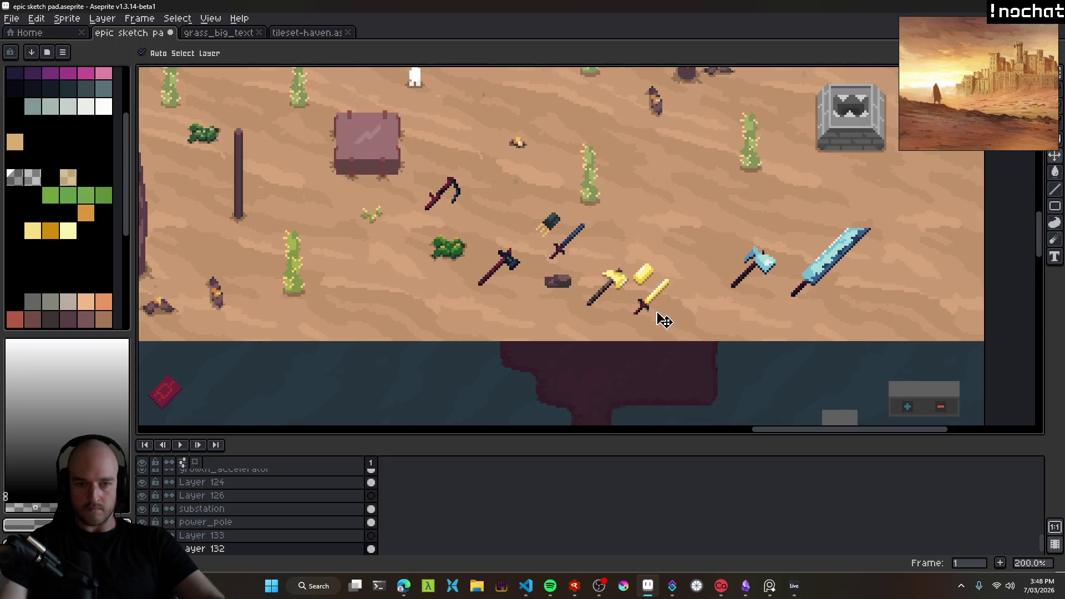
scroll(668, 307, "up", 3)
mouse_move(660, 297)
left_mouse_down()
mouse_move(502, 166)
mouse_move(497, 231)
mouse_move(687, 357)
left_mouse_up()
scroll(634, 270, "up", 1)
scroll(634, 270, "up", 3)
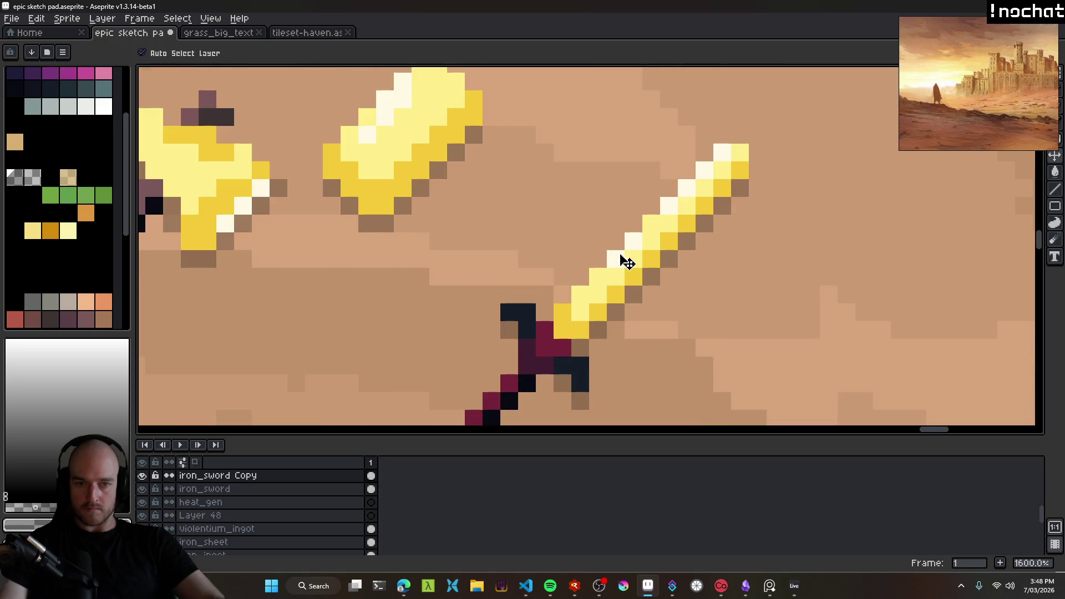
Step: Repaint the sword's crimson hilt pixels with white sampled from the sword
left_click(632, 238, "alt")
scroll(602, 281, "up", 1)
key("b")
left_click(588, 288)
left_click_drag(589, 305, 603, 302)
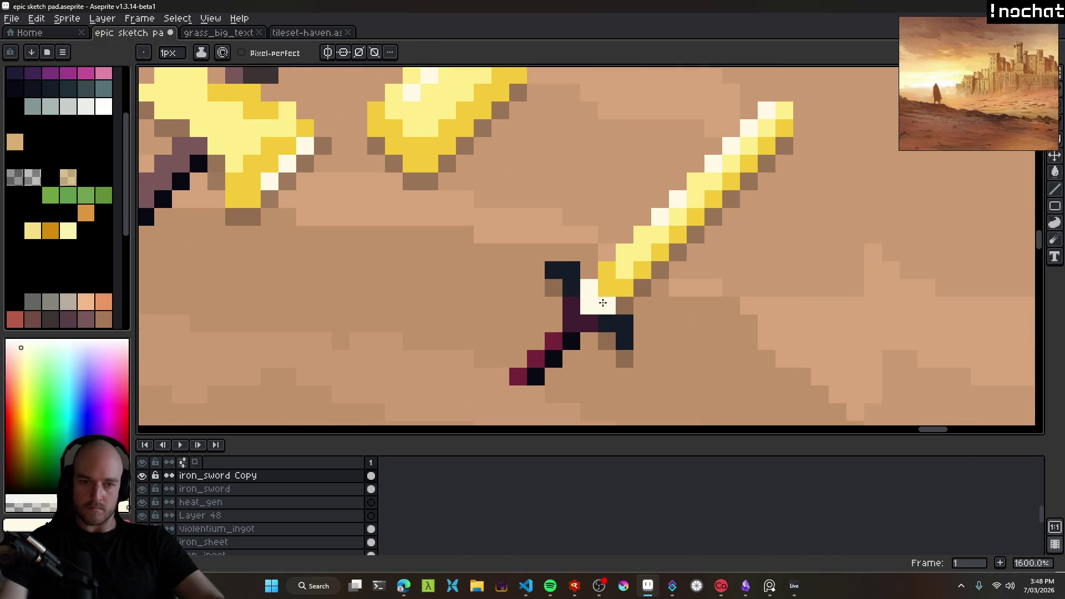
scroll(627, 328, "down", 7)
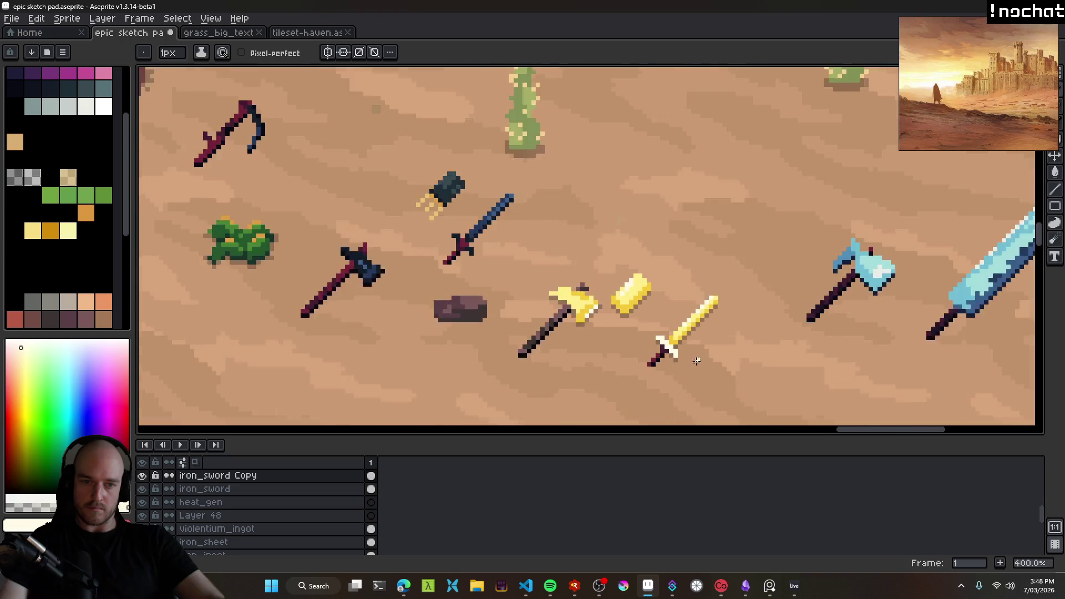
scroll(708, 363, "down", 1)
scroll(712, 363, "up", 3)
scroll(666, 360, "up", 1)
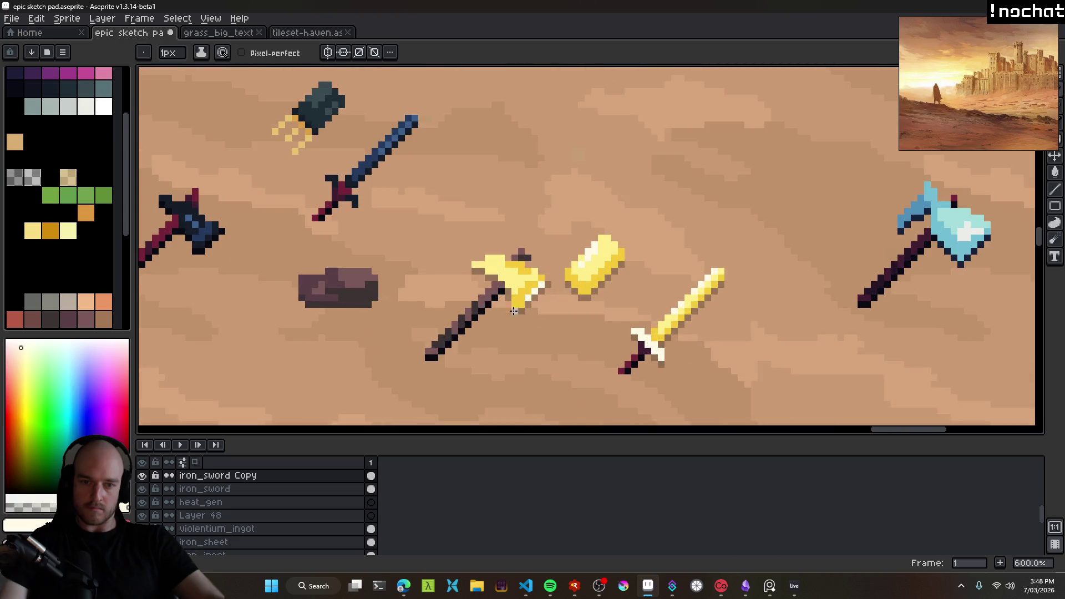
Step: Recolour the crimson grip pixel mauve and sample a darker grip shade
left_click(643, 361, "alt")
scroll(644, 361, "up", 3)
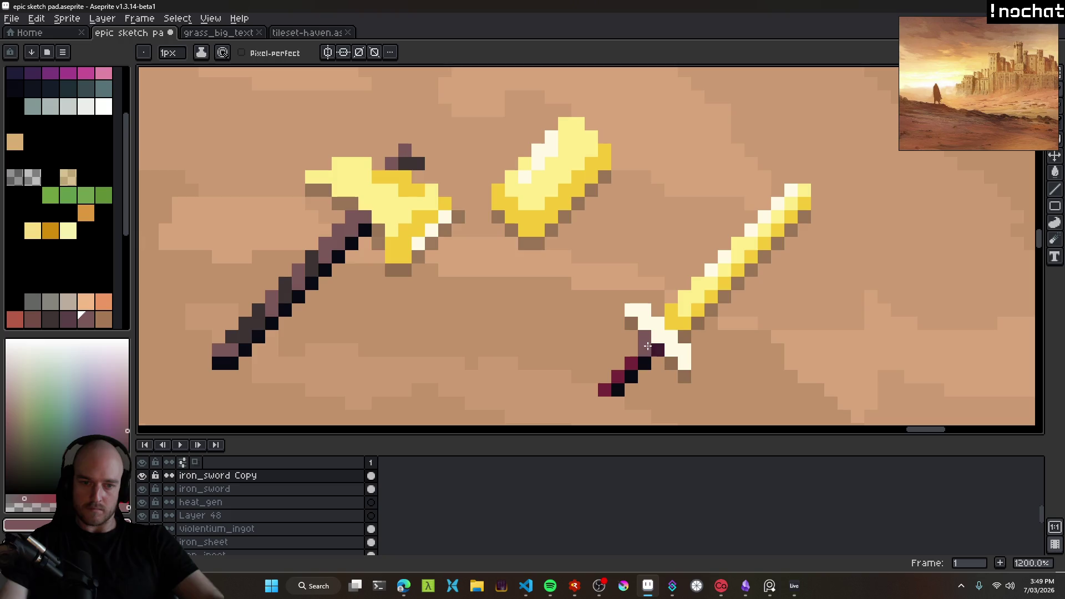
left_click(605, 389)
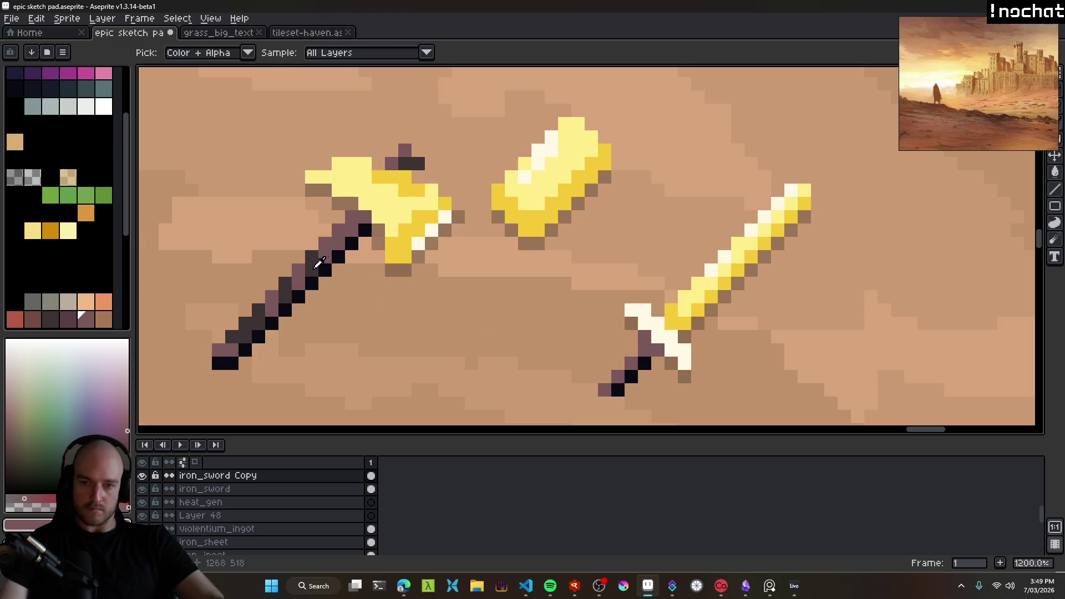
left_click(634, 339, "alt")
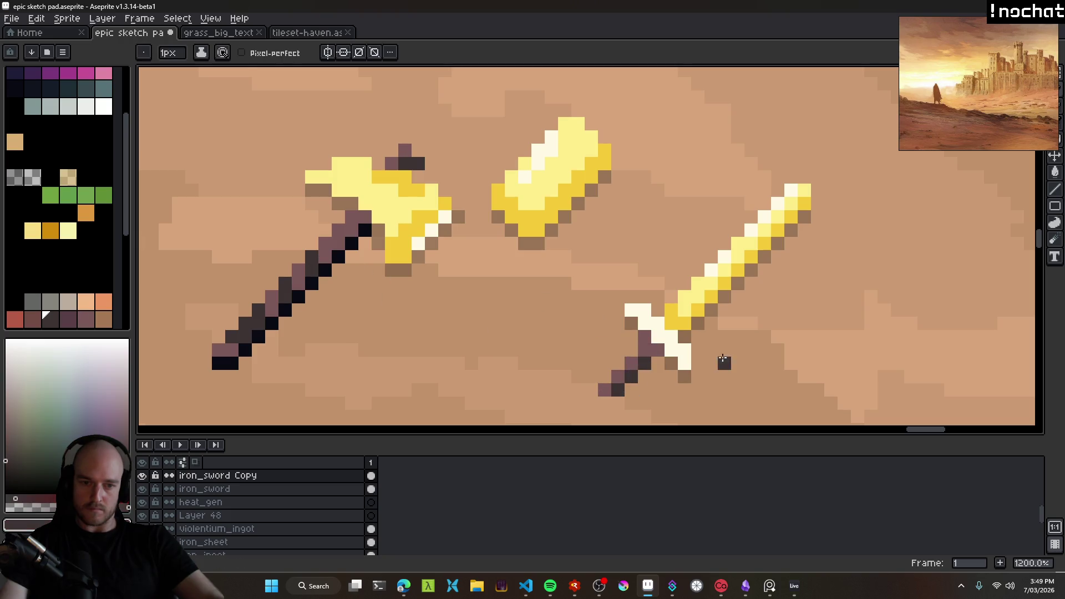
scroll(717, 361, "down", 1)
scroll(693, 333, "down", 5)
scroll(660, 313, "down", 1)
scroll(661, 313, "down", 1)
scroll(661, 313, "up", 1)
scroll(662, 316, "up", 1)
scroll(665, 327, "up", 2)
scroll(664, 327, "up", 3)
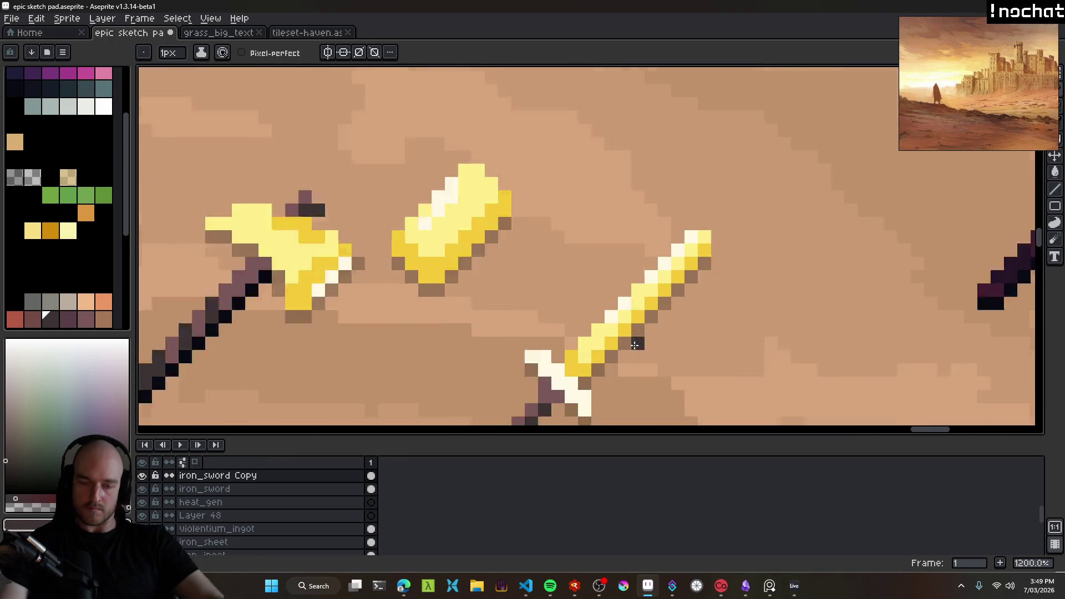
scroll(660, 322, "up", 2)
Step: Paint crossguard pixels in the blade's light yellow, undoing the last one
left_click(637, 285, "alt")
left_click(566, 345)
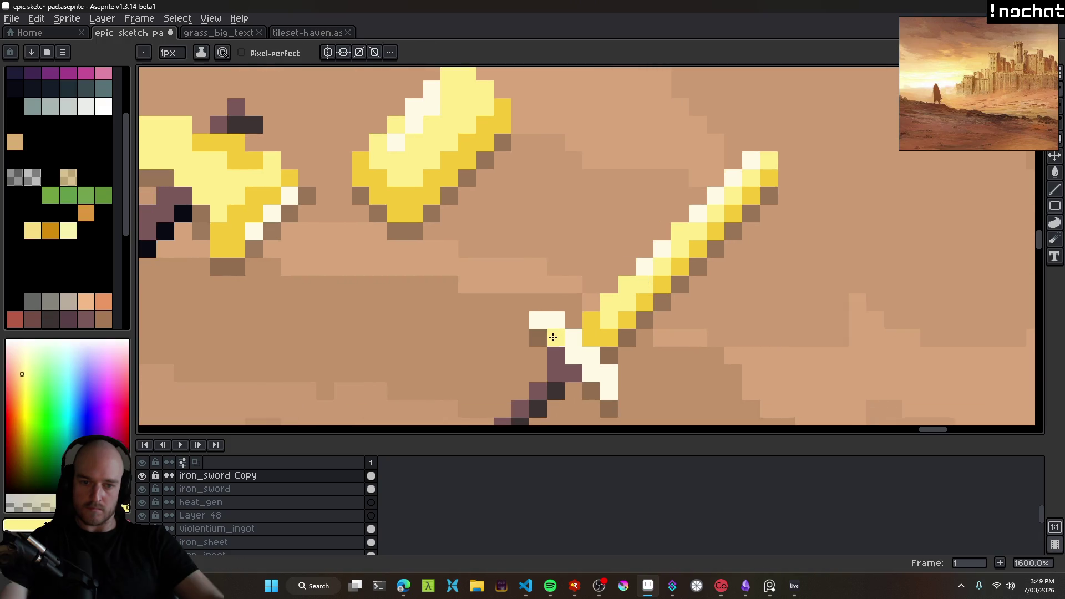
left_click(591, 373)
scroll(690, 387, "down", 2)
scroll(699, 390, "down", 4)
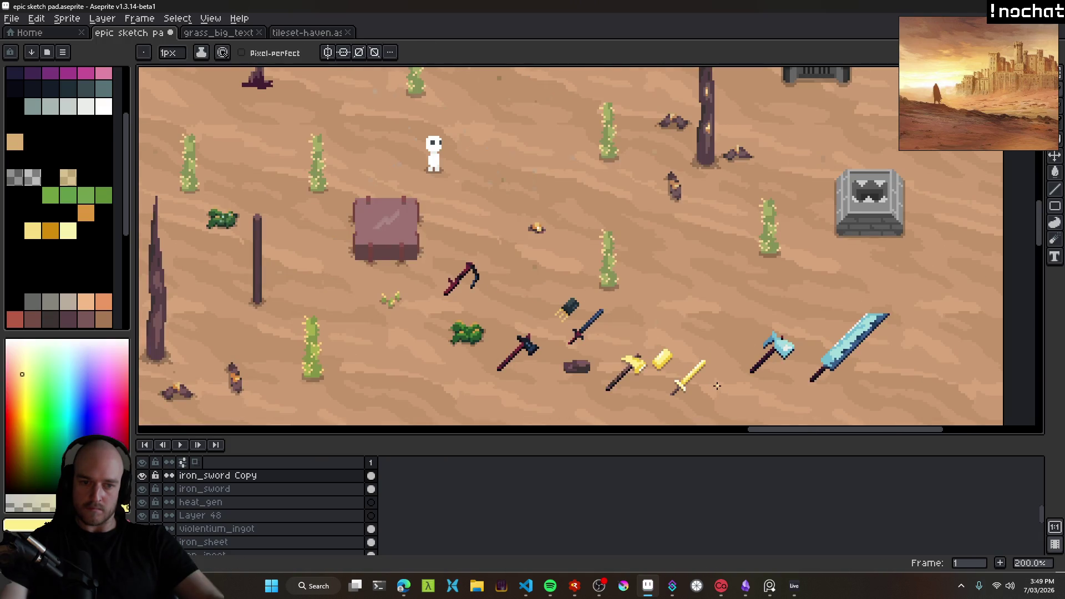
scroll(693, 366, "up", 4)
key("ctrl+z")
key("v")
scroll(664, 349, "down", 2)
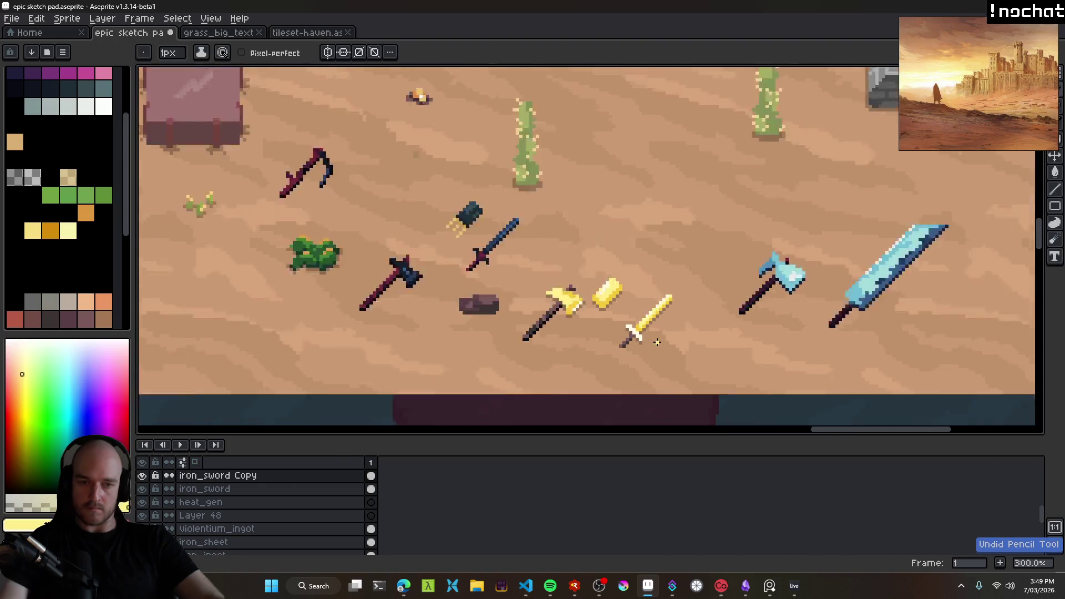
scroll(664, 349, "down", 1)
scroll(620, 294, "up", 4)
Step: Add a light-yellow crossguard pixel and flood-fill the white crossguard gold yellow
key("b")
left_click(620, 295)
key("g")
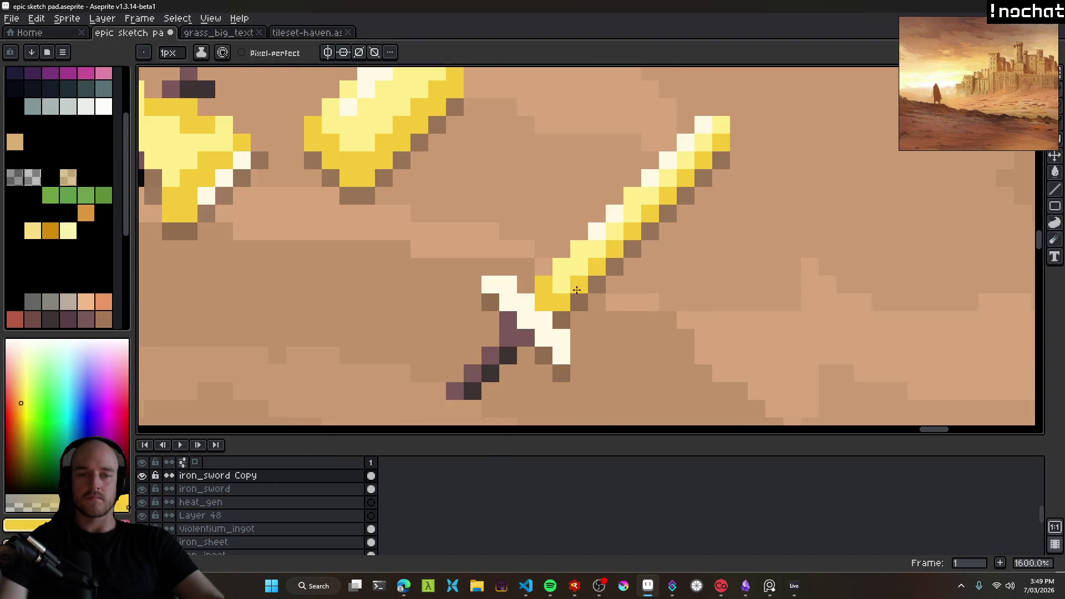
left_click(534, 321)
scroll(621, 382, "down", 5)
scroll(624, 386, "down", 1)
scroll(624, 387, "up", 1)
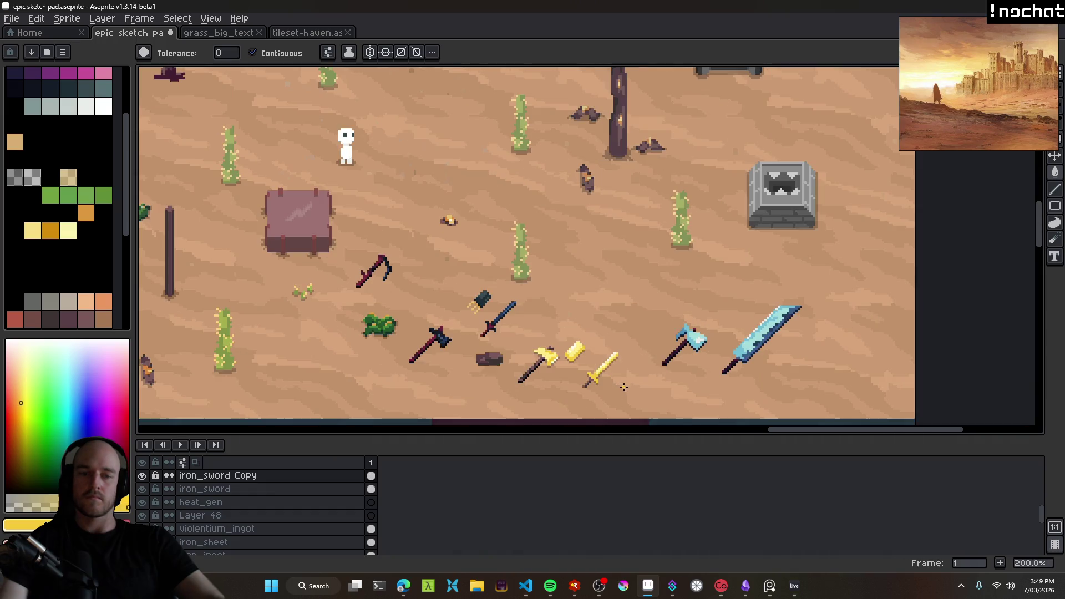
Step: Try a darker fill on the sword, undo it, and pencil olive pixels onto it instead
scroll(610, 372, "up", 3)
scroll(583, 348, "up", 4)
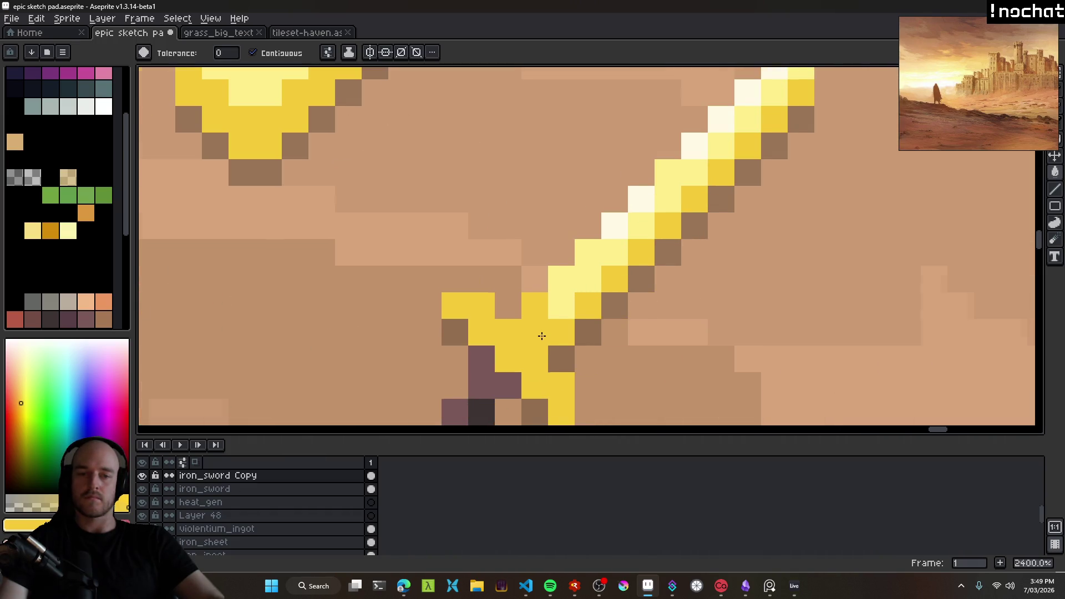
scroll(616, 295, "up", 1)
left_click(15, 179)
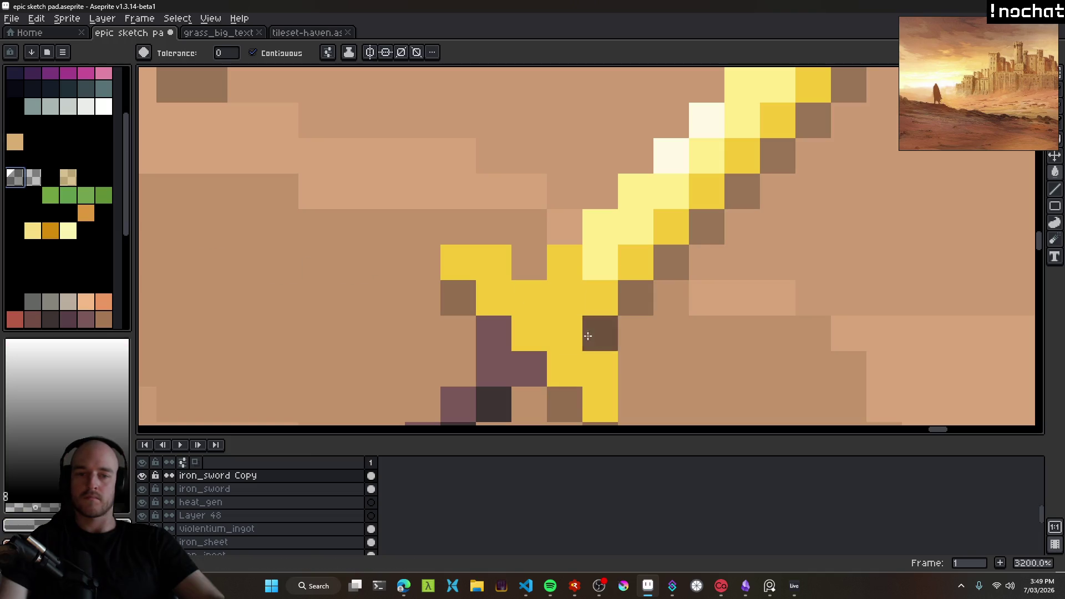
left_click(555, 303)
key("ctrl+z")
key("b")
left_click(540, 302)
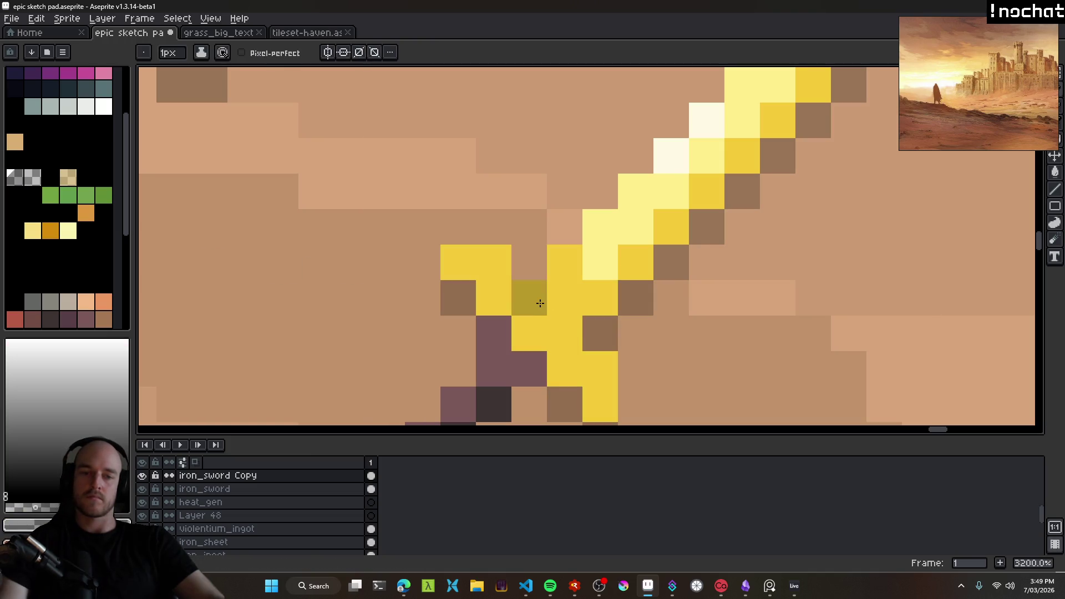
Step: With the Pencil active, choose pale yellow as the drawing colour
scroll(575, 332, "down", 6)
scroll(610, 327, "down", 3)
key("v")
scroll(646, 314, "up", 4)
key("b")
scroll(571, 285, "up", 1)
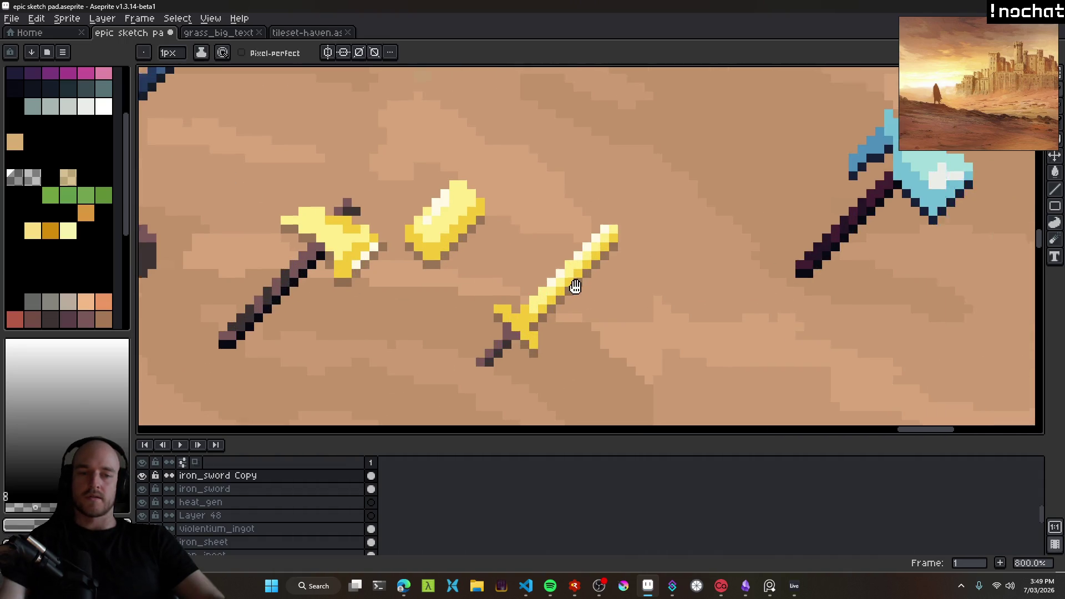
scroll(539, 270, "up", 1)
left_click(522, 308, "alt")
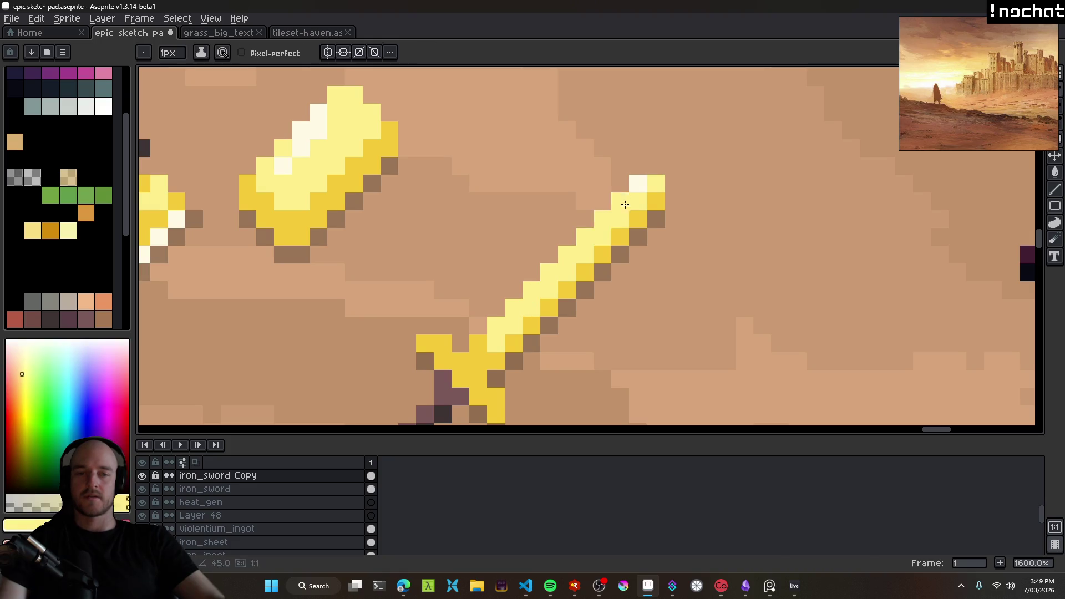
Step: Paint pale yellow over the gold ingot's white highlight pixels
scroll(628, 313, "down", 6)
scroll(627, 314, "down", 3)
scroll(640, 323, "up", 2)
scroll(642, 324, "down", 2)
scroll(642, 324, "up", 4)
scroll(642, 324, "down", 1)
scroll(560, 290, "up", 2)
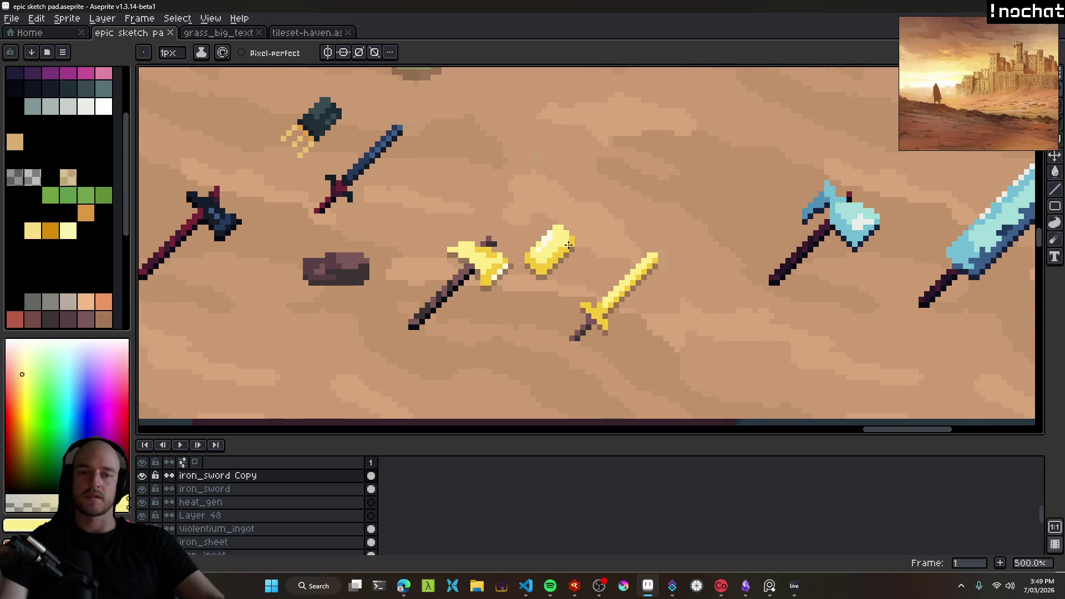
scroll(558, 249, "up", 4)
key("alt")
scroll(582, 226, "left", 2)
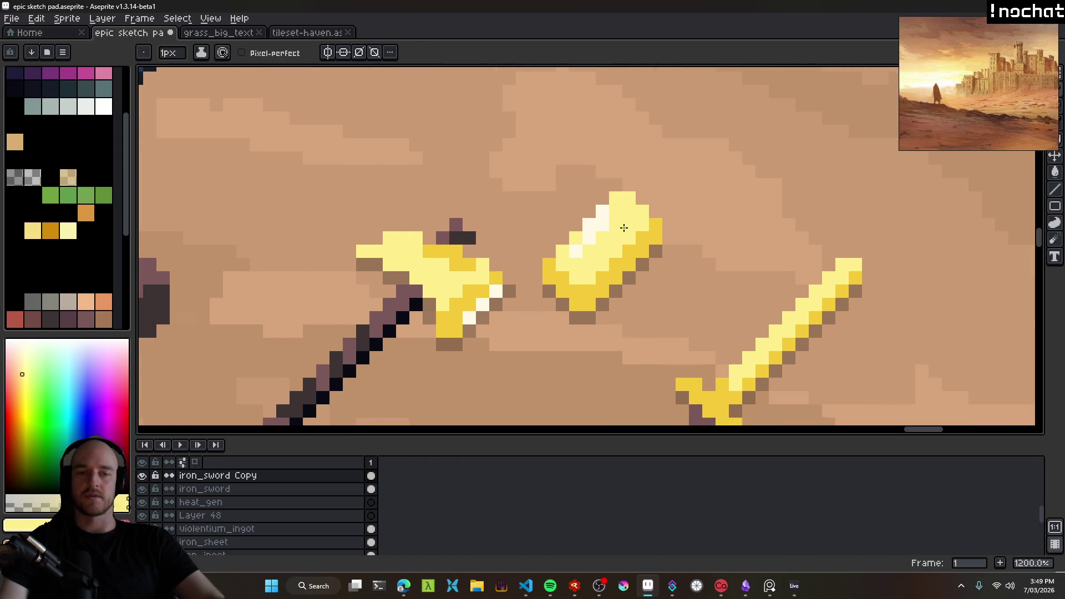
left_click(625, 233, "ctrl")
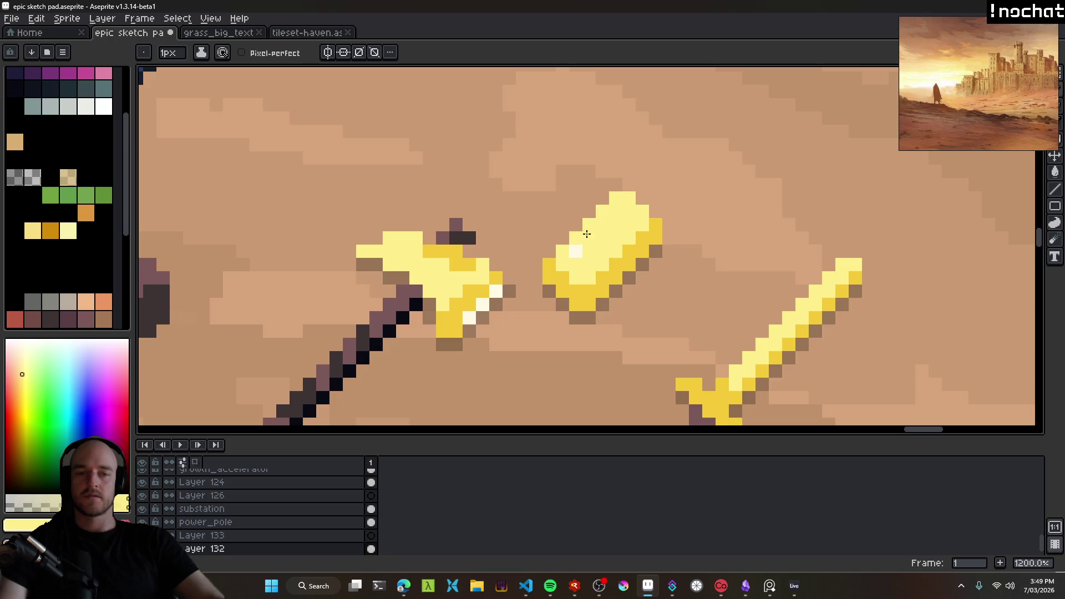
scroll(648, 292, "down", 8)
left_click_drag(727, 339, 638, 294)
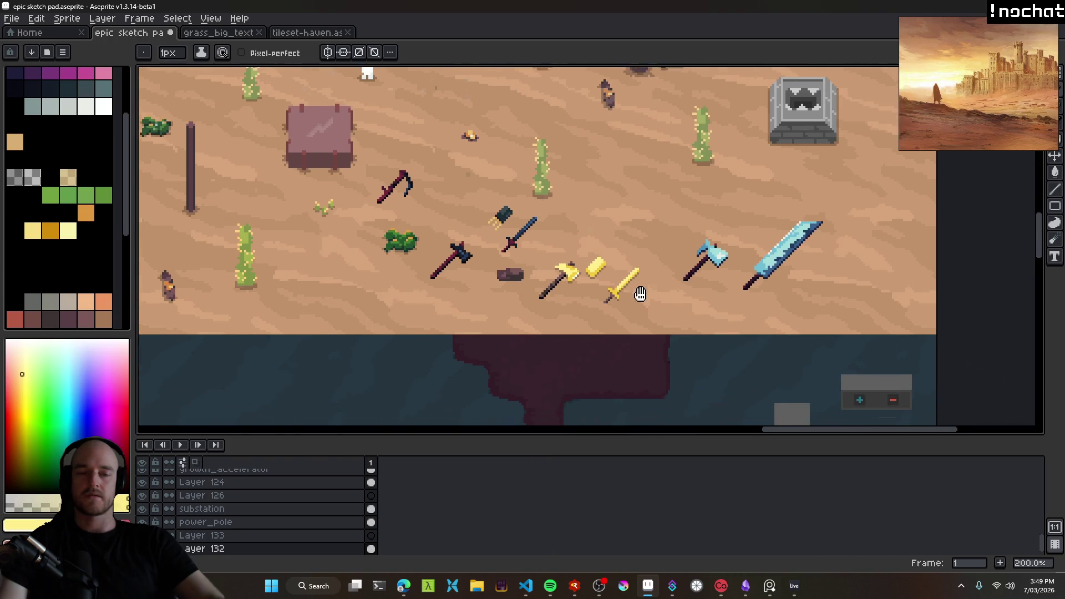
Step: Move the golden axe up one pixel
scroll(627, 292, "up", 4)
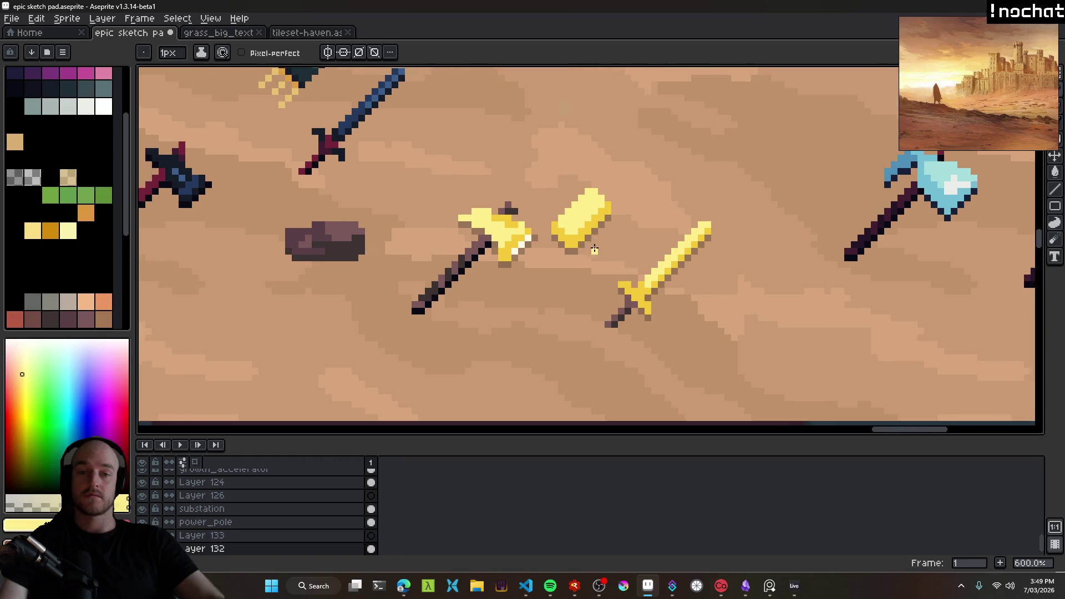
scroll(553, 234, "up", 4)
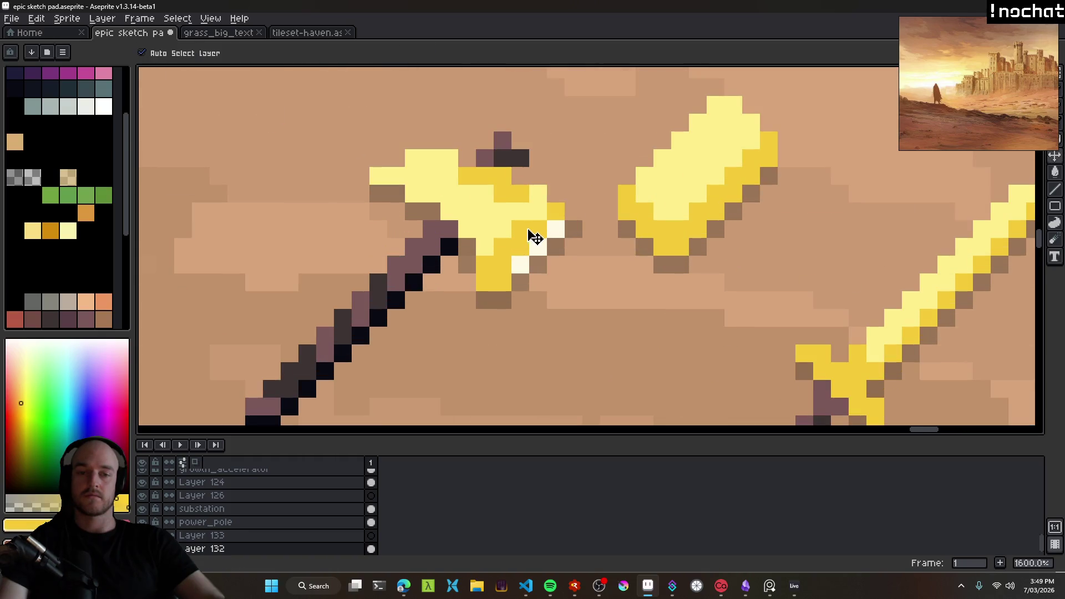
left_click(530, 234, "ctrl")
left_click_drag(530, 239, 527, 217)
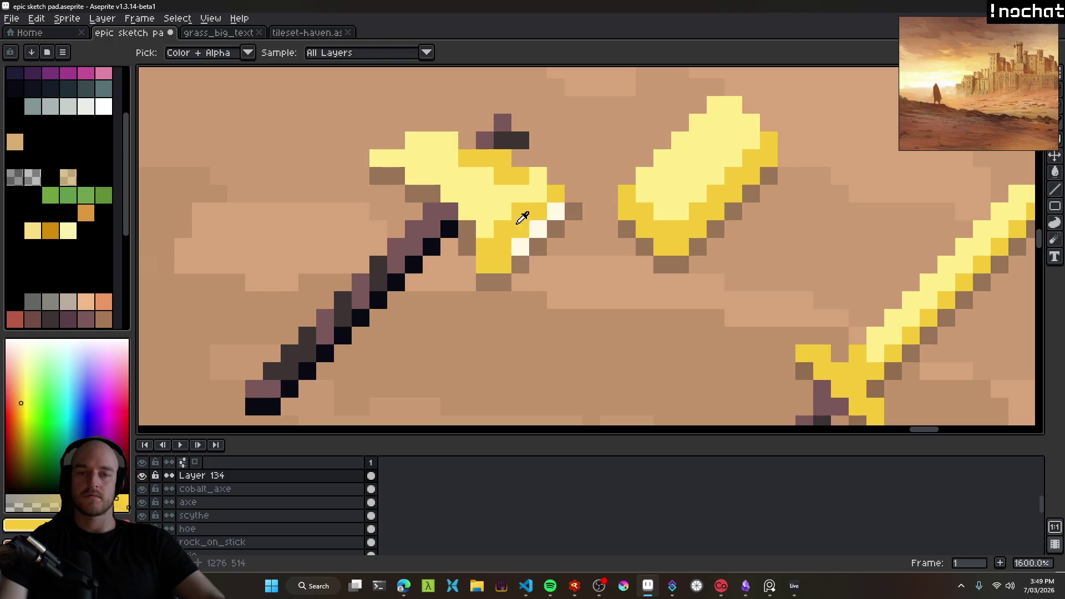
Step: Sample the axe's pale yellow and the sword's gold, and recolour the sword tip pixel gold
left_click(504, 197, "alt")
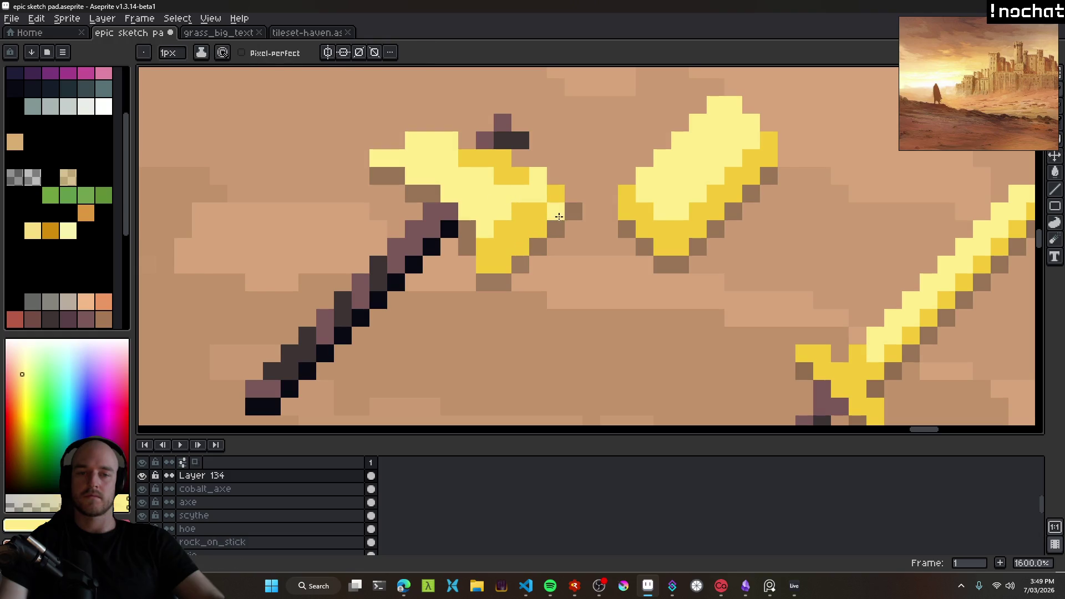
scroll(522, 248, "down", 7)
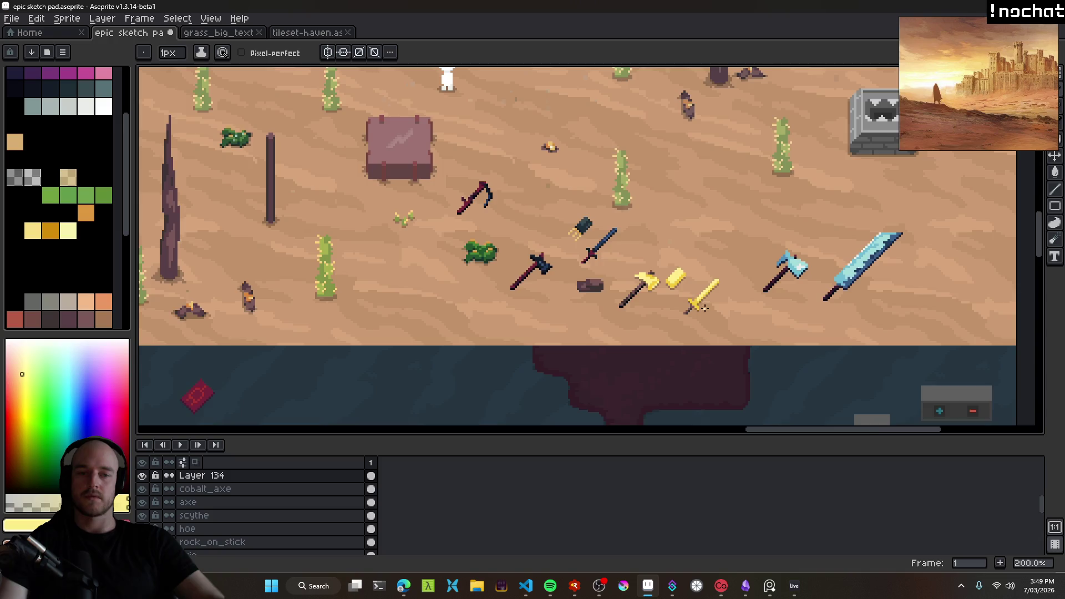
scroll(703, 308, "up", 4)
scroll(710, 277, "up", 6)
left_click(749, 230, "alt")
left_click(794, 166)
Step: Recentre the view on the golden sword and paint dark pixels onto its guard
scroll(629, 327, "down", 3)
scroll(666, 241, "down", 3)
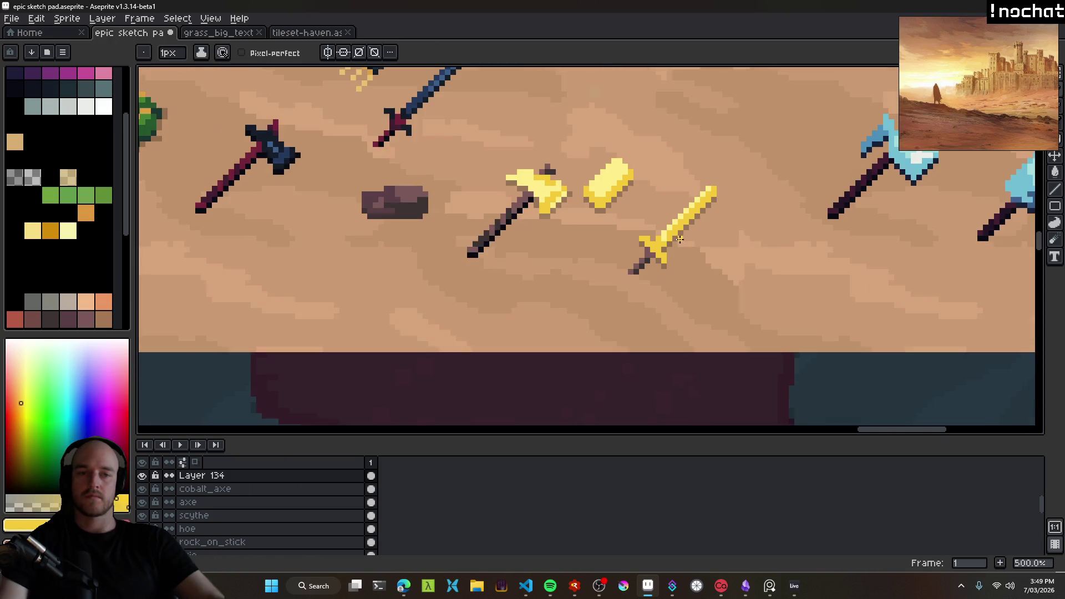
scroll(680, 239, "down", 3)
scroll(654, 240, "up", 2)
scroll(638, 241, "up", 2)
scroll(632, 241, "up", 4)
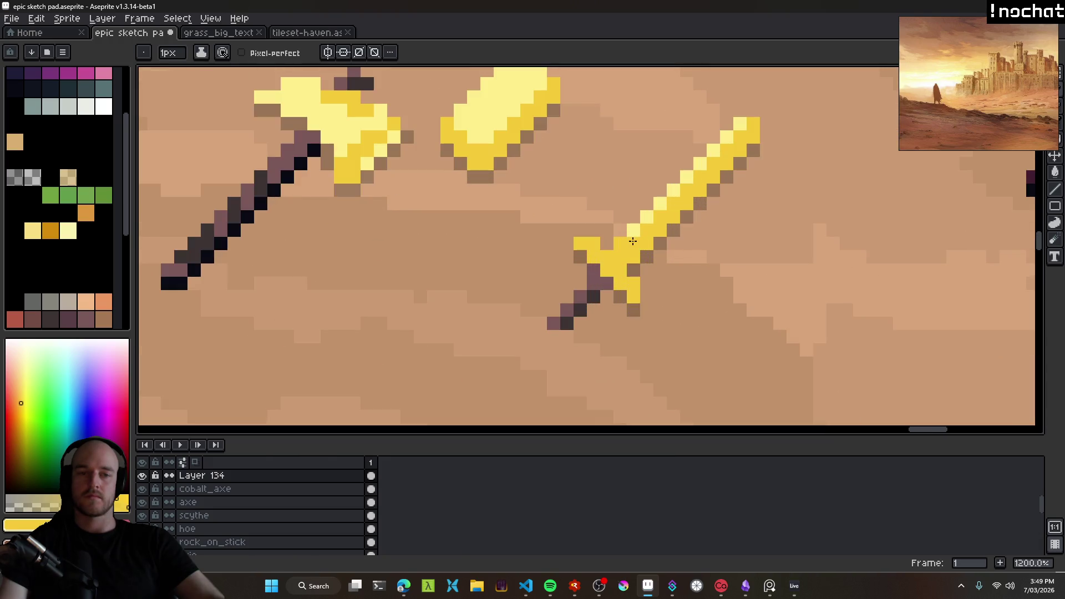
scroll(643, 247, "down", 2)
scroll(674, 261, "up", 2)
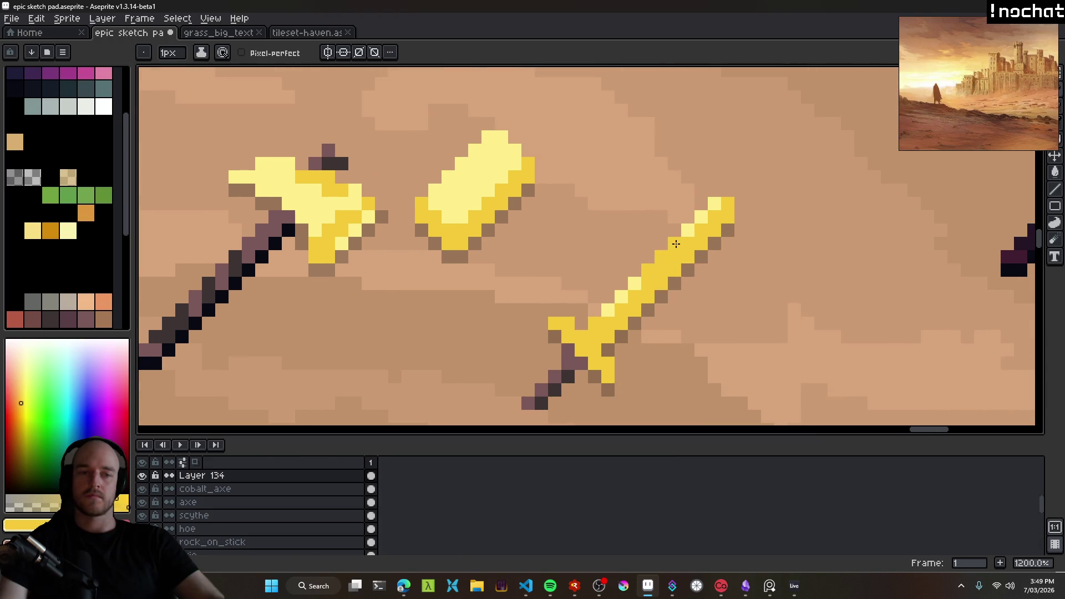
scroll(676, 244, "down", 5)
scroll(671, 277, "down", 1)
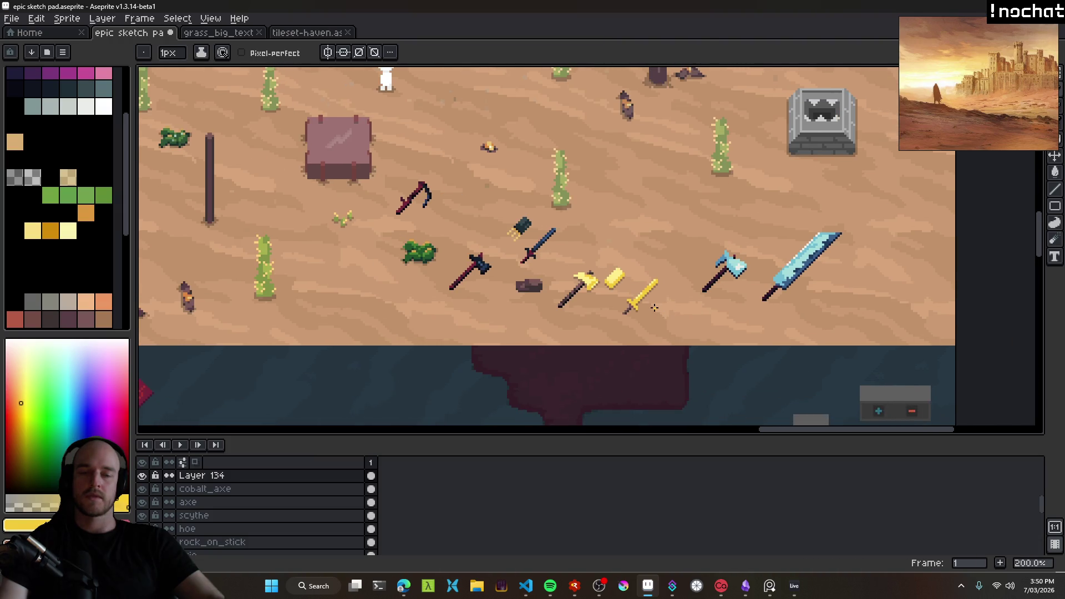
scroll(617, 303, "up", 2)
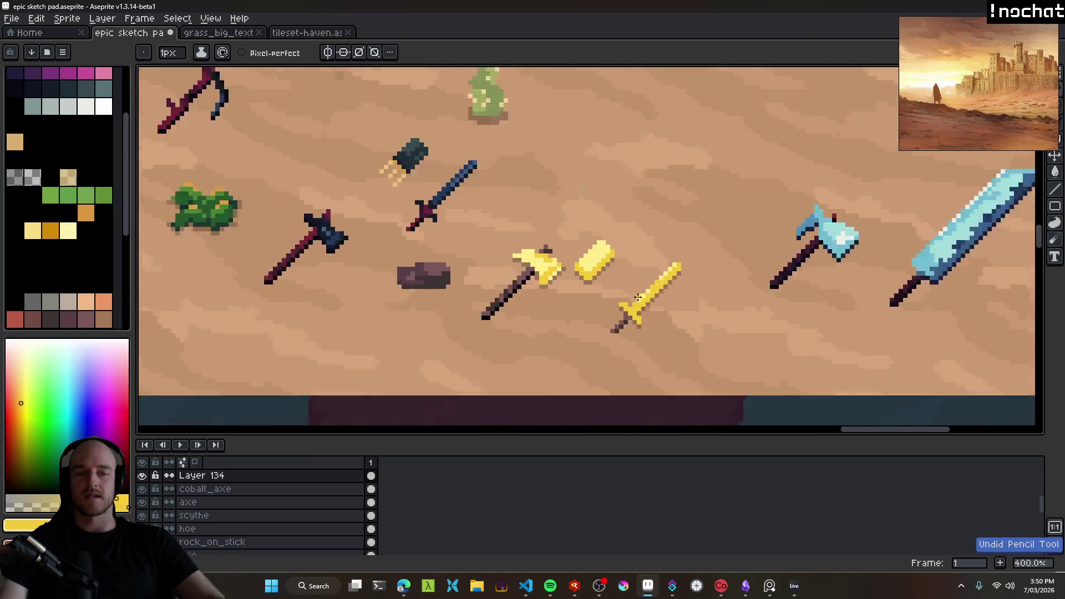
scroll(616, 302, "up", 1)
scroll(638, 308, "up", 5)
scroll(666, 316, "up", 1)
scroll(694, 333, "down", 1)
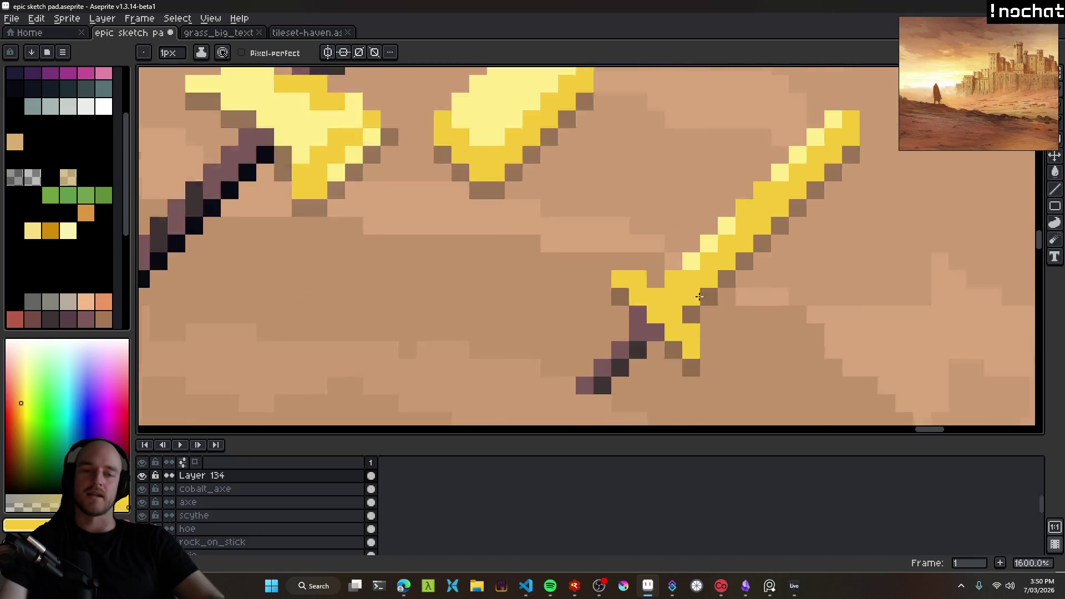
scroll(658, 288, "down", 2)
mouse_move(615, 239)
left_mouse_down()
mouse_move(526, 228)
mouse_move(541, 271)
mouse_move(589, 324)
mouse_move(523, 250)
left_mouse_up()
scroll(574, 301, "up", 1)
left_click(537, 323, "alt")
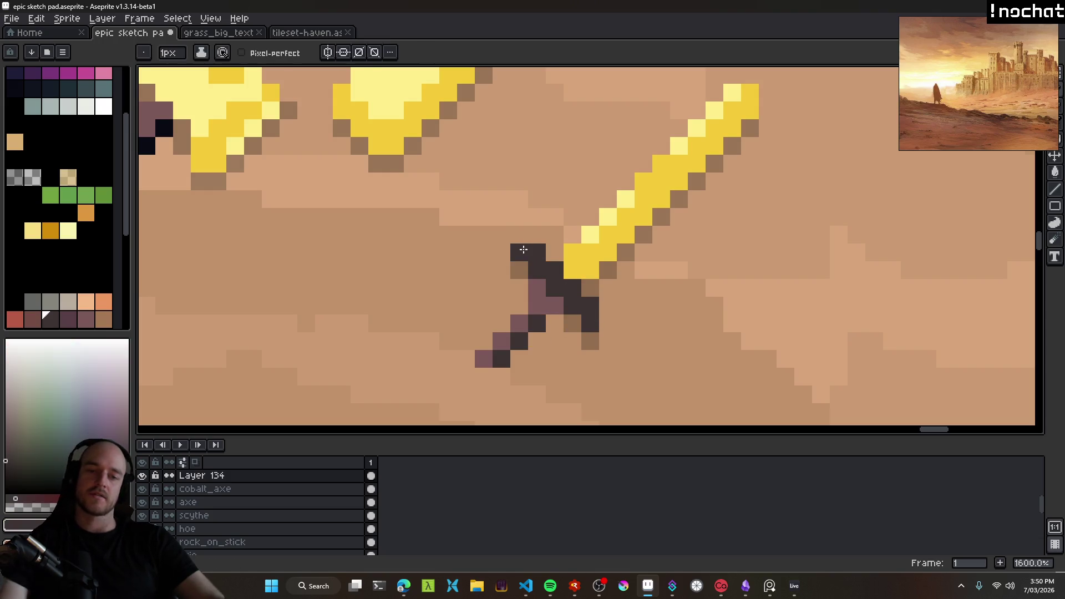
Step: Try shifting the golden sword on the canvas with the Move tool
scroll(654, 347, "down", 7)
scroll(653, 346, "down", 1)
scroll(654, 347, "down", 1)
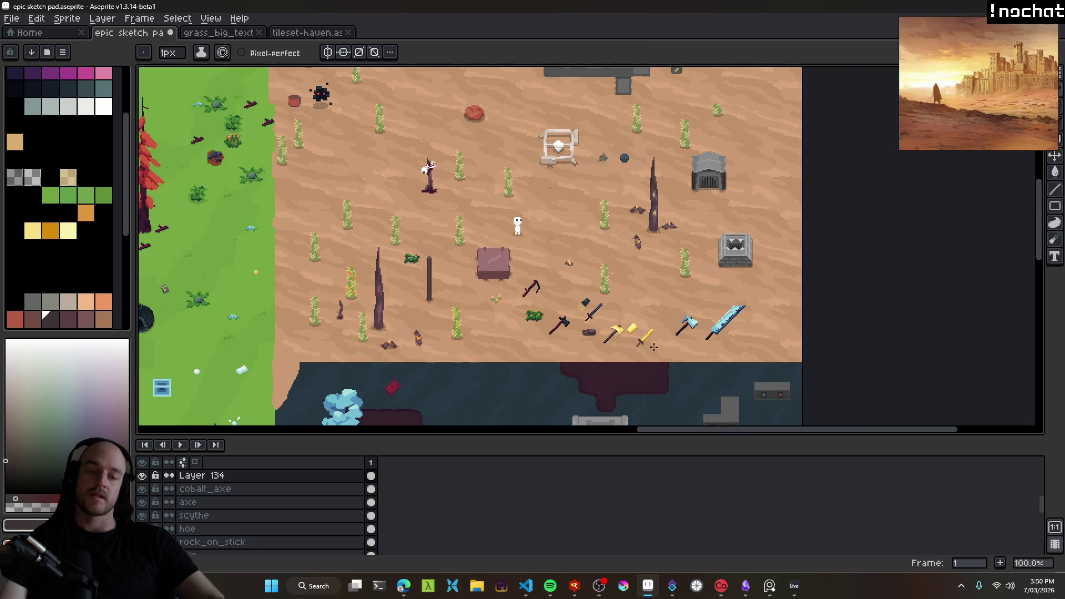
scroll(654, 347, "up", 1)
scroll(638, 335, "up", 3)
scroll(637, 335, "up", 1)
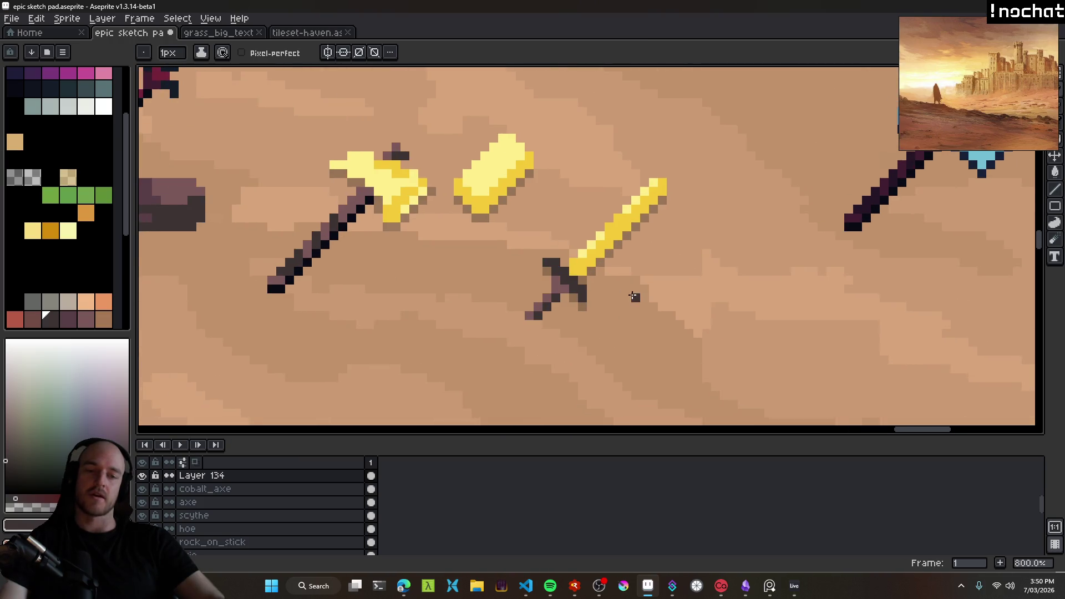
scroll(591, 276, "up", 2)
key("v")
left_click_drag(591, 276, 557, 235)
scroll(557, 244, "down", 2)
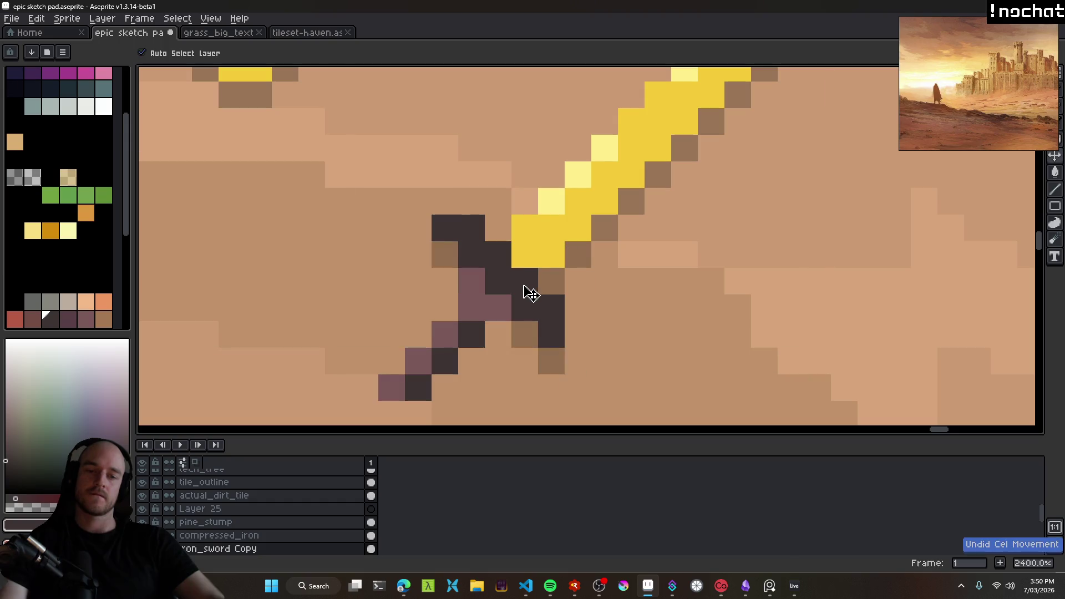
Step: Select the sword's layer and save the sketch with Ctrl+S
key("m")
scroll(527, 290, "down", 5)
scroll(587, 309, "down", 1)
scroll(593, 315, "down", 2)
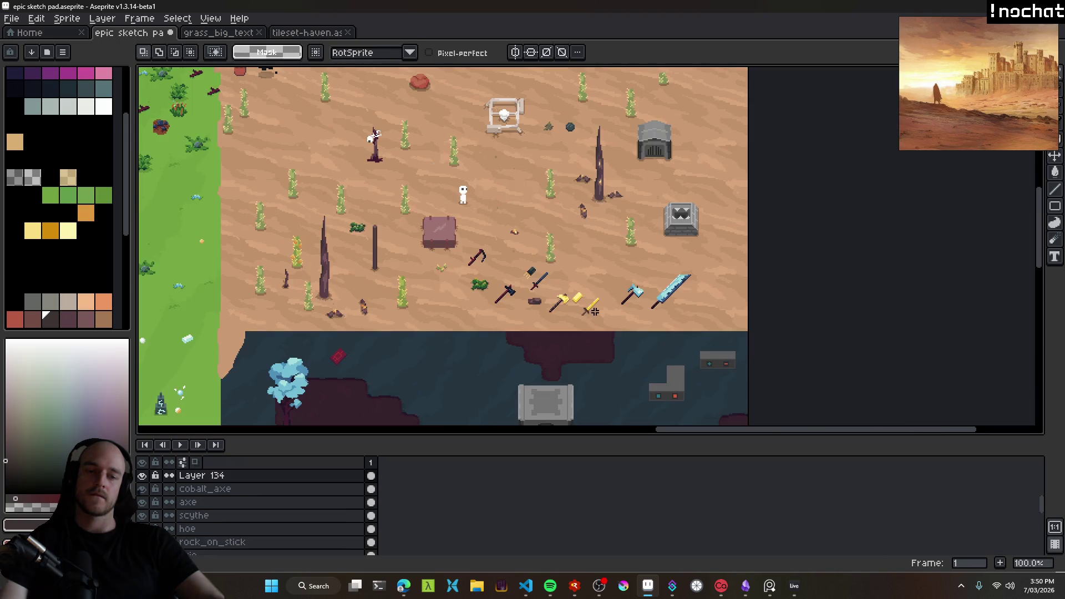
scroll(585, 314, "up", 5)
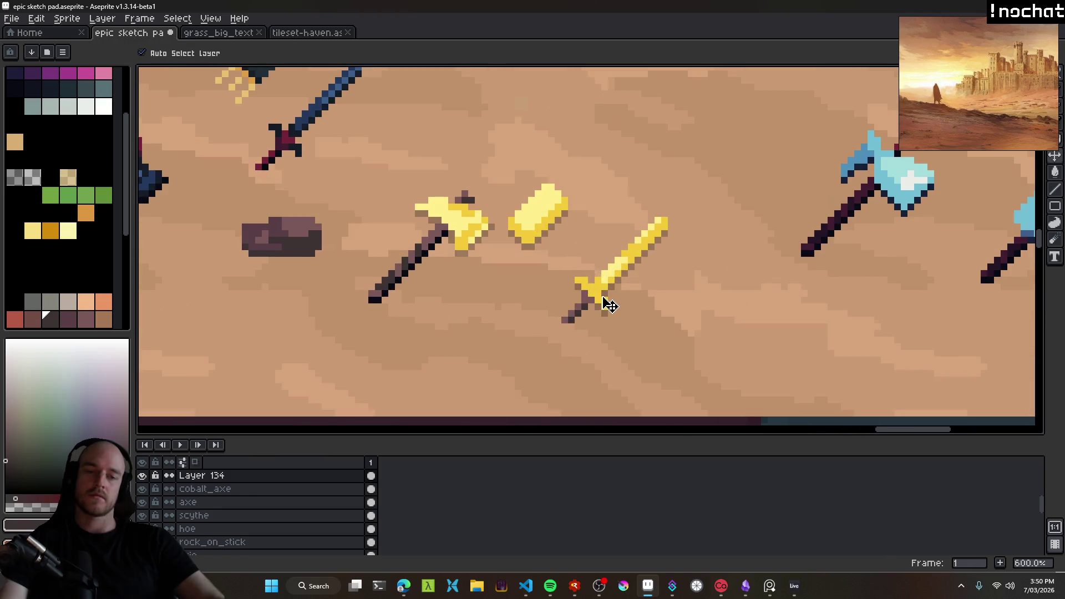
left_click(606, 301, "ctrl")
key("ctrl+s")
Step: Nudge the golden sword slightly, then undo moving it up into the sand
scroll(588, 300, "up", 2)
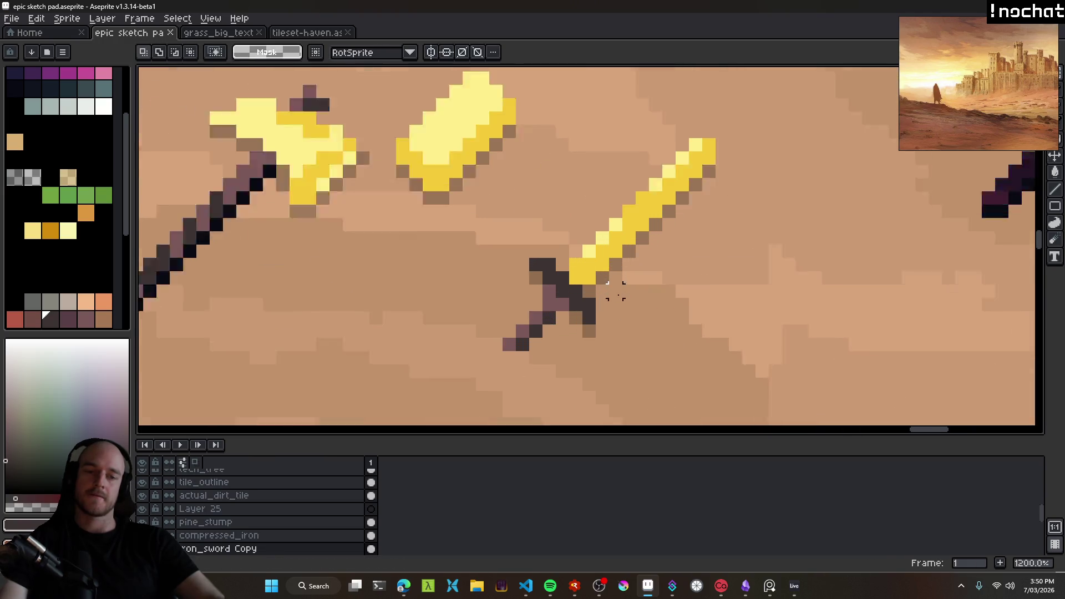
scroll(588, 299, "up", 1)
key("v")
left_click_drag(594, 254, 605, 260)
scroll(604, 261, "down", 8)
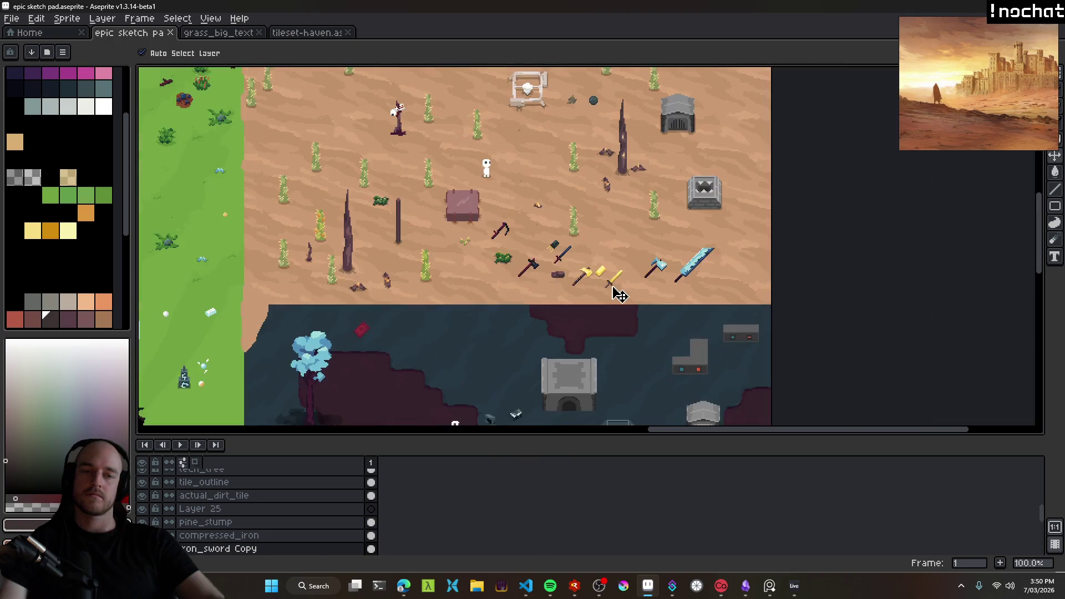
scroll(549, 325, "up", 2)
scroll(549, 325, "up", 1)
mouse_move(542, 312)
left_mouse_down()
mouse_move(585, 305)
mouse_move(809, 172)
mouse_move(577, 309)
mouse_move(729, 231)
left_mouse_up()
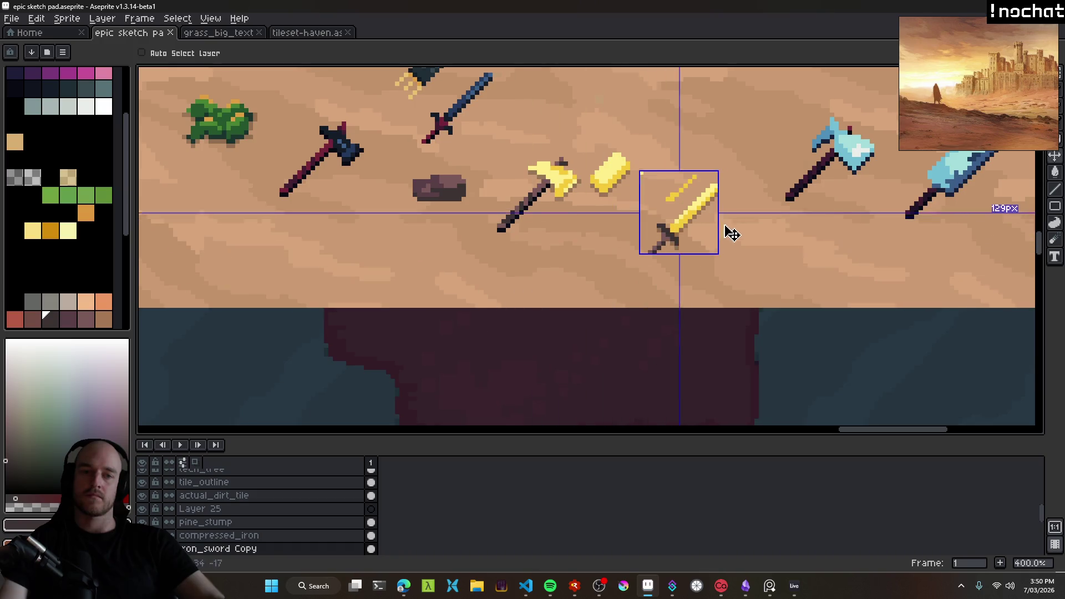
key("ctrl+z")
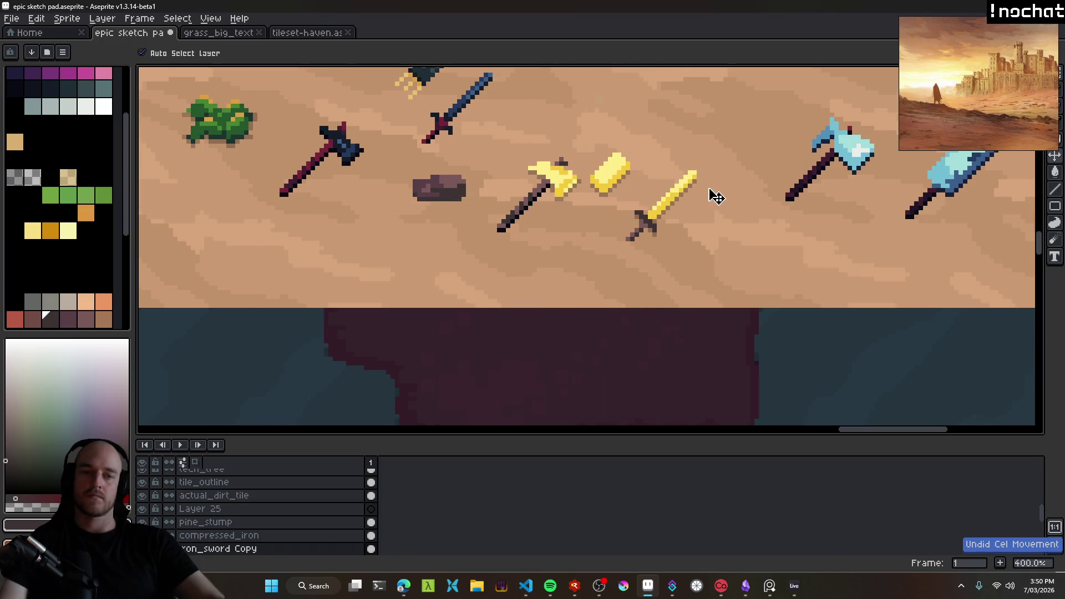
Step: Lasso around the sword blade and try moving the sword right, undoing each move
scroll(714, 198, "up", 1)
scroll(684, 178, "up", 2)
left_click_drag(644, 244, 682, 222)
key("ctrl+z")
key("q")
left_click_drag(702, 176, 715, 260)
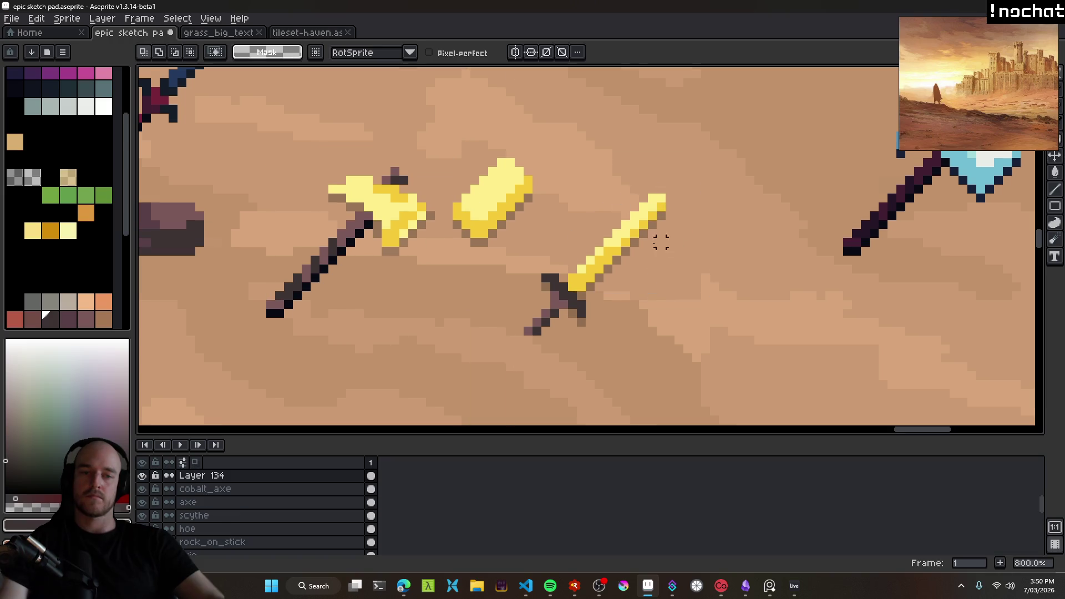
left_click(630, 239, "ctrl")
left_click_drag(638, 257, 696, 237)
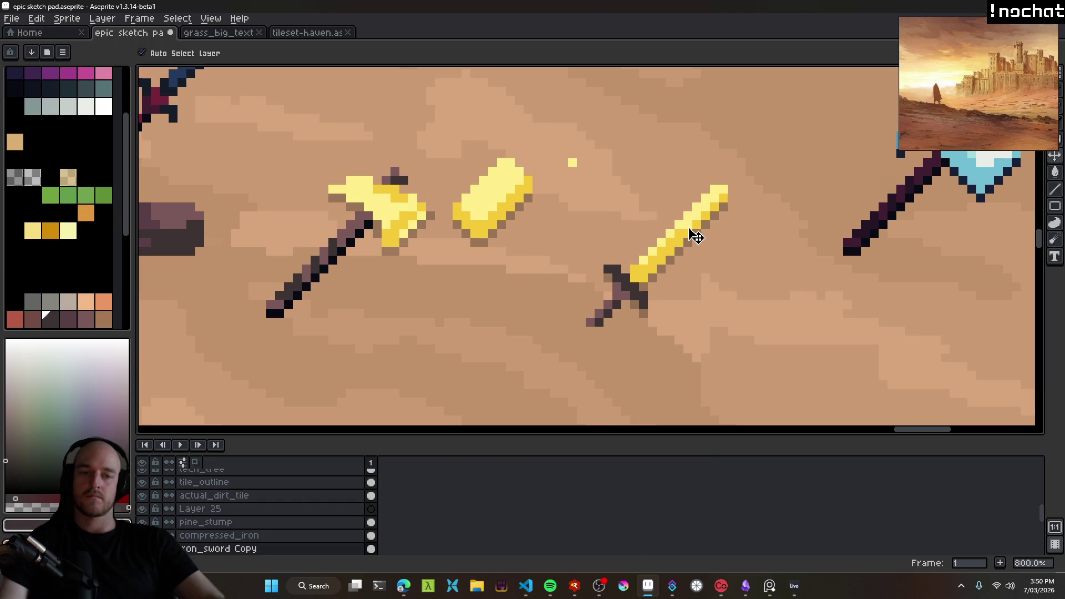
key("ctrl+z")
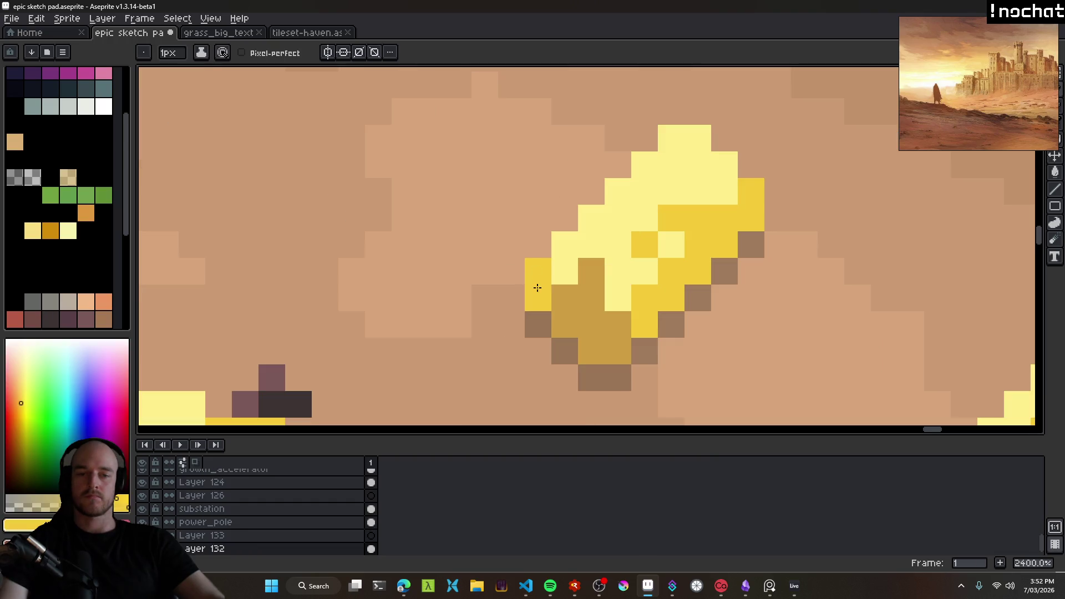
Step: Sample the darker gold colour from the ingot
scroll(594, 314, "down", 6)
scroll(610, 311, "down", 1)
scroll(622, 309, "up", 1)
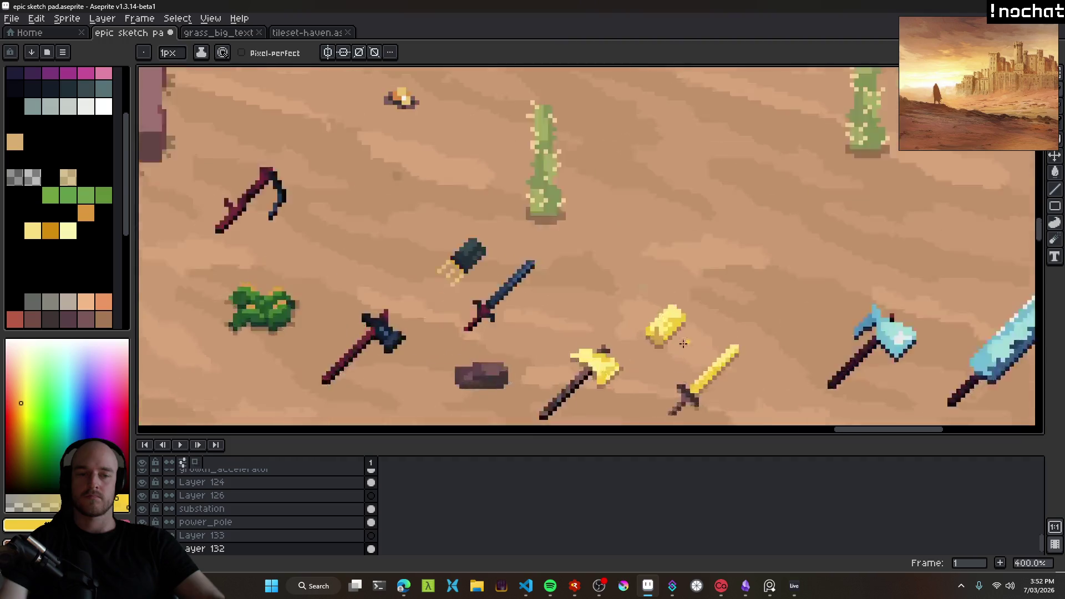
scroll(629, 308, "up", 3)
scroll(674, 337, "down", 6)
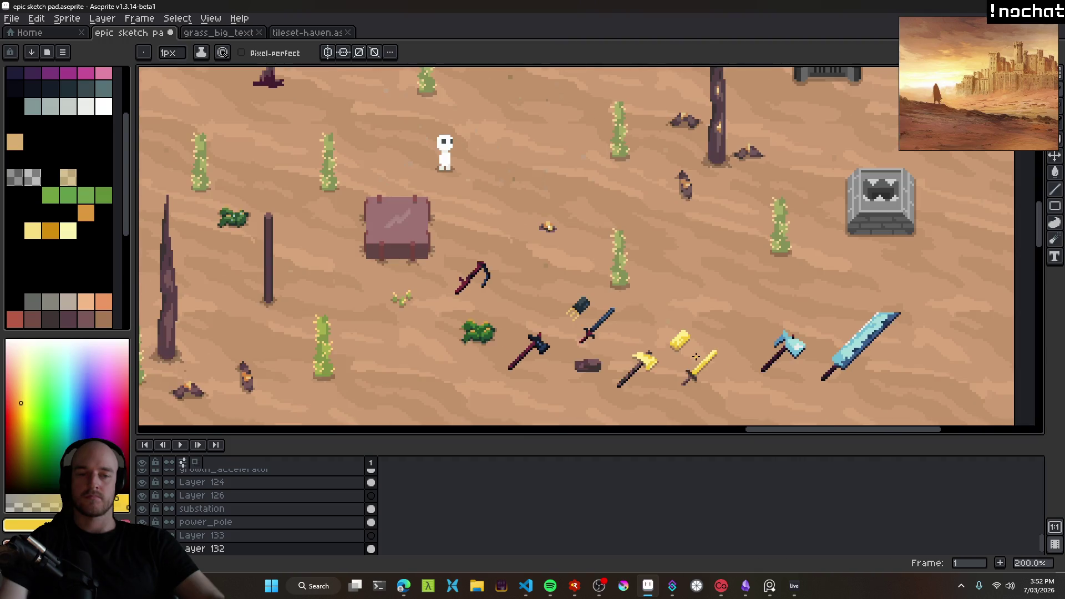
scroll(693, 355, "down", 1)
scroll(696, 357, "up", 9)
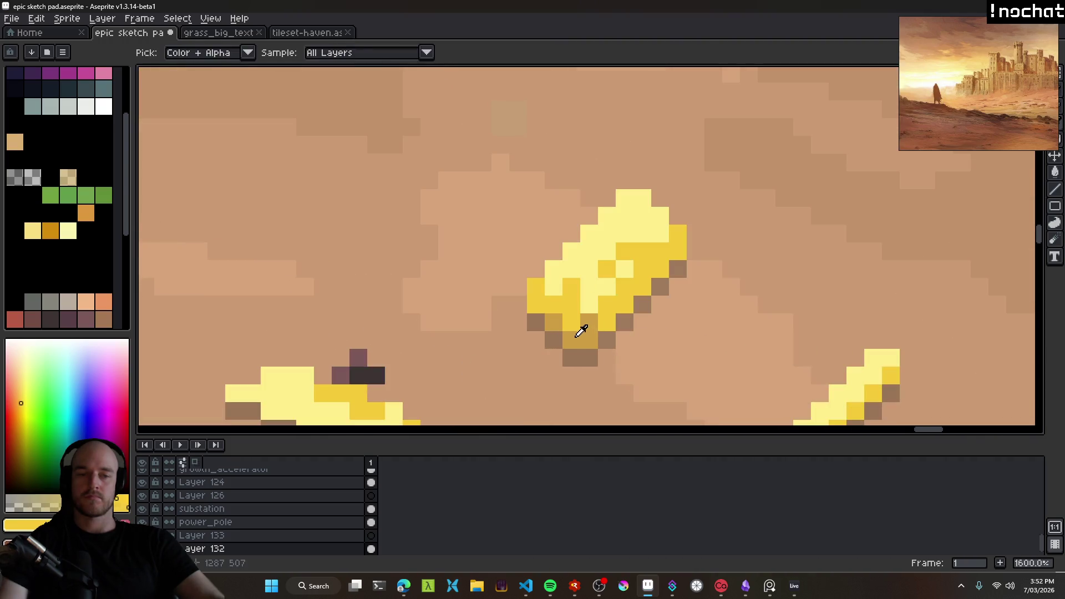
left_click(614, 321, "alt")
Step: Paint darker gold shading along the ingot's underside
scroll(623, 310, "down", 4)
scroll(637, 327, "down", 3)
scroll(654, 344, "down", 1)
scroll(665, 358, "up", 1)
key("ctrl")
scroll(668, 363, "up", 1)
scroll(638, 332, "up", 8)
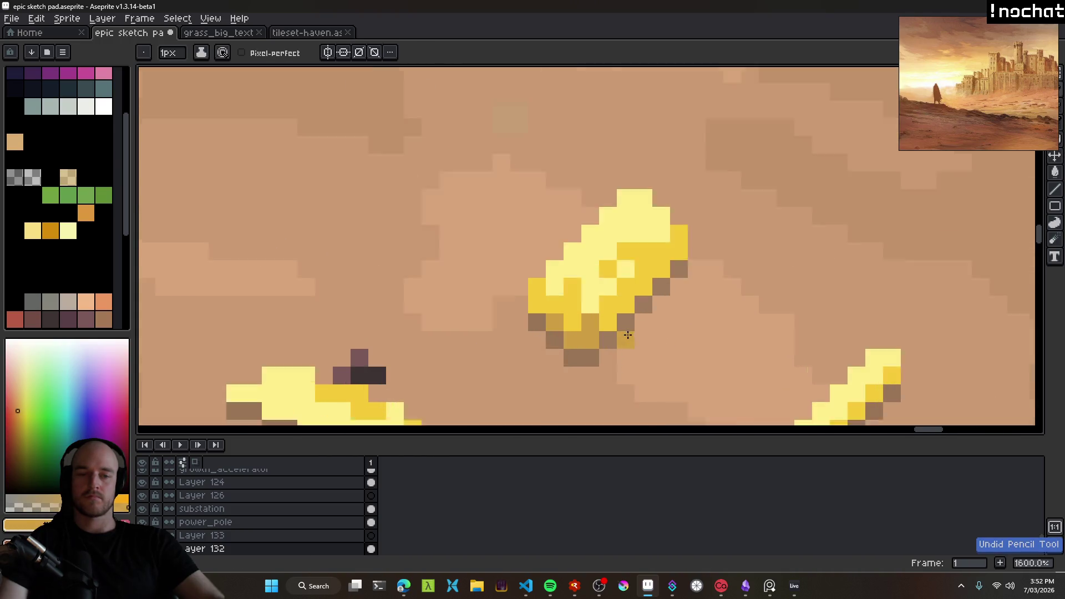
scroll(610, 310, "up", 1)
left_click_drag(599, 289, 567, 297)
Step: Re-sample the ingot's dark gold and then its main gold colour
scroll(566, 293, "down", 1)
scroll(588, 305, "down", 5)
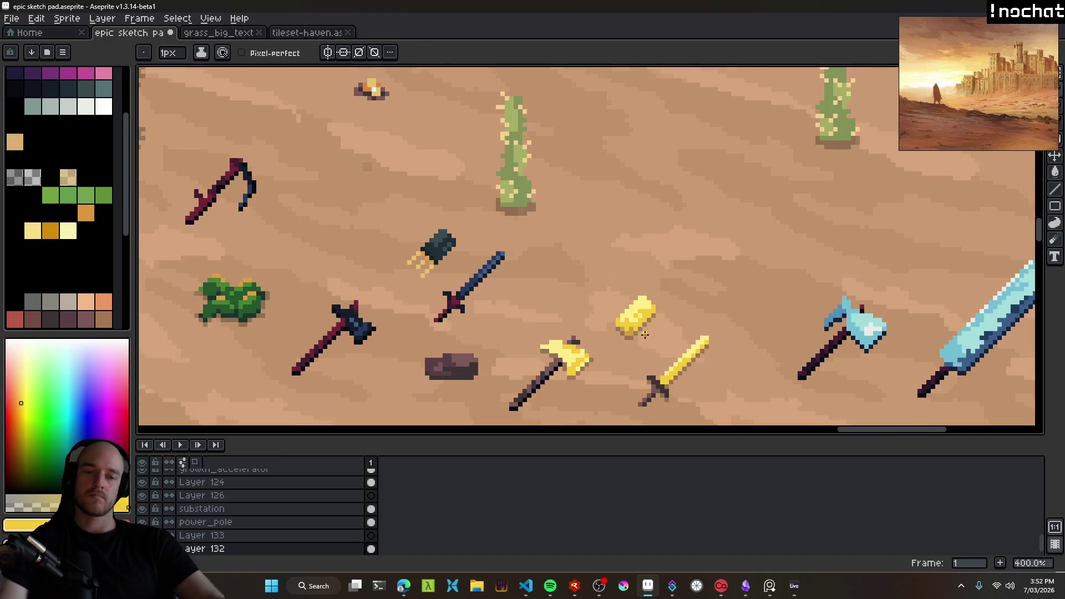
scroll(638, 333, "down", 1)
scroll(650, 339, "down", 1)
scroll(650, 339, "down", 1)
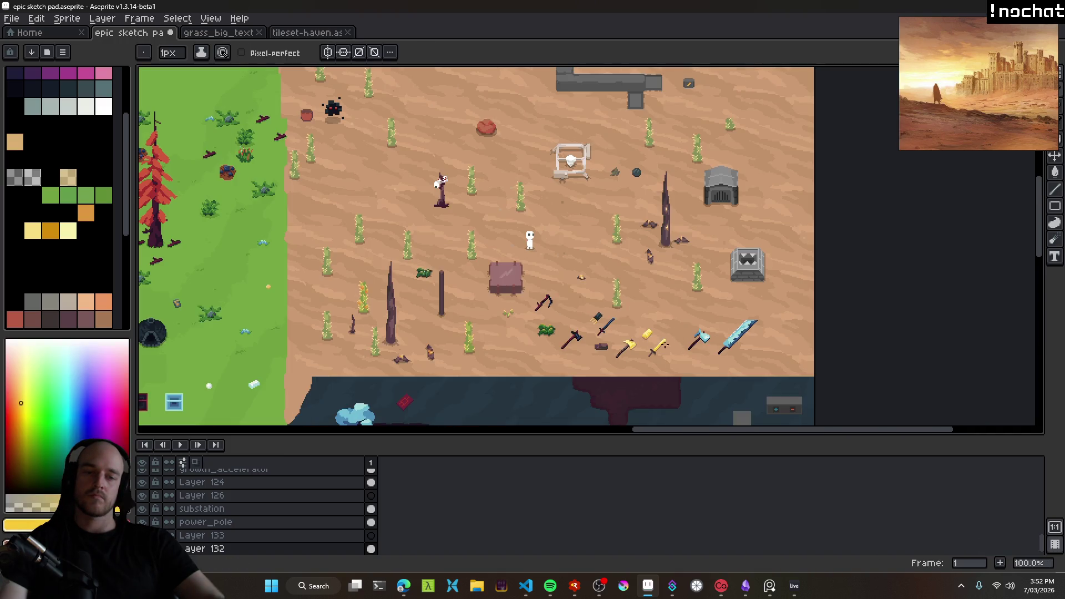
scroll(648, 338, "up", 9)
left_click(563, 269, "alt")
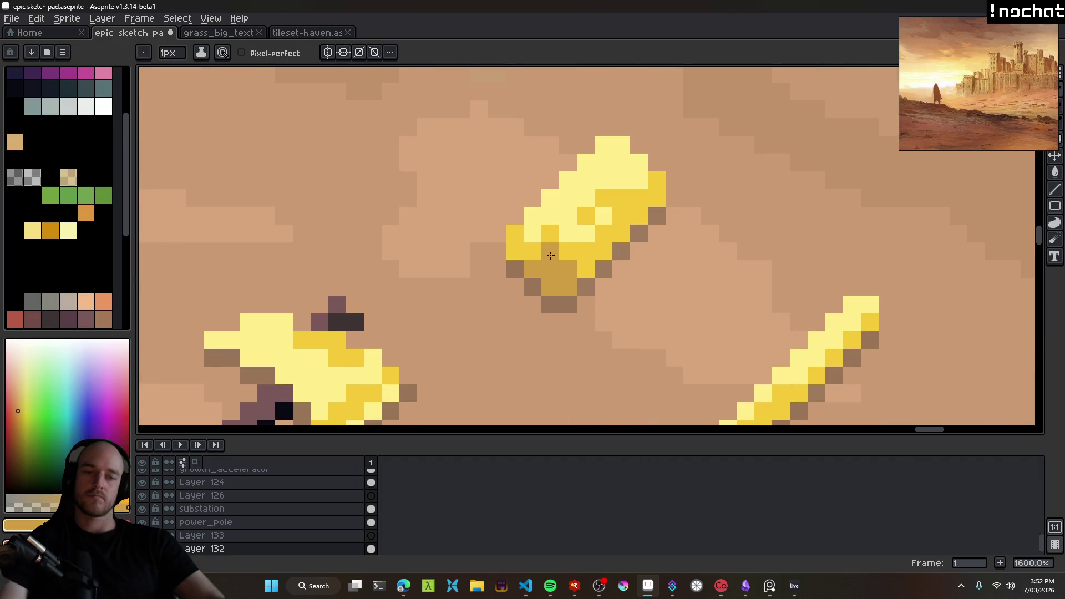
scroll(540, 252, "down", 7)
scroll(616, 336, "down", 1)
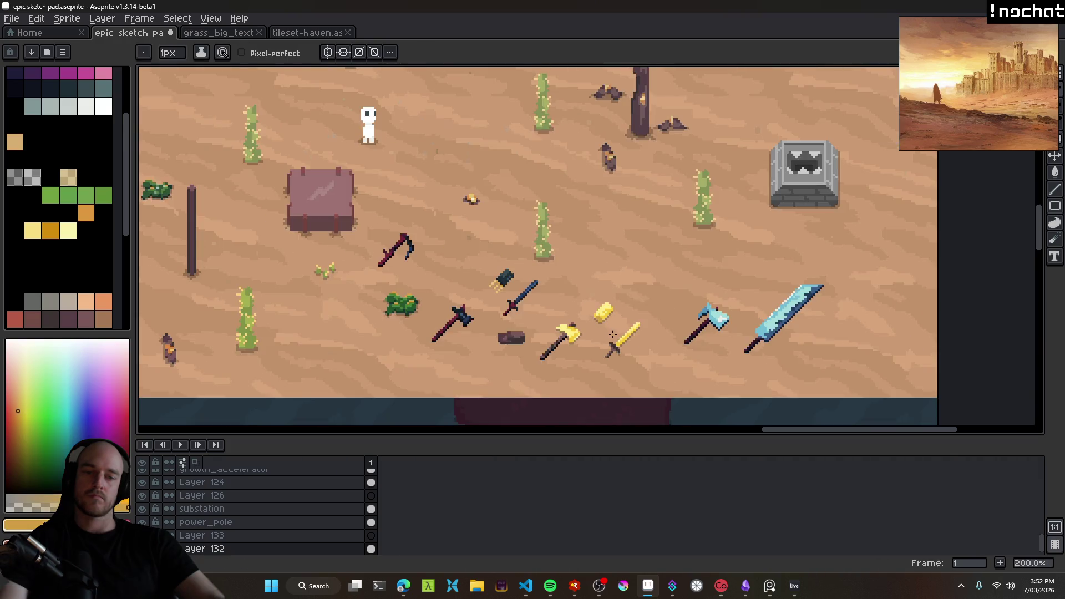
scroll(618, 337, "down", 1)
scroll(636, 335, "up", 2)
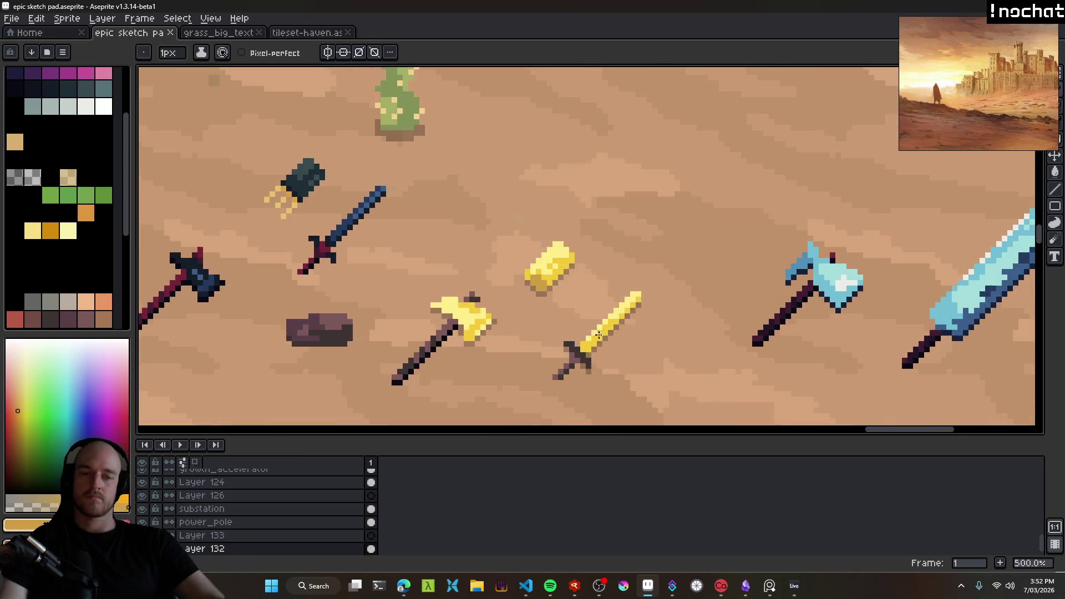
scroll(623, 266, "up", 1)
scroll(595, 238, "up", 1)
key("ctrl")
scroll(615, 283, "up", 1)
scroll(606, 268, "down", 1)
scroll(605, 268, "down", 4)
scroll(606, 250, "up", 1)
scroll(616, 266, "down", 1)
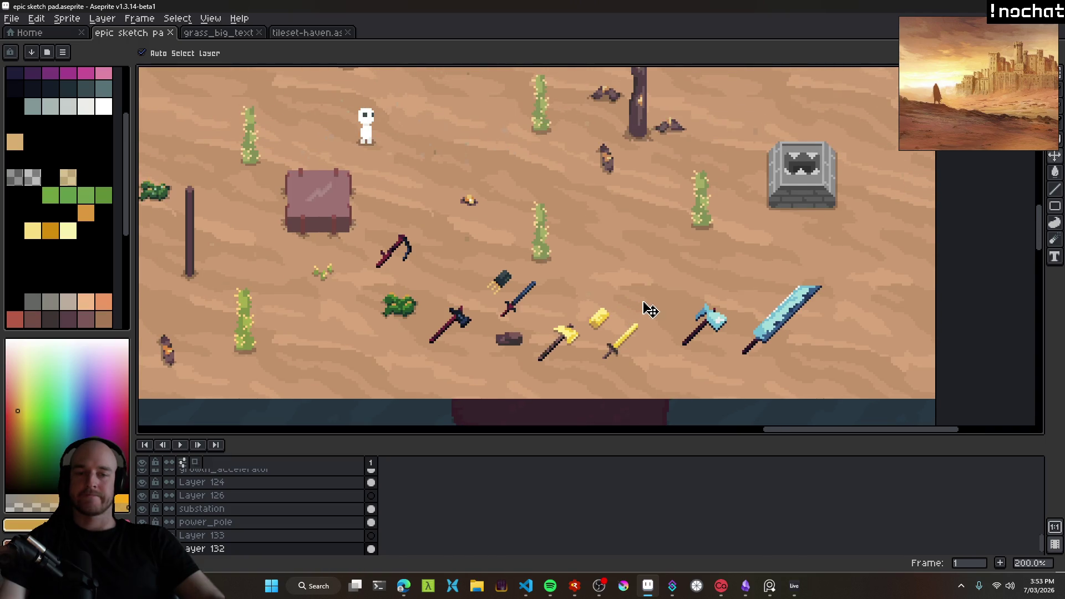
scroll(627, 305, "up", 6)
left_click(627, 291, "alt")
Step: Zoom around the gold ingot and switch to the Move tool
scroll(643, 300, "down", 5)
scroll(653, 314, "down", 1)
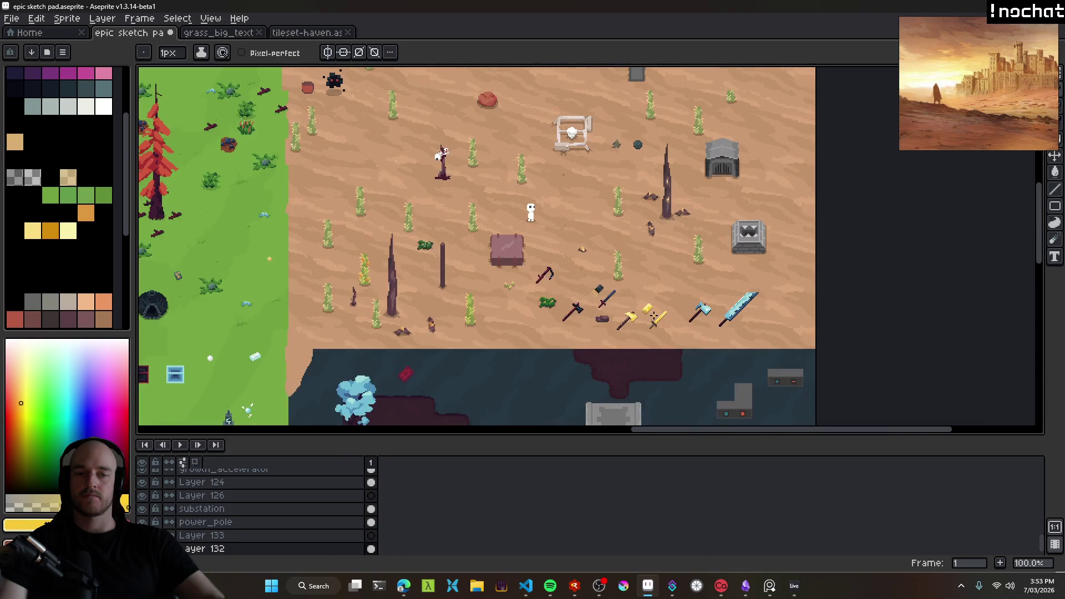
scroll(654, 316, "up", 1)
key("v")
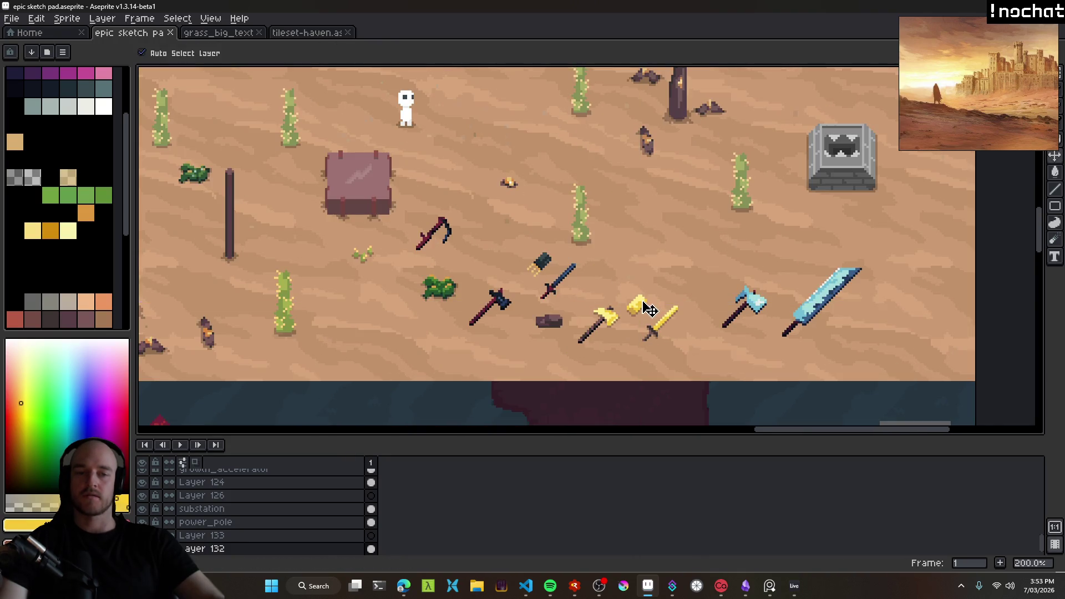
scroll(618, 314, "up", 4)
scroll(617, 300, "up", 1)
Step: Move the gold ingot layer upward so it sits above the golden sword
key("b")
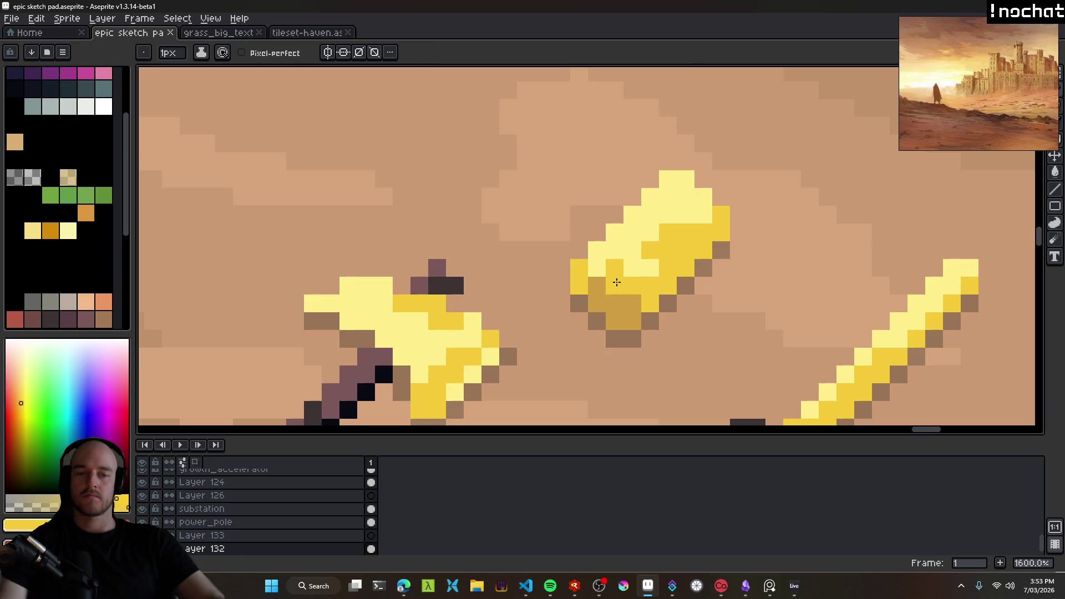
scroll(615, 282, "down", 3)
scroll(677, 343, "down", 2)
scroll(685, 346, "up", 1)
key("v")
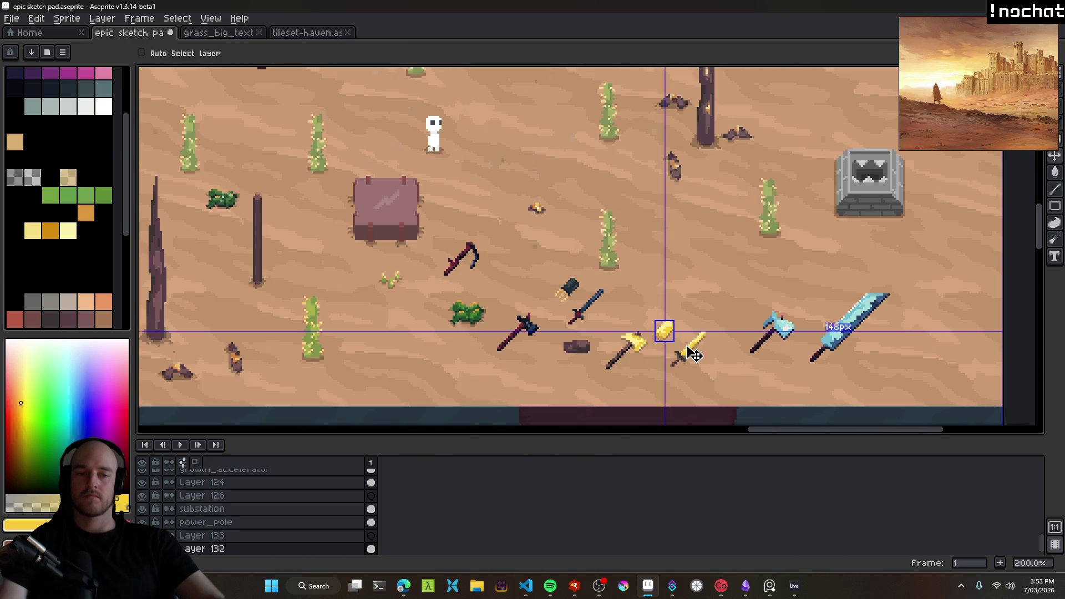
scroll(678, 358, "up", 2)
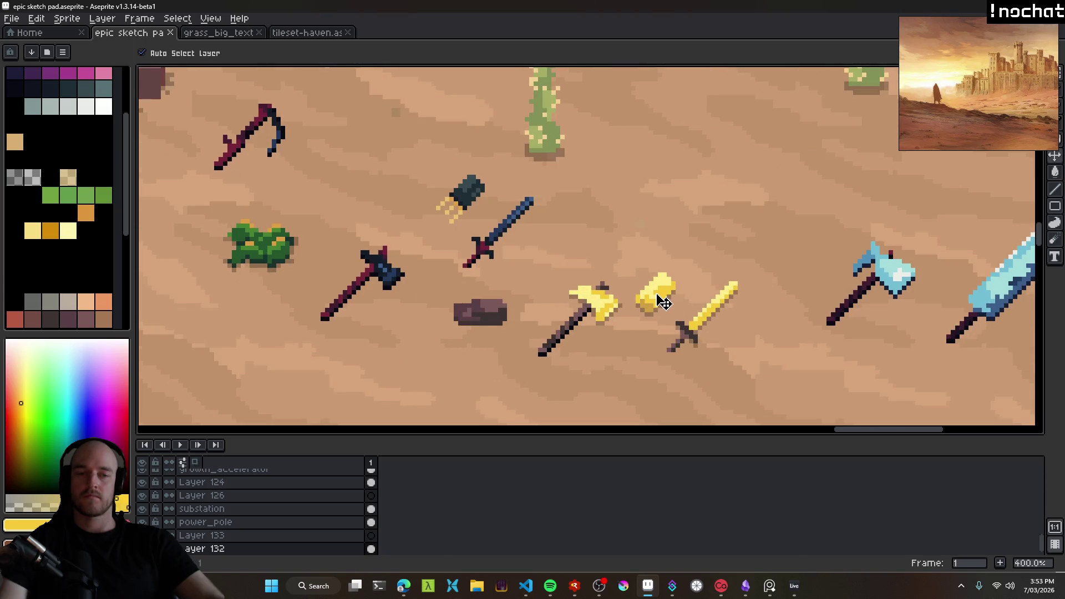
scroll(660, 302, "up", 1)
scroll(638, 266, "up", 1)
left_click_drag(601, 241, 609, 207)
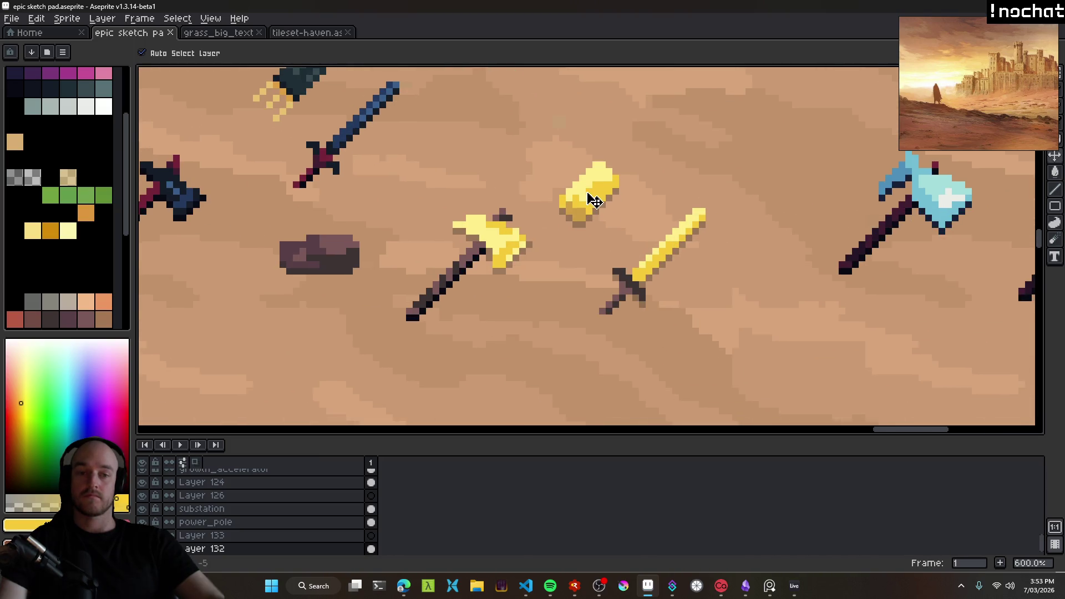
Step: Return to the pencil and redo the previously undone pencil stroke on the gold bar
scroll(626, 297, "down", 2)
scroll(628, 298, "down", 1)
scroll(630, 298, "down", 1)
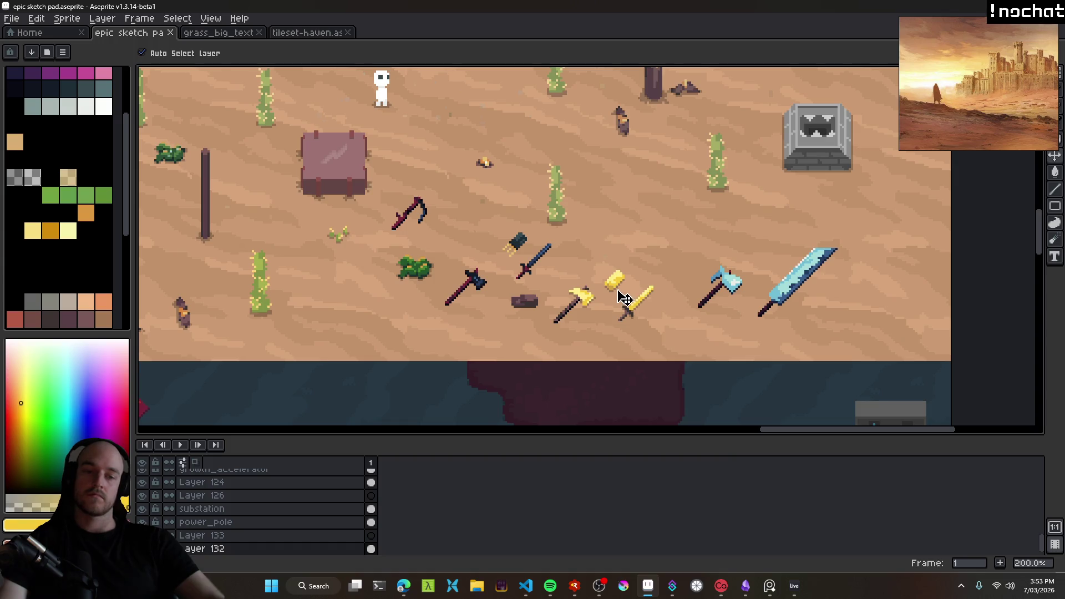
scroll(620, 298, "up", 4)
scroll(588, 250, "up", 6)
key("b")
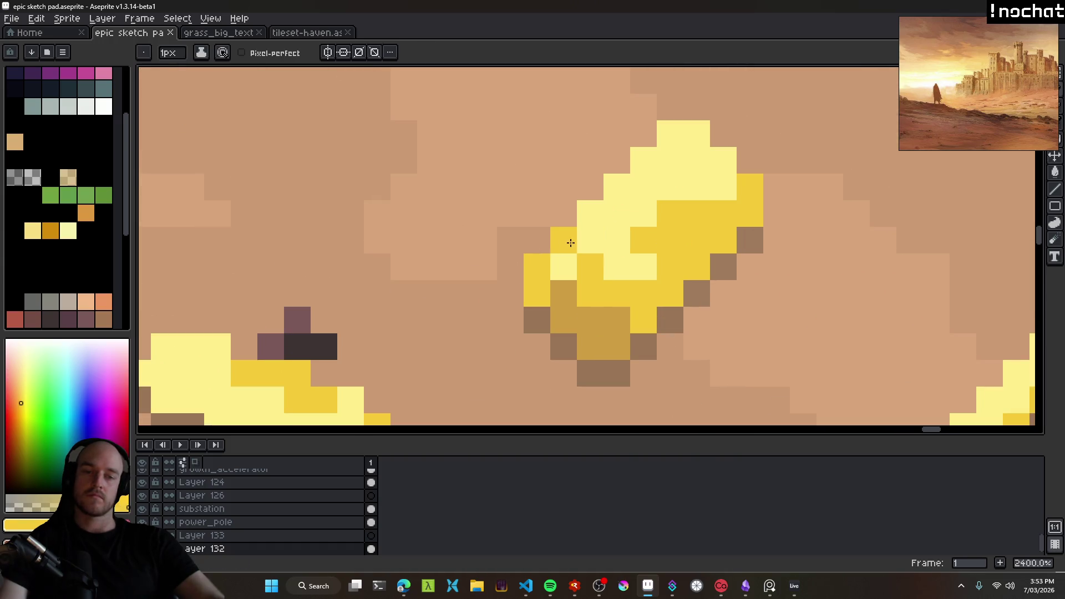
scroll(579, 236, "down", 8)
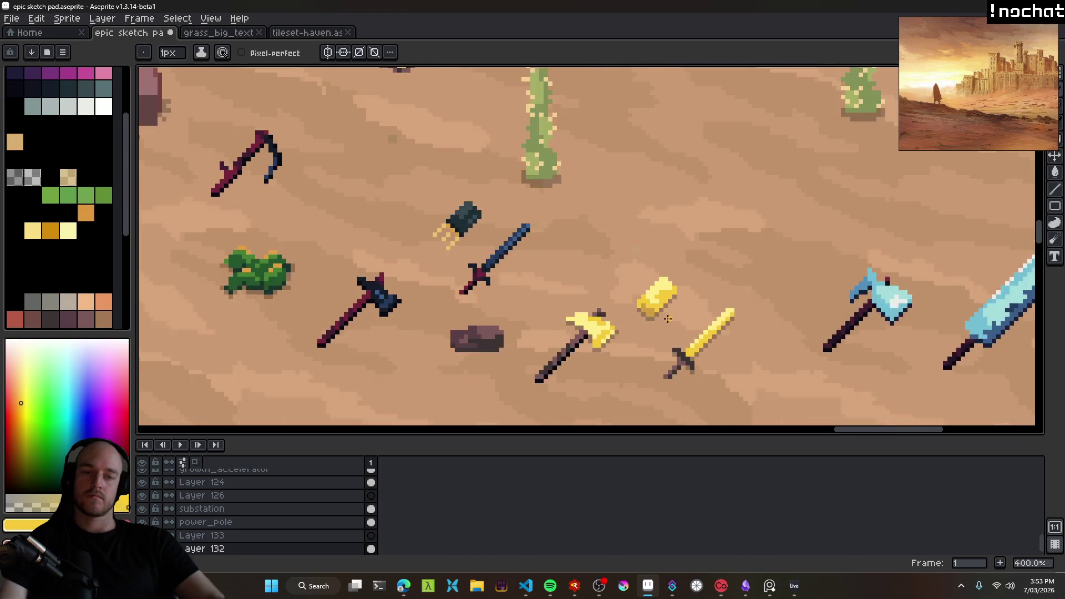
scroll(579, 236, "down", 3)
scroll(679, 330, "up", 1)
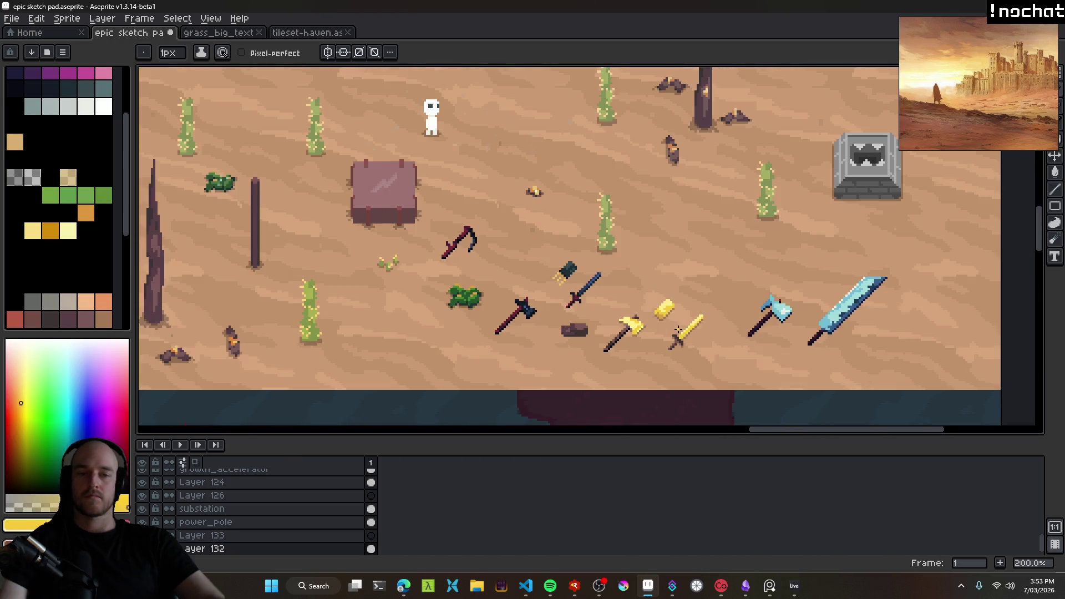
key("ctrl+y")
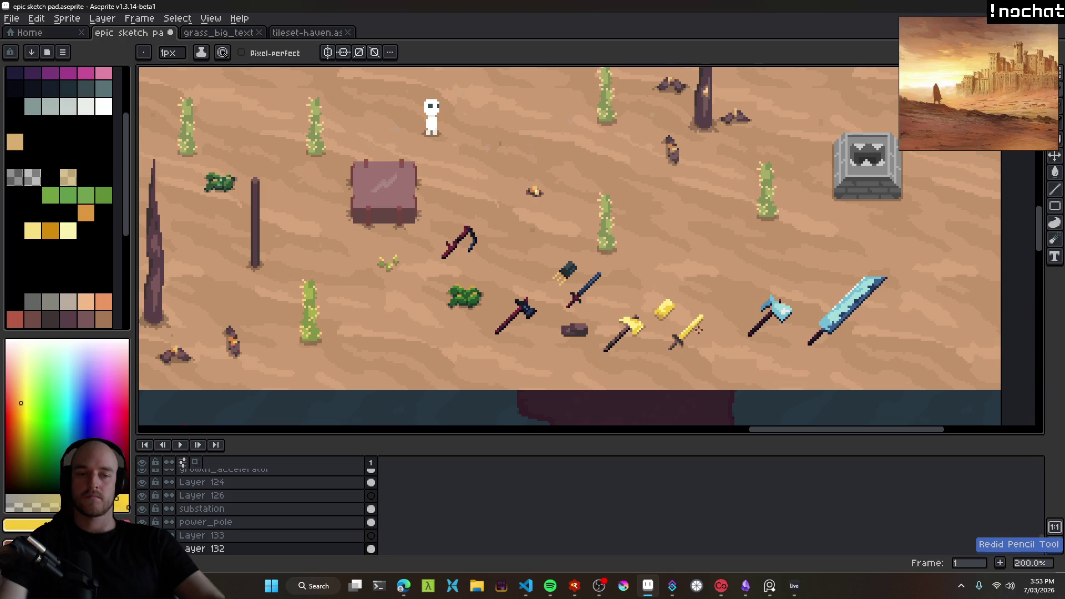
Step: Undo the last pencil stroke on the gold bar
scroll(632, 304, "up", 3)
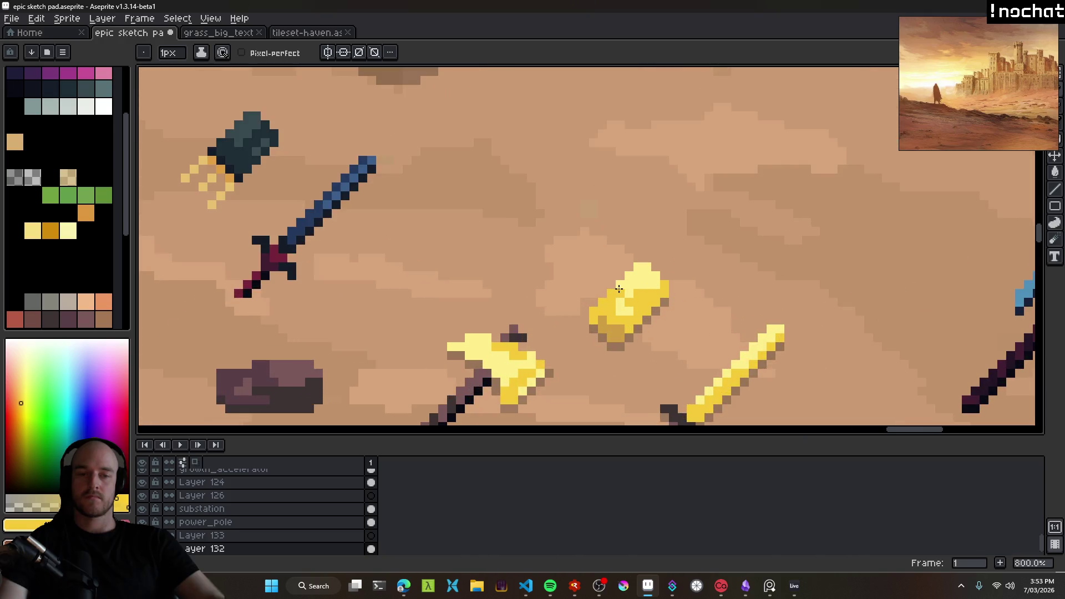
scroll(619, 289, "down", 6)
scroll(677, 334, "up", 1)
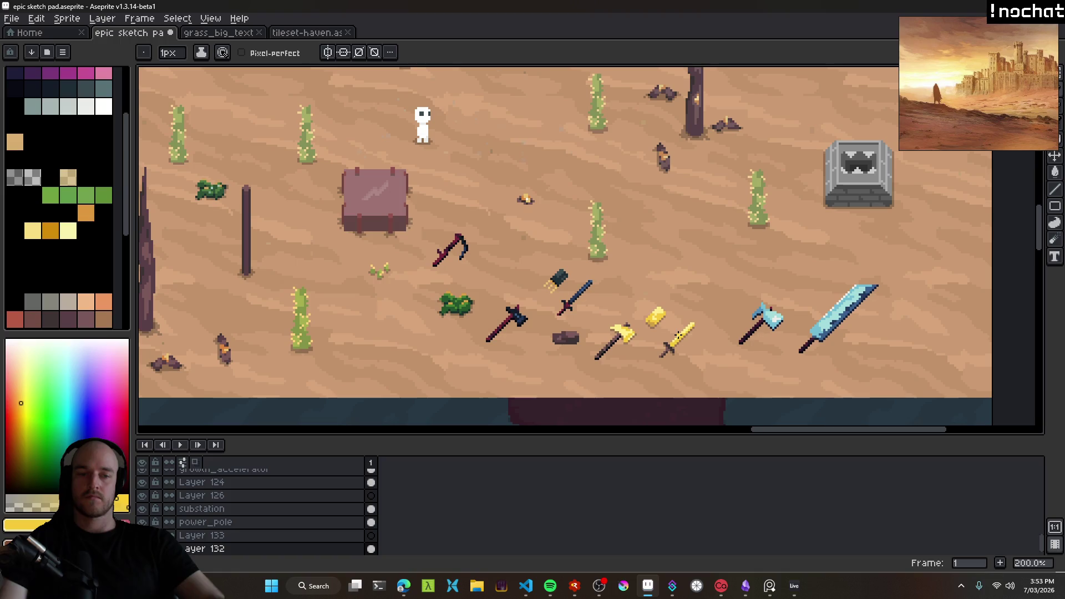
scroll(676, 335, "down", 1)
scroll(676, 335, "up", 1)
key("ctrl+z")
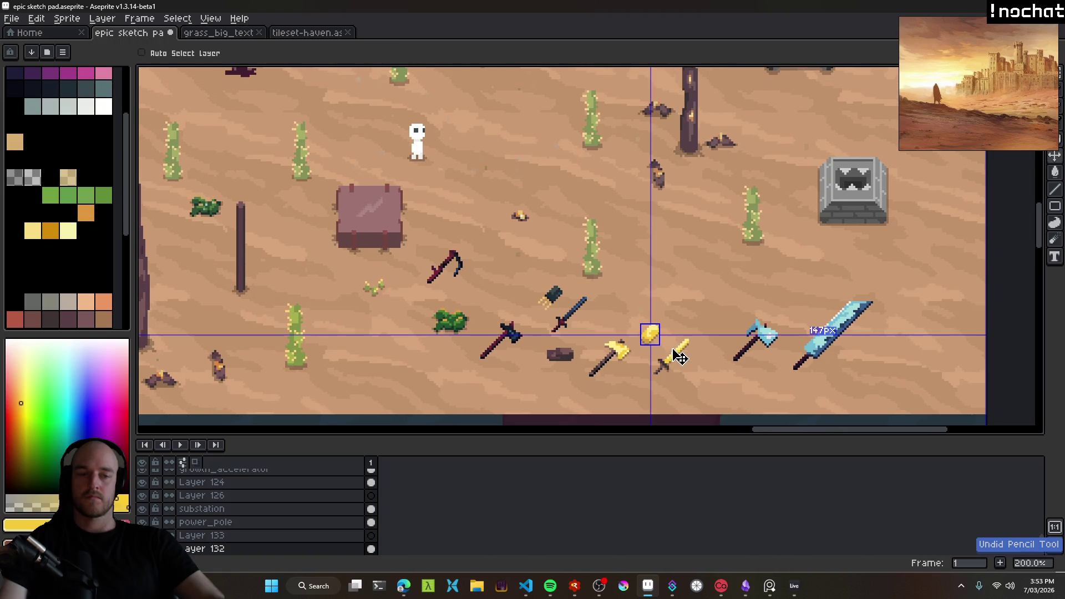
scroll(739, 345, "down", 1)
scroll(716, 339, "up", 1)
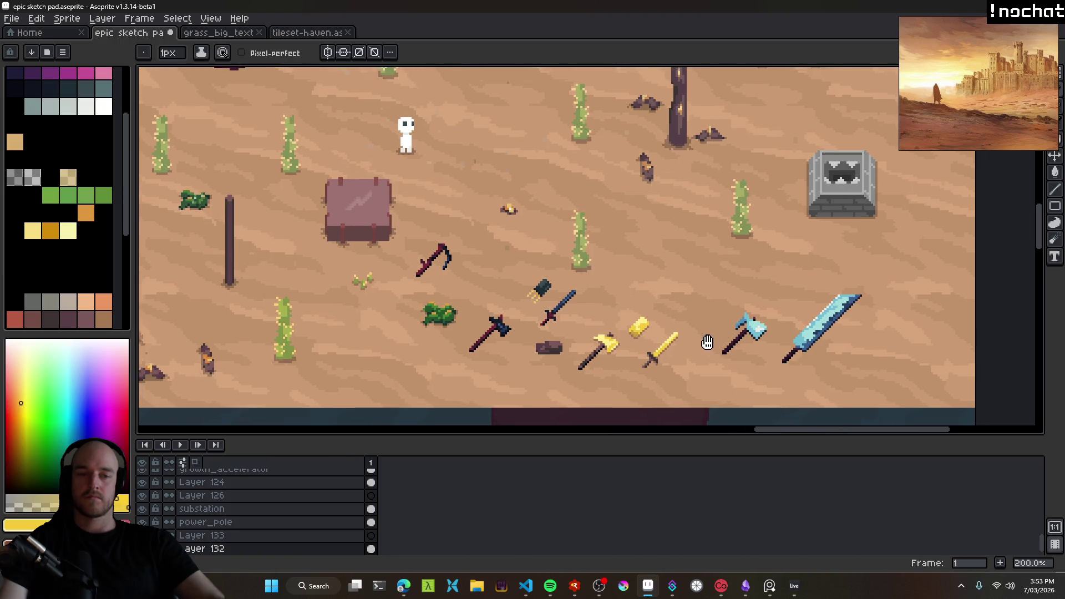
Step: Redo the pencil stroke again and pan the view along the weapon row
key("v")
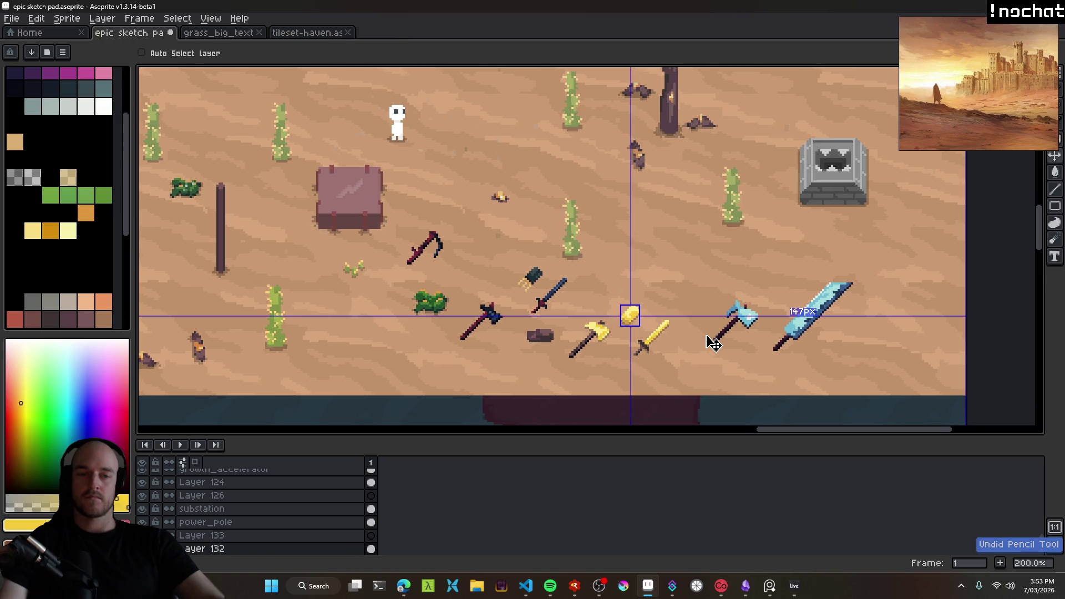
key("ctrl+y")
key("v")
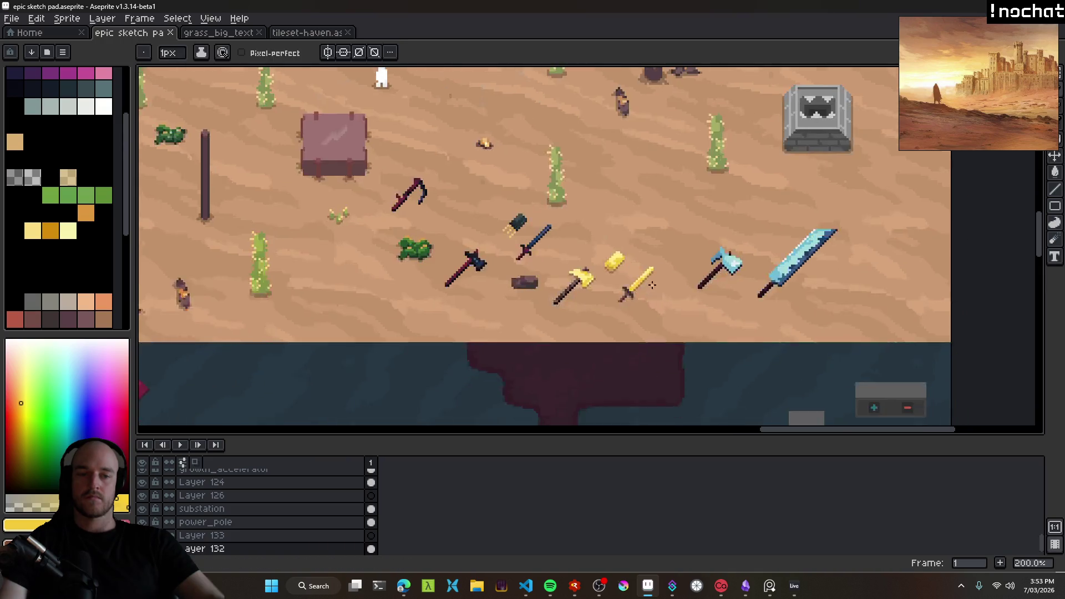
scroll(596, 254, "up", 2)
left_click_drag(615, 224, 735, 305)
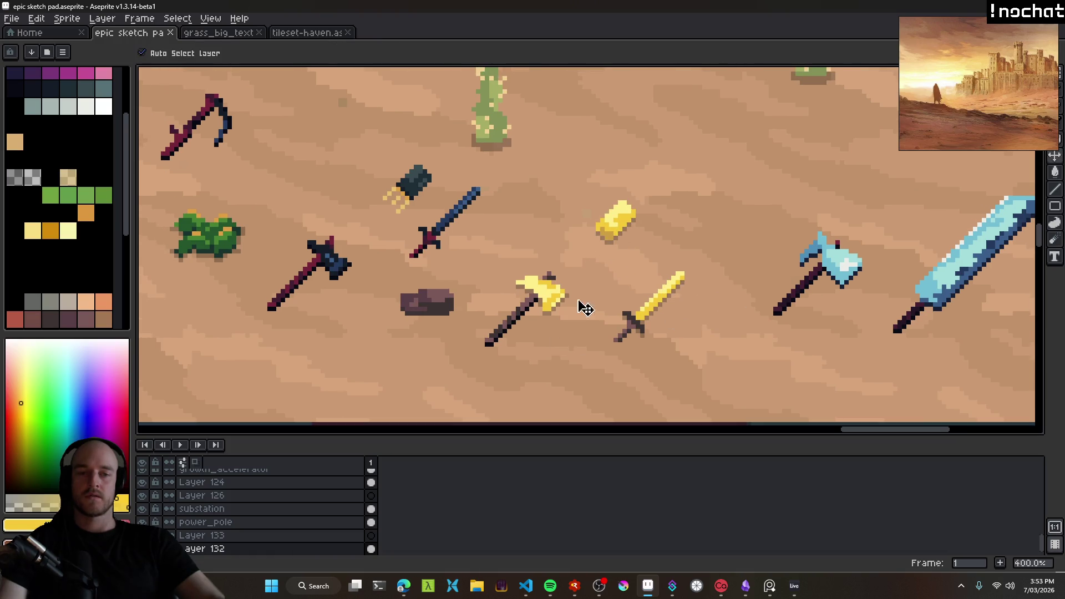
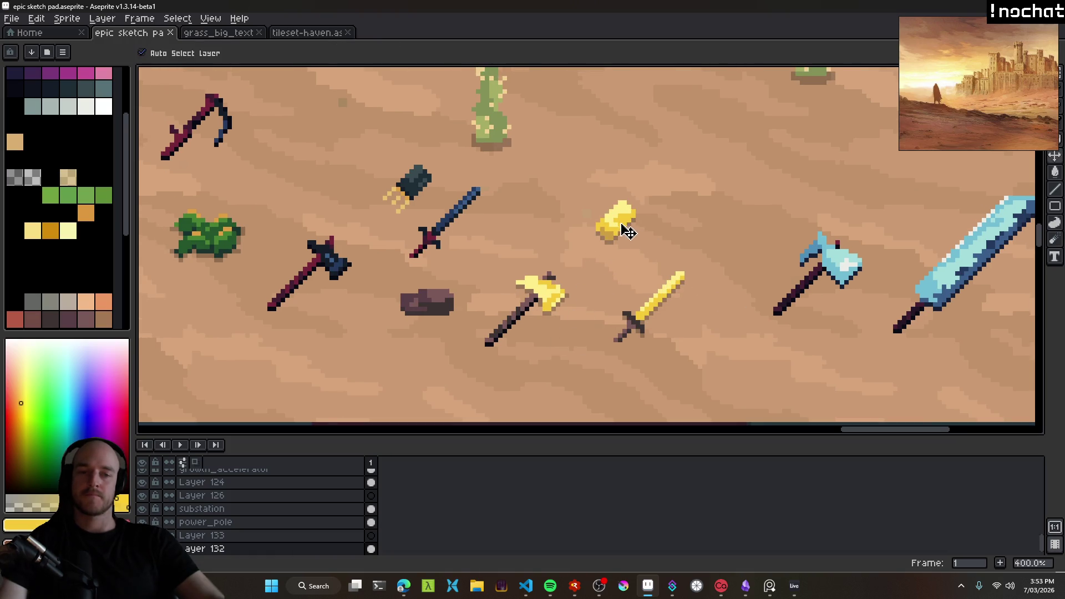
Step: Drag the gold ingot down-left on the sand between the gold axe and sword
left_click_drag(627, 232, 607, 279)
scroll(605, 288, "down", 2)
scroll(587, 329, "down", 2)
scroll(588, 329, "up", 4)
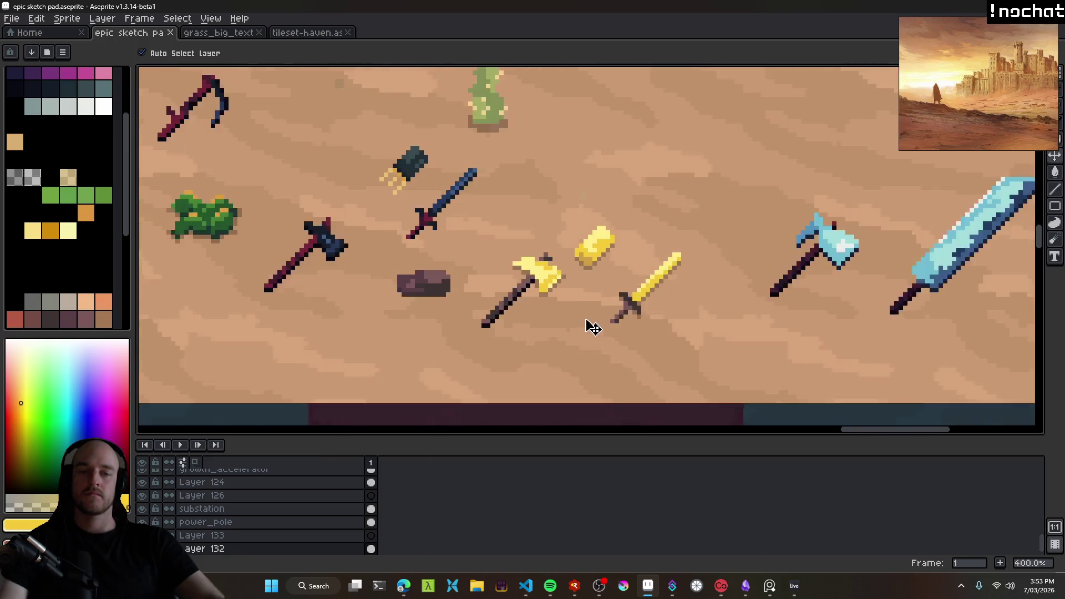
scroll(592, 327, "up", 2)
scroll(582, 299, "up", 1)
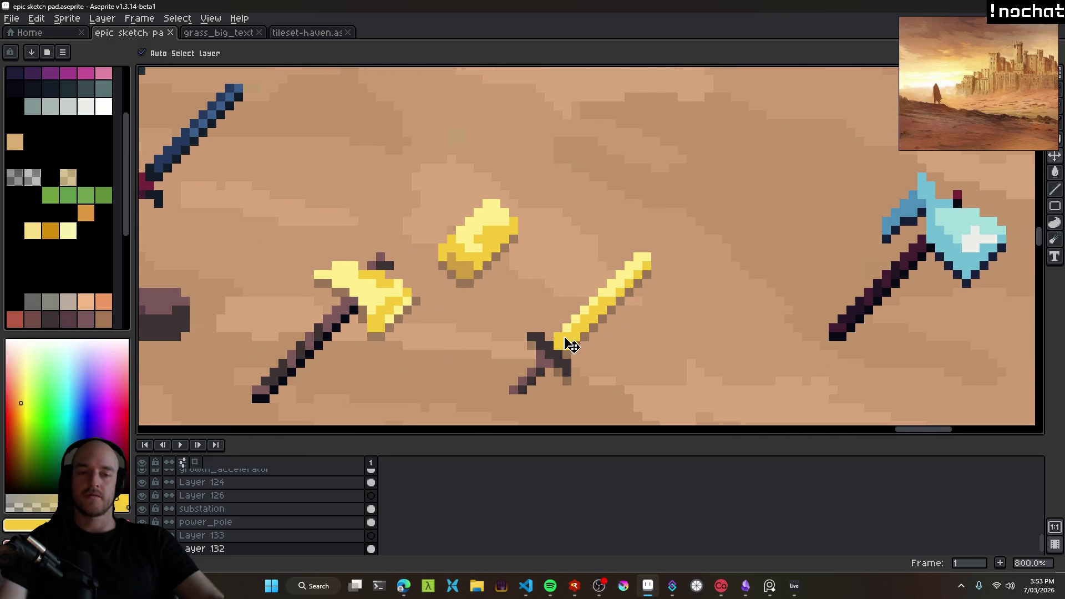
Step: Nudge the gold sword up one pixel, then try a gold crossguard pixel and undo it
key("b")
scroll(567, 327, "up", 3)
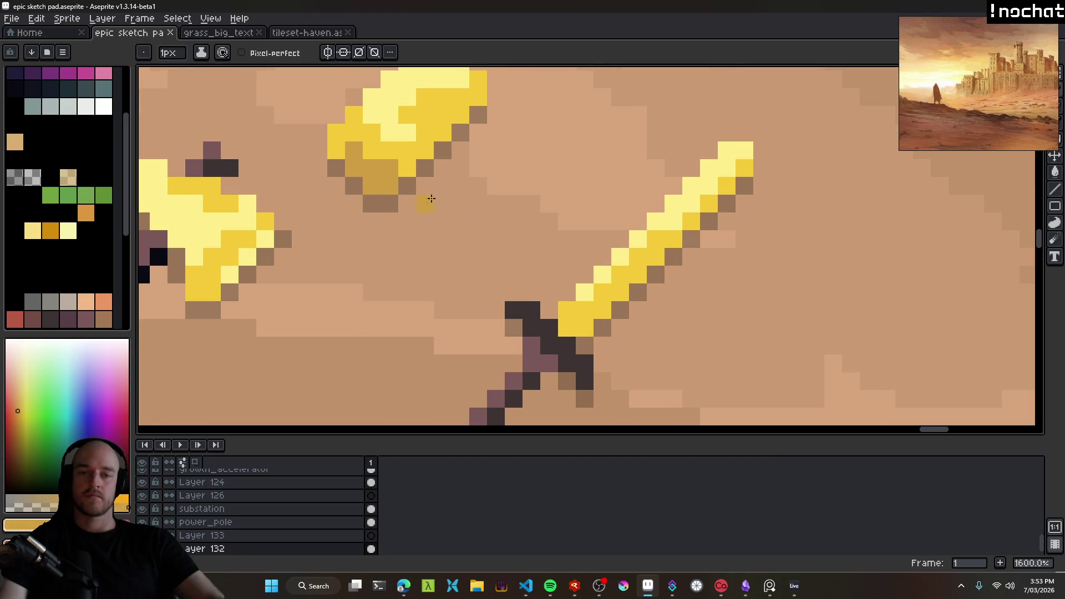
key("v")
mouse_move(578, 350)
left_mouse_down()
mouse_move(580, 333)
mouse_move(598, 351)
left_mouse_up()
key("b")
left_click(537, 315)
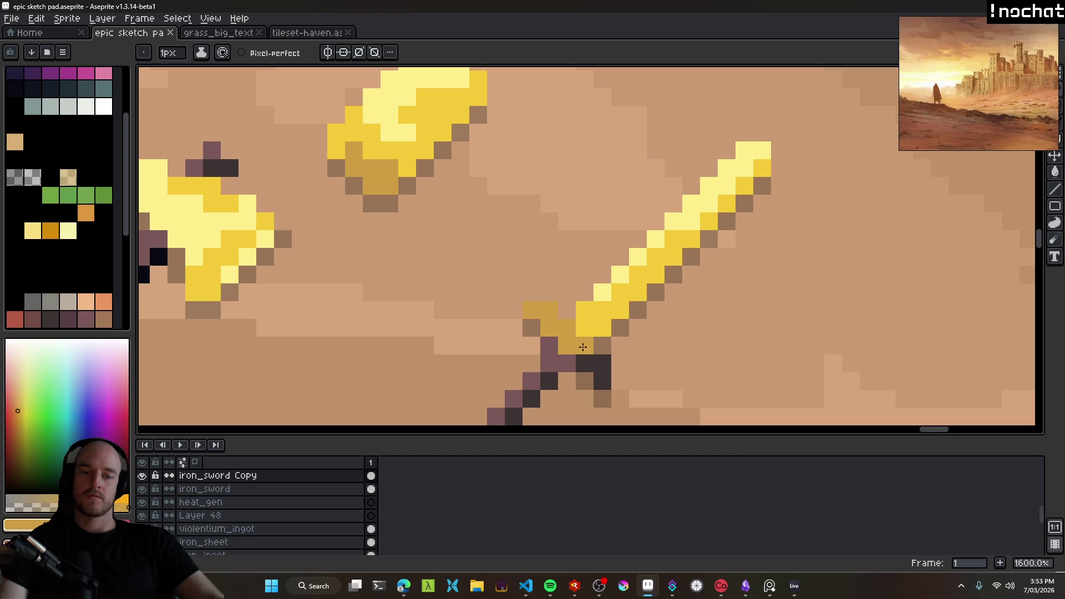
key("ctrl+z")
Step: Move the gold sword onto the dark area, then back beside the gold axe
scroll(605, 373, "down", 4)
scroll(605, 373, "down", 1)
scroll(605, 372, "up", 4)
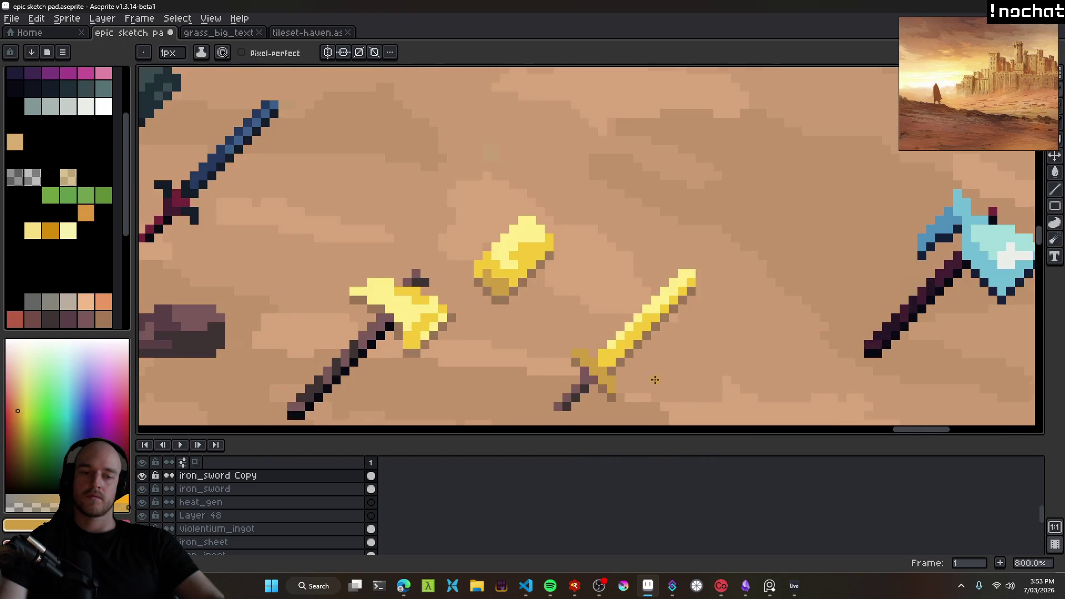
key("v")
key("b")
scroll(590, 354, "up", 6)
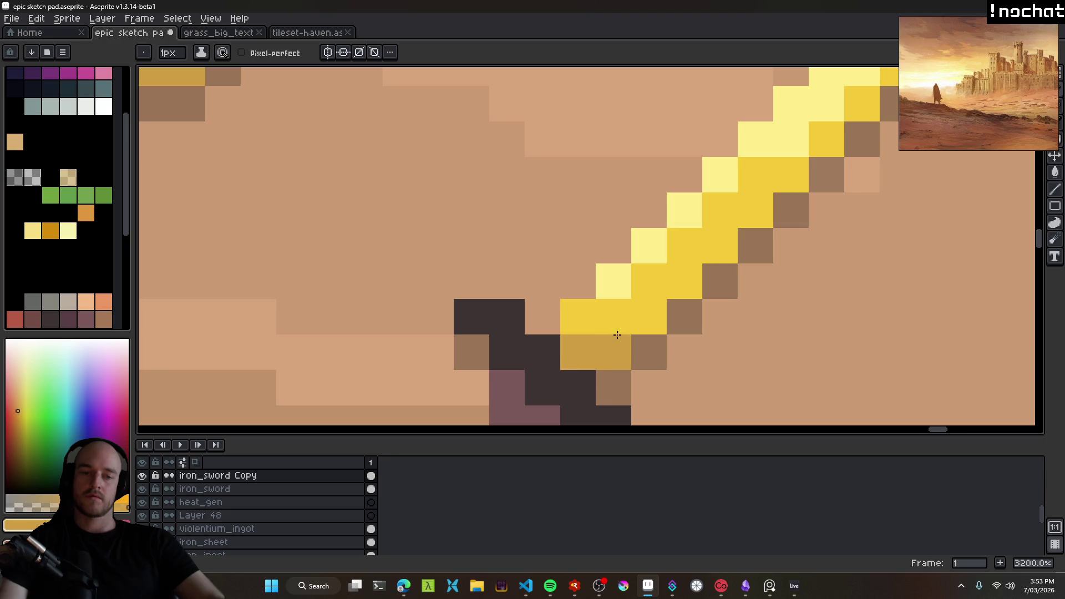
scroll(653, 321, "down", 8)
scroll(705, 365, "down", 1)
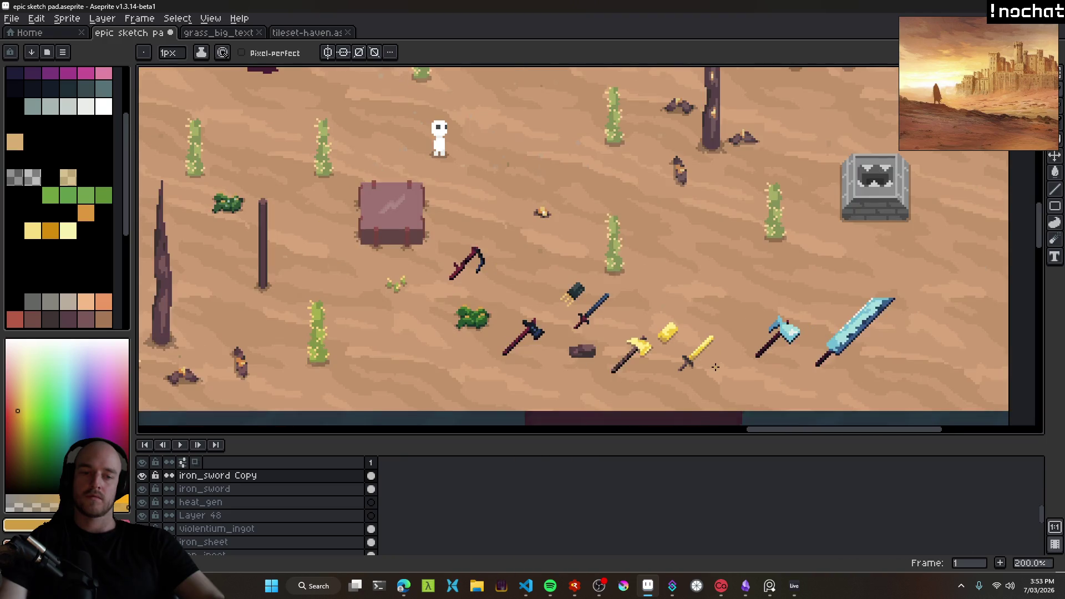
scroll(715, 367, "up", 7)
scroll(708, 354, "down", 6)
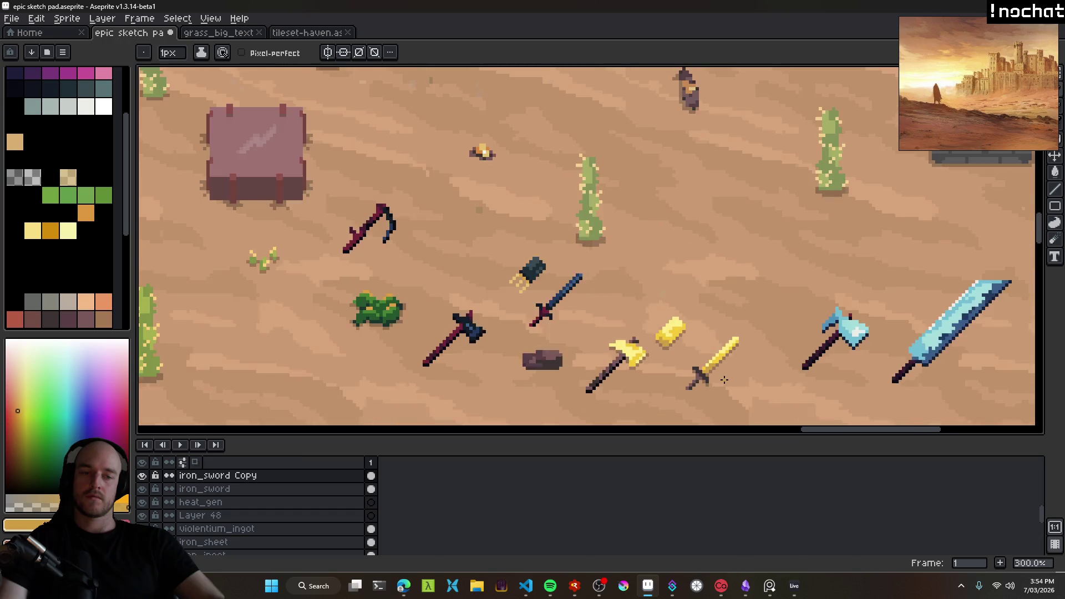
scroll(721, 371, "down", 2)
scroll(725, 382, "up", 1)
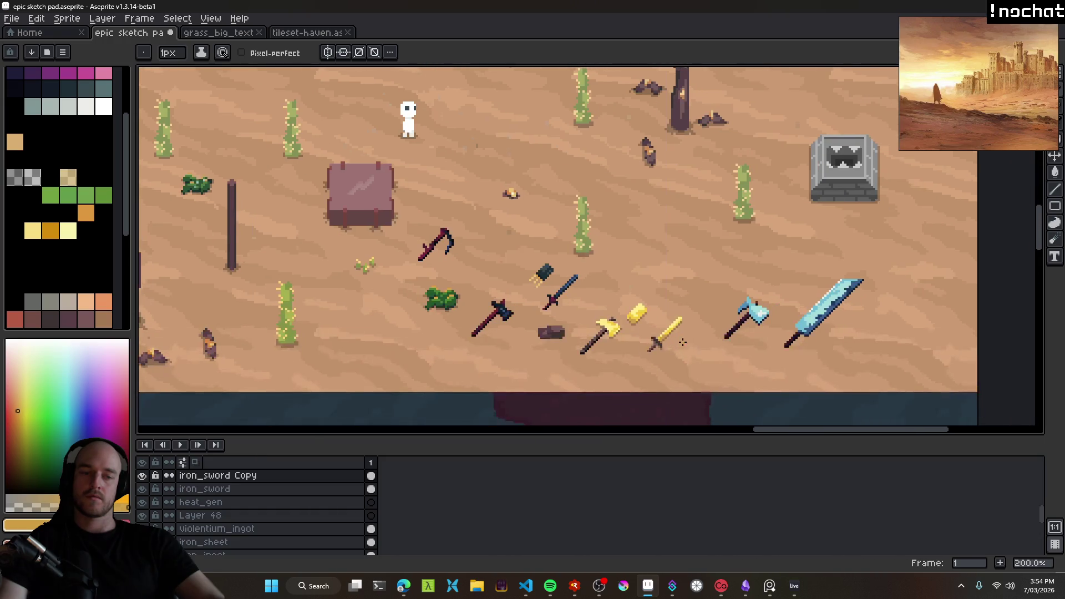
scroll(699, 360, "up", 2)
scroll(666, 346, "up", 2)
scroll(665, 346, "down", 3)
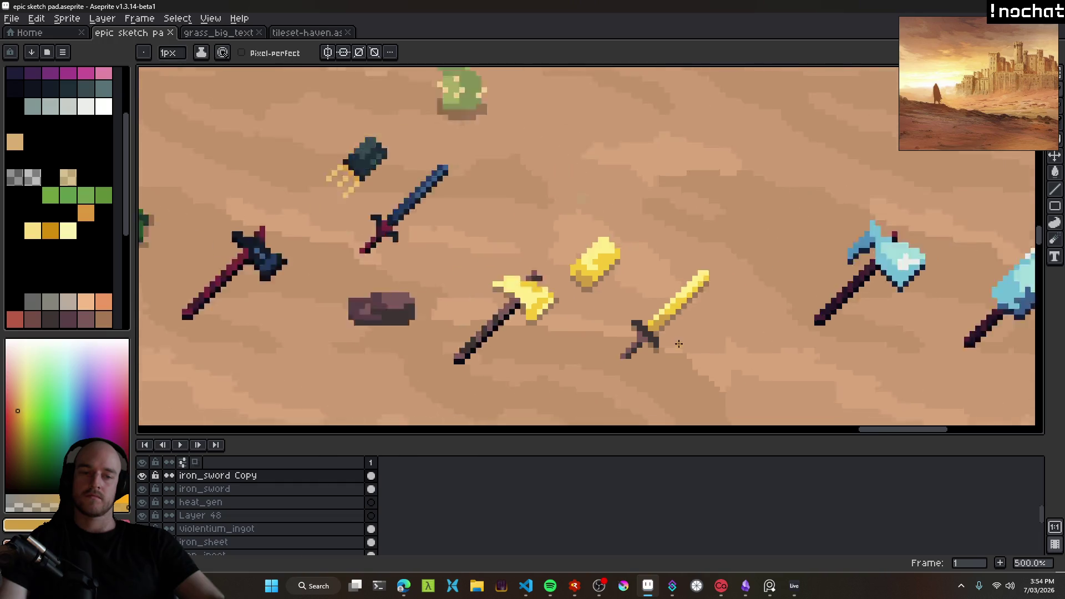
scroll(682, 333, "down", 1)
key("v")
mouse_move(642, 360)
left_mouse_down()
mouse_move(578, 124)
mouse_move(753, 294)
left_mouse_up()
scroll(803, 287, "down", 1)
left_click_drag(787, 355, 696, 245)
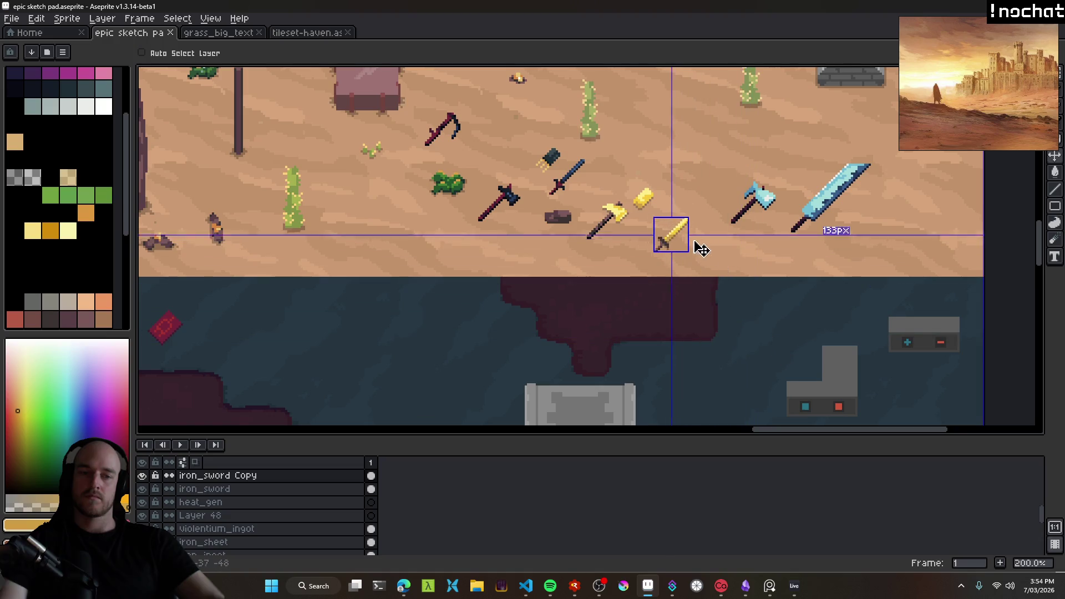
Step: Bucket-fill the sword's crossguard with the handle's mauve, undoing a dark refill attempt
scroll(672, 228, "up", 2)
scroll(666, 233, "up", 3)
scroll(629, 302, "up", 2)
left_click(629, 302, "alt")
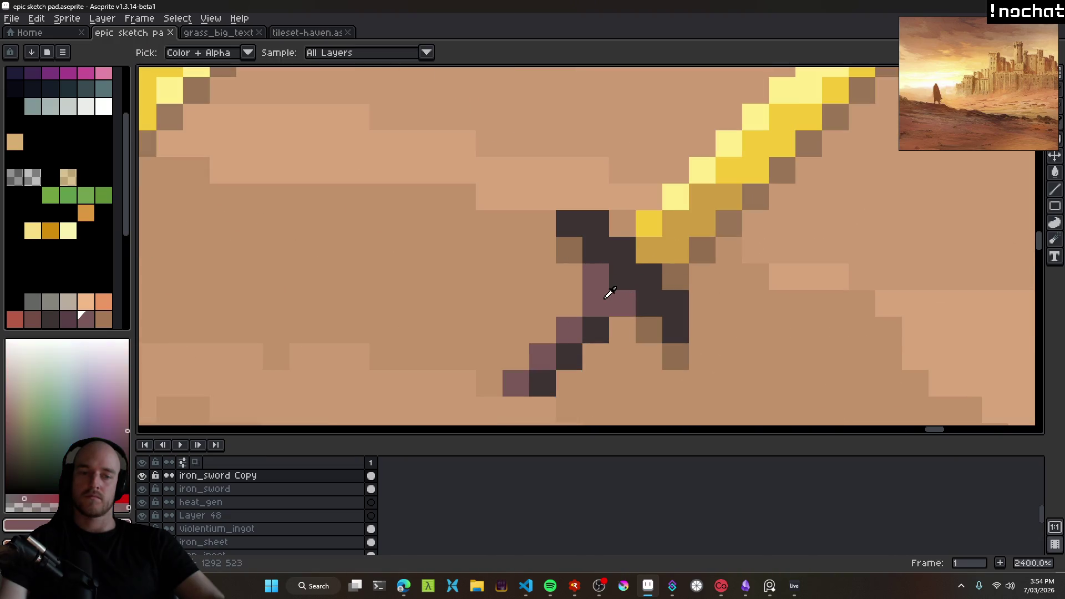
key("g")
left_click(597, 250)
scroll(629, 302, "down", 3)
scroll(629, 303, "up", 3)
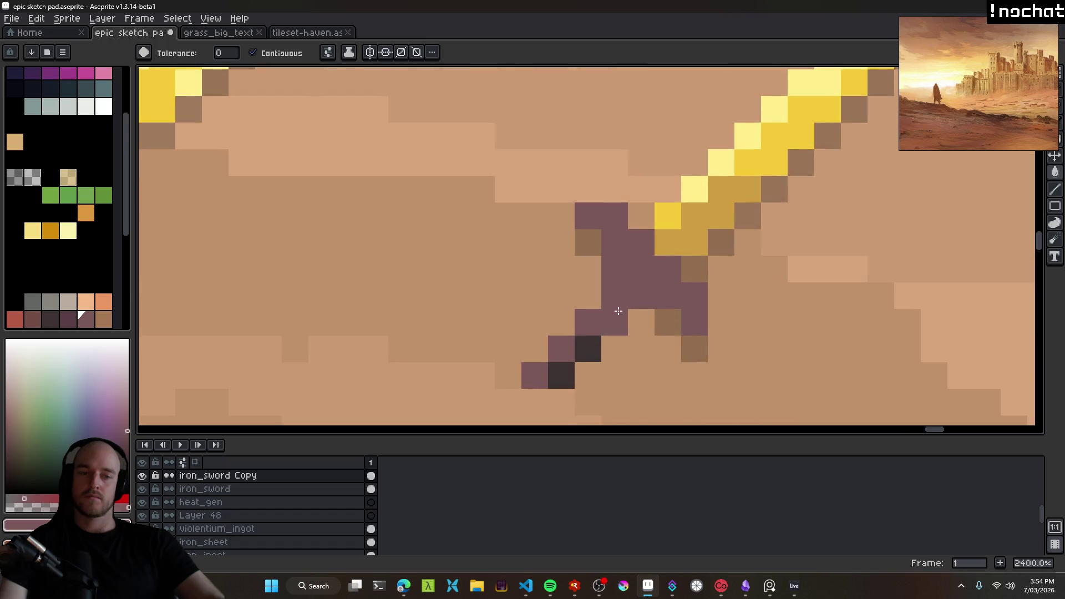
left_click(637, 317, "alt")
left_click(632, 268)
key("v")
key("ctrl+z")
Step: Move the gold sword right beside the gold axe
key("b")
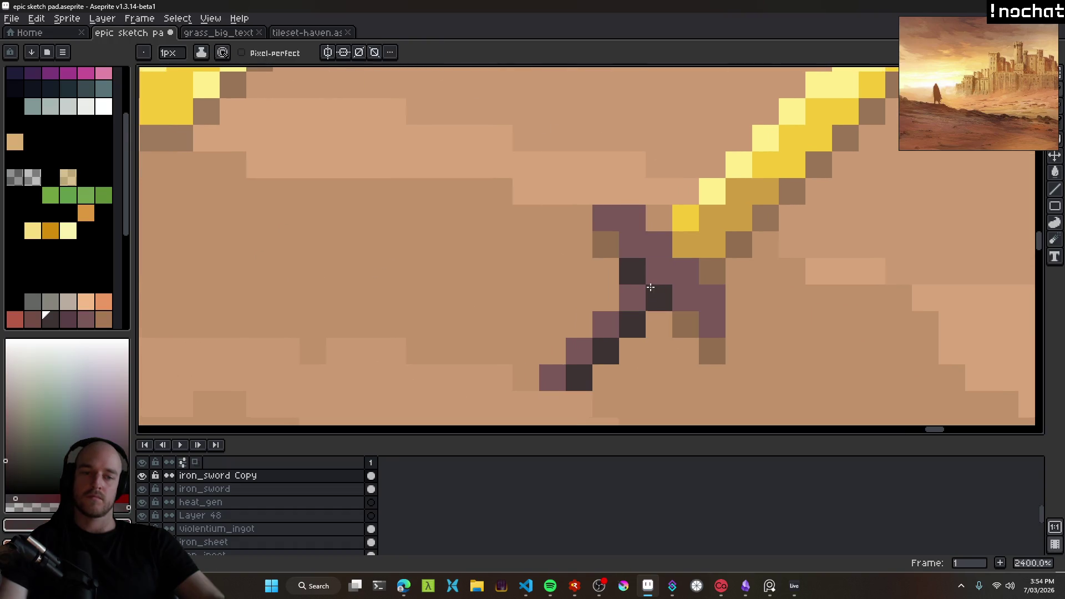
scroll(721, 327, "down", 5)
scroll(732, 335, "down", 3)
scroll(736, 343, "down", 1)
key("v")
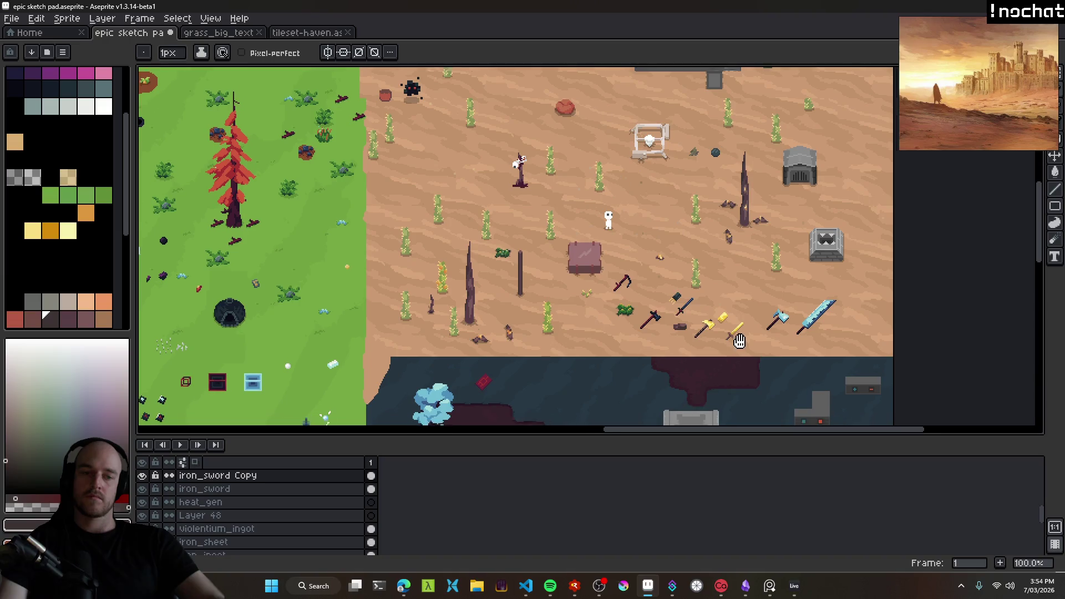
left_click_drag(736, 344, 791, 331)
scroll(770, 320, "up", 5)
scroll(800, 357, "up", 1)
left_click_drag(732, 290, 620, 312)
Step: Sample a canvas colour and paint a dark grip pixel, then undo that stroke
scroll(620, 312, "up", 4)
key("i")
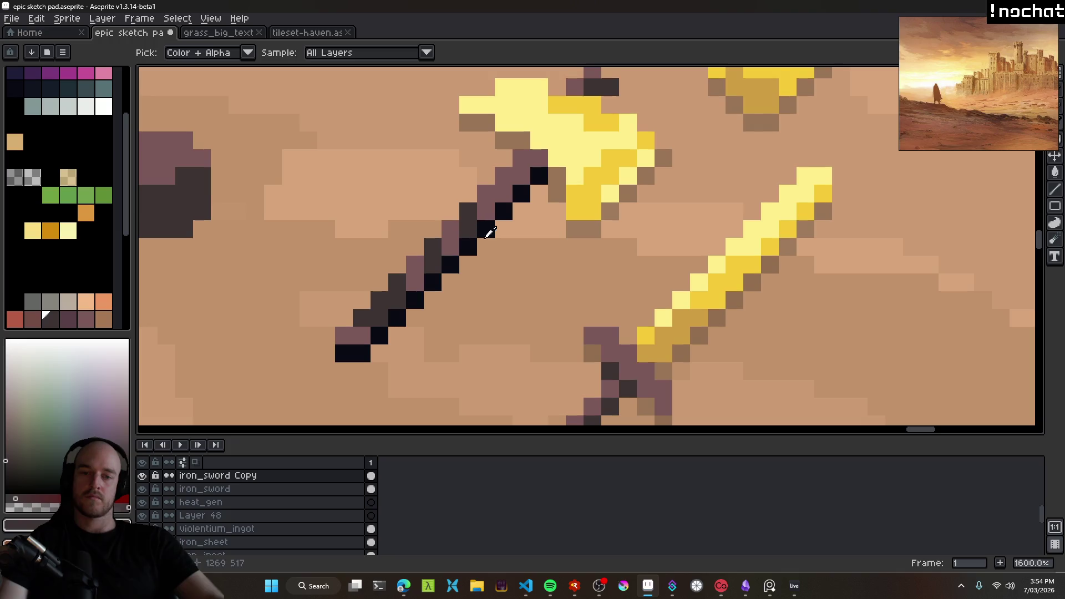
key("b")
left_click(617, 343)
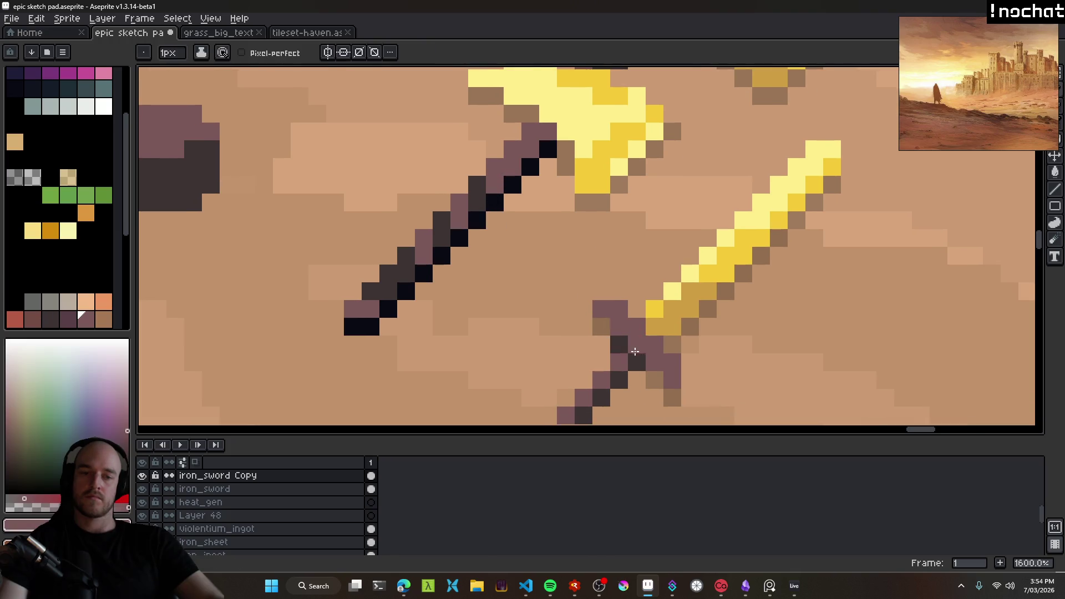
scroll(630, 314, "down", 2)
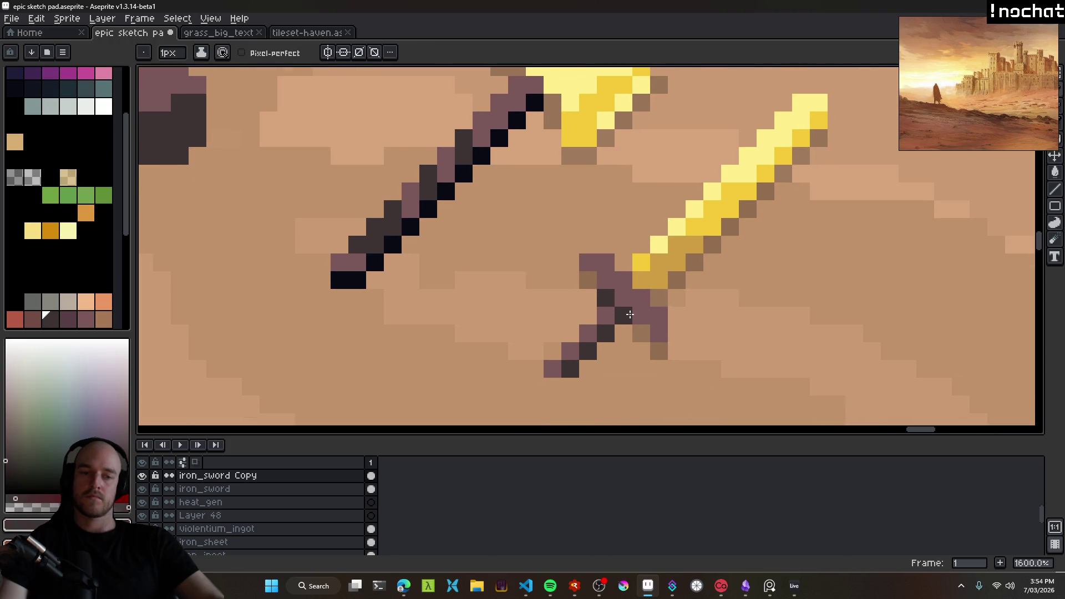
scroll(608, 214, "down", 5)
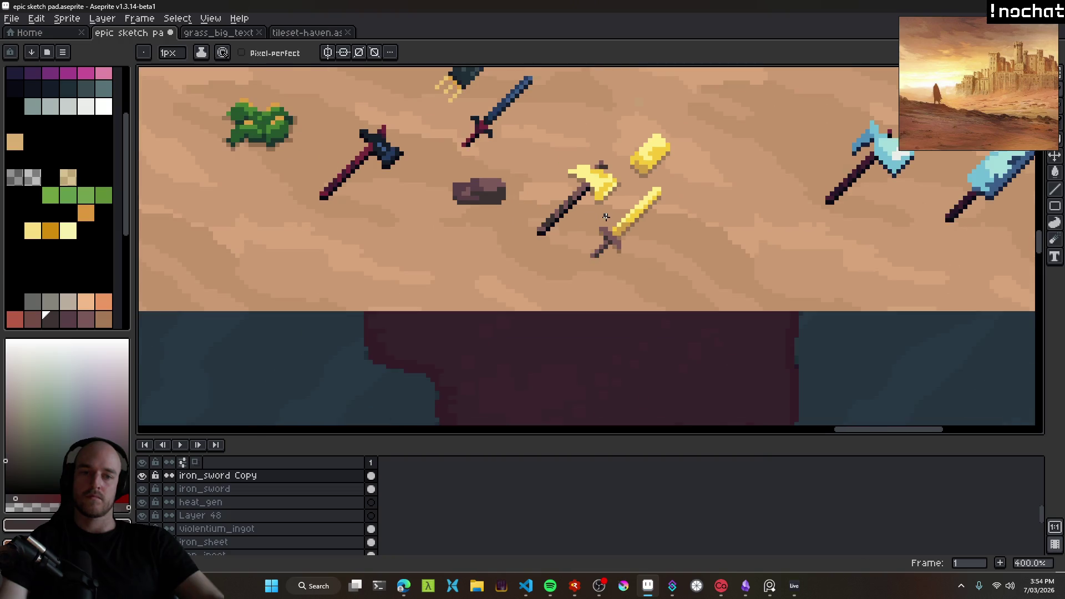
scroll(609, 216, "down", 1)
scroll(609, 217, "up", 4)
scroll(609, 217, "up", 2)
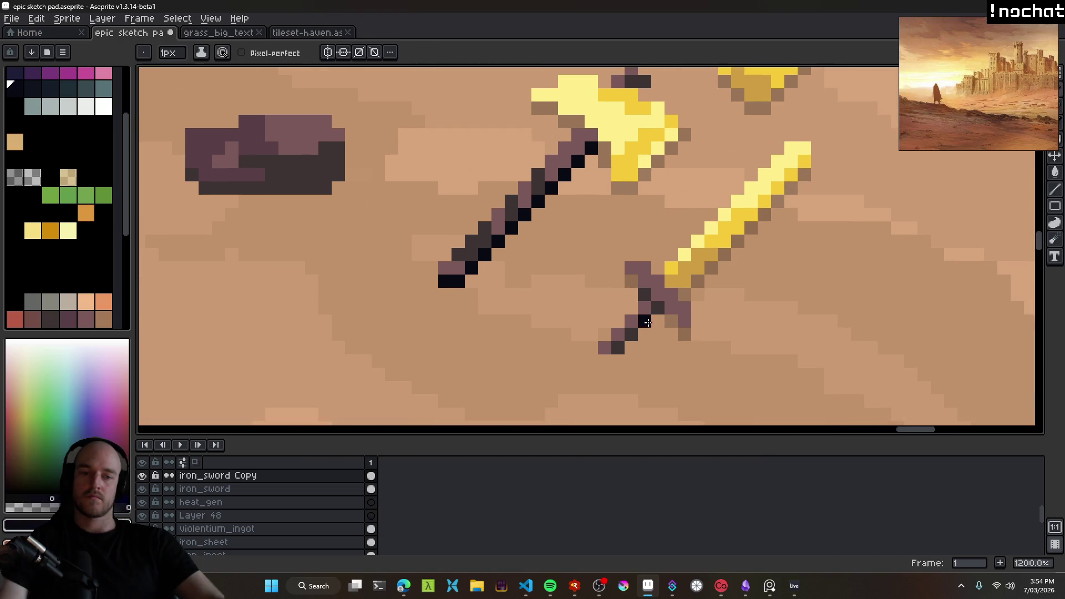
scroll(663, 327, "up", 3)
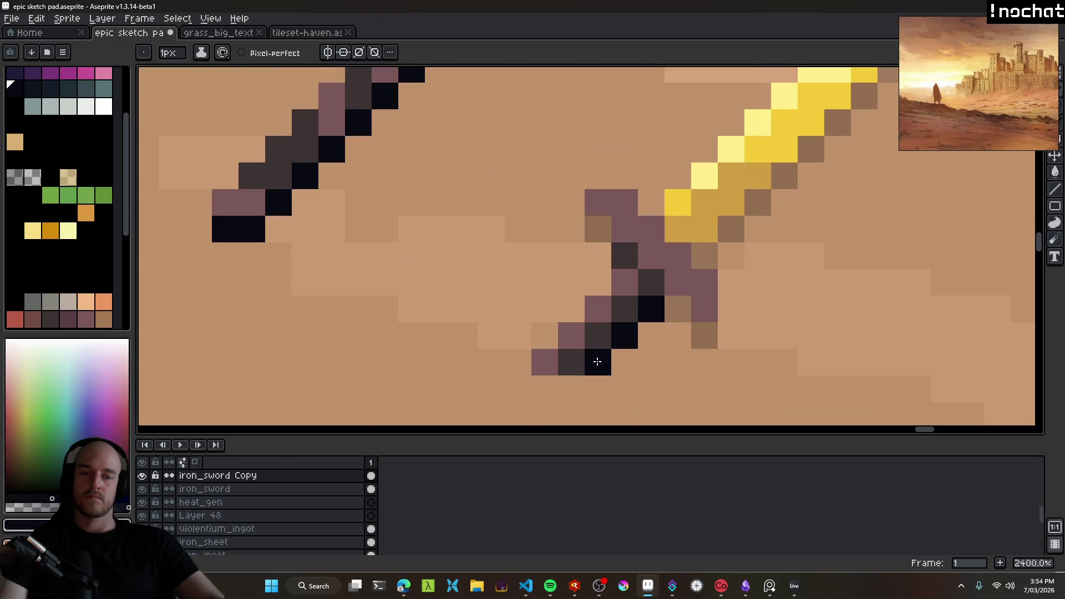
scroll(694, 378, "down", 7)
scroll(695, 380, "up", 6)
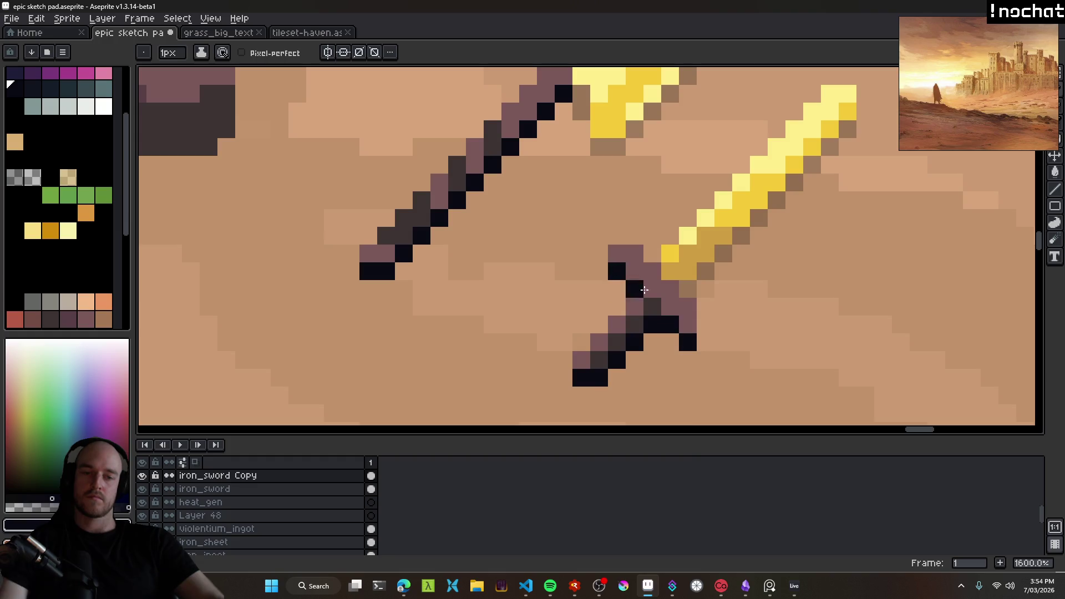
scroll(694, 333, "down", 3)
scroll(721, 360, "down", 2)
scroll(729, 368, "up", 4)
key("ctrl+z")
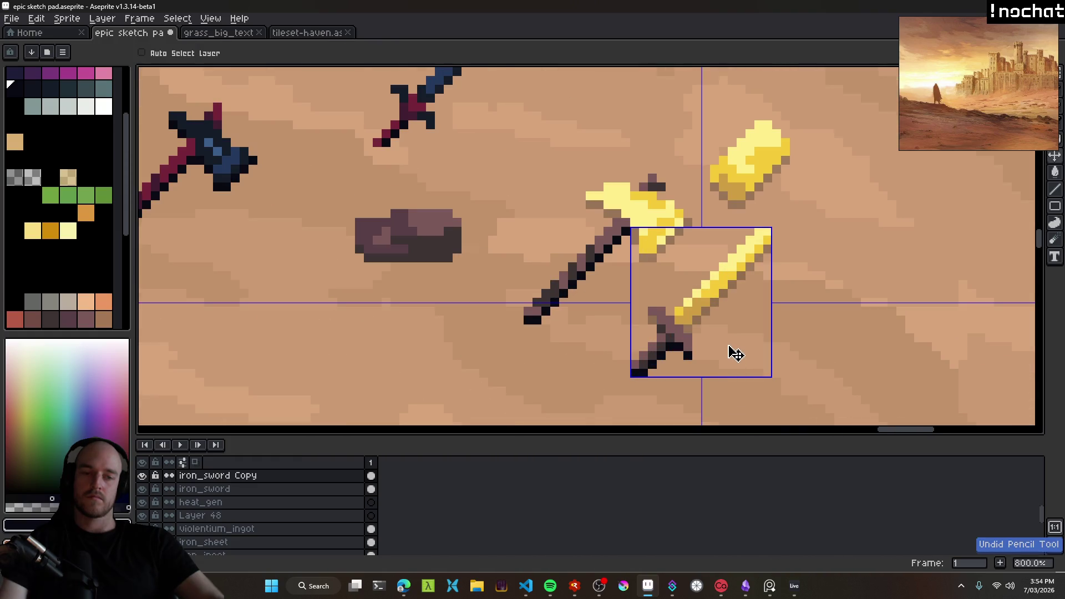
Step: Undo the lowest handle pixels, then paint one dark and one purple handle pixel
key("ctrl+z")
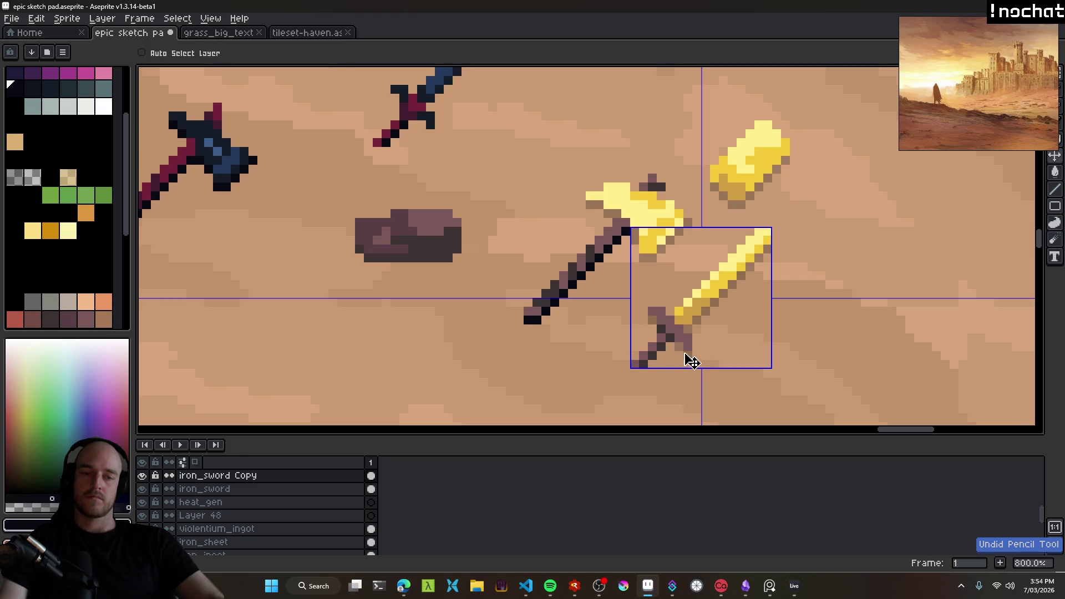
scroll(674, 369, "up", 3)
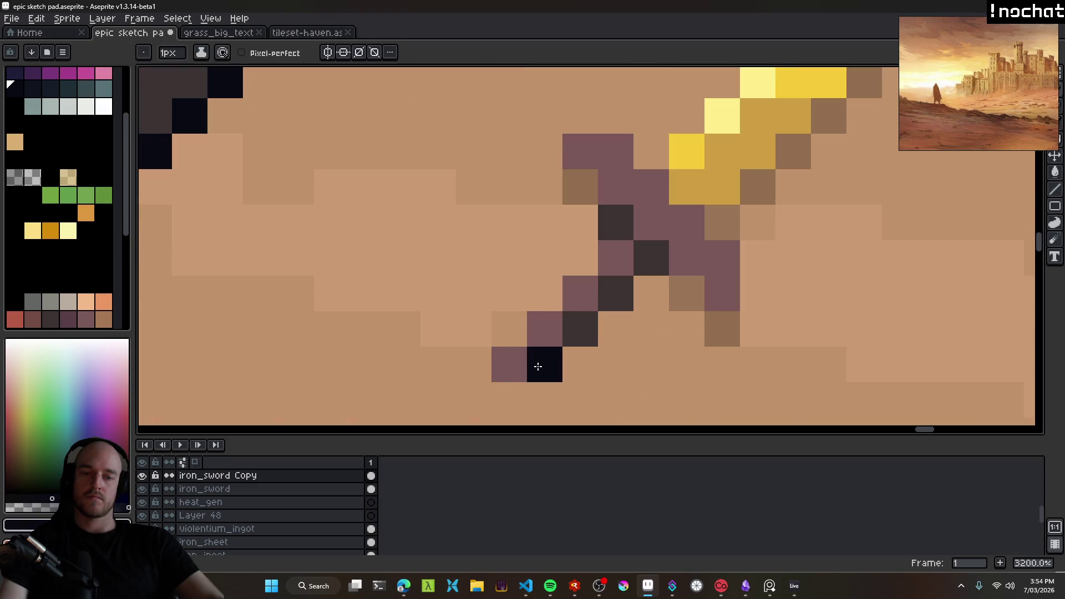
scroll(555, 368, "down", 5)
scroll(582, 376, "down", 2)
scroll(599, 378, "up", 6)
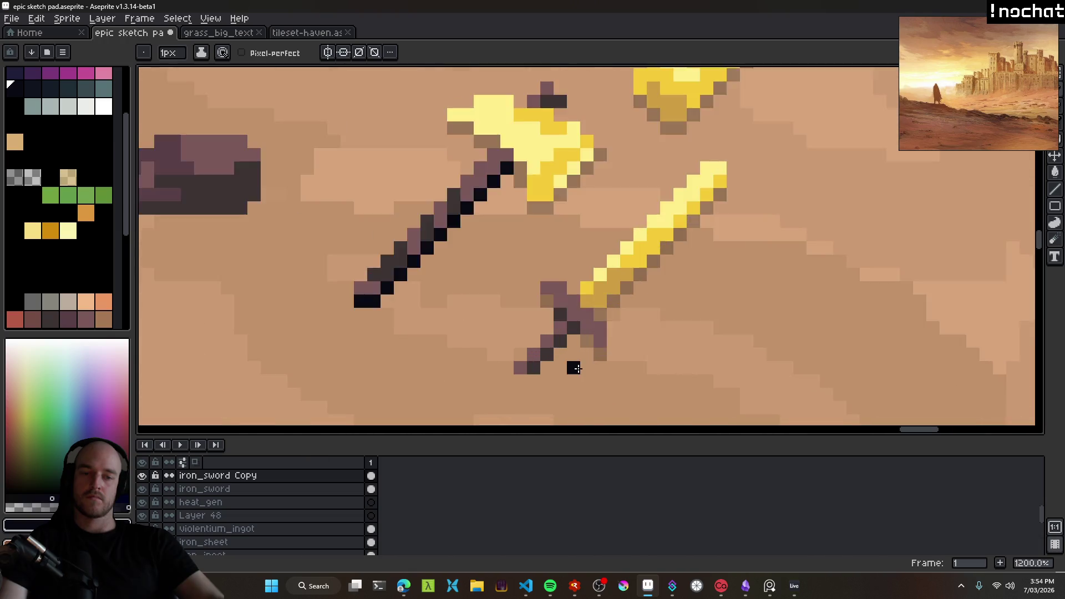
scroll(615, 381, "up", 3)
left_click(566, 288)
right_click(592, 289)
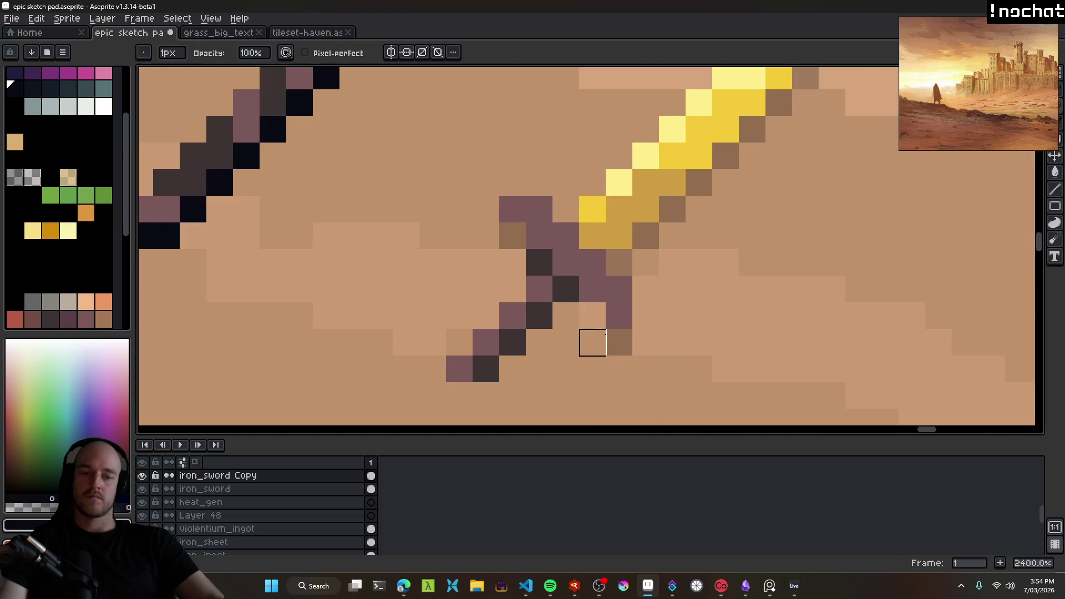
scroll(459, 289, "down", 6)
scroll(671, 347, "down", 2)
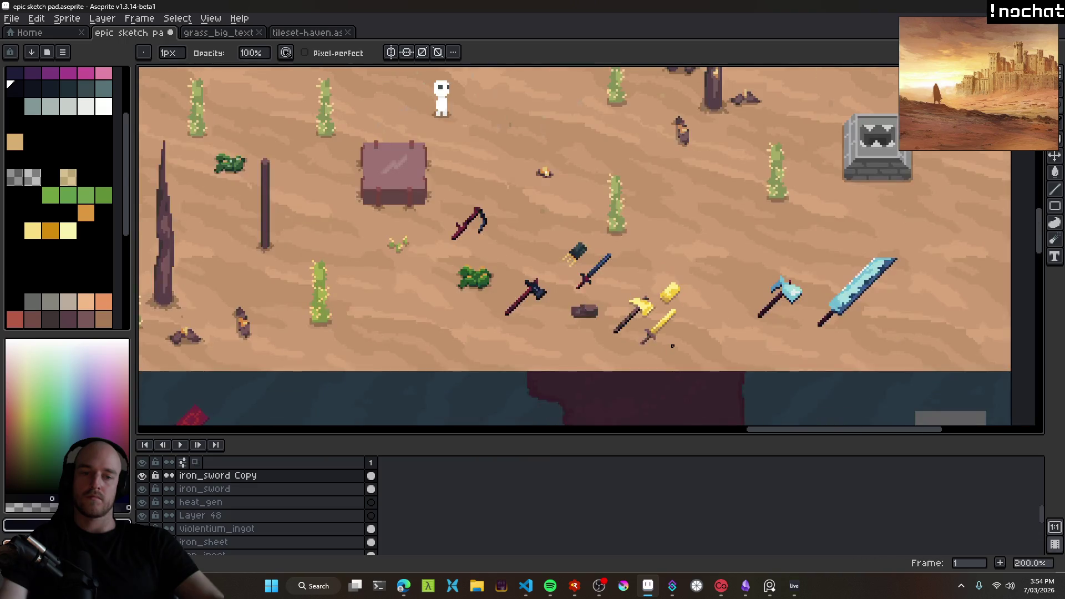
scroll(668, 348, "up", 4)
scroll(635, 333, "up", 2)
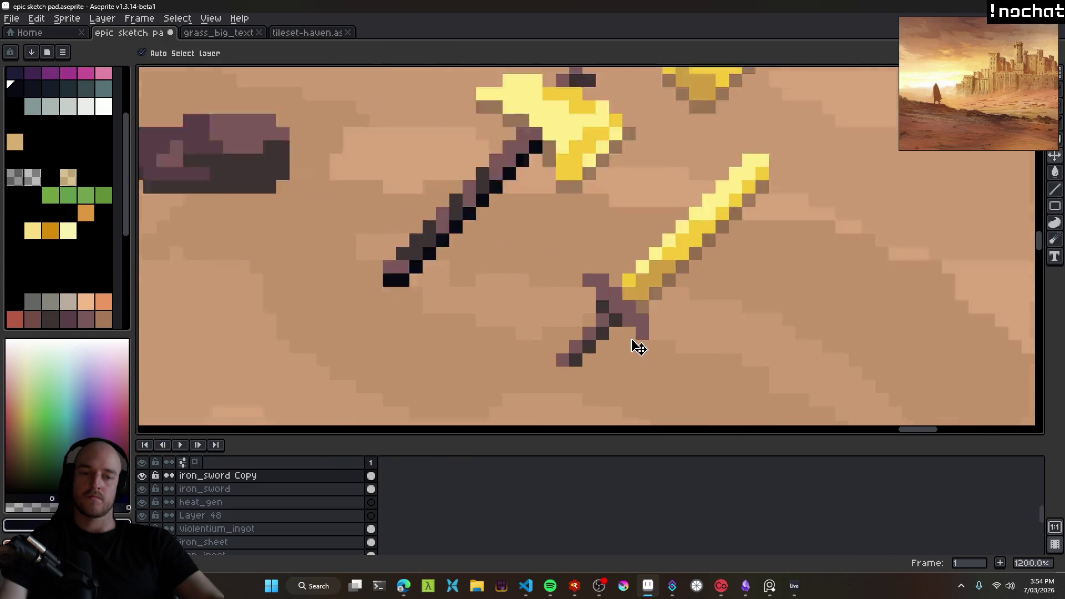
scroll(621, 344, "up", 4)
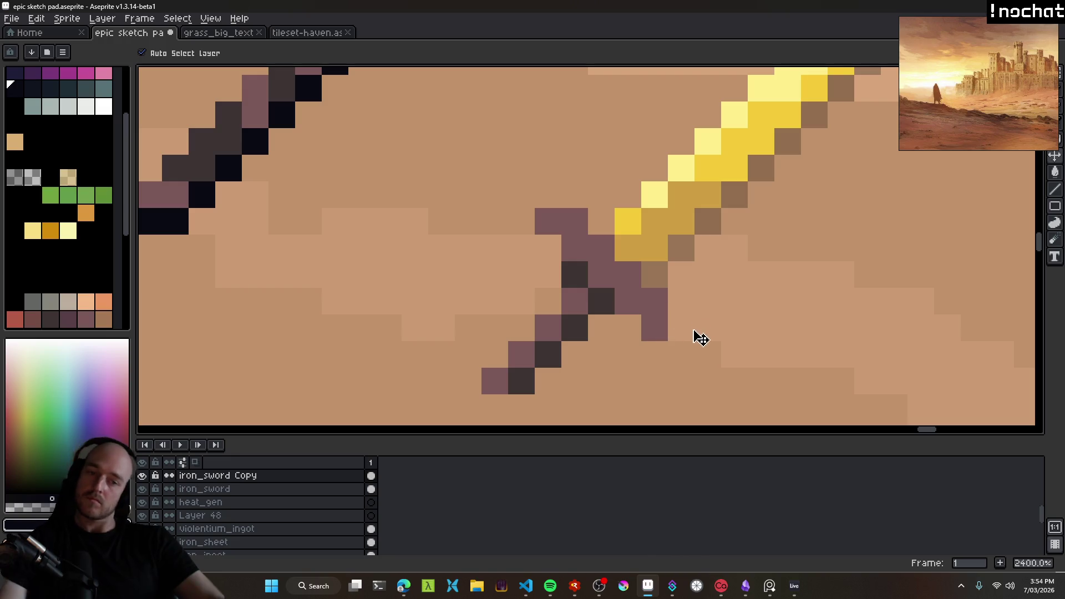
Step: Paint three more dark pixels onto the gold sword's grip
left_click(594, 273, "alt")
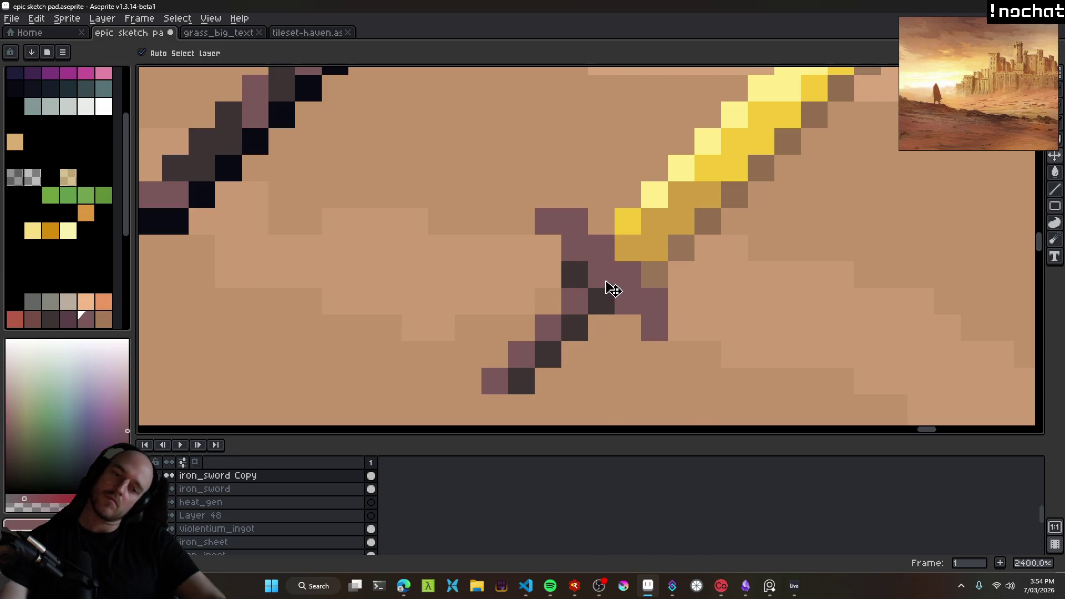
left_click(573, 268, "alt")
left_click(546, 292)
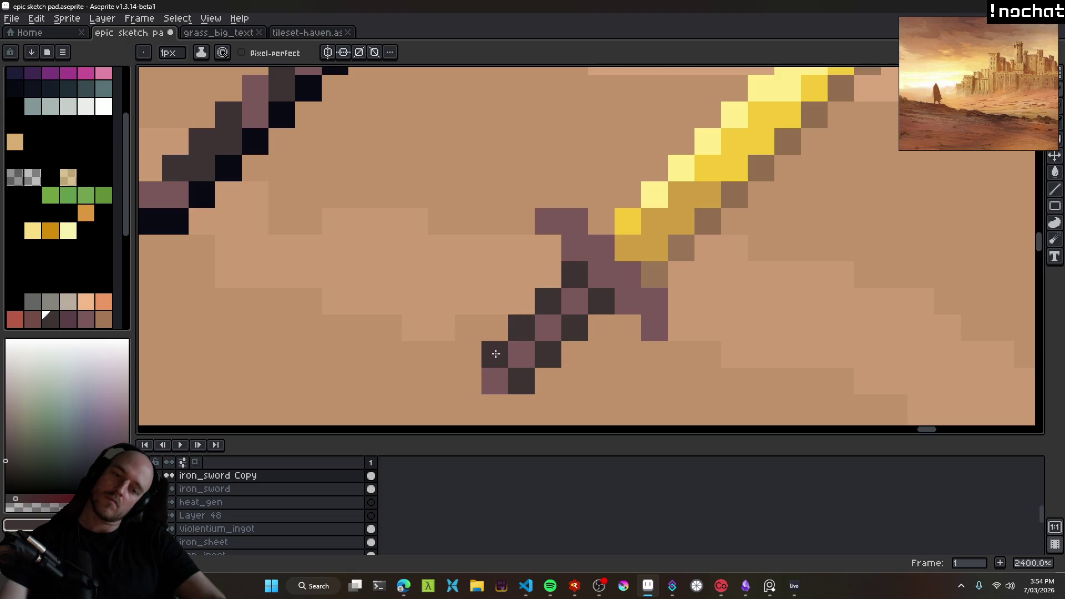
scroll(711, 380, "down", 6)
scroll(711, 380, "down", 1)
scroll(693, 308, "down", 1)
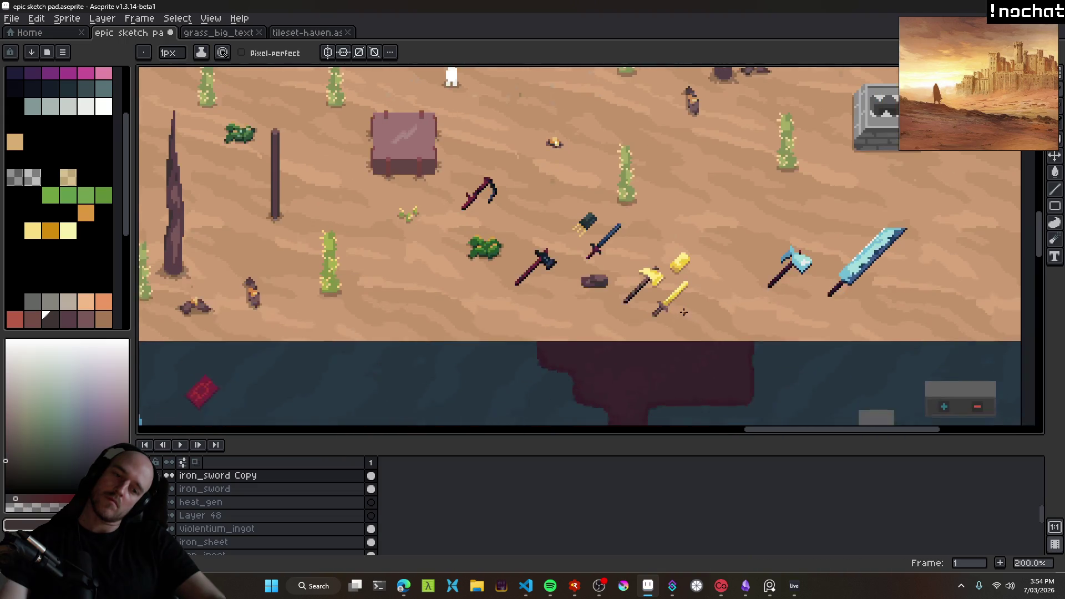
scroll(694, 308, "up", 4)
scroll(694, 308, "up", 3)
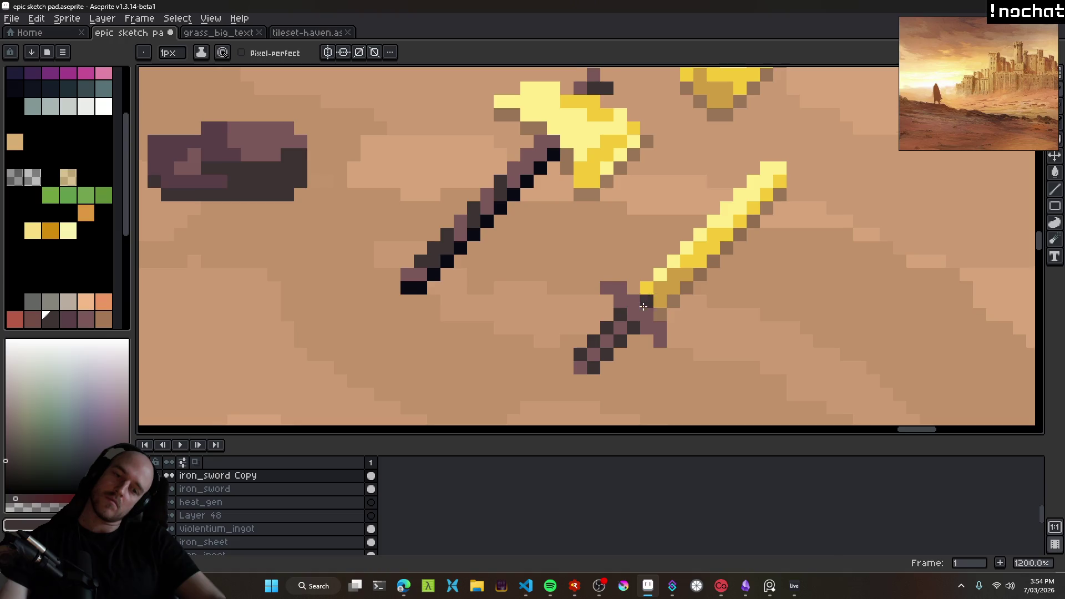
scroll(638, 332, "up", 1)
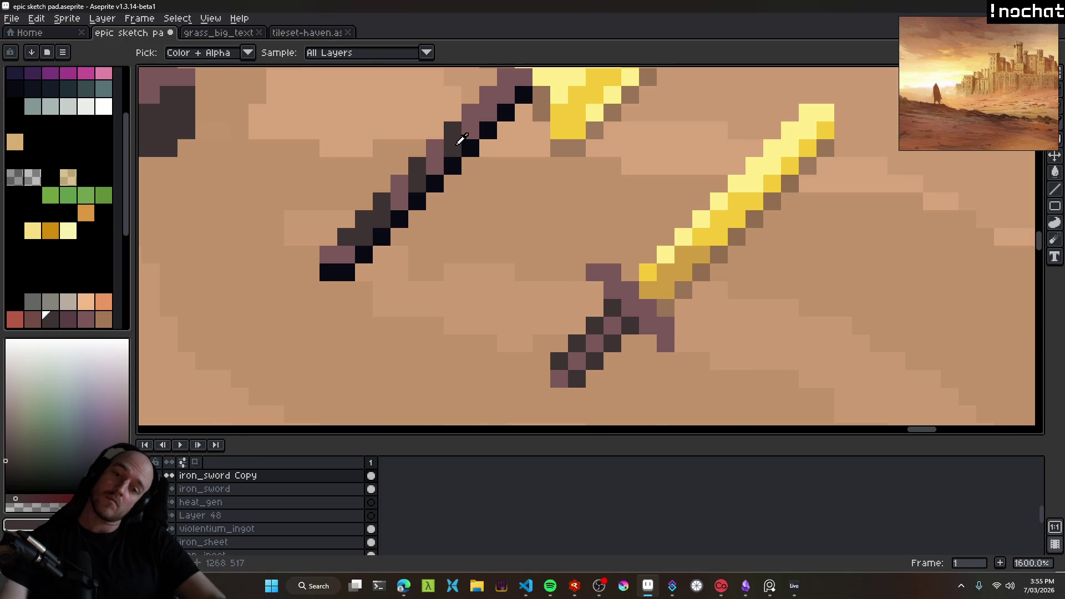
scroll(653, 333, "up", 2)
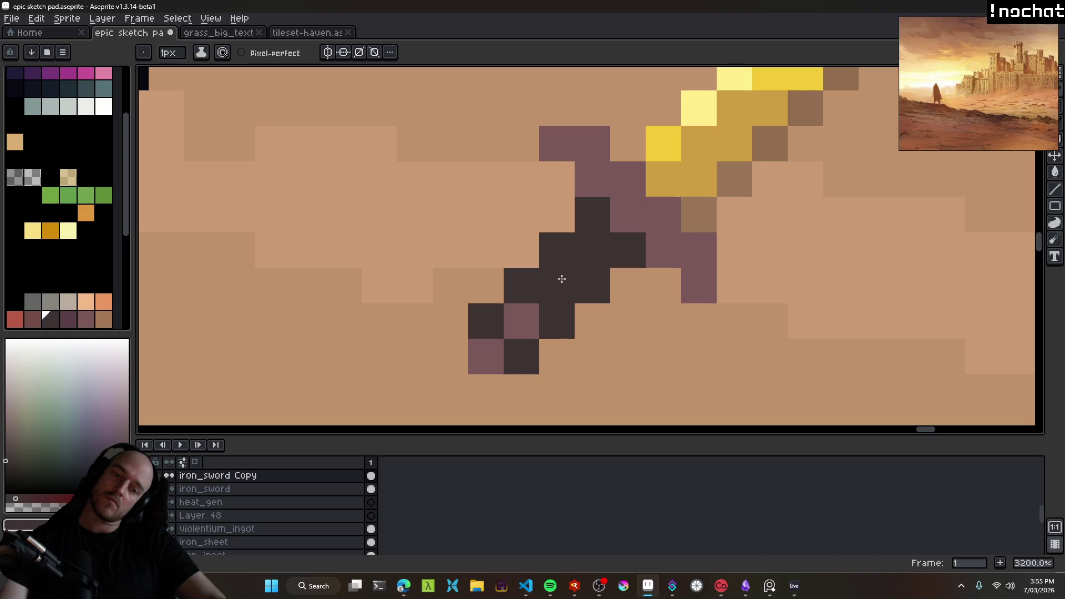
scroll(625, 353, "down", 3)
scroll(648, 356, "down", 3)
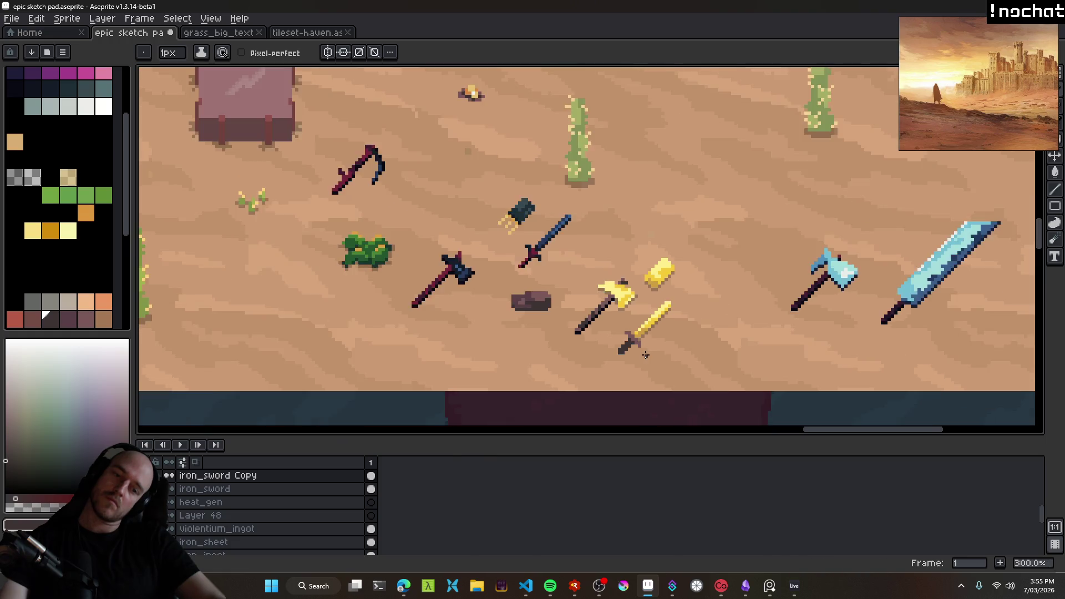
scroll(649, 356, "down", 2)
scroll(648, 357, "down", 1)
scroll(648, 357, "up", 2)
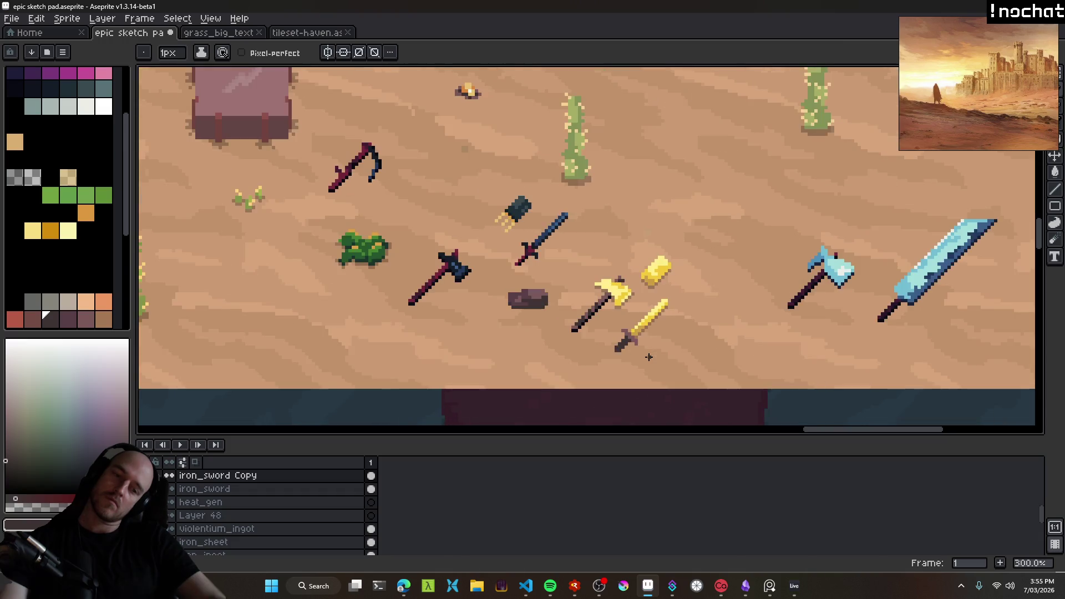
scroll(651, 359, "down", 1)
Step: Select the transparent swatch with the Pencil to erase the lowest hilt pixels
left_click_drag(651, 359, 622, 221)
key("v")
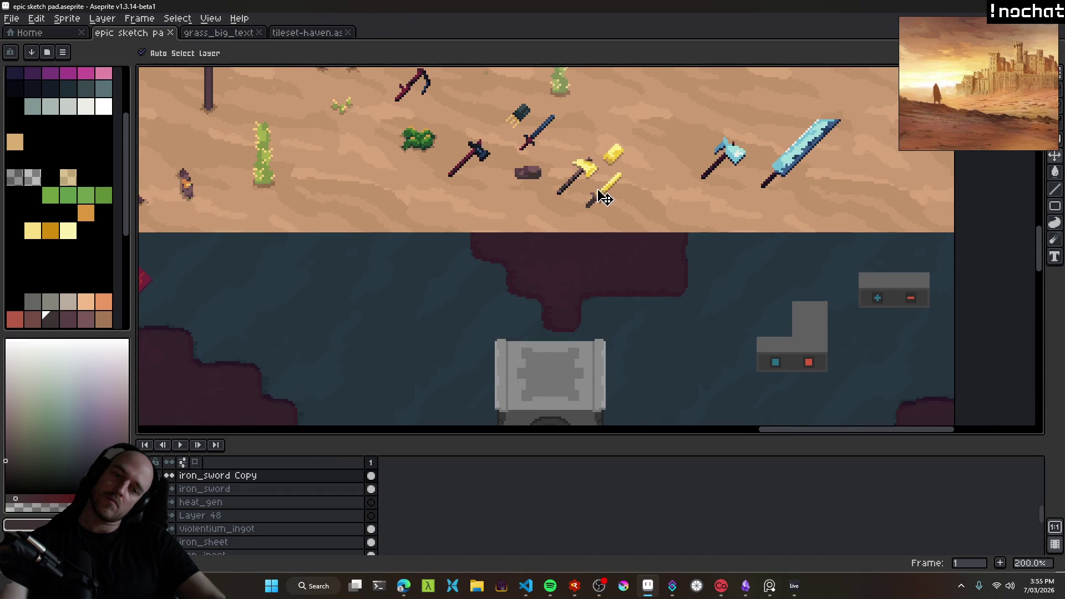
scroll(723, 325, "up", 1)
scroll(616, 213, "up", 3)
scroll(614, 219, "up", 3)
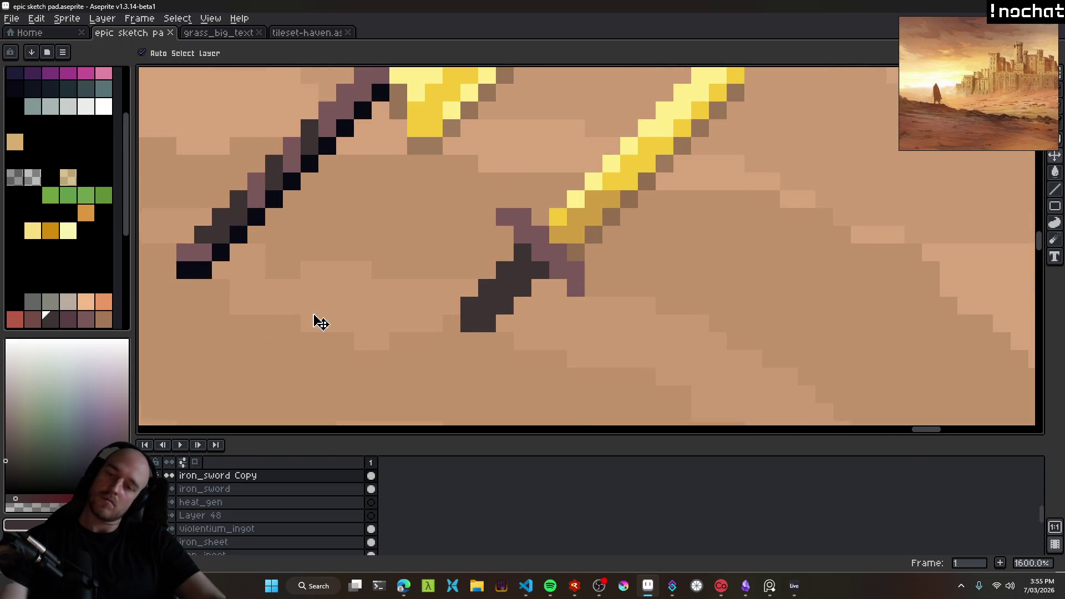
left_click(14, 180)
key("b")
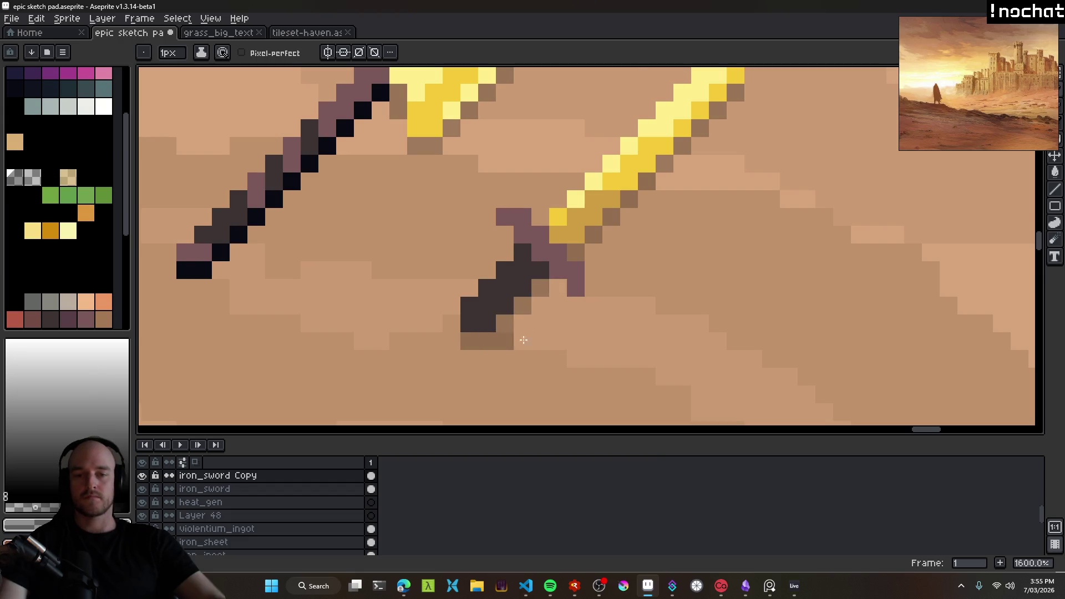
scroll(499, 332, "down", 4)
scroll(555, 328, "down", 2)
scroll(590, 324, "down", 2)
Step: Drag the gold sword layer out of the desert onto the grass area
key("v")
left_click_drag(570, 316, 606, 361)
key("ctrl+z")
left_click_drag(570, 316, 608, 378)
scroll(613, 385, "up", 1)
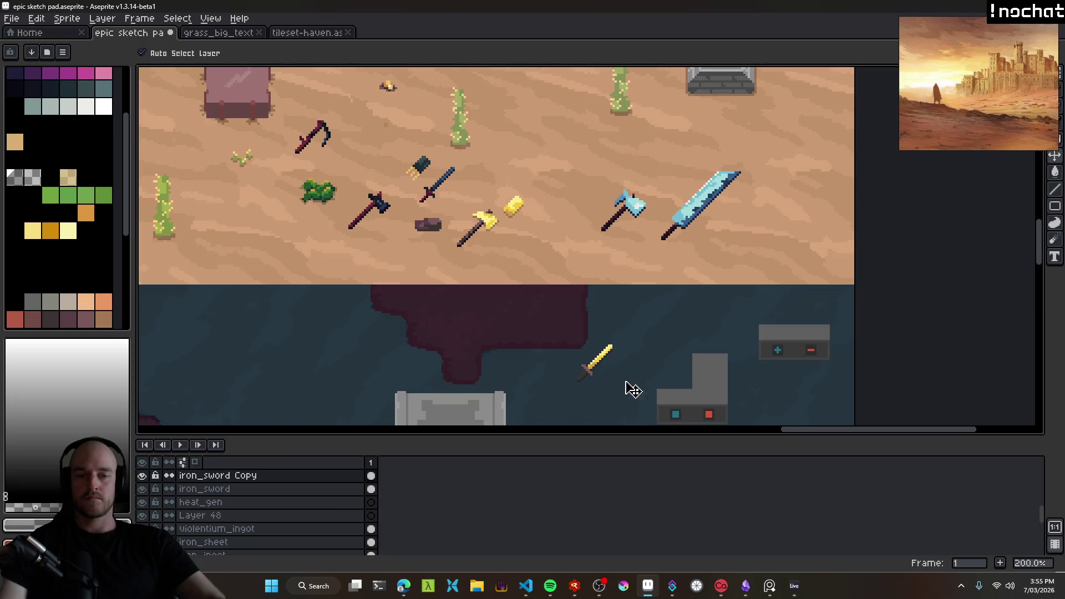
scroll(837, 381, "down", 1)
mouse_move(838, 381)
left_mouse_down()
mouse_move(424, 305)
mouse_move(517, 315)
left_mouse_up()
scroll(382, 253, "up", 1)
scroll(518, 311, "down", 1)
scroll(517, 315, "down", 1)
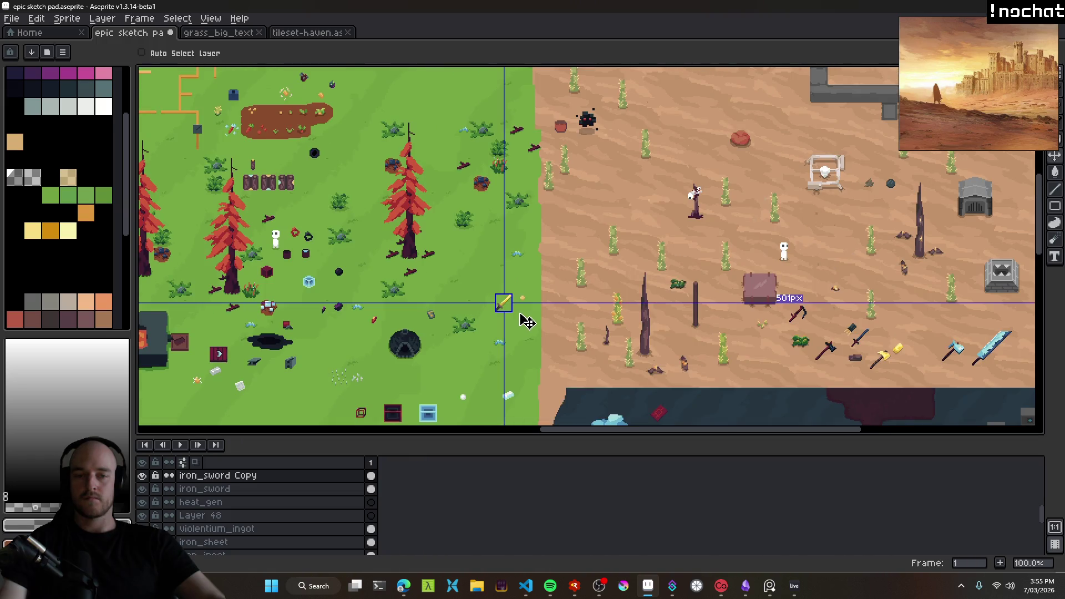
scroll(513, 314, "up", 3)
scroll(488, 311, "up", 3)
Step: Bring the grass and desert map back into view around the sword
key("b")
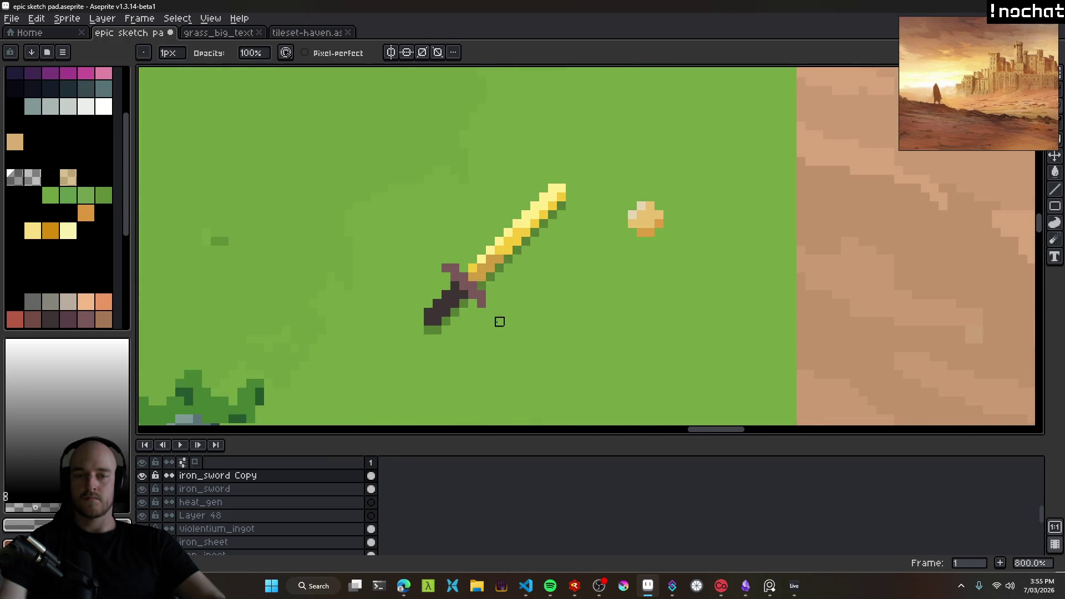
scroll(499, 322, "down", 6)
key("v")
scroll(535, 335, "down", 2)
scroll(531, 340, "up", 1)
scroll(510, 336, "up", 5)
key("b")
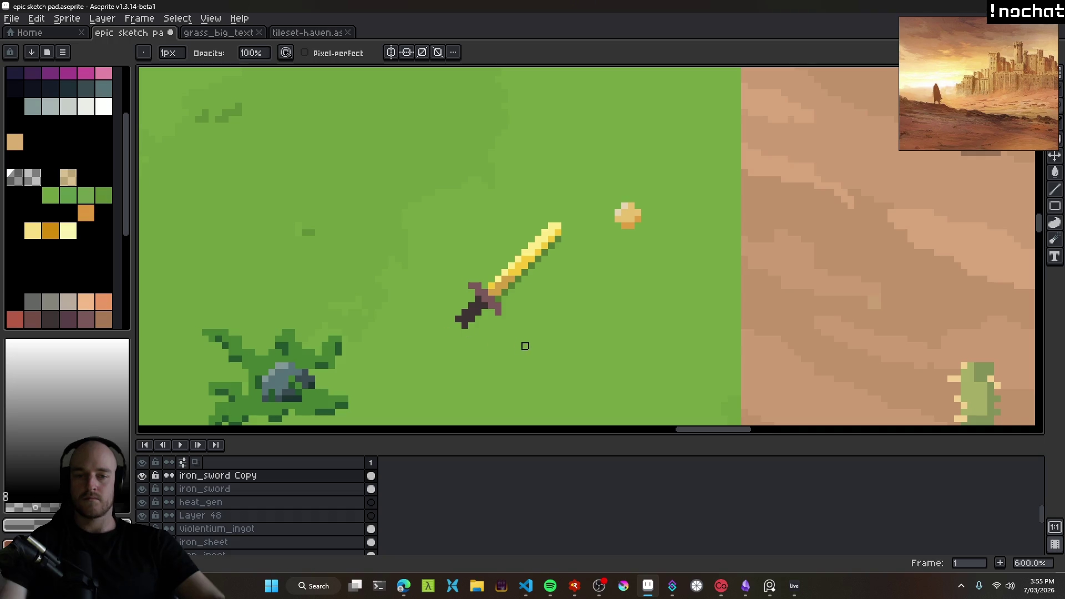
scroll(525, 346, "down", 5)
key("v")
left_click_drag(533, 349, 504, 311)
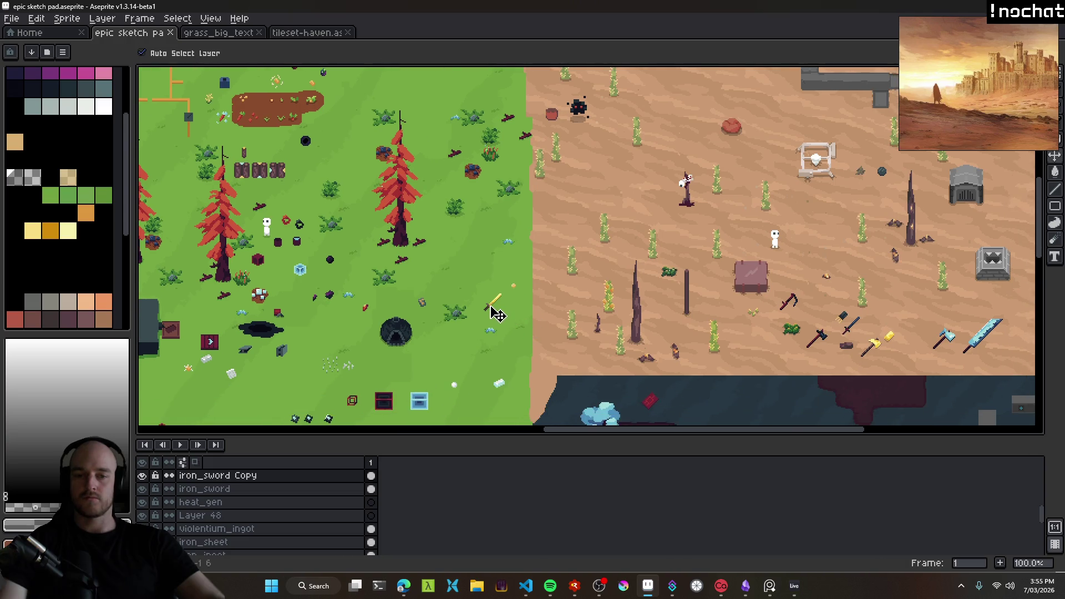
scroll(493, 311, "up", 4)
scroll(499, 305, "up", 5)
Step: Add a handle-brown pixel beside the gold sword's guard
key("b")
left_click(490, 254, "alt")
left_click(455, 264)
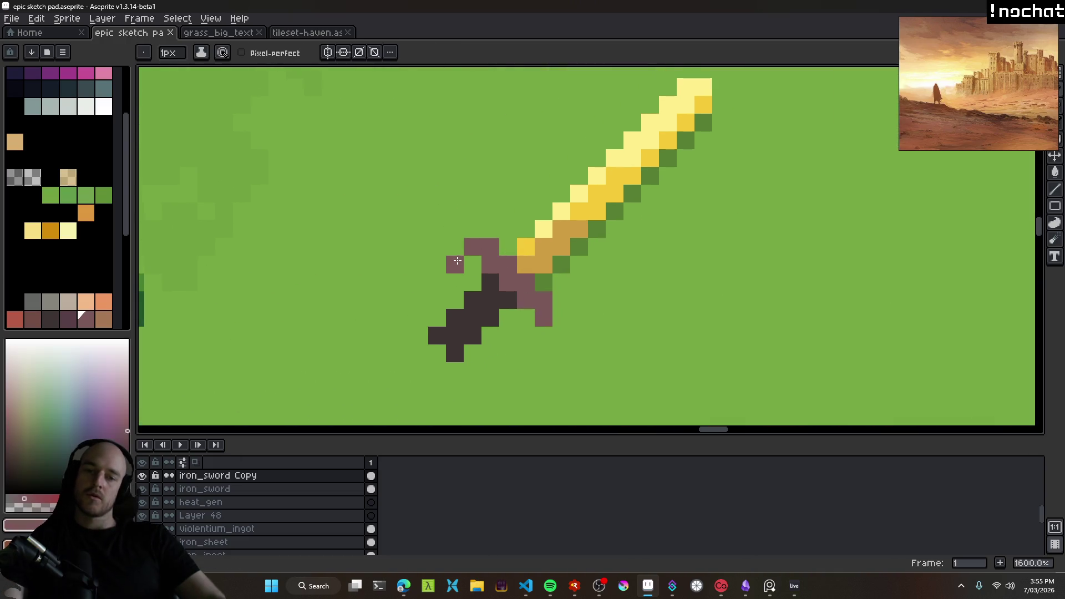
scroll(546, 330, "down", 5)
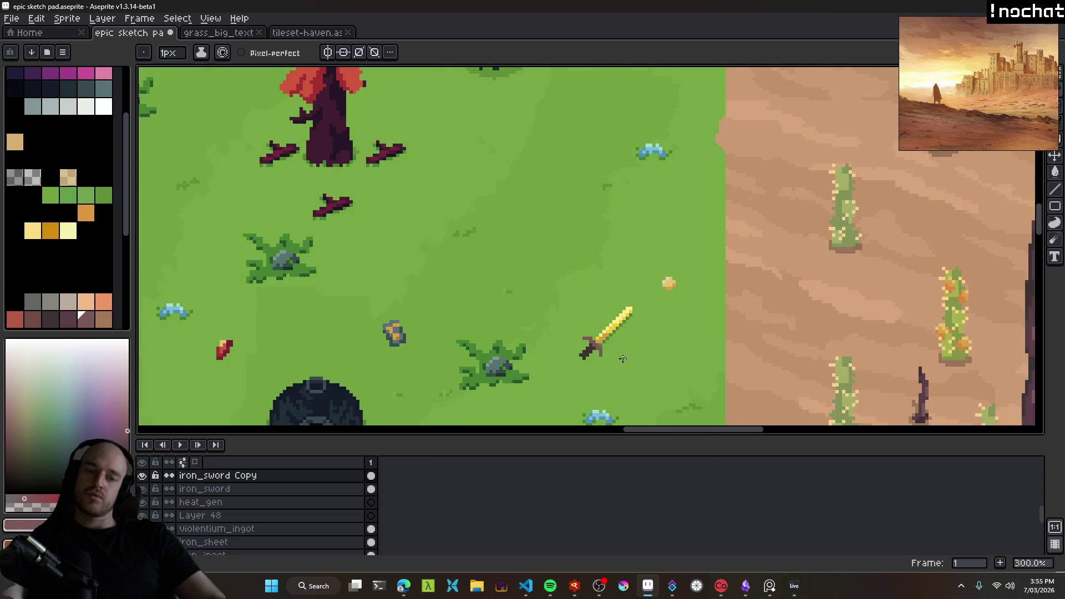
scroll(608, 345, "down", 3)
scroll(609, 345, "up", 1)
scroll(608, 345, "up", 2)
Step: Move the gold sword back beside the other weapons on the sand
key("v")
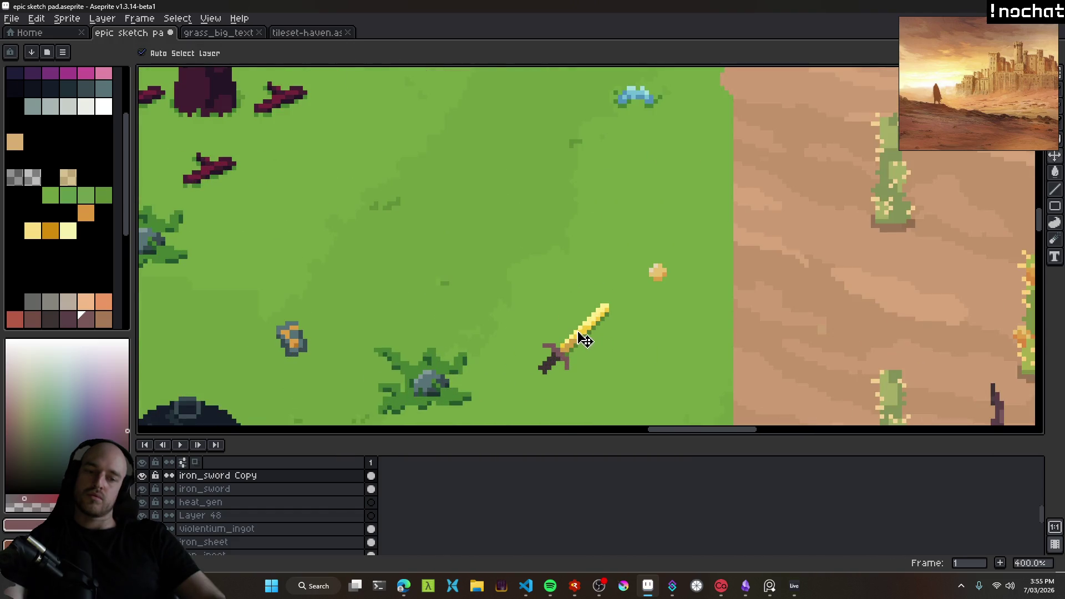
scroll(577, 333, "up", 3)
scroll(610, 313, "down", 3)
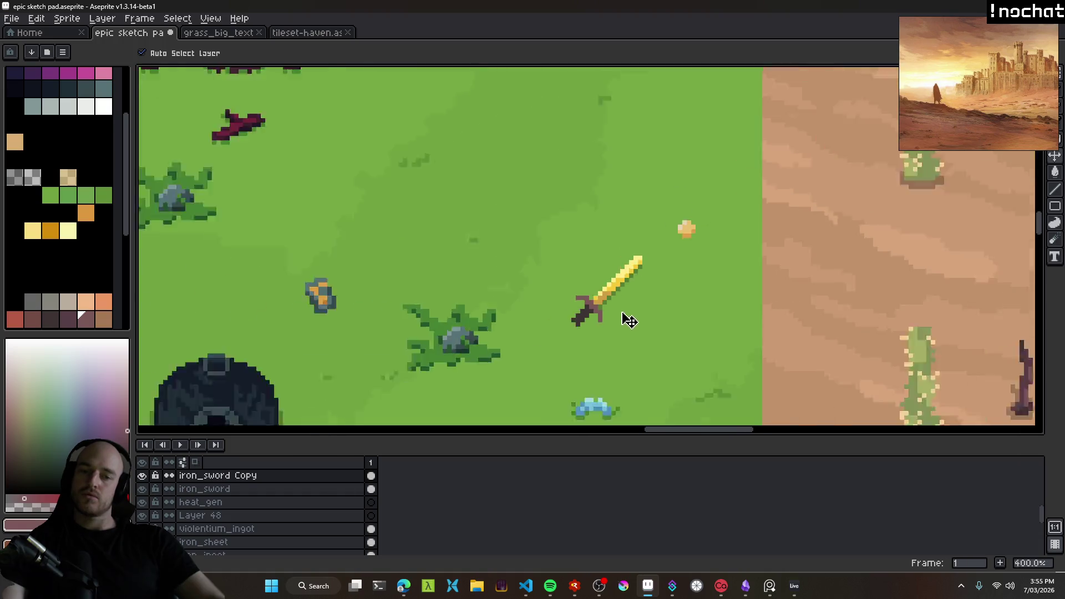
scroll(655, 332, "down", 3)
scroll(555, 302, "down", 1)
scroll(450, 265, "up", 1)
scroll(421, 250, "up", 1)
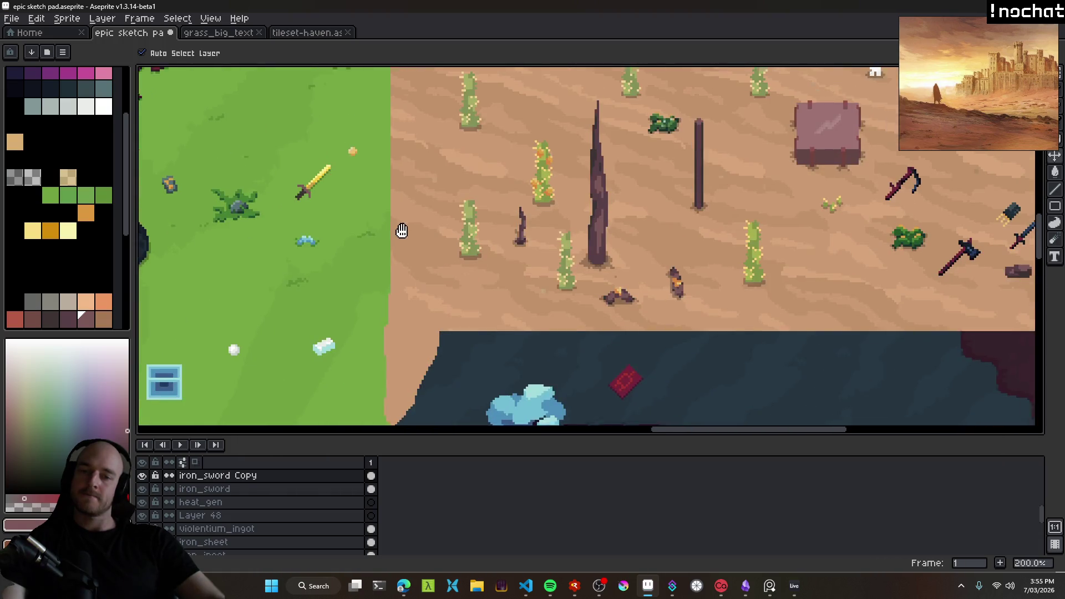
mouse_move(317, 262)
left_mouse_down()
mouse_move(797, 333)
mouse_move(864, 332)
left_mouse_up()
Step: Sample the mauve colour from the golden axe's handle for the sword grip
scroll(832, 344, "down", 1)
key("w")
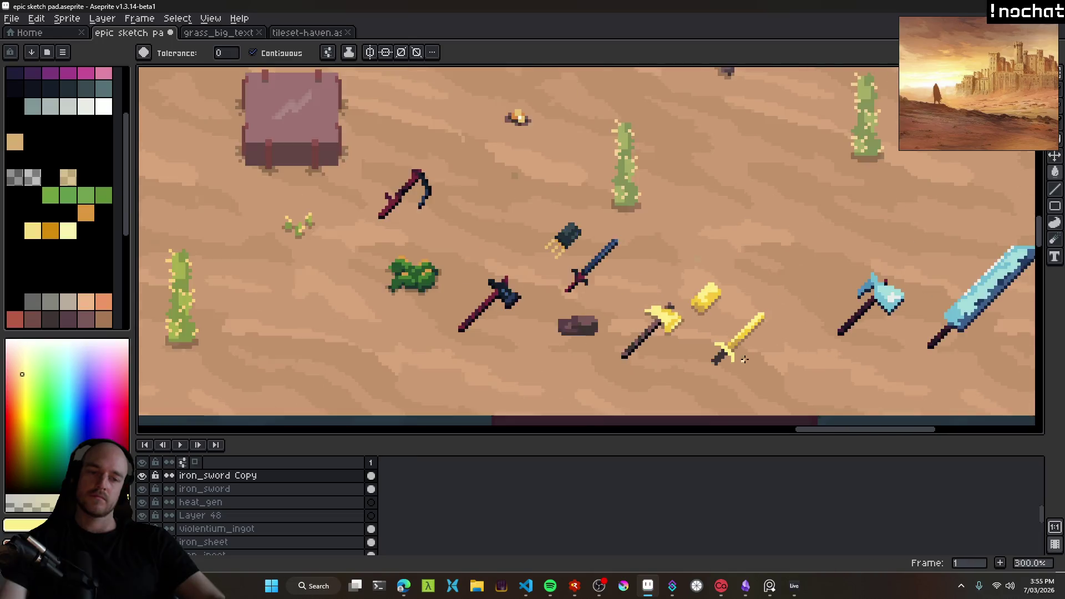
scroll(756, 363, "up", 2)
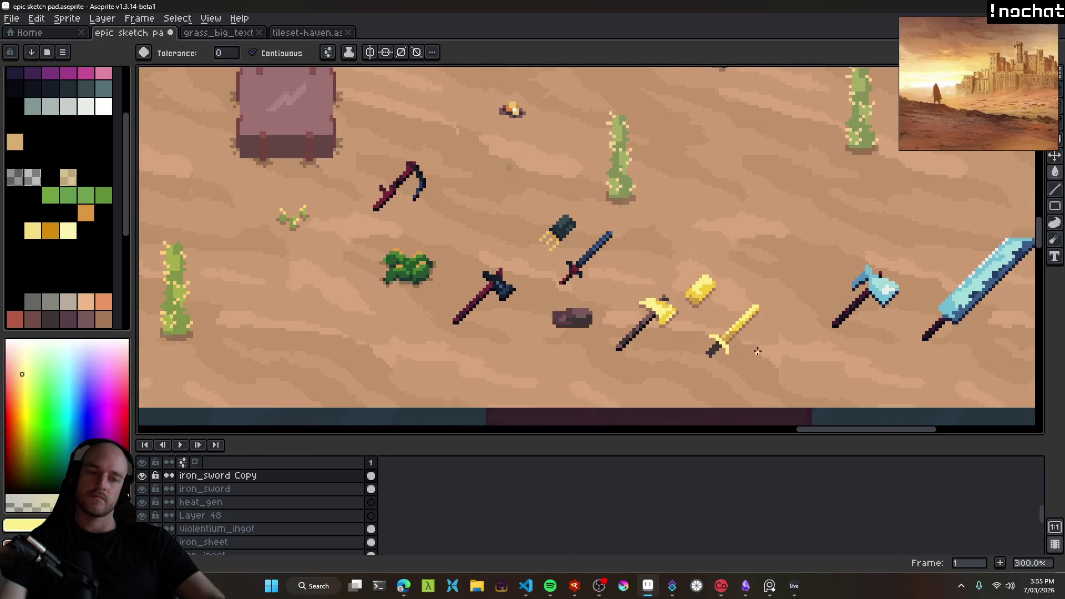
key("v")
scroll(721, 354, "up", 1)
key("i")
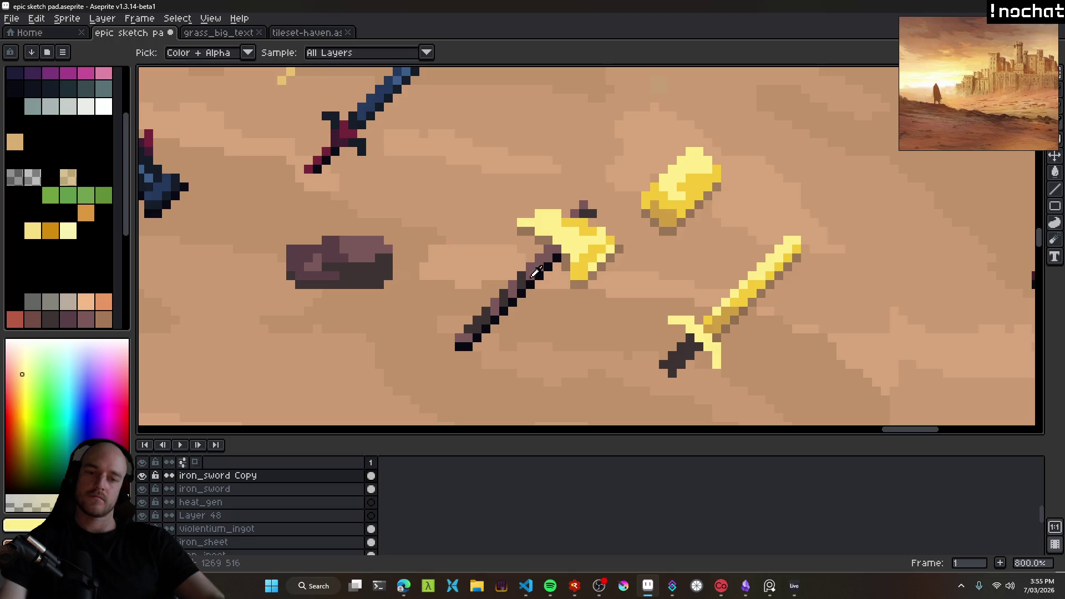
left_click(673, 361)
key("b")
Step: Undo the stray pencil stroke on the gold sword's dark handle
scroll(673, 341, "up", 4)
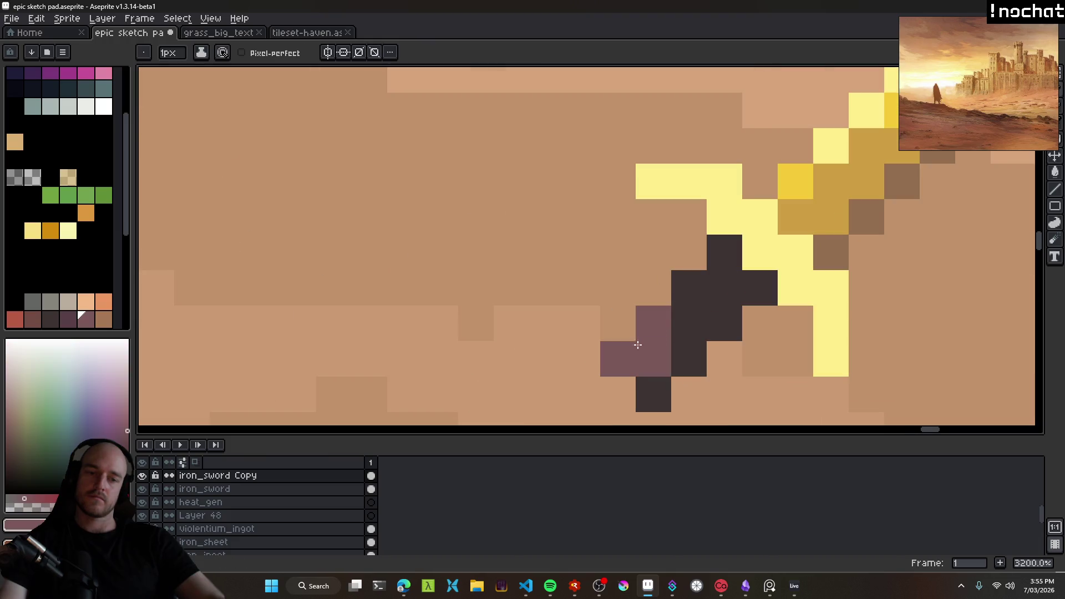
scroll(717, 258, "down", 2)
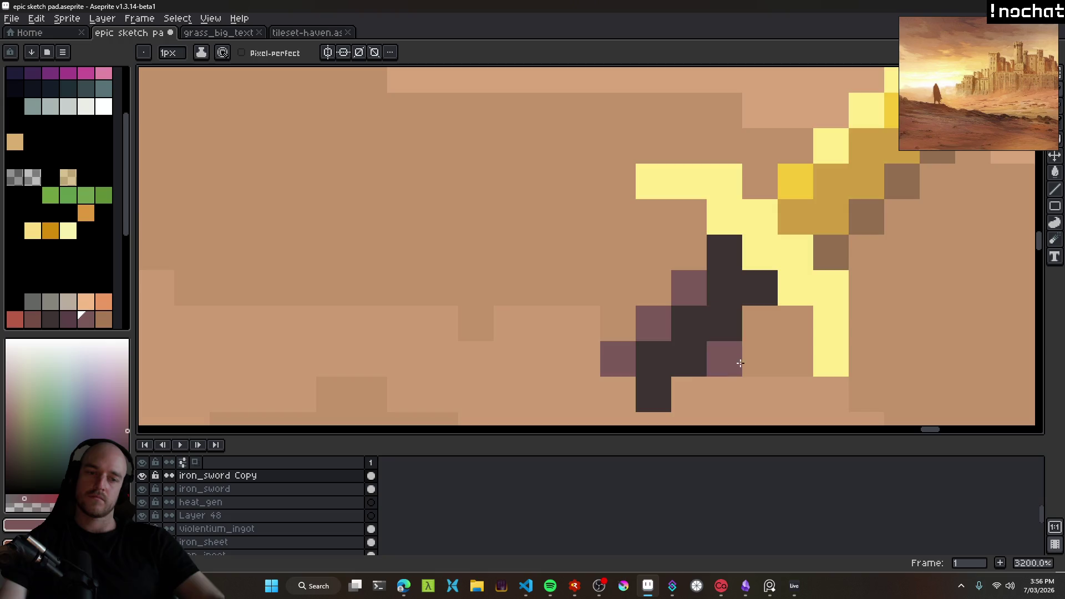
scroll(732, 344, "down", 5)
scroll(738, 355, "down", 1)
scroll(743, 364, "up", 4)
scroll(743, 364, "up", 4)
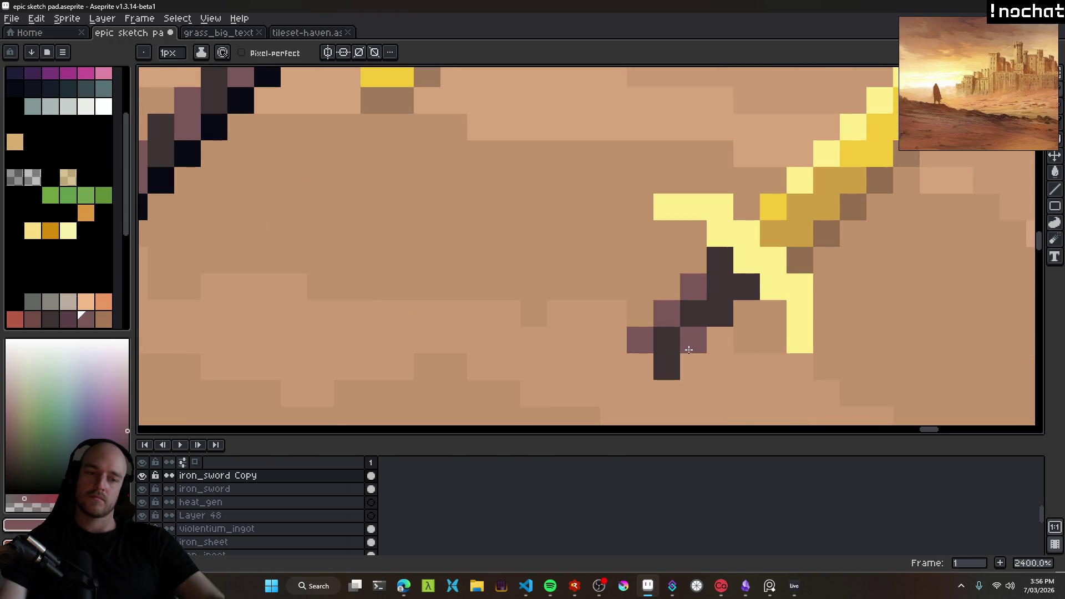
scroll(685, 315, "down", 3)
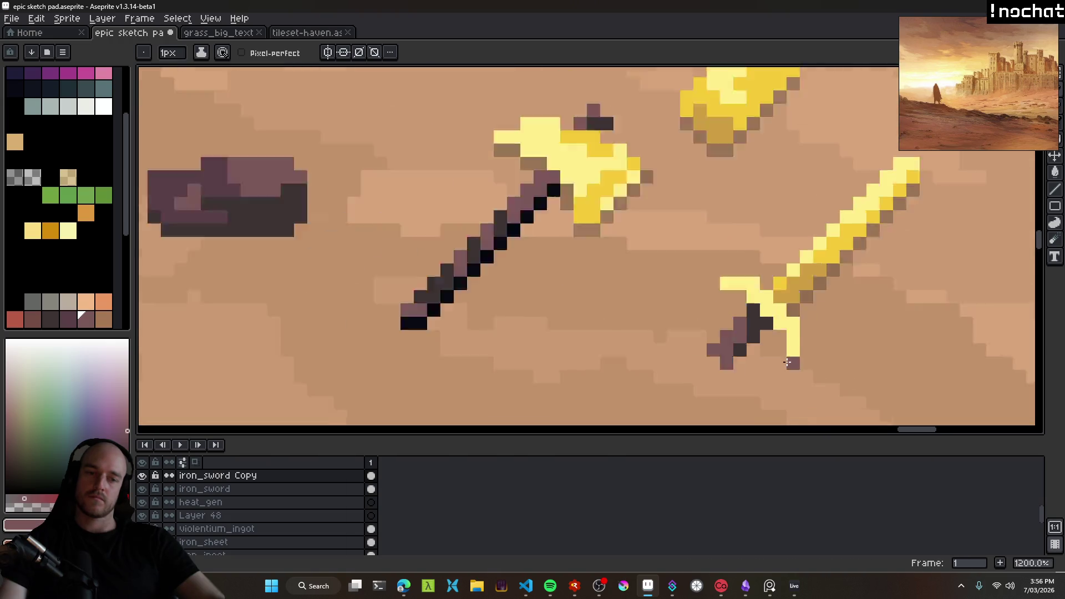
scroll(790, 367, "down", 4)
key("ctrl+z")
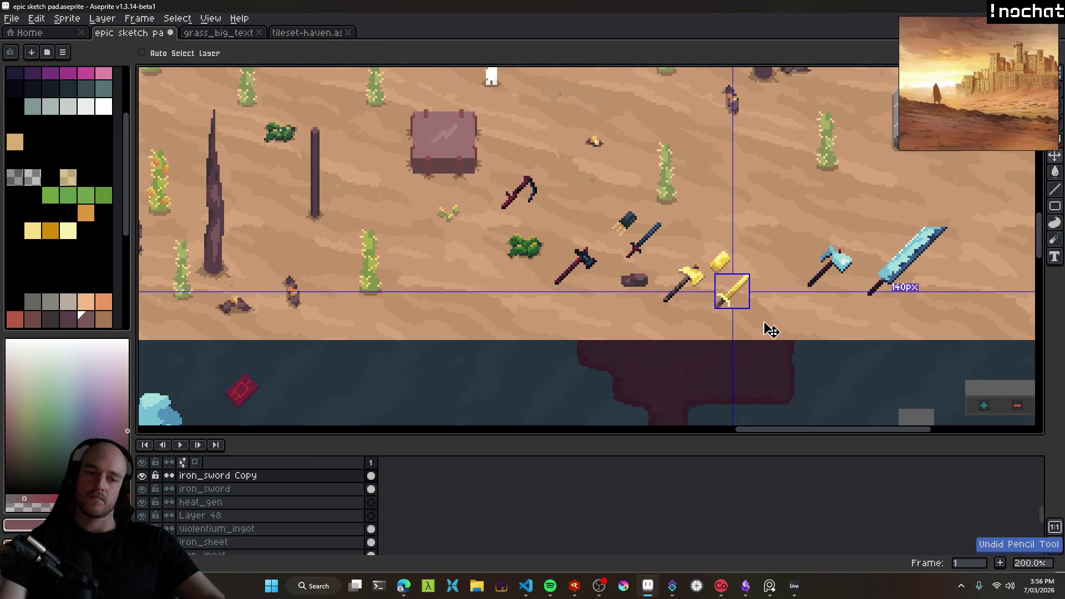
scroll(764, 332, "up", 3)
key("b")
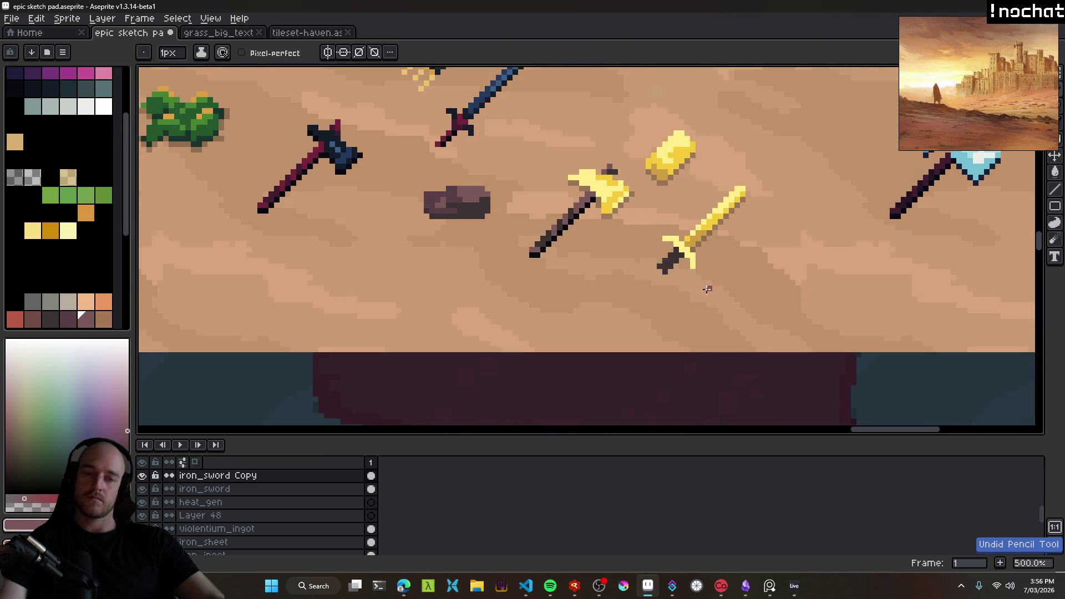
Step: Undo one more pencil stroke on the sword handle
scroll(726, 319, "up", 3)
scroll(759, 321, "down", 5)
scroll(759, 321, "down", 2)
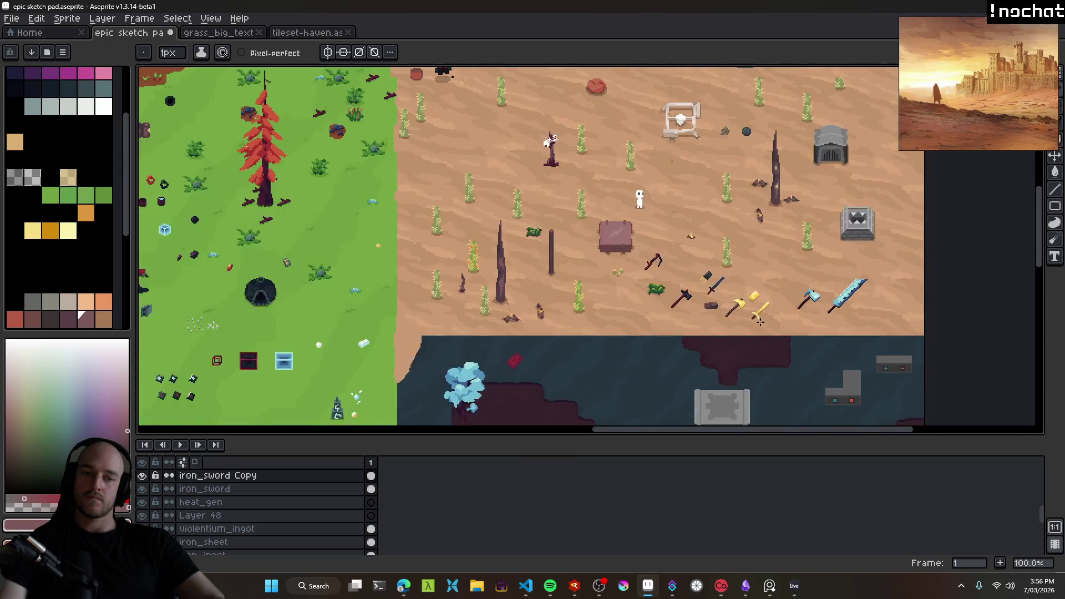
scroll(753, 304, "up", 5)
key("ctrl+z")
scroll(721, 259, "up", 7)
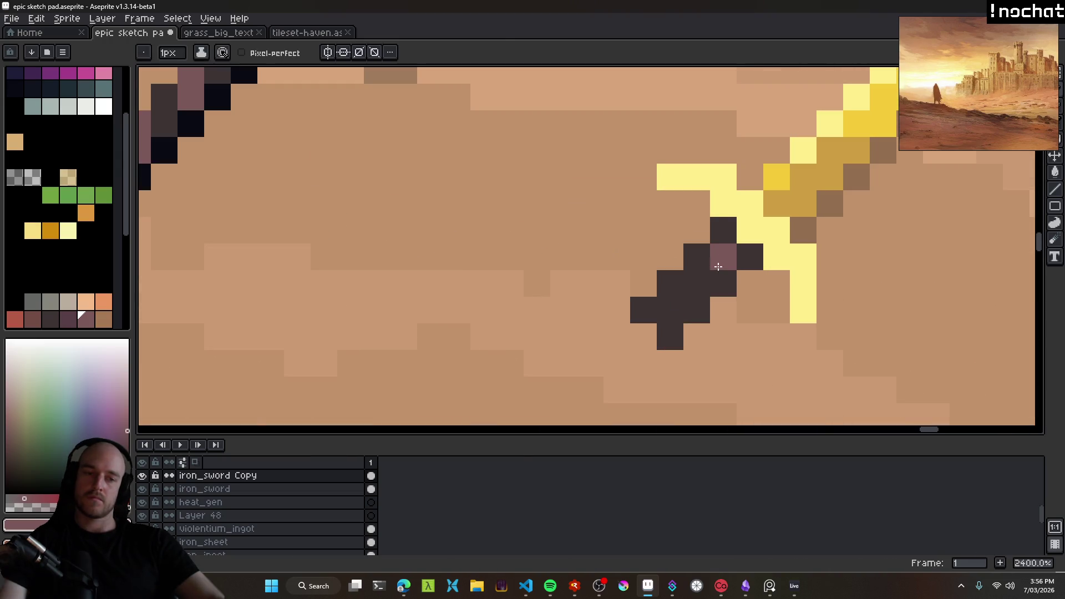
scroll(678, 309, "down", 5)
scroll(677, 308, "down", 3)
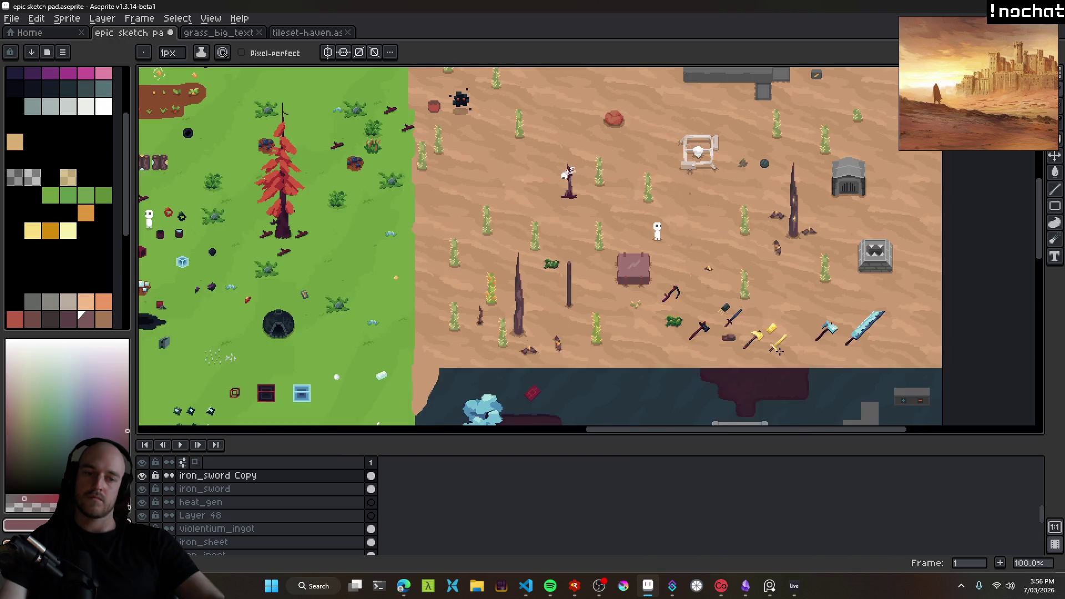
scroll(776, 344, "up", 2)
scroll(787, 355, "up", 2)
Step: Zoom in and out to check the finished sword handle
key("v")
key("i")
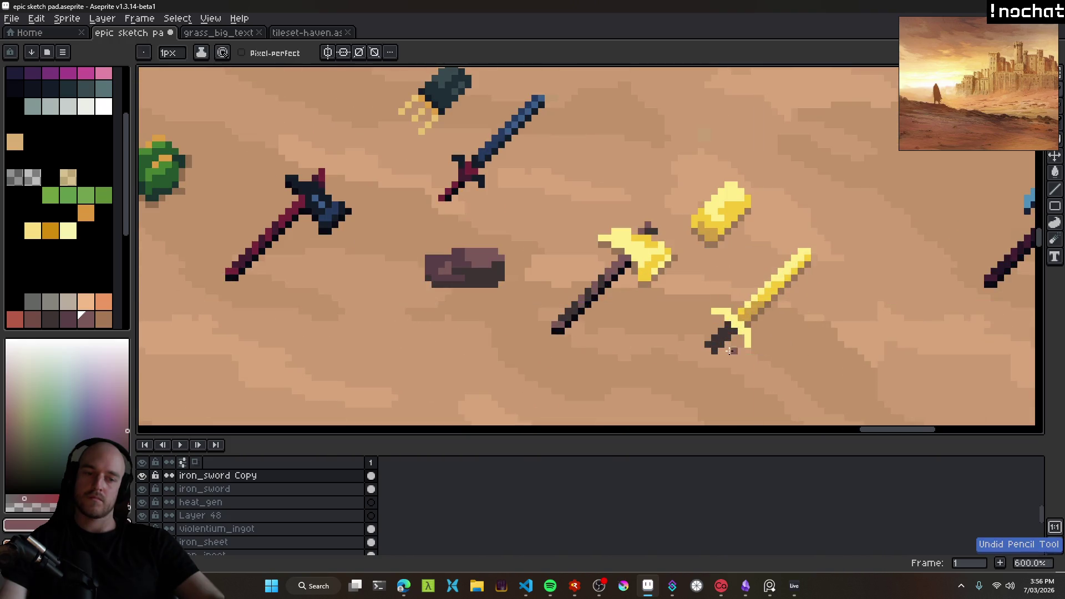
scroll(713, 341, "up", 4)
key("v")
scroll(710, 330, "down", 3)
scroll(704, 325, "down", 2)
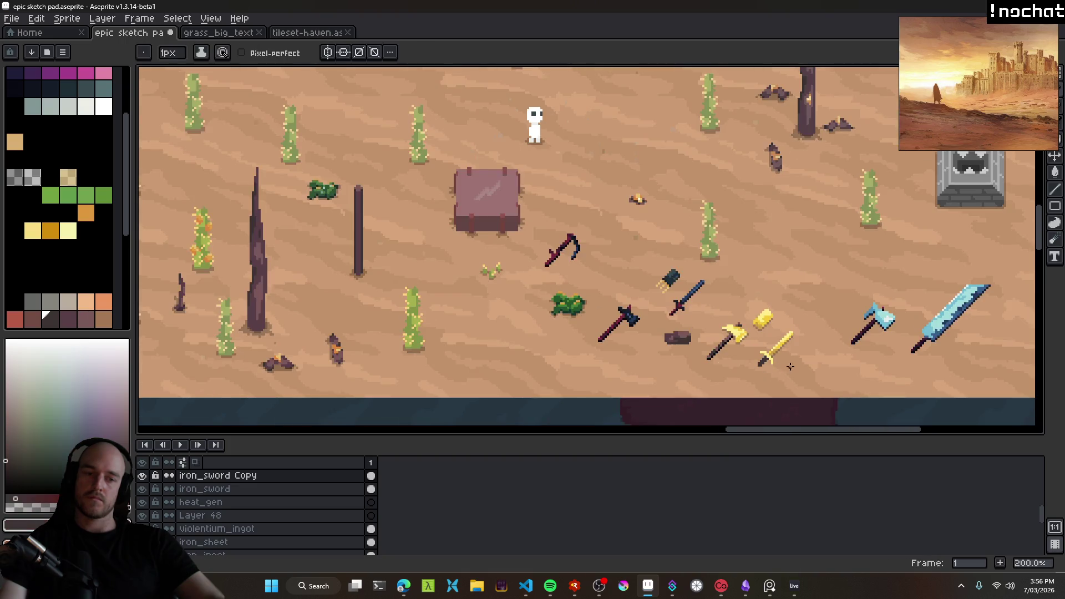
scroll(696, 317, "up", 1)
scroll(716, 314, "down", 2)
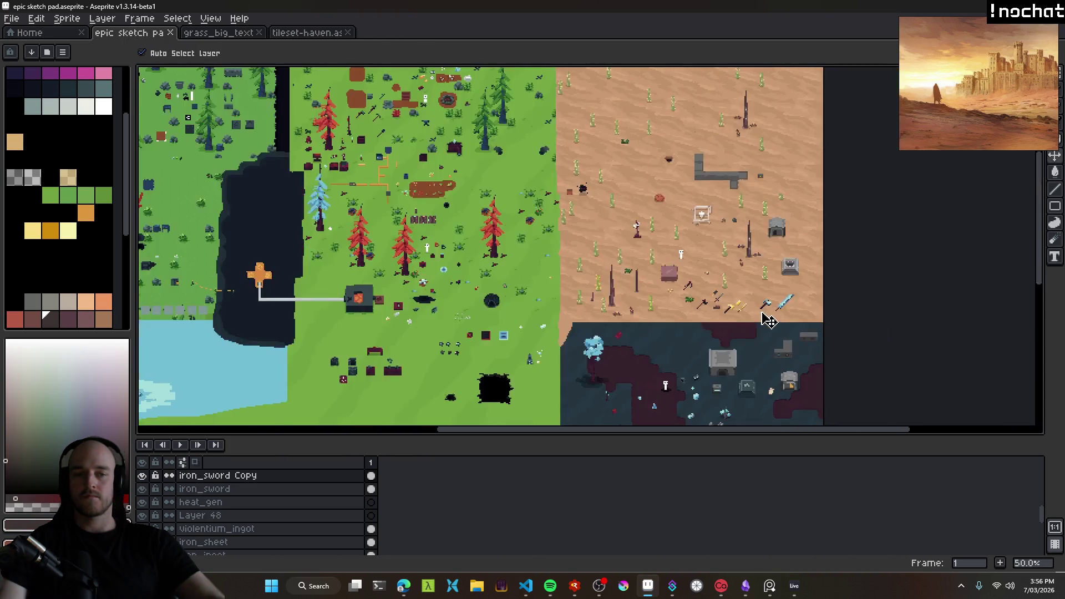
Step: Drag the gold sword up beside the golden axe above the gold ingot, nudging it up-left
scroll(766, 314, "up", 1)
left_click_drag(653, 318, 698, 379)
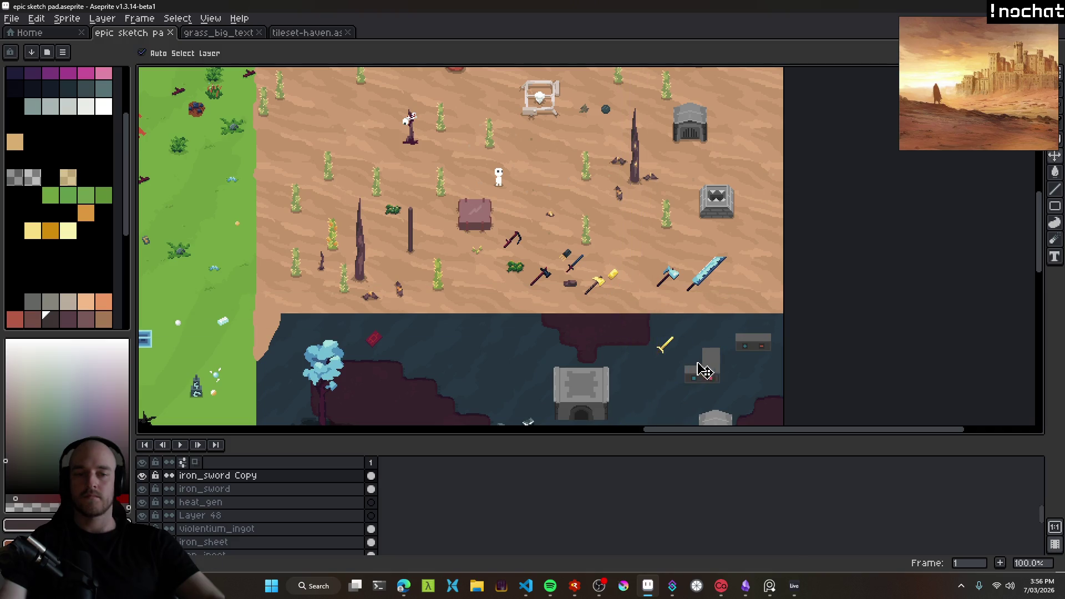
scroll(699, 369, "up", 1)
left_click_drag(751, 311, 670, 197)
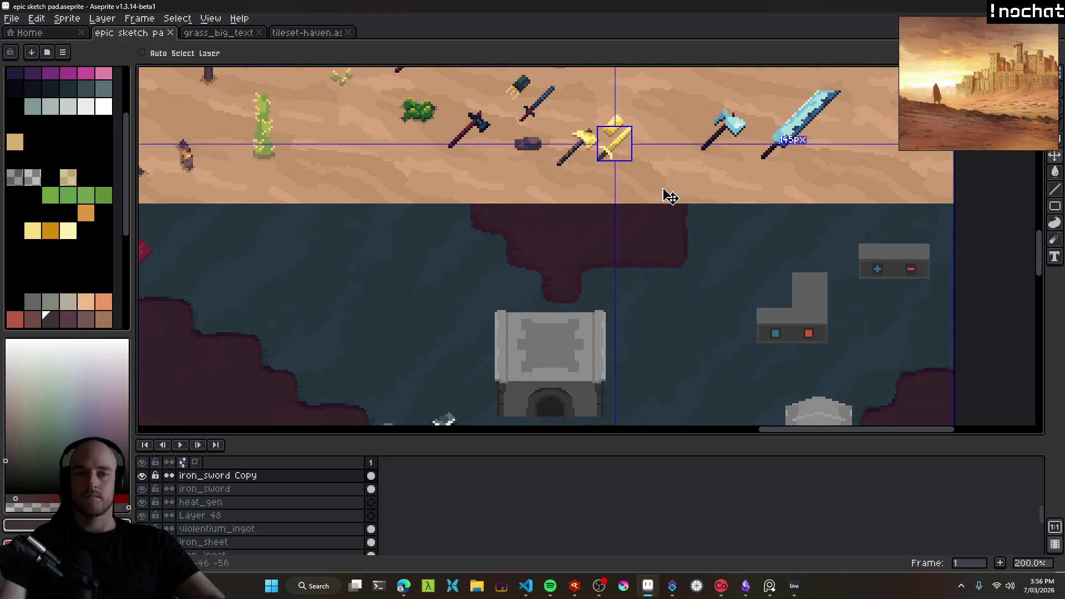
scroll(677, 272, "down", 2)
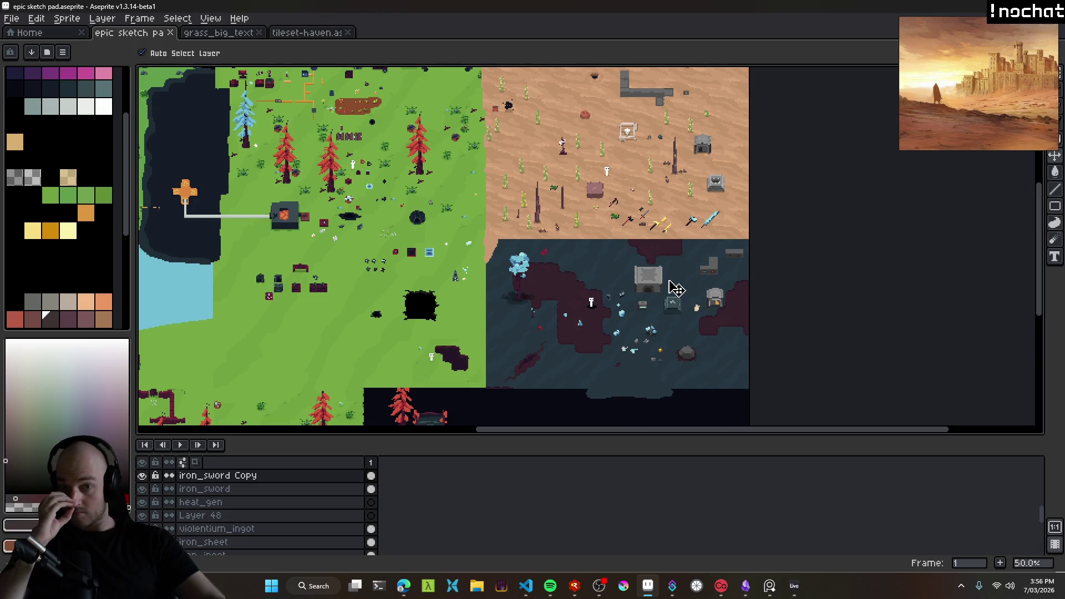
left_click_drag(669, 218, 683, 243)
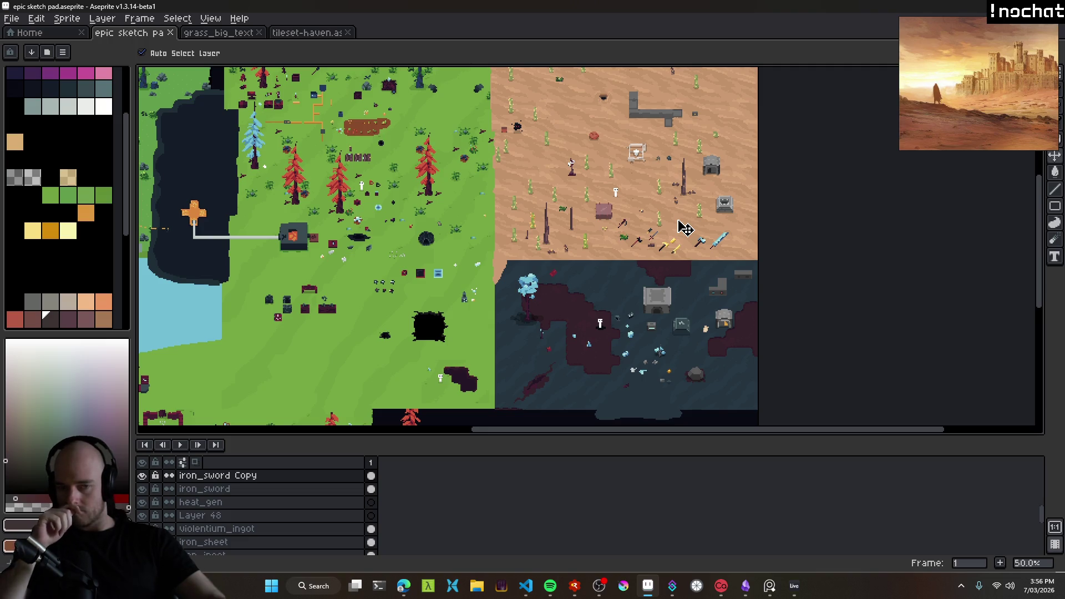
scroll(685, 228, "up", 1)
scroll(687, 250, "up", 1)
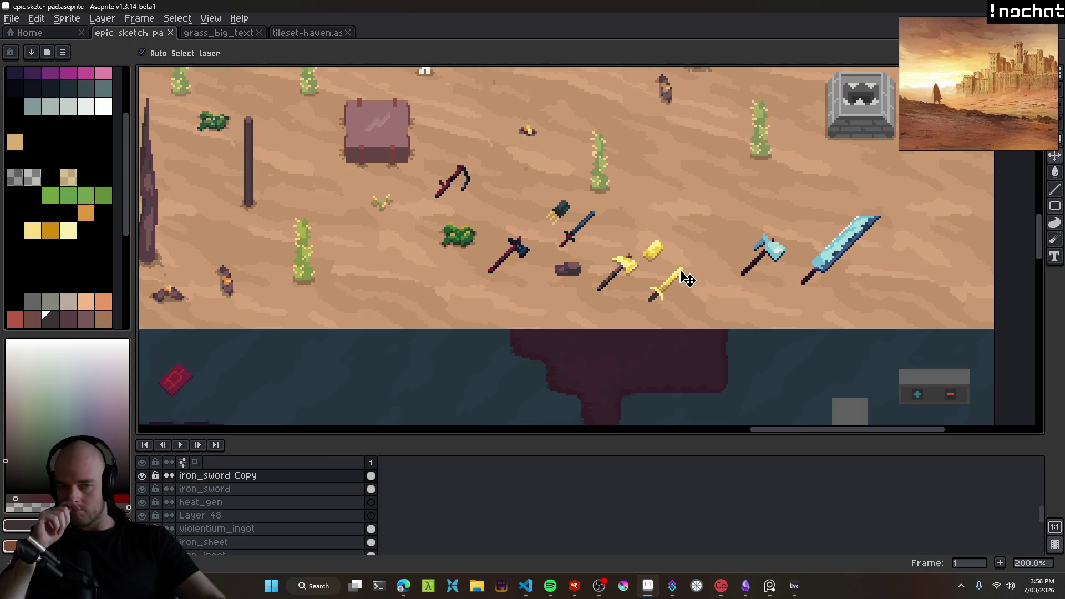
left_click_drag(688, 277, 700, 316)
mouse_move(636, 336)
left_mouse_down()
mouse_move(595, 268)
mouse_move(554, 301)
left_mouse_up()
scroll(595, 268, "up", 2)
scroll(439, 262, "up", 3)
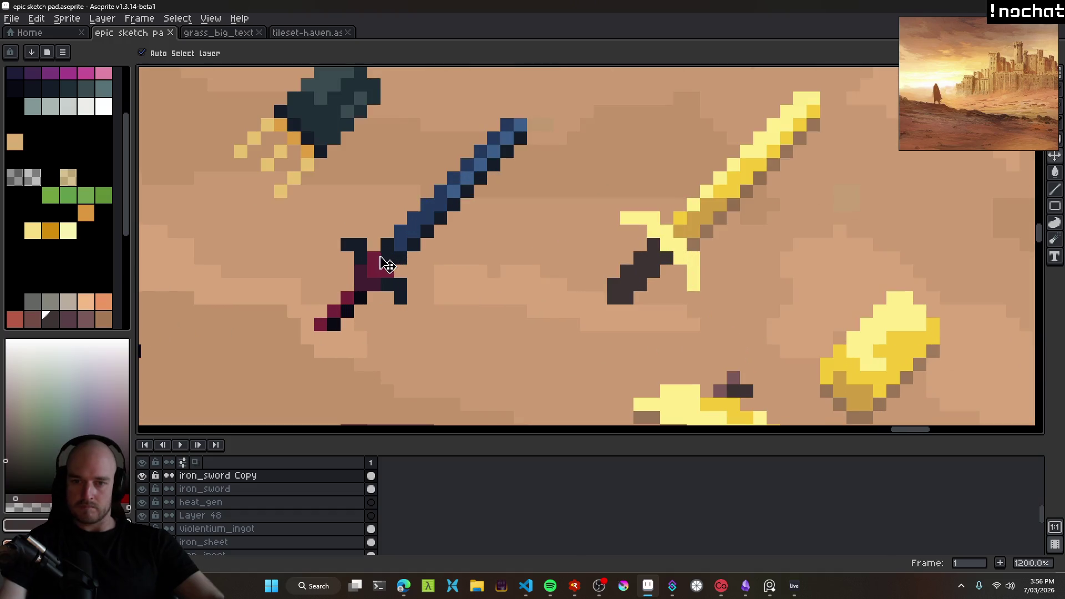
Step: Fill the gold sword's handle with the blue sword's dark red, shading part darker
key("g")
left_click(387, 257, "alt")
left_click(660, 270)
scroll(660, 270, "down", 5)
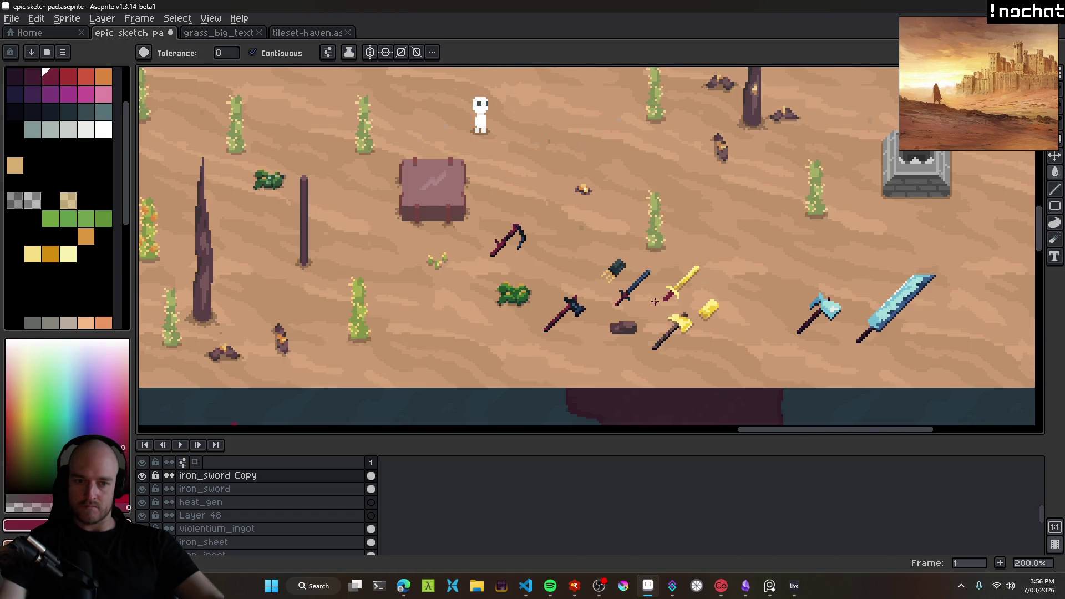
scroll(655, 301, "up", 5)
left_click(686, 253, "alt")
left_click(738, 223)
key("b")
scroll(738, 223, "down", 5)
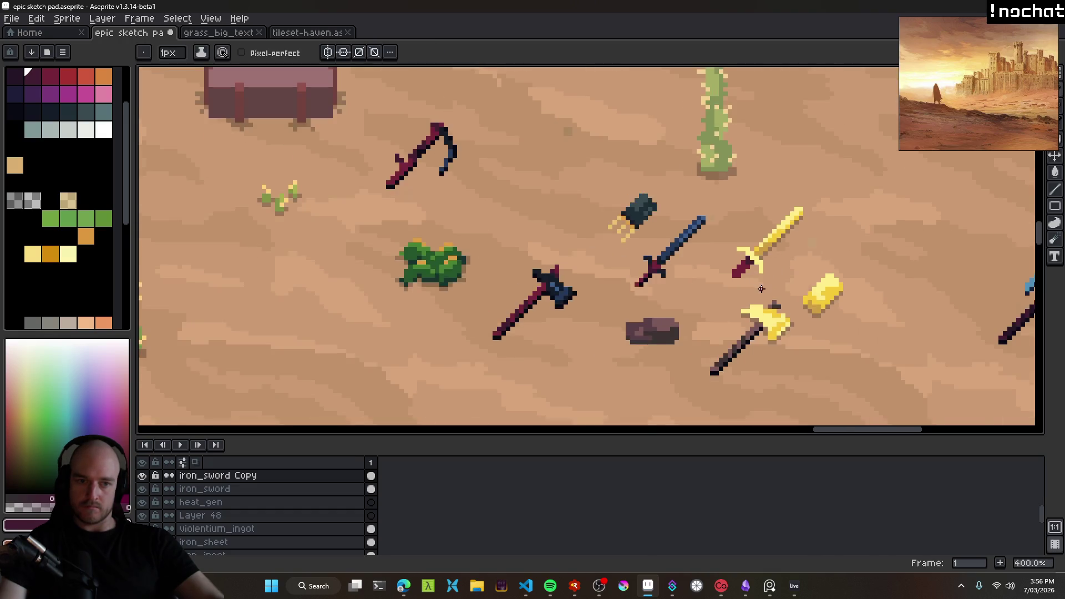
scroll(761, 288, "down", 2)
scroll(738, 272, "up", 2)
scroll(723, 252, "up", 5)
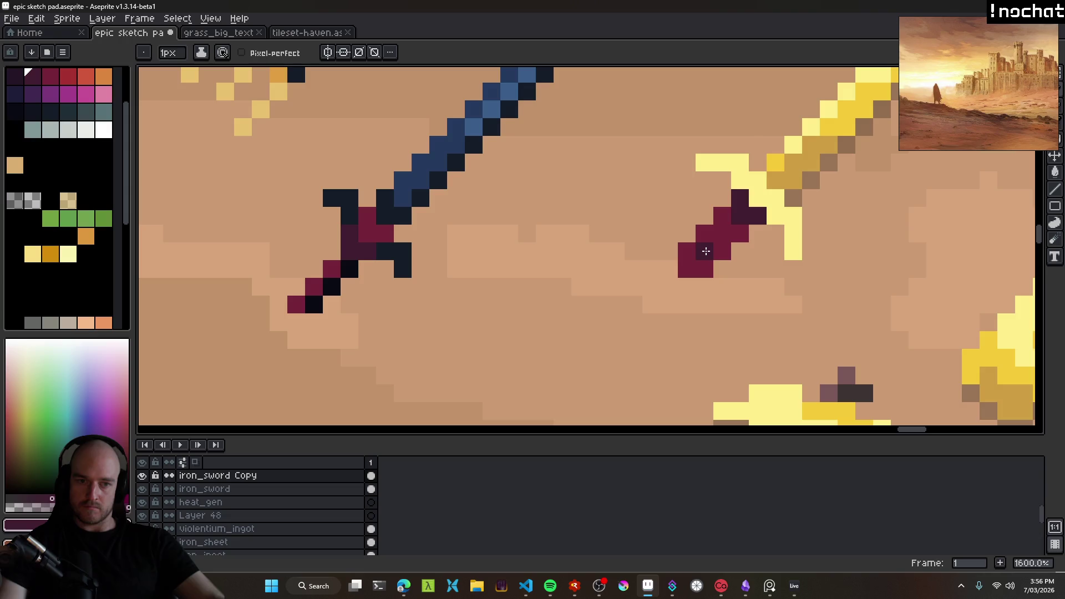
Step: Move the golden axe layer right up beside the gold sword
scroll(716, 254, "down", 5)
scroll(688, 272, "down", 2)
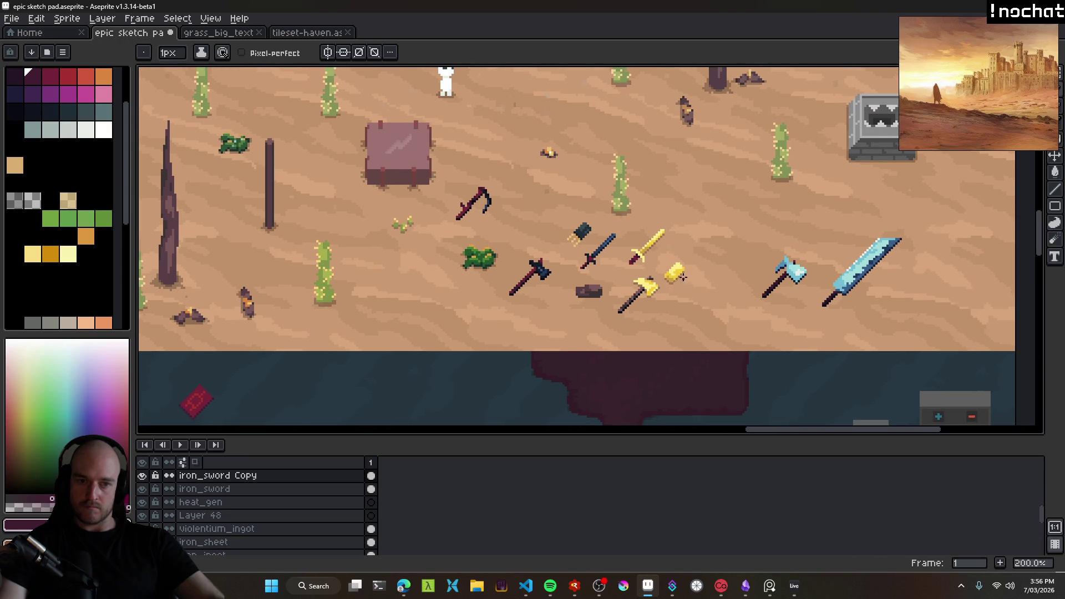
scroll(687, 264, "up", 2)
scroll(665, 254, "up", 3)
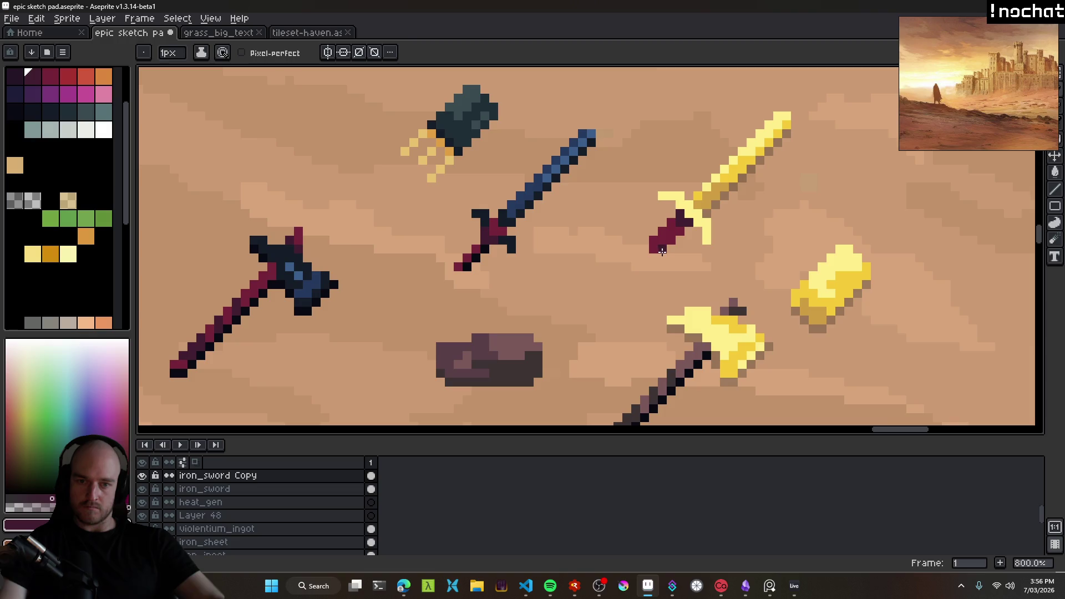
scroll(730, 275, "down", 5)
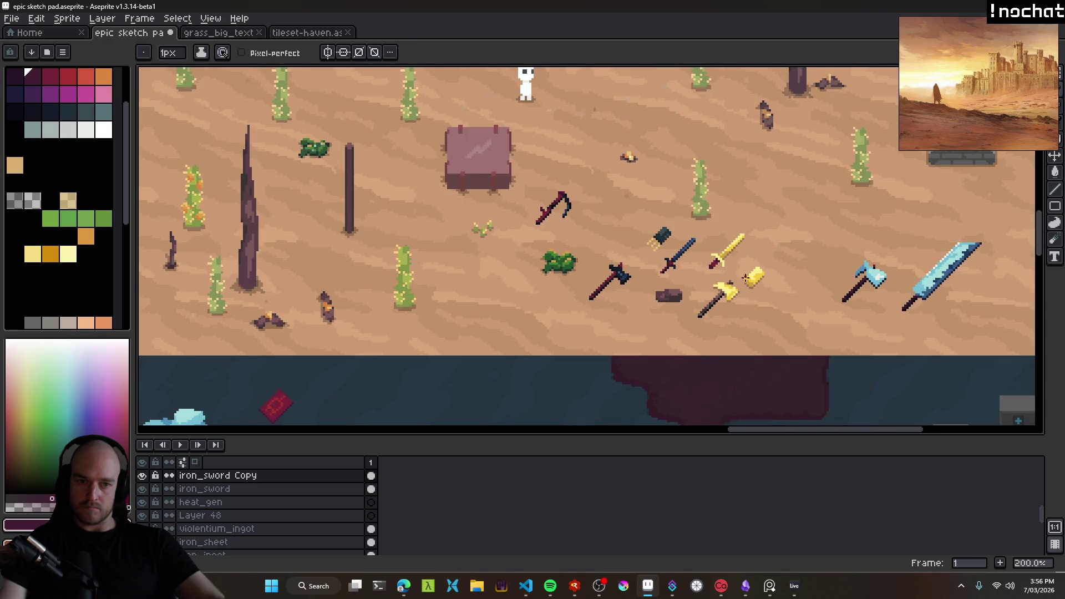
left_click_drag(746, 278, 627, 288)
key("ctrl")
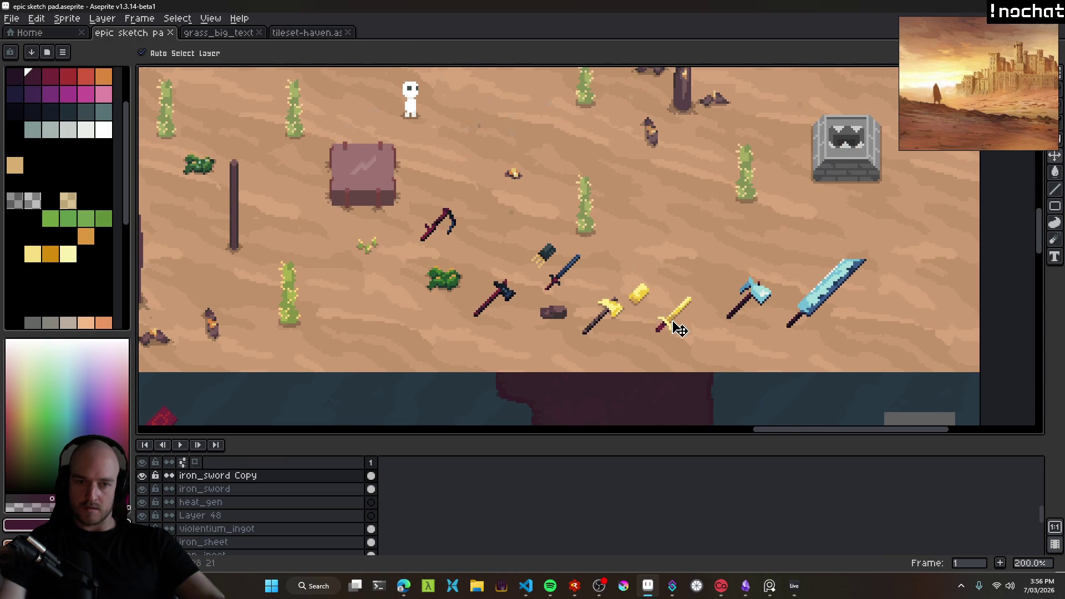
scroll(679, 330, "up", 1)
scroll(660, 345, "up", 4)
scroll(720, 316, "down", 7)
scroll(727, 318, "up", 6)
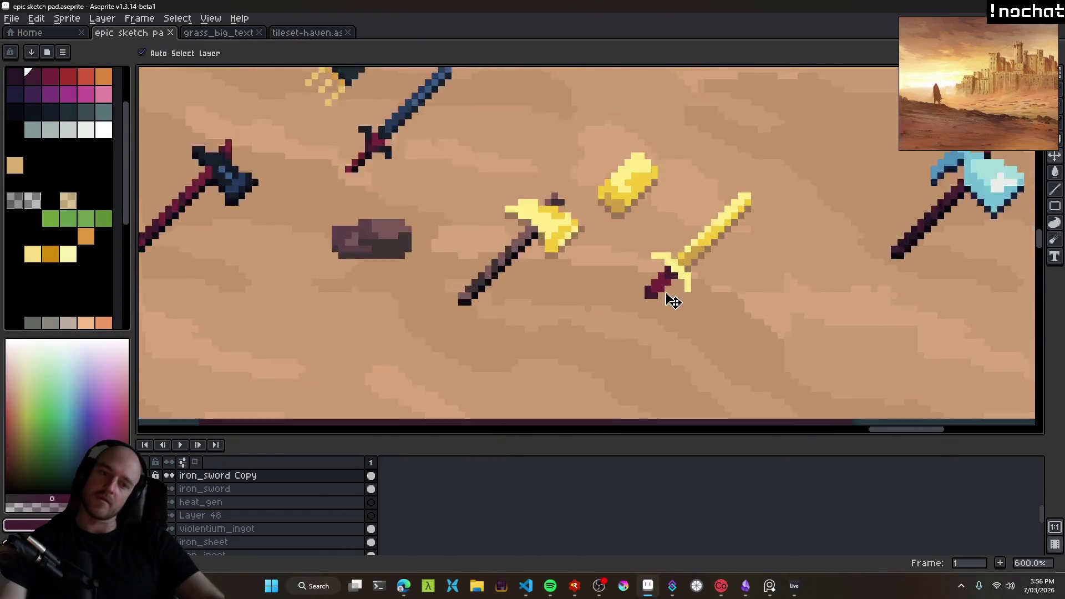
scroll(672, 300, "up", 1)
left_click_drag(510, 209, 582, 246)
scroll(515, 277, "up", 3)
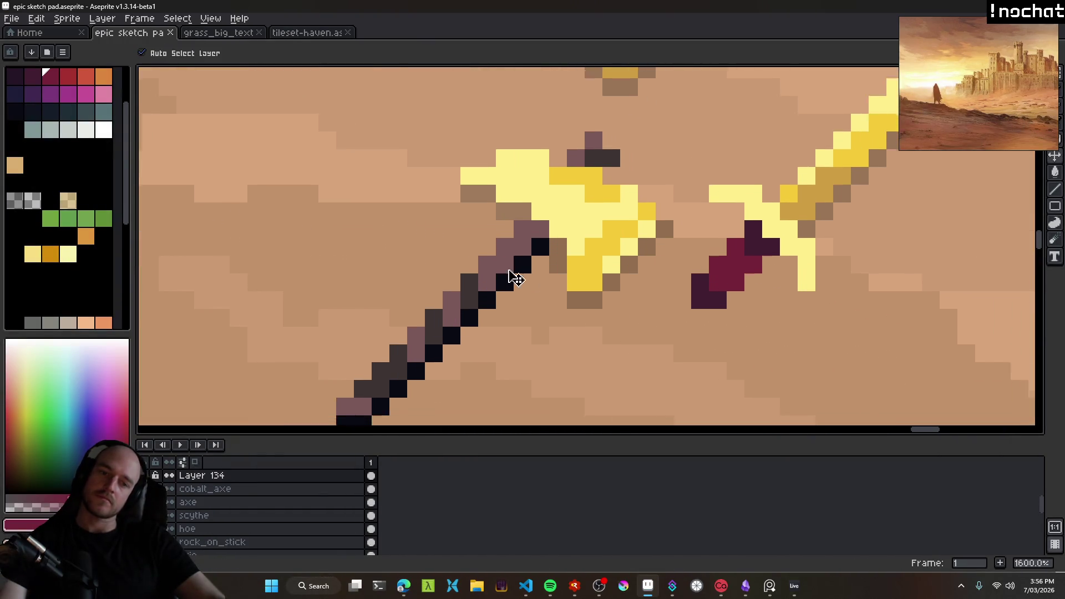
scroll(516, 272, "down", 3)
Step: Replace the axe handle's brown with the sword handle's dark red #752438
left_click(519, 249, "alt")
key("shift+r")
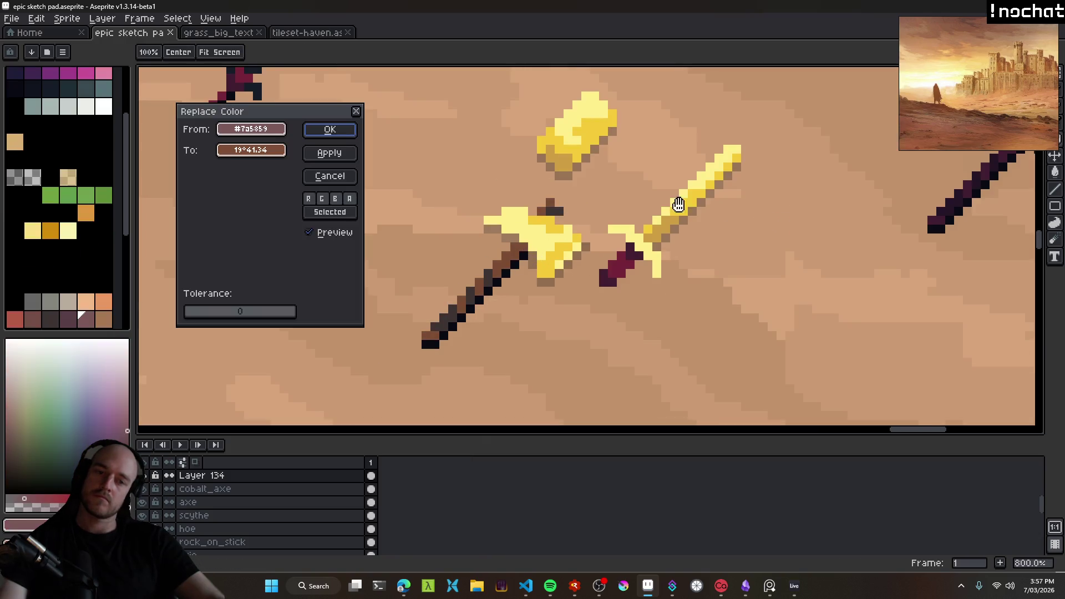
left_click(624, 263)
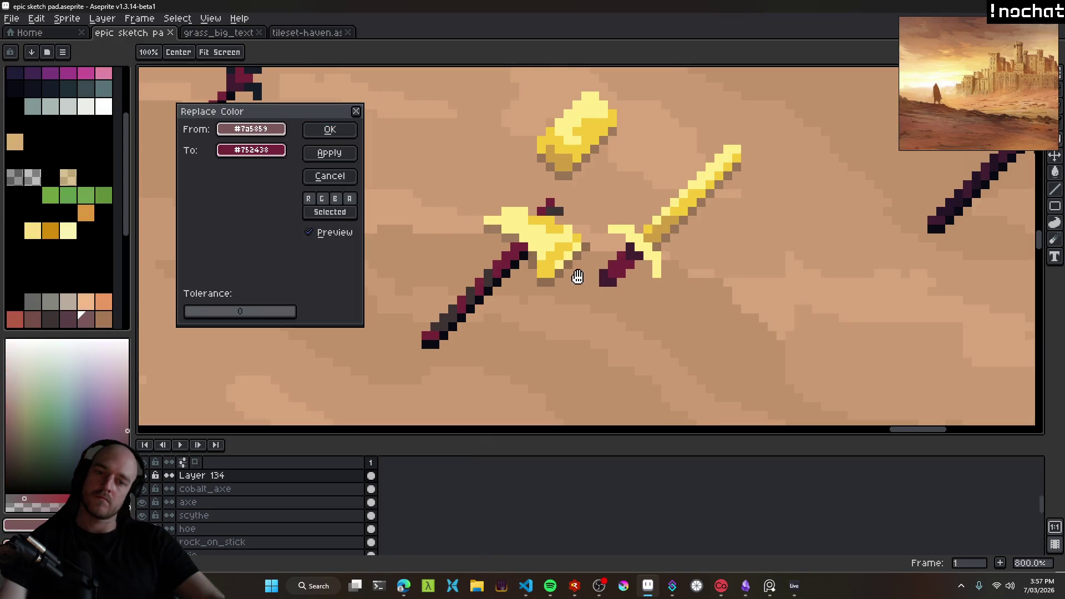
left_click(330, 131)
scroll(625, 262, "down", 3)
scroll(646, 275, "down", 2)
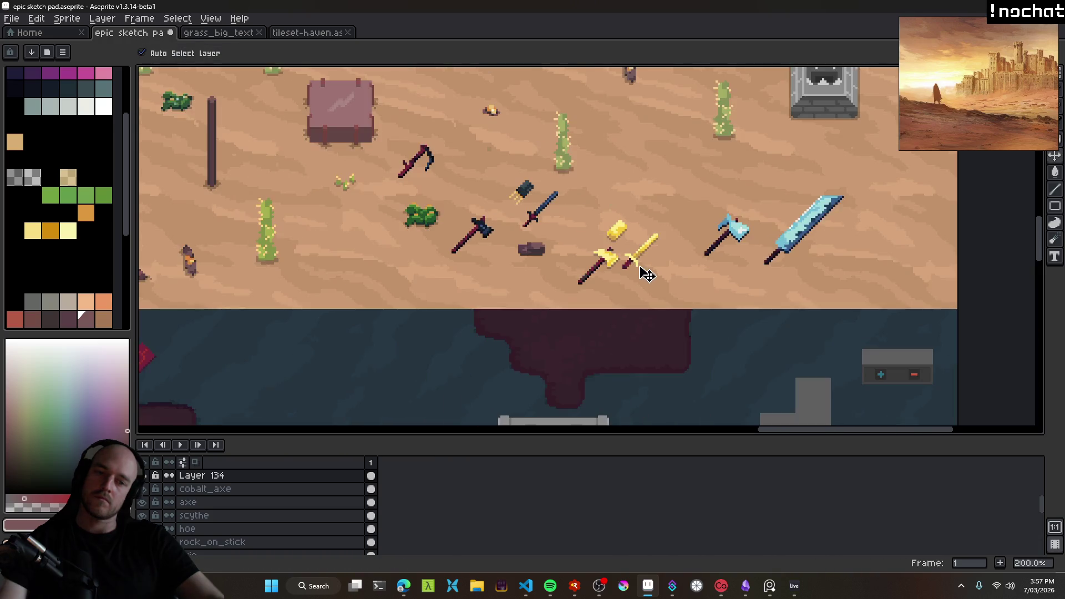
scroll(649, 280, "up", 4)
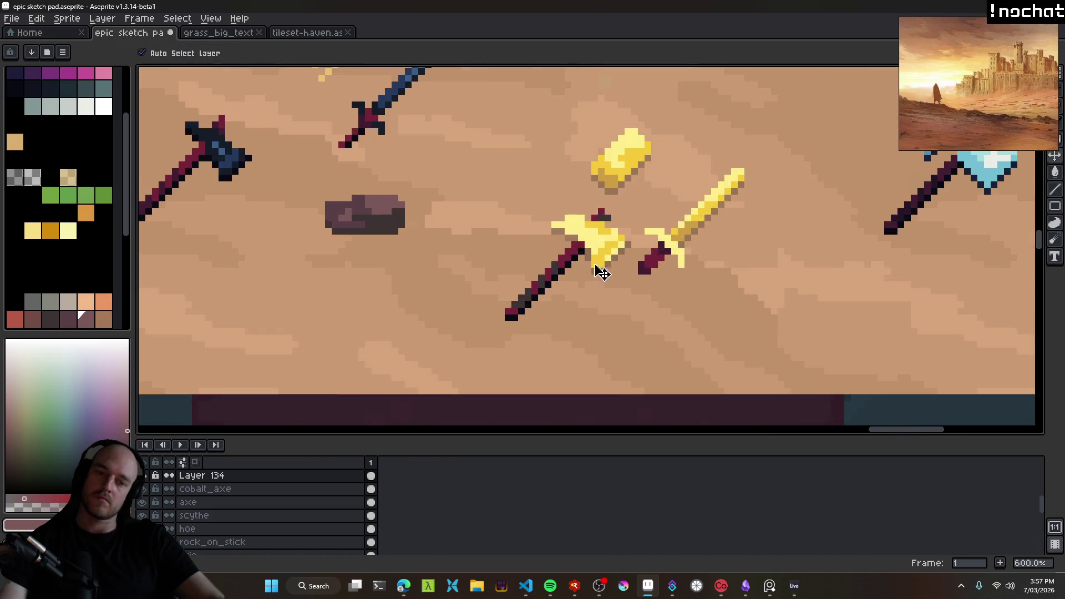
Step: Replace the axe handle's darker shade with the same sword-handle red
left_click(560, 264, "alt")
key("shift+r")
left_click_drag(280, 161, 654, 260)
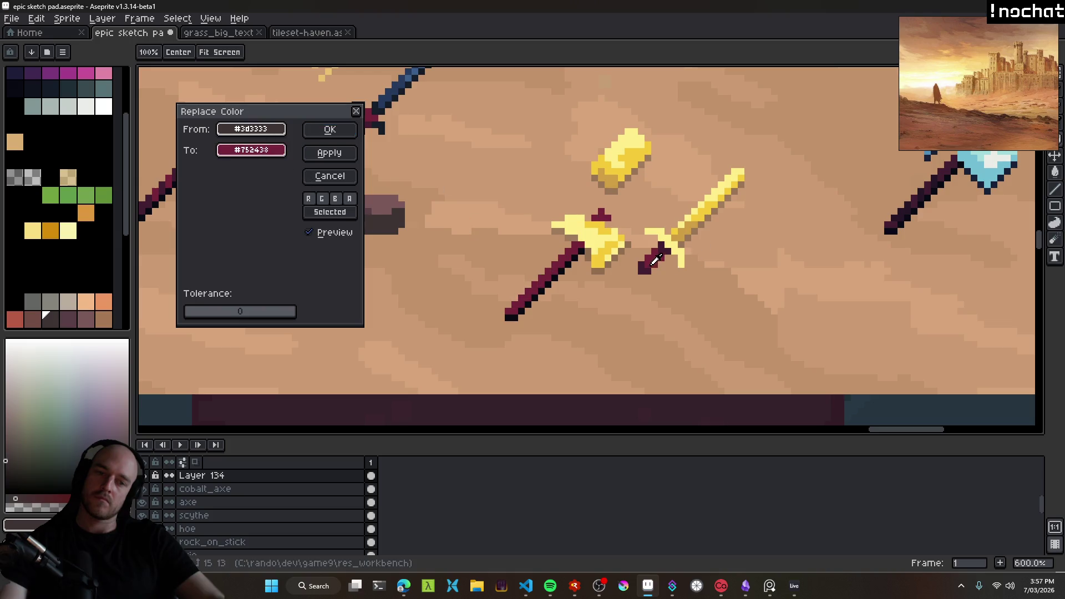
left_click(330, 130)
scroll(602, 214, "down", 1)
scroll(730, 242, "down", 3)
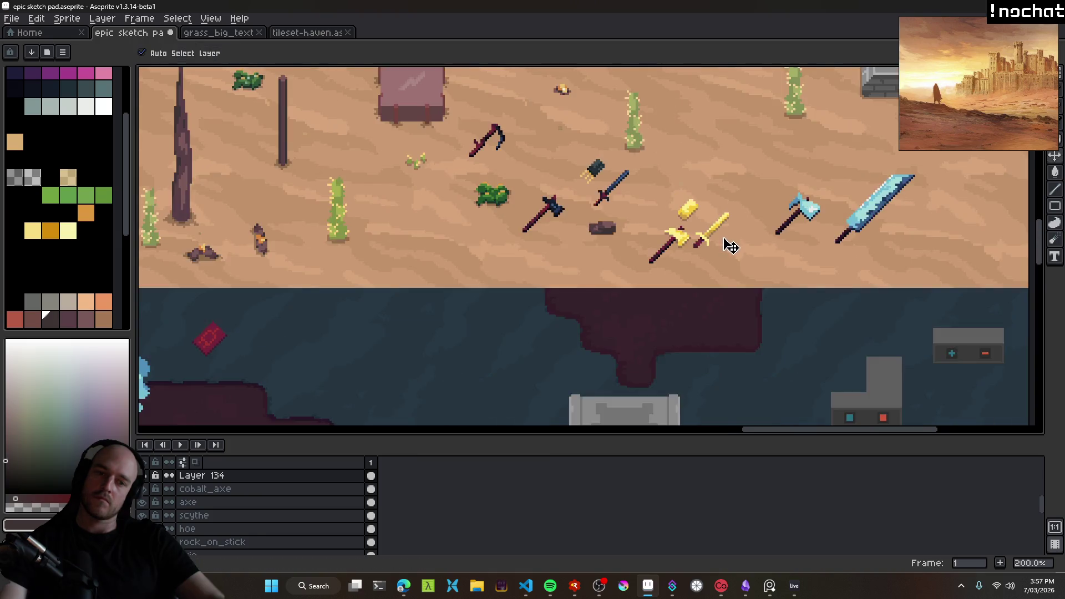
Step: Nudge the gold axe left, the gold sword down-left, and the dark rock right
scroll(710, 246, "down", 1)
scroll(710, 245, "up", 3)
left_click_drag(615, 246, 599, 247)
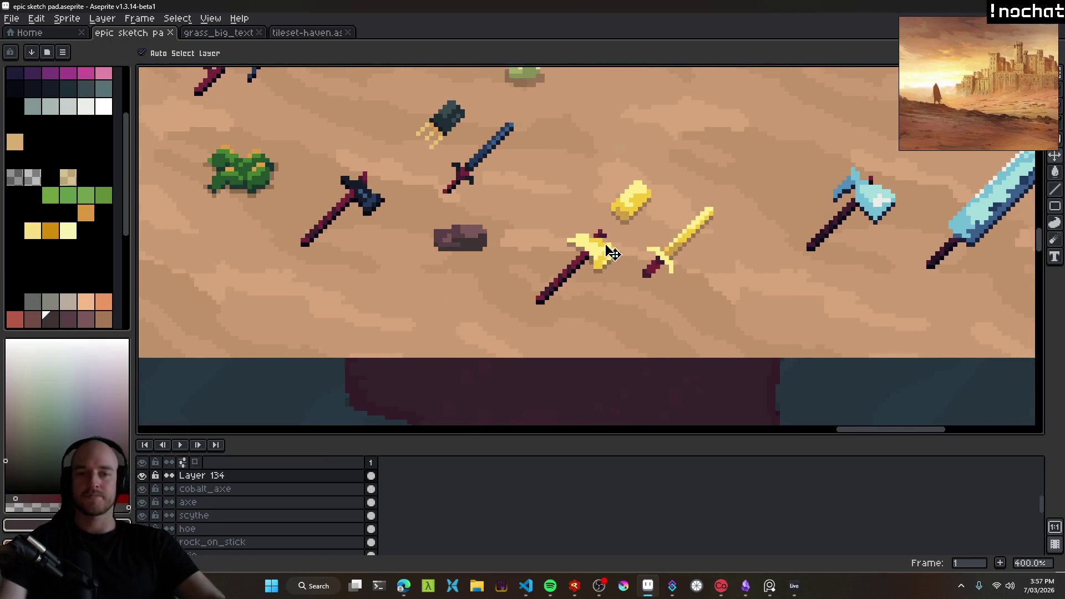
left_click_drag(681, 254, 673, 269)
scroll(673, 269, "down", 1)
scroll(674, 269, "down", 1)
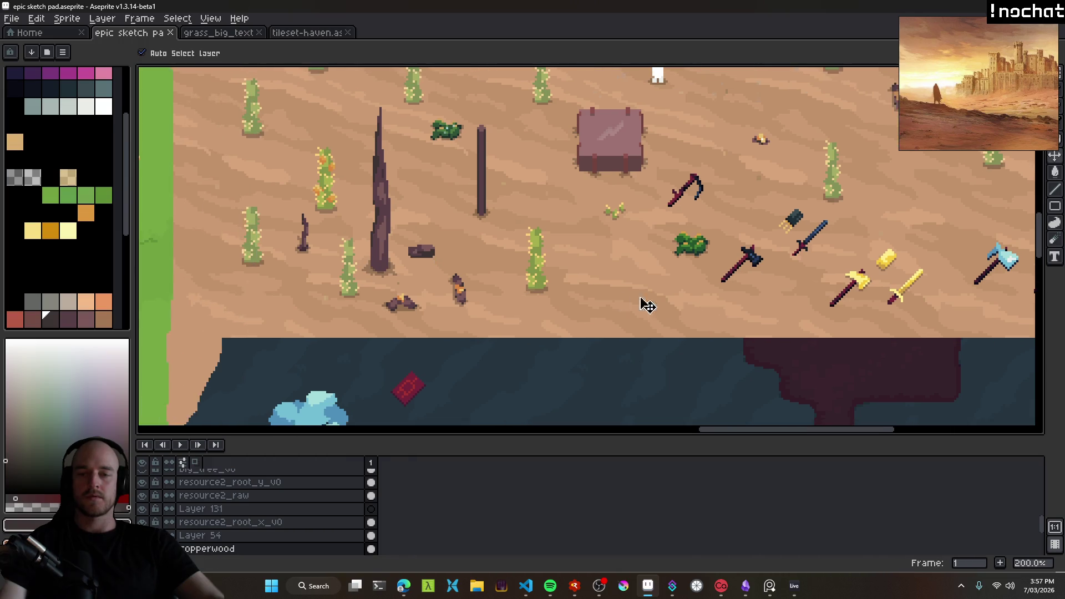
scroll(430, 250, "up", 4)
left_click_drag(431, 250, 452, 261)
scroll(452, 253, "down", 1)
scroll(452, 253, "up", 5)
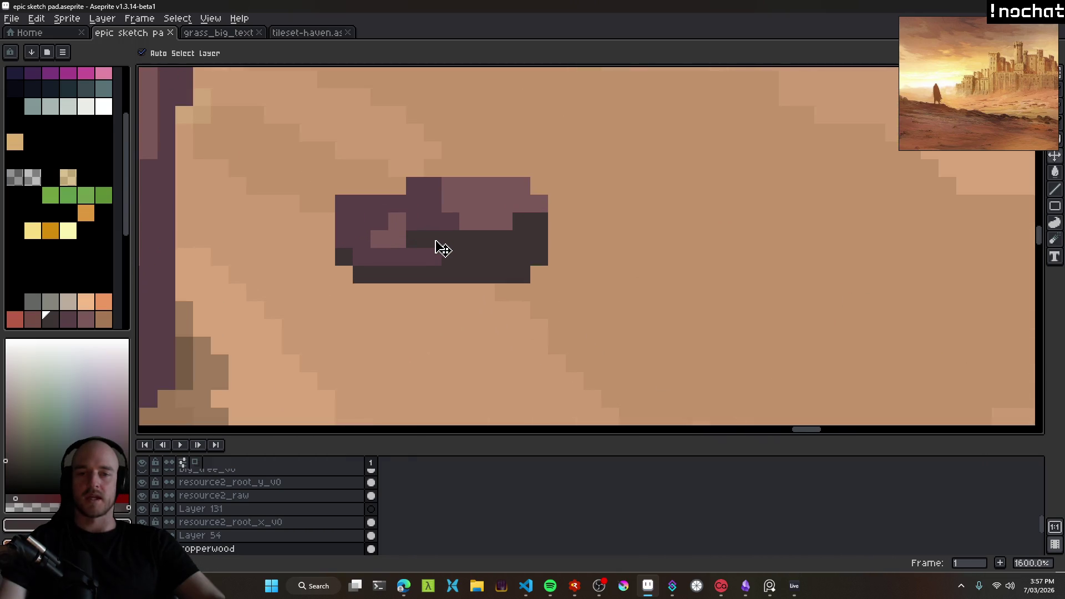
scroll(452, 251, "down", 7)
scroll(625, 285, "up", 2)
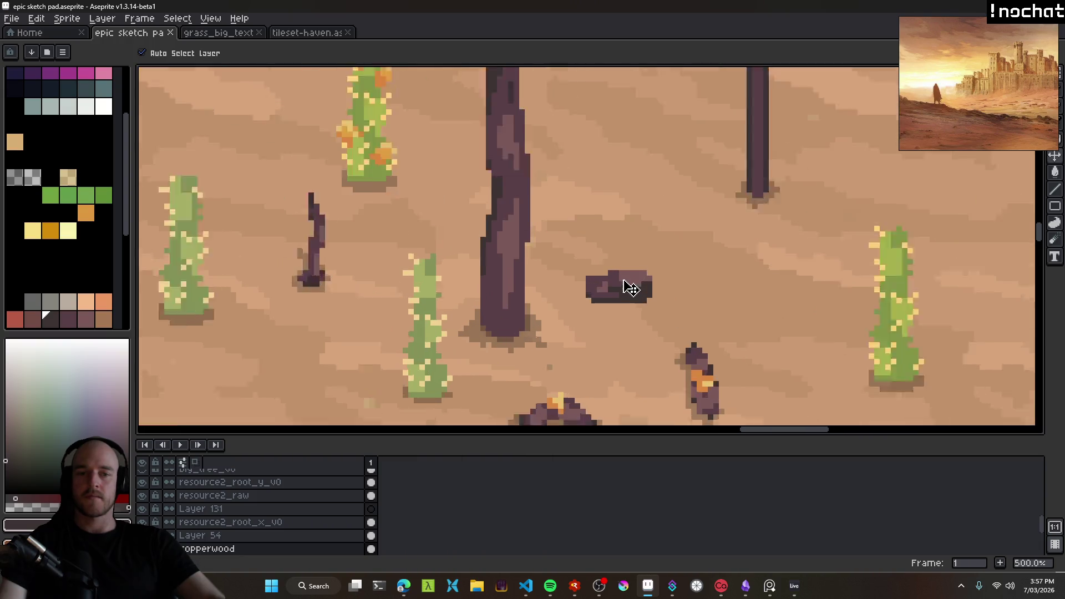
scroll(630, 285, "up", 1)
scroll(668, 291, "down", 4)
Step: Pan back to the gold weapons, shifting the axe up-left and the sword right
left_click_drag(726, 293, 510, 260)
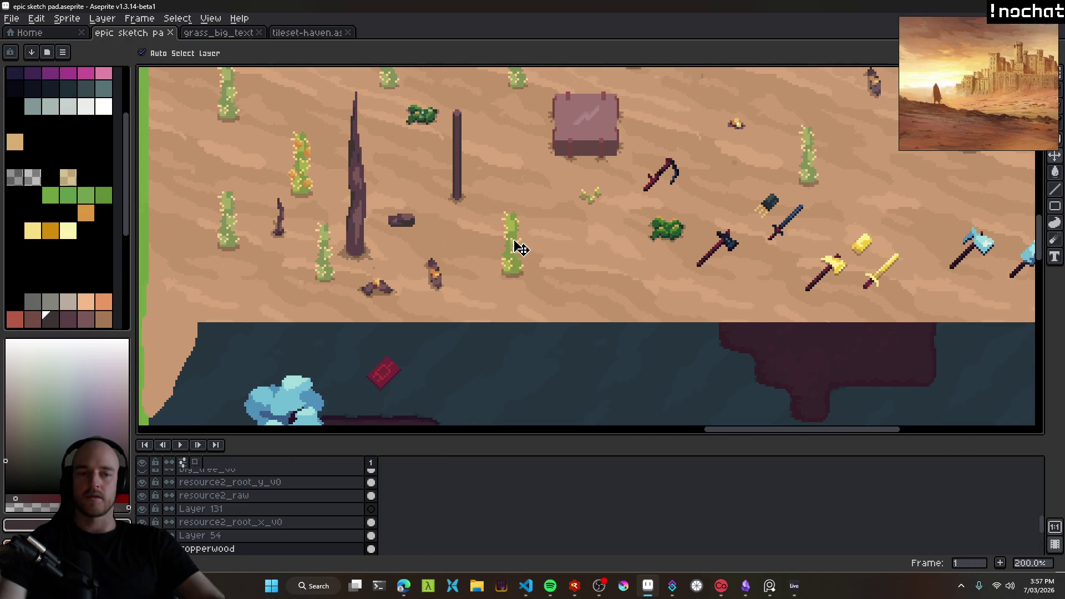
left_click_drag(412, 233, 647, 252)
scroll(647, 251, "up", 1)
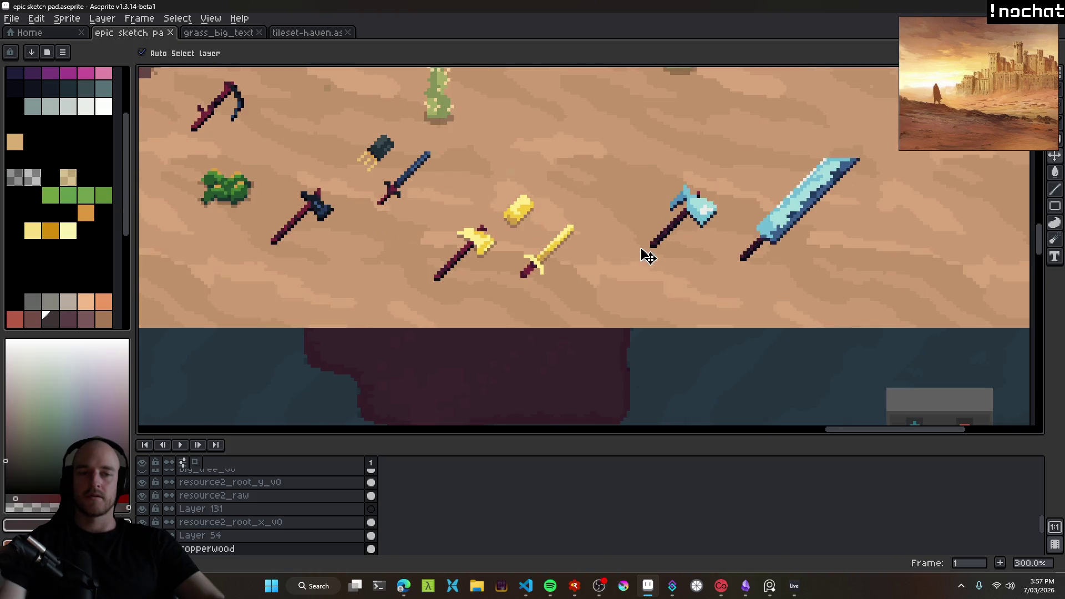
scroll(593, 282, "up", 1)
left_click_drag(594, 281, 589, 273)
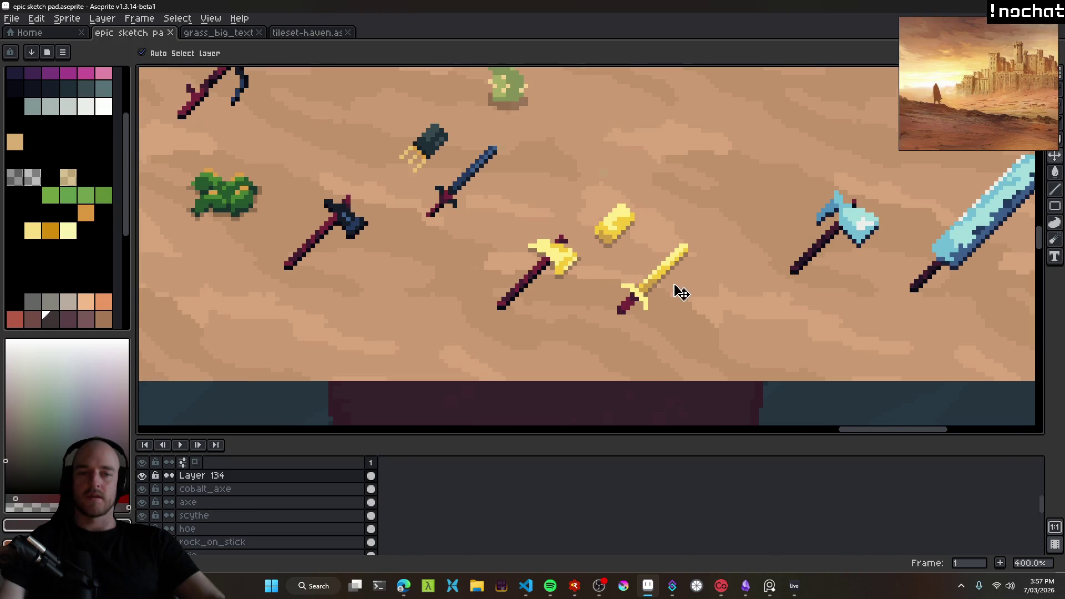
left_click_drag(675, 277, 683, 277)
scroll(684, 257, "down", 3)
scroll(677, 261, "up", 1)
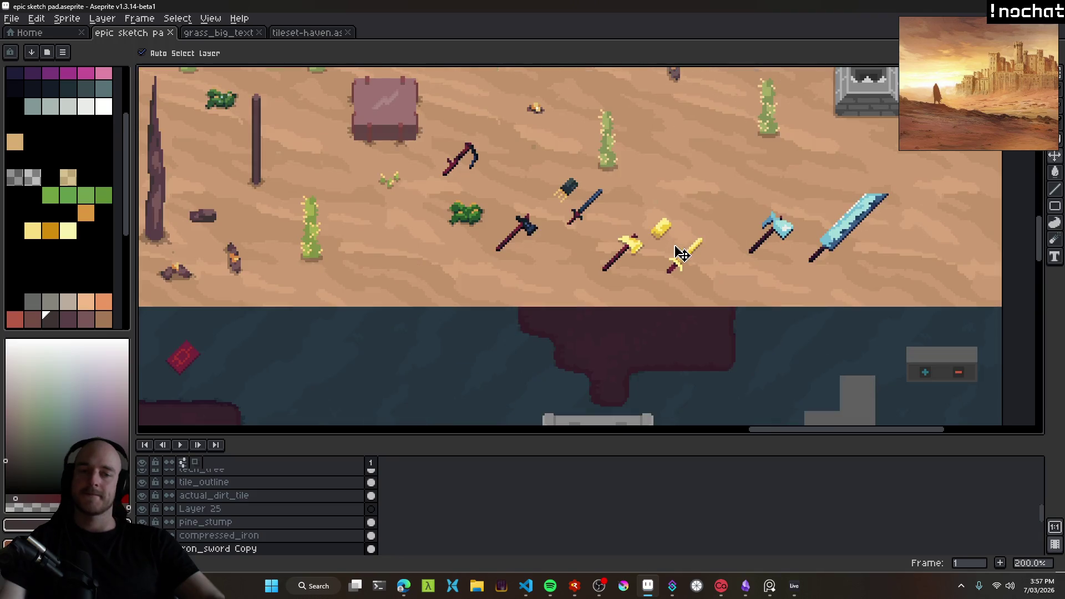
scroll(677, 249, "up", 1)
scroll(610, 211, "up", 2)
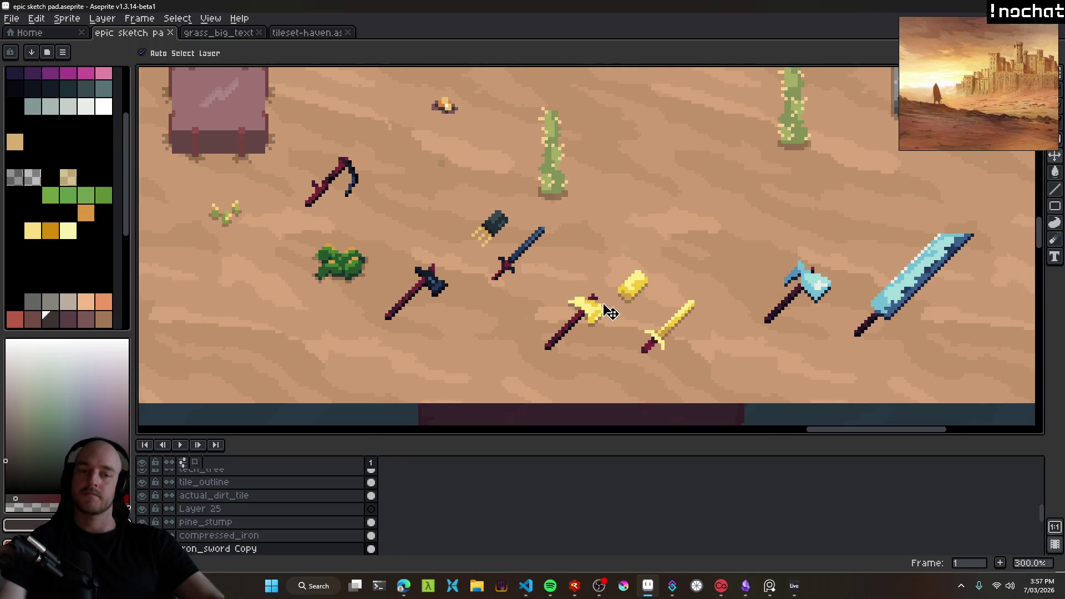
Step: Fine-tune the gold axe's position among the weapons on the sand
left_click_drag(596, 311, 591, 320)
scroll(614, 327, "down", 2)
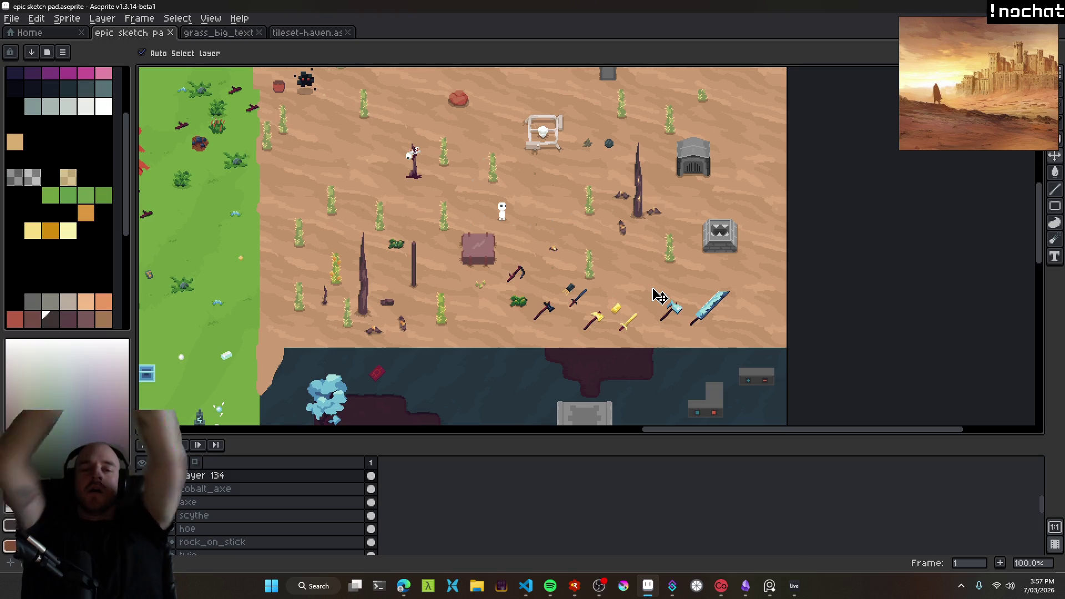
scroll(643, 298, "up", 2)
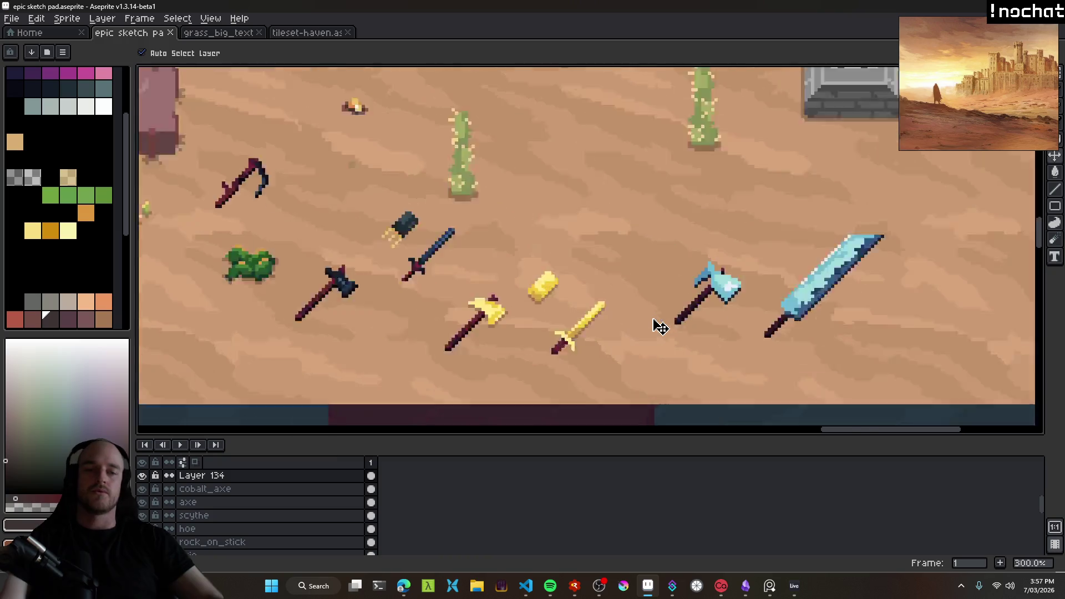
scroll(654, 325, "up", 2)
scroll(551, 264, "up", 1)
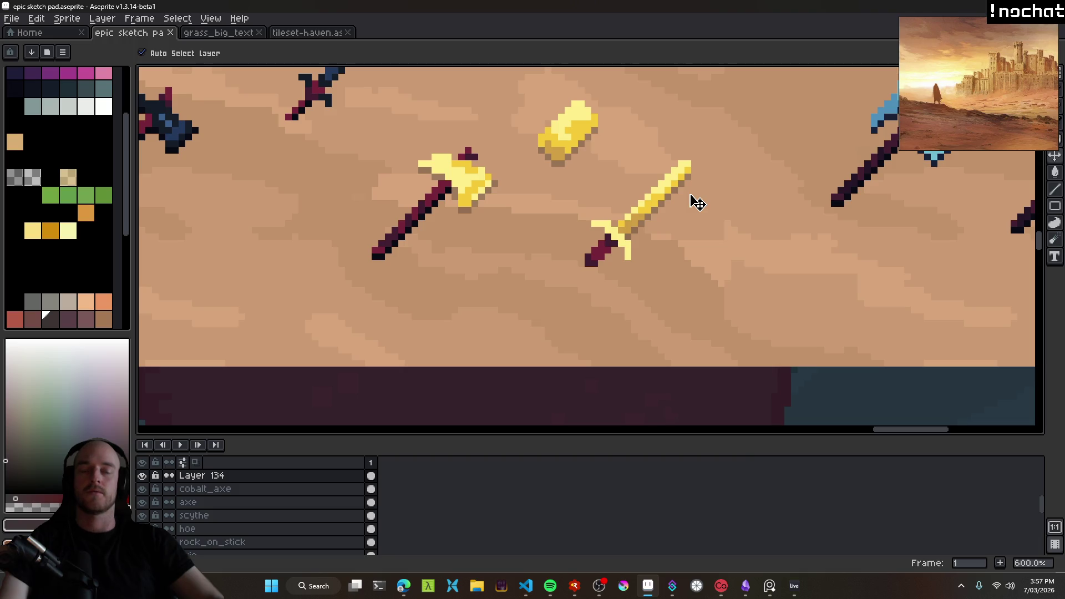
scroll(697, 204, "up", 1)
scroll(642, 240, "down", 1)
scroll(627, 240, "down", 4)
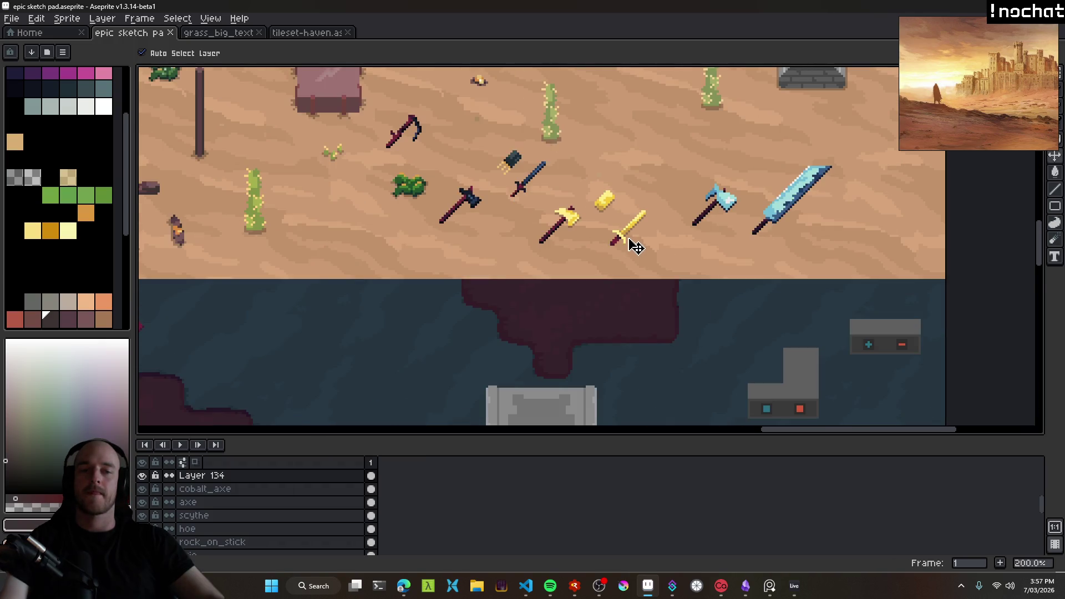
scroll(637, 247, "down", 1)
scroll(630, 238, "up", 4)
scroll(582, 209, "up", 4)
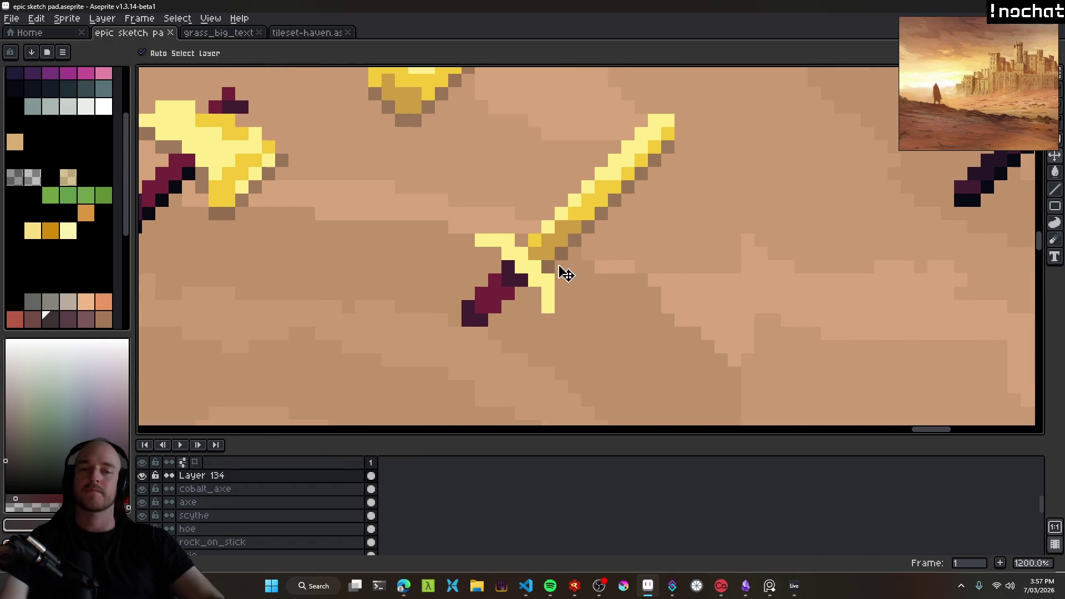
scroll(565, 274, "down", 3)
scroll(570, 285, "down", 2)
left_click(573, 247)
scroll(579, 266, "down", 2)
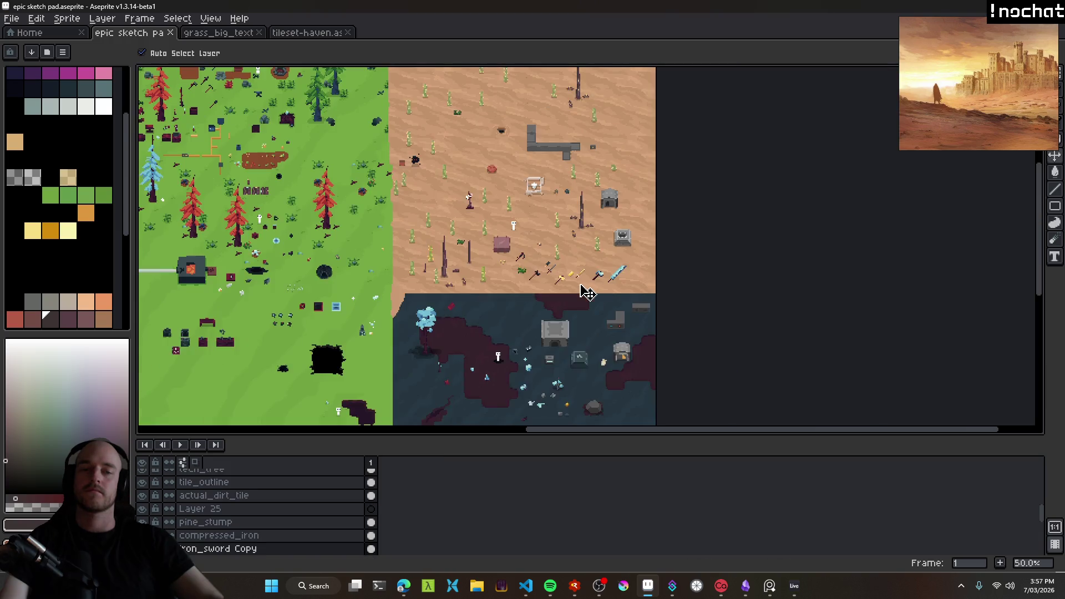
scroll(587, 290, "up", 1)
scroll(588, 288, "up", 1)
scroll(541, 275, "up", 1)
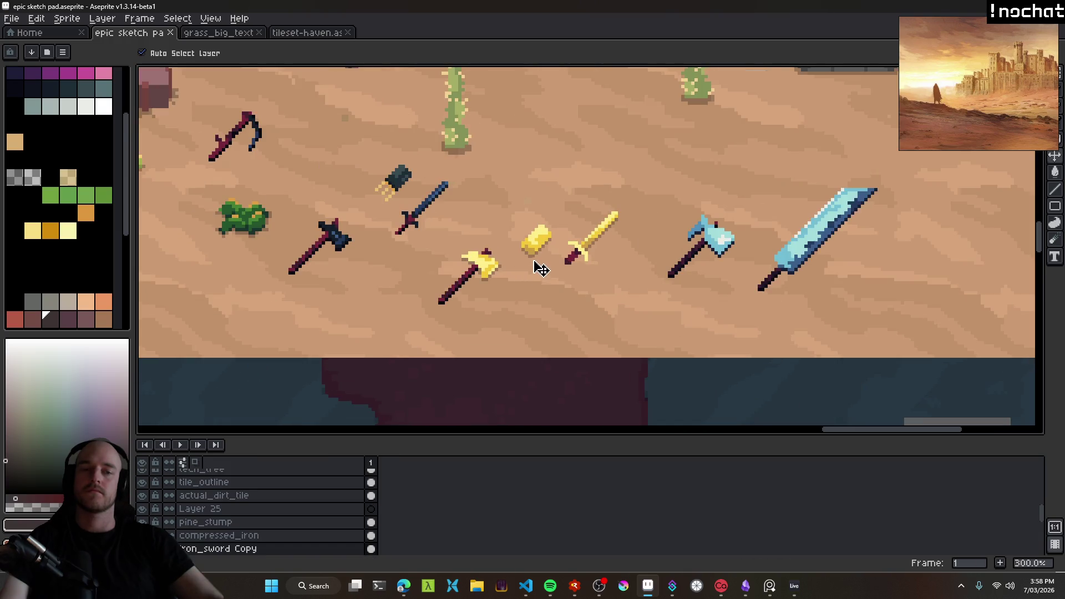
left_click(538, 242)
scroll(570, 250, "up", 1)
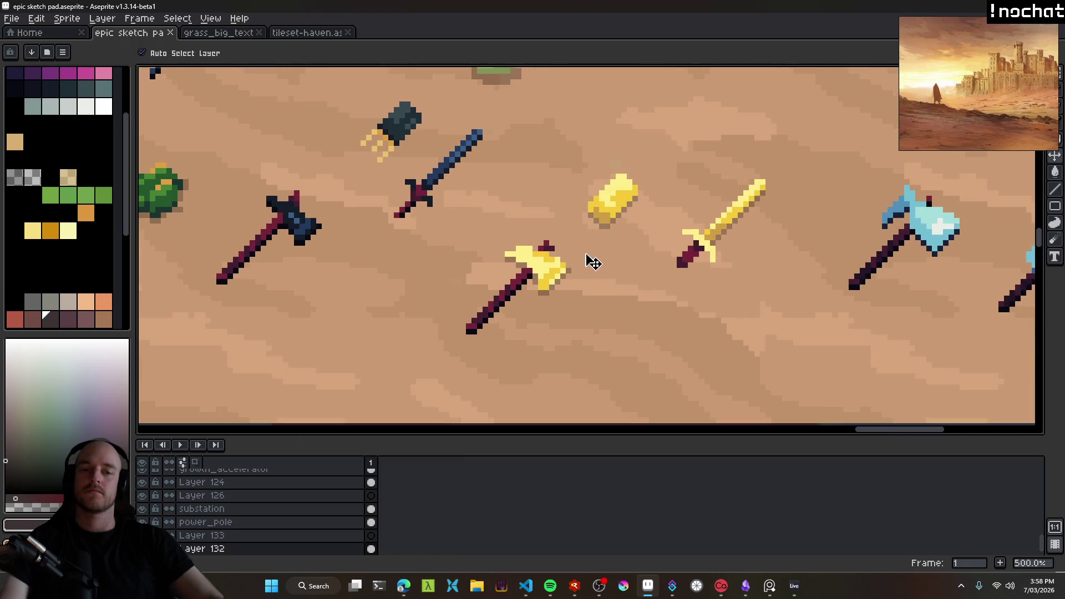
left_click_drag(549, 278, 561, 286)
scroll(561, 287, "down", 3)
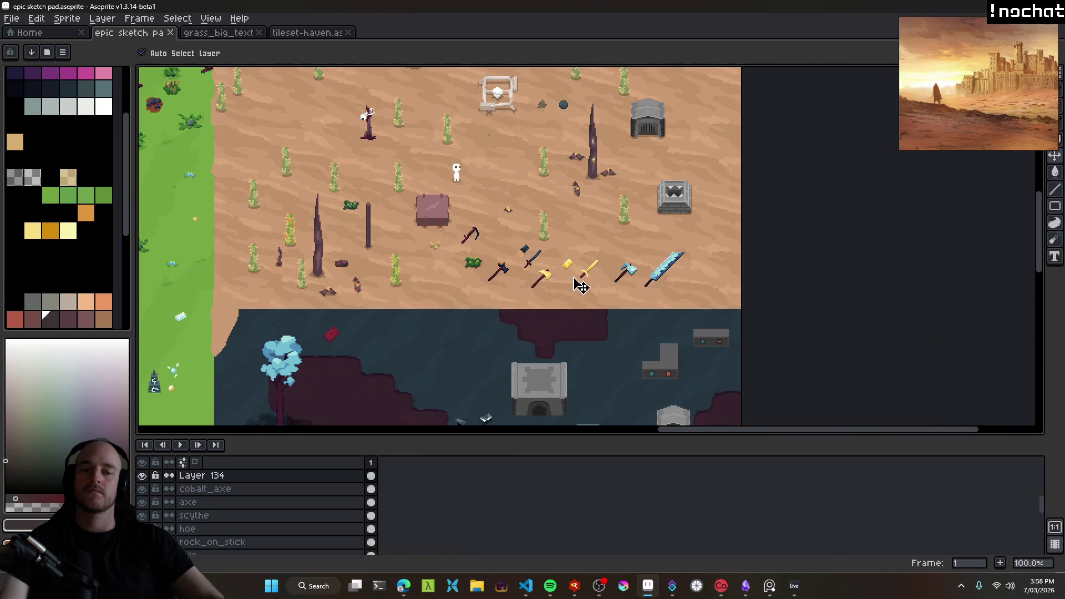
scroll(579, 286, "up", 1)
scroll(600, 293, "up", 4)
Step: Move the gold sword and gold axe side by side onto the dark ground
mouse_move(591, 253)
left_mouse_down()
mouse_move(573, 288)
mouse_move(561, 185)
mouse_move(713, 355)
left_mouse_up()
scroll(573, 288, "down", 3)
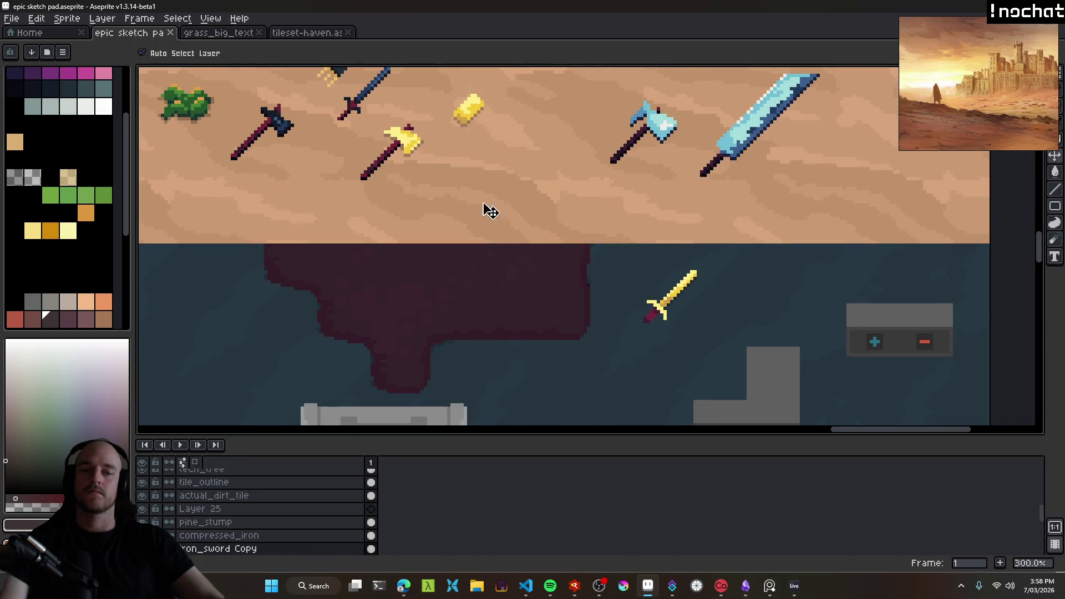
left_click_drag(393, 139, 615, 377)
scroll(832, 281, "down", 2)
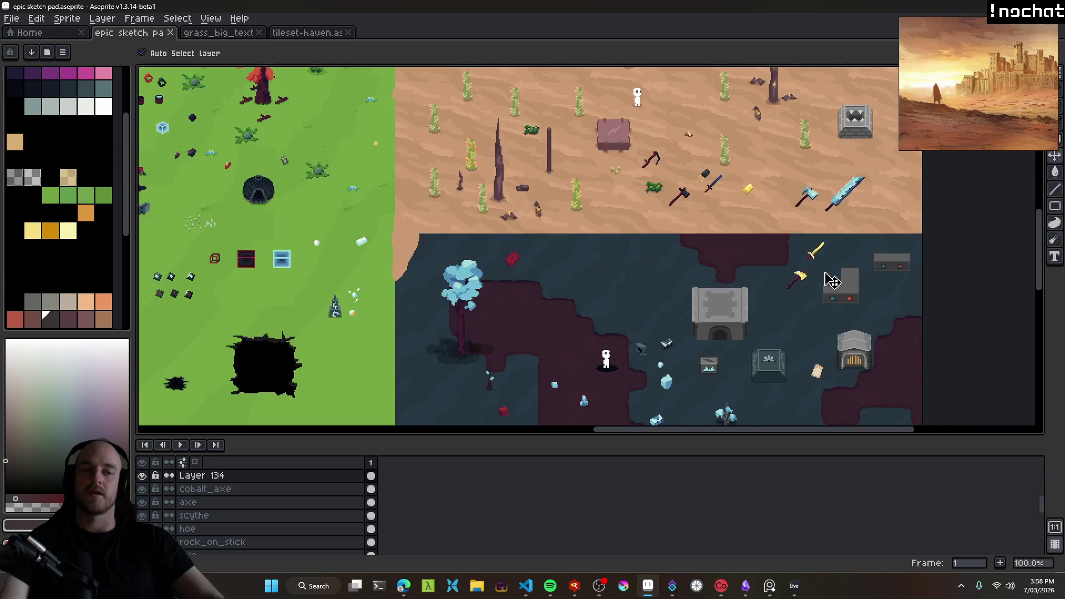
scroll(832, 280, "up", 1)
scroll(825, 278, "up", 3)
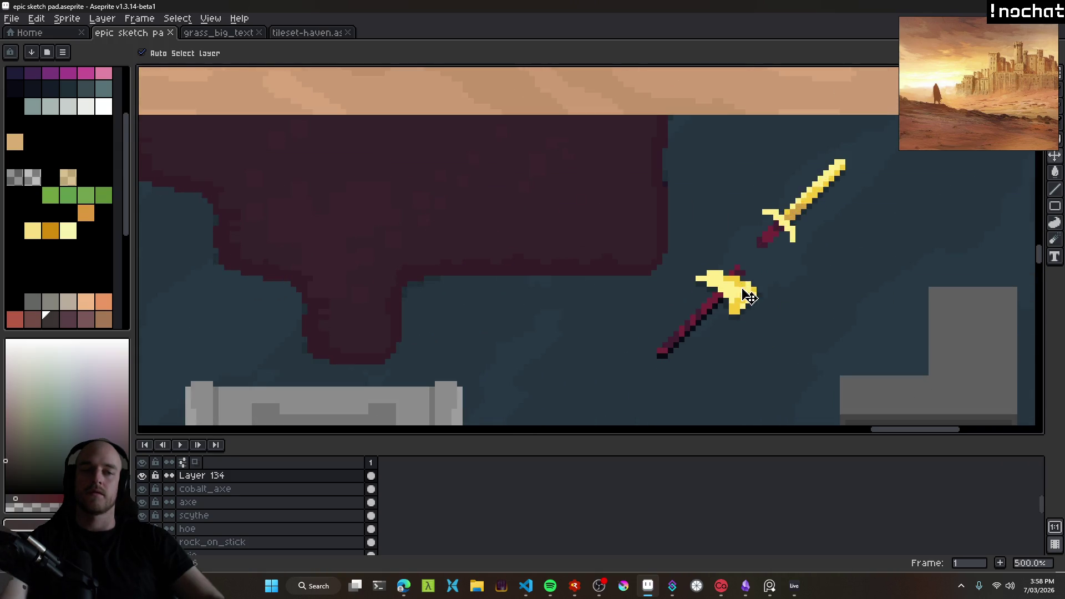
scroll(768, 310, "up", 4)
left_click_drag(719, 154, 750, 351)
scroll(751, 351, "down", 1)
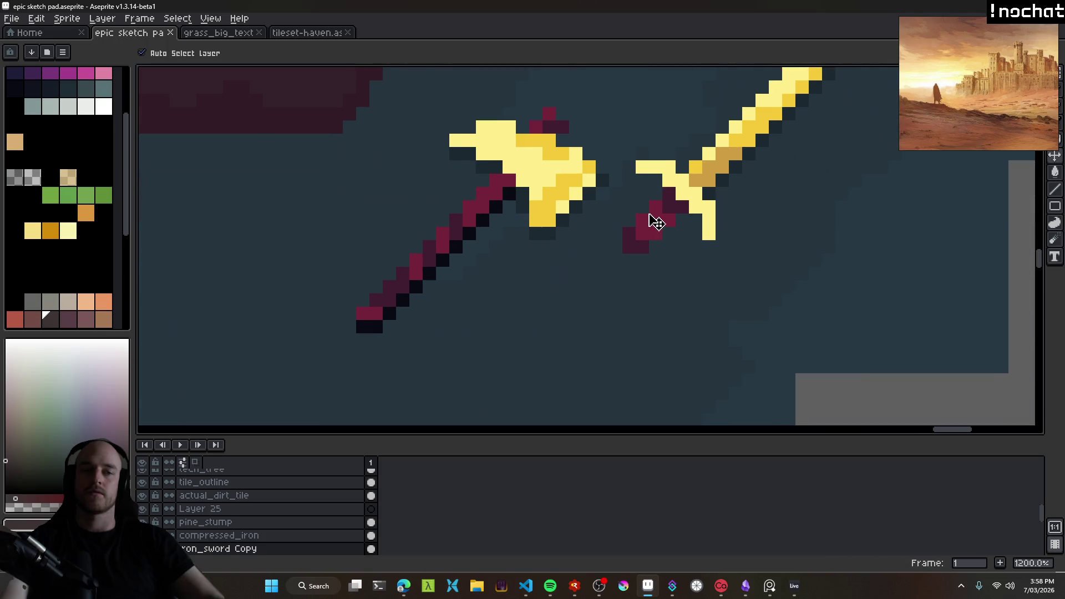
left_click_drag(653, 221, 638, 241)
scroll(597, 273, "up", 2)
Step: Draw a dark outline stroke along the axe handle, then undo it
key("b")
scroll(610, 275, "up", 2)
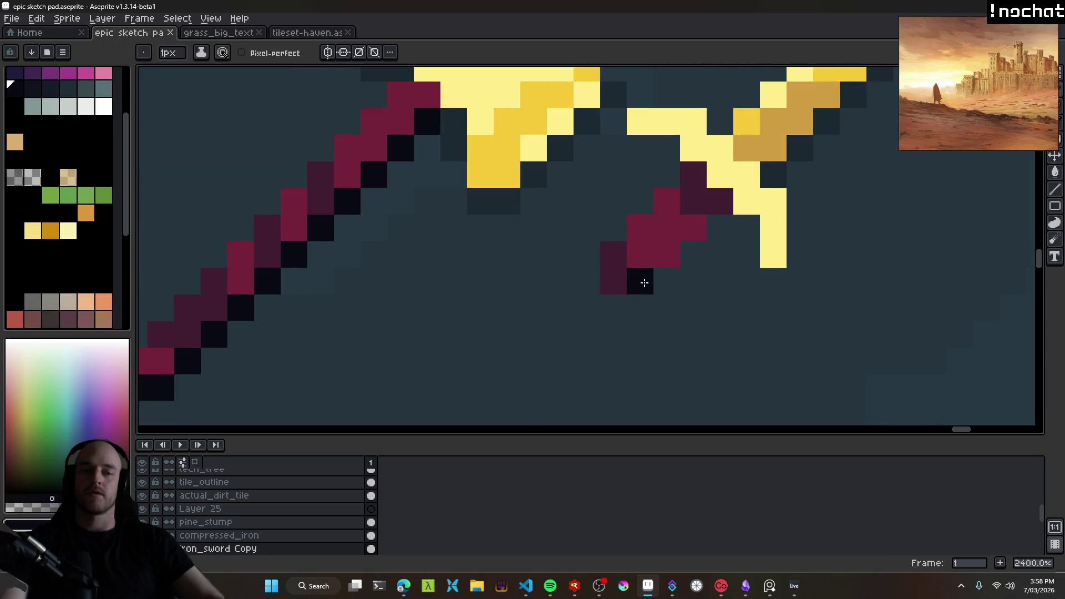
mouse_move(647, 283)
left_mouse_down()
mouse_move(638, 305)
mouse_move(613, 308)
mouse_move(734, 231)
left_mouse_up()
scroll(734, 230, "down", 6)
scroll(737, 238, "down", 1)
scroll(765, 278, "up", 1)
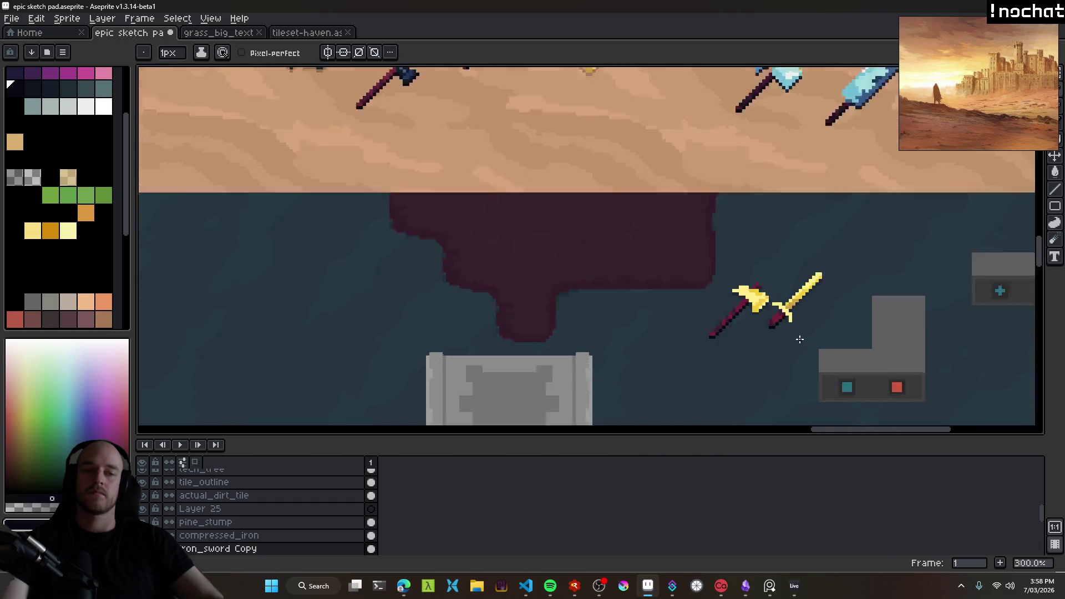
scroll(769, 287, "up", 4)
key("v")
key("ctrl+z")
key("b")
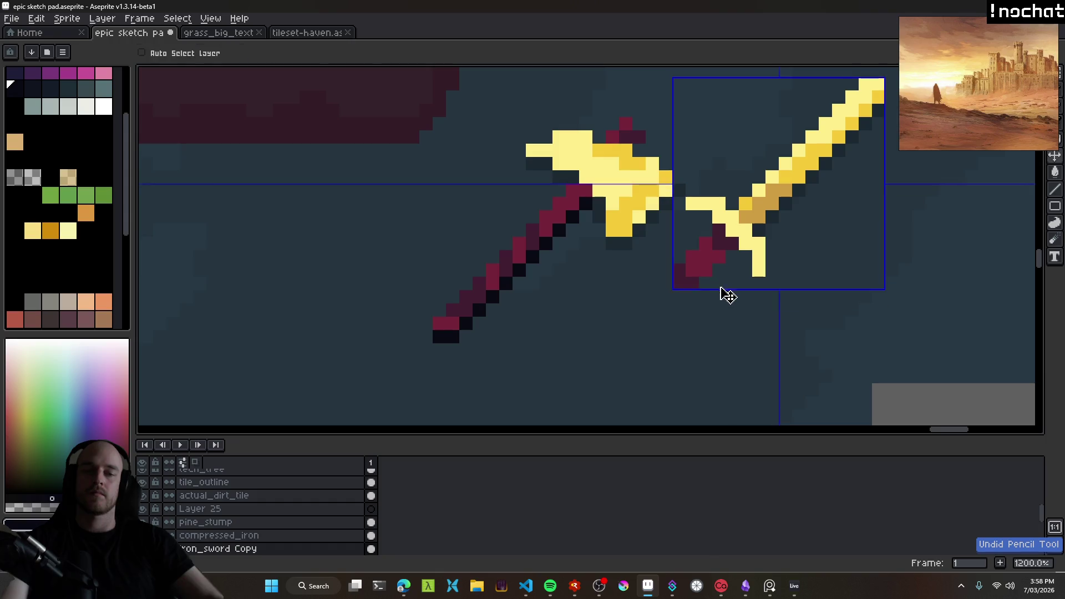
scroll(703, 278, "up", 3)
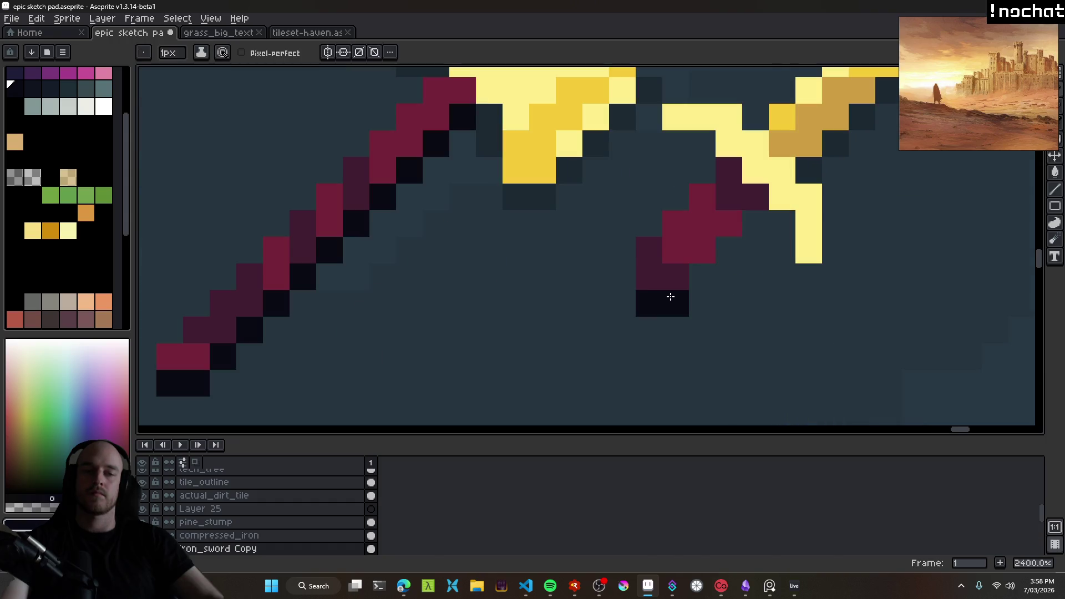
Step: Add black outline pixels along the sword's lower hilt with the pencil
left_click_drag(697, 273, 745, 238)
left_click(754, 223)
scroll(801, 296, "down", 2)
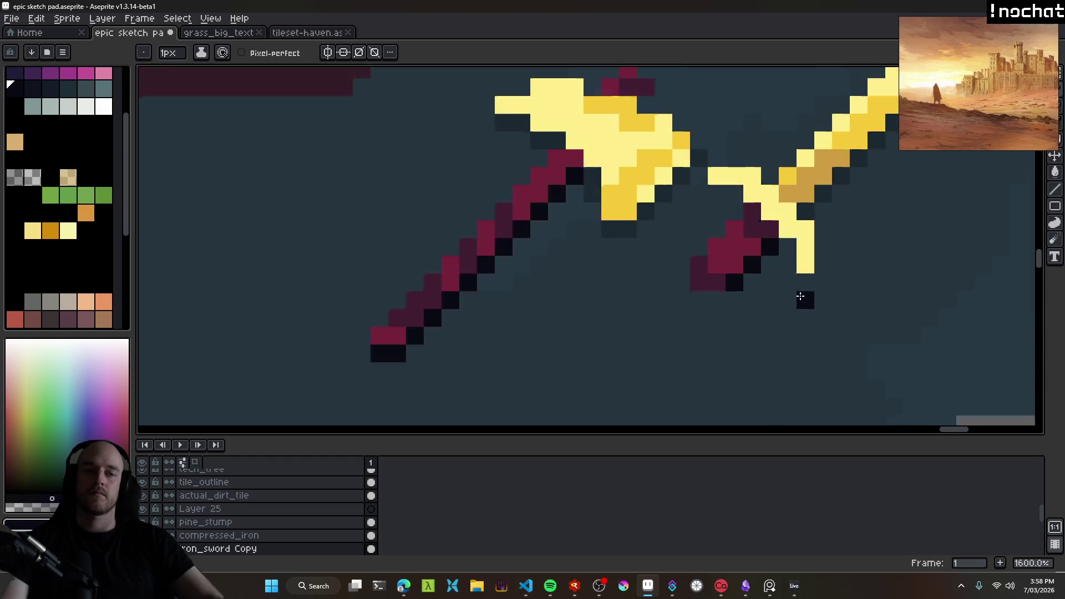
scroll(800, 296, "down", 8)
scroll(807, 322, "up", 4)
scroll(807, 321, "up", 4)
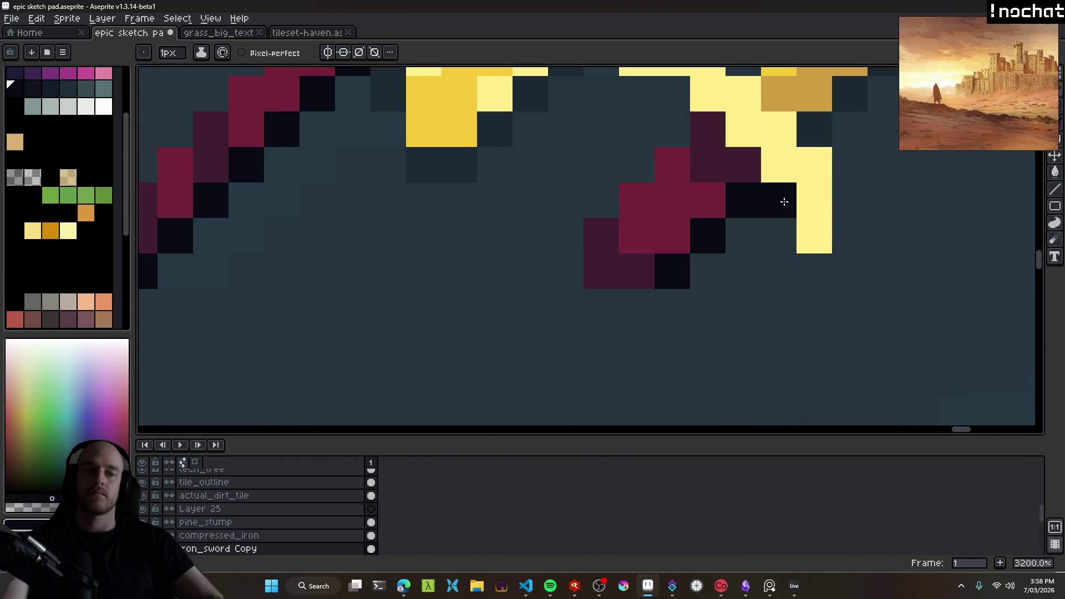
scroll(791, 273, "down", 4)
scroll(792, 285, "down", 2)
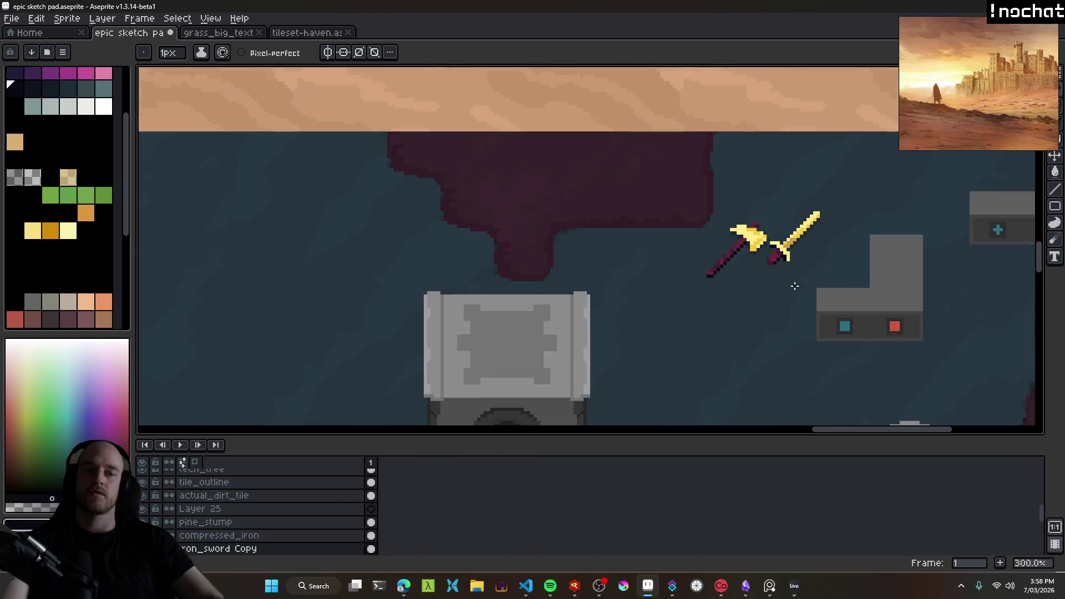
scroll(761, 326, "down", 3)
Step: Undo the last sword edit and return to the pencil tool
key("v")
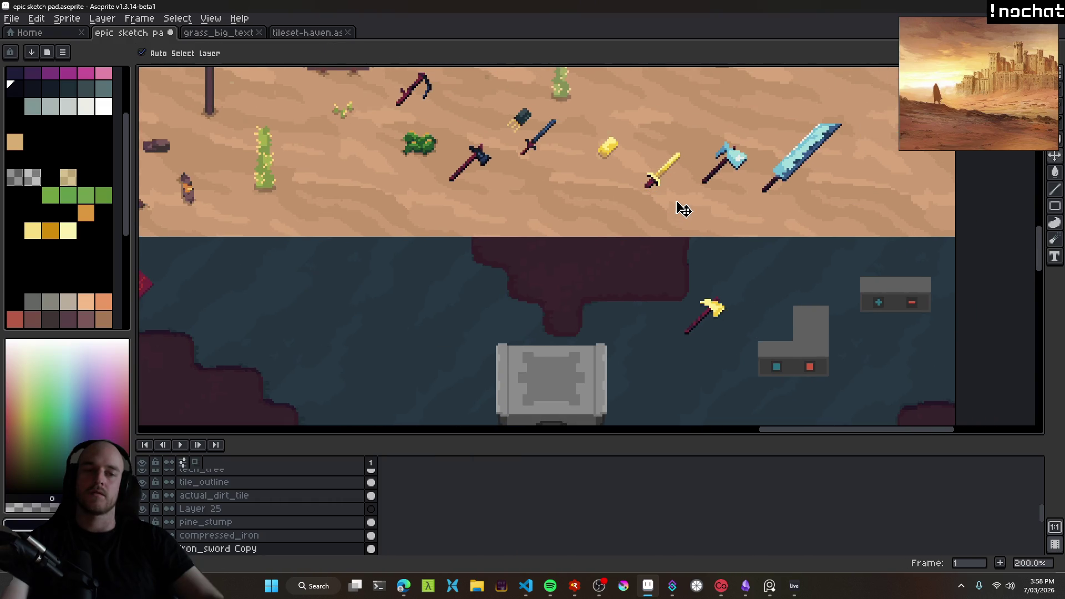
scroll(683, 210, "up", 5)
key("ctrl+z")
scroll(555, 155, "down", 5)
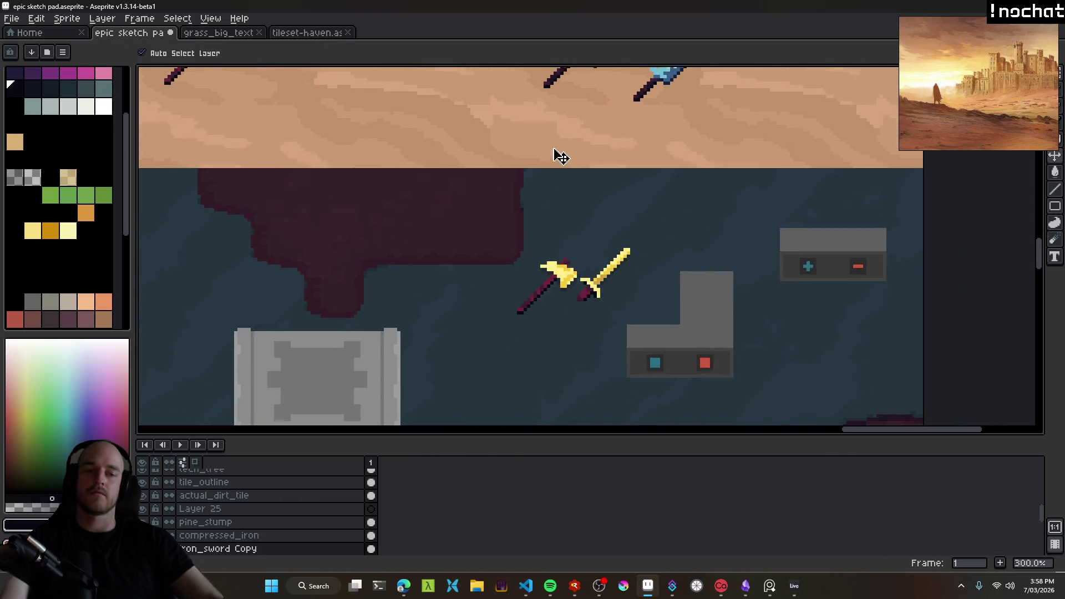
scroll(614, 290, "up", 5)
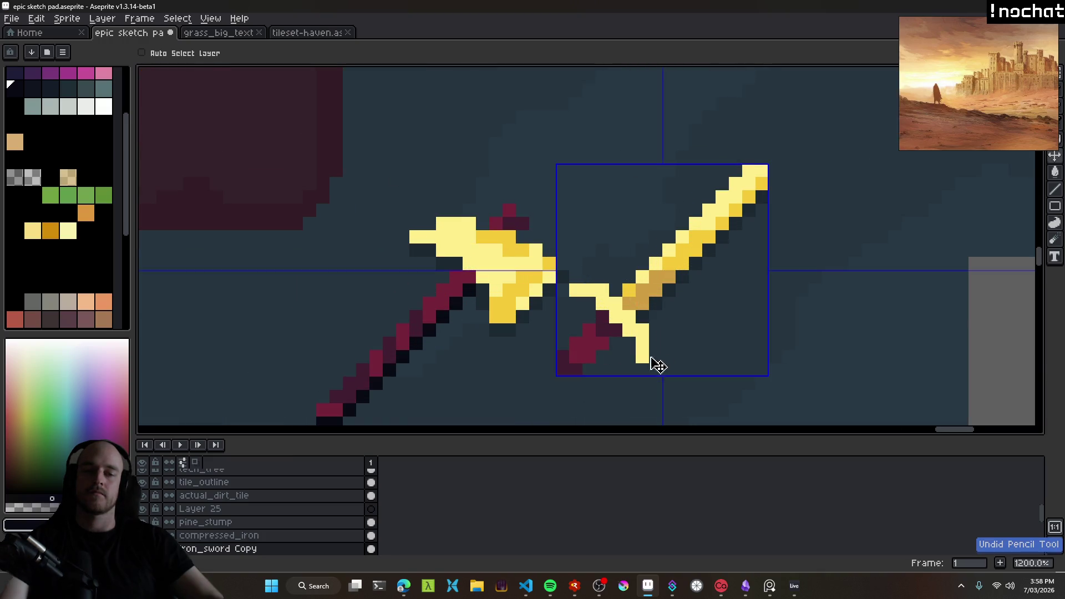
scroll(656, 361, "down", 3)
scroll(554, 321, "up", 3)
key("b")
scroll(576, 295, "up", 2)
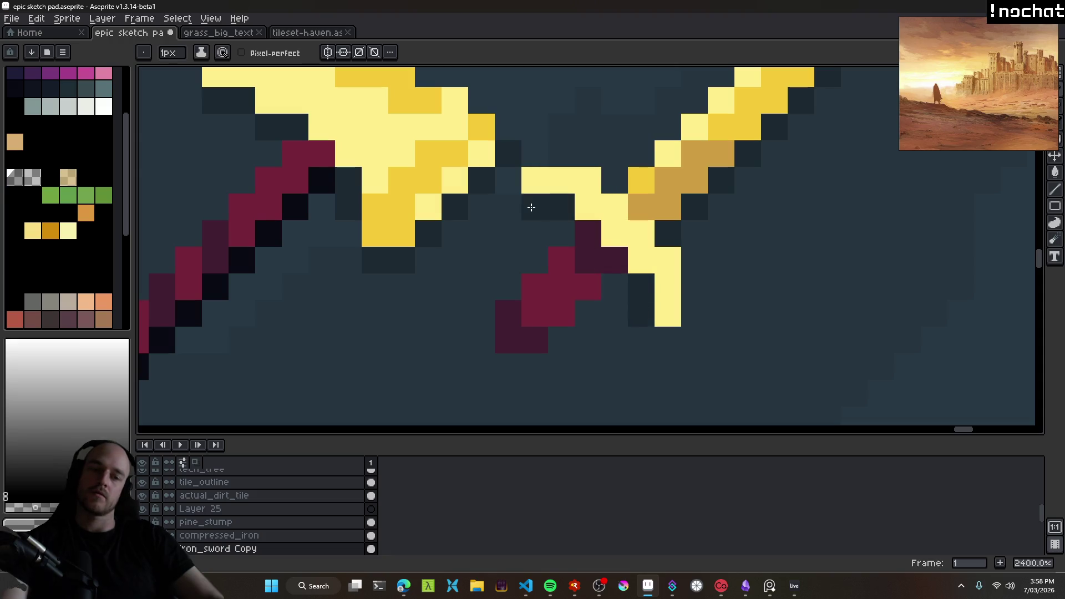
scroll(610, 267, "down", 4)
scroll(659, 348, "down", 3)
scroll(662, 361, "up", 5)
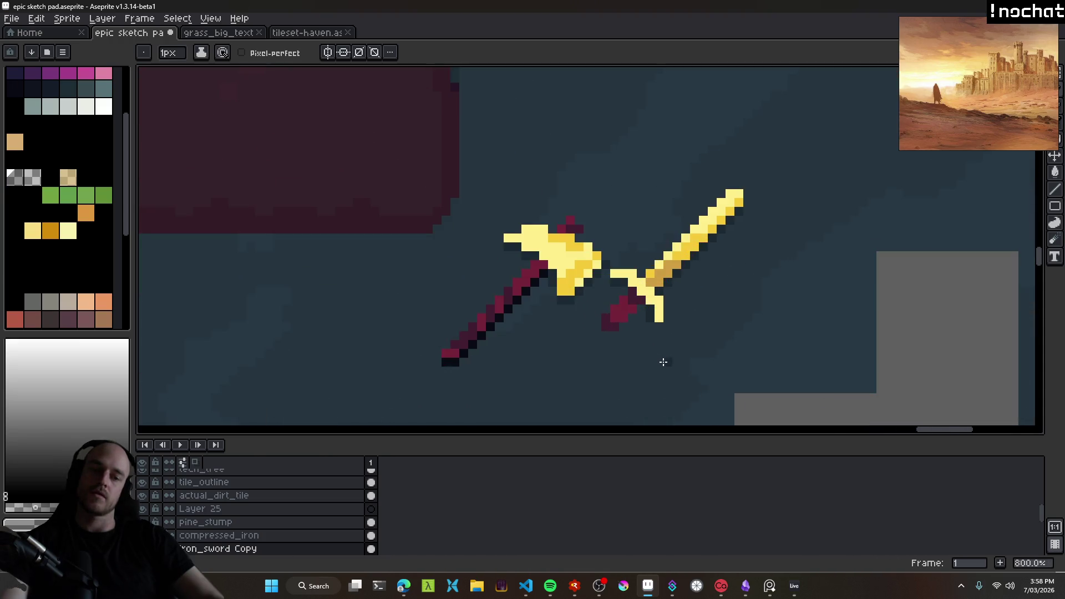
scroll(613, 328, "up", 4)
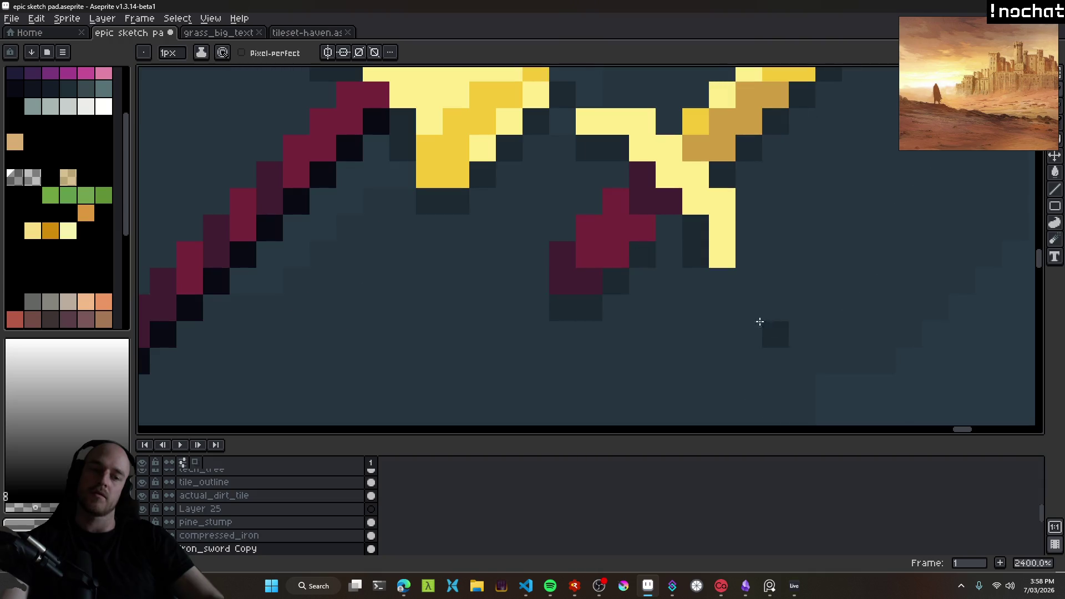
scroll(710, 321, "down", 7)
Step: Move the gold sword back up onto the sand
key("v")
mouse_move(701, 368)
left_mouse_down()
mouse_move(594, 202)
mouse_move(706, 285)
left_mouse_up()
scroll(655, 305, "up", 6)
key("b")
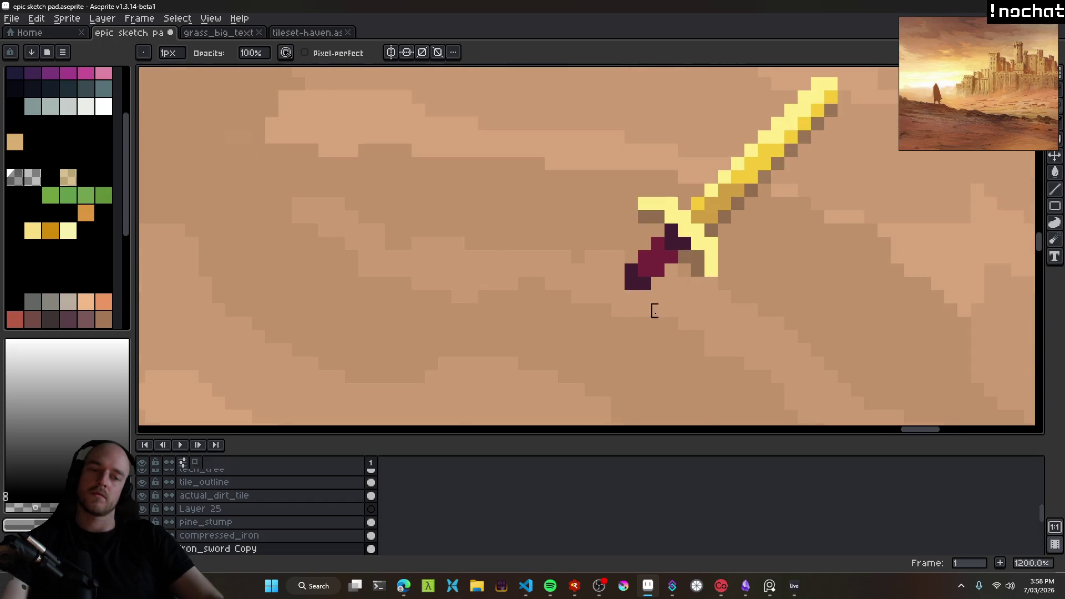
scroll(654, 310, "down", 4)
Step: Save the file and move the gold sword down into the dark area above the axe
scroll(721, 322, "up", 4)
scroll(721, 314, "up", 3)
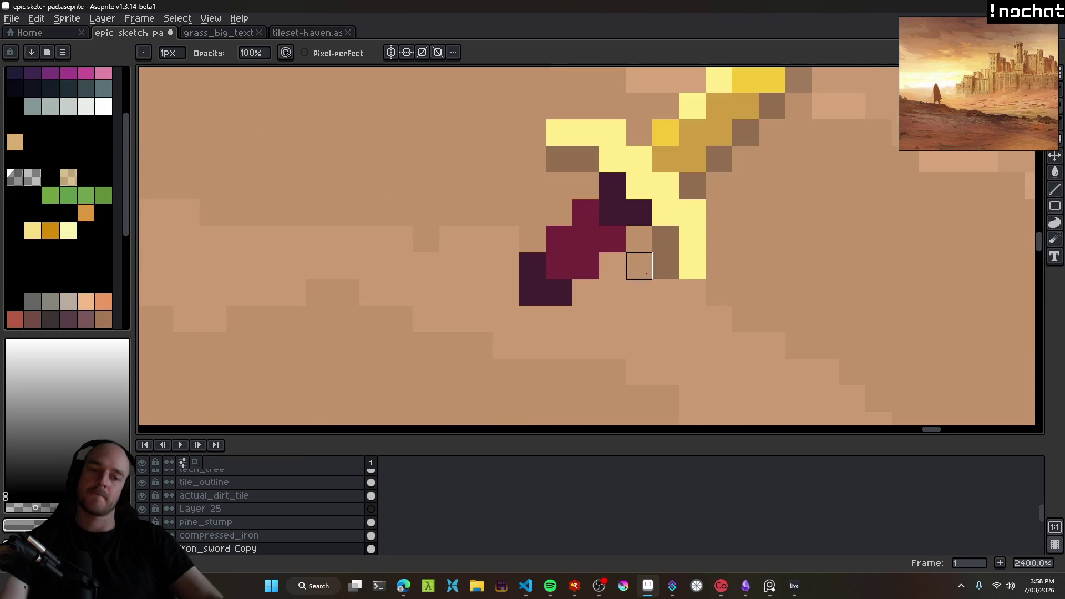
scroll(645, 272, "down", 6)
scroll(666, 311, "down", 2)
key("ctrl+s")
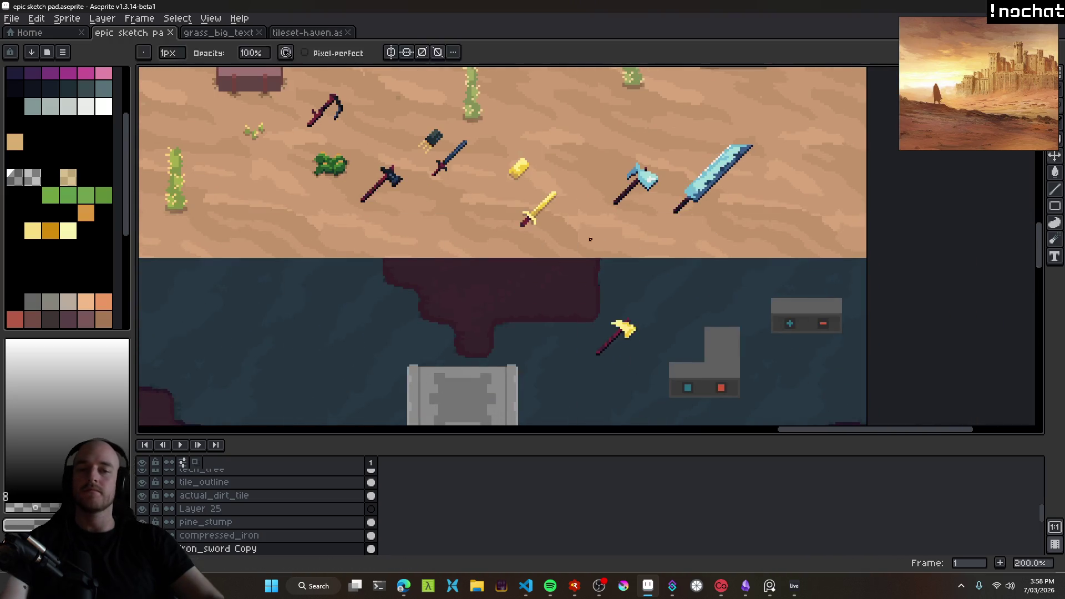
key("v")
left_click_drag(542, 217, 660, 299)
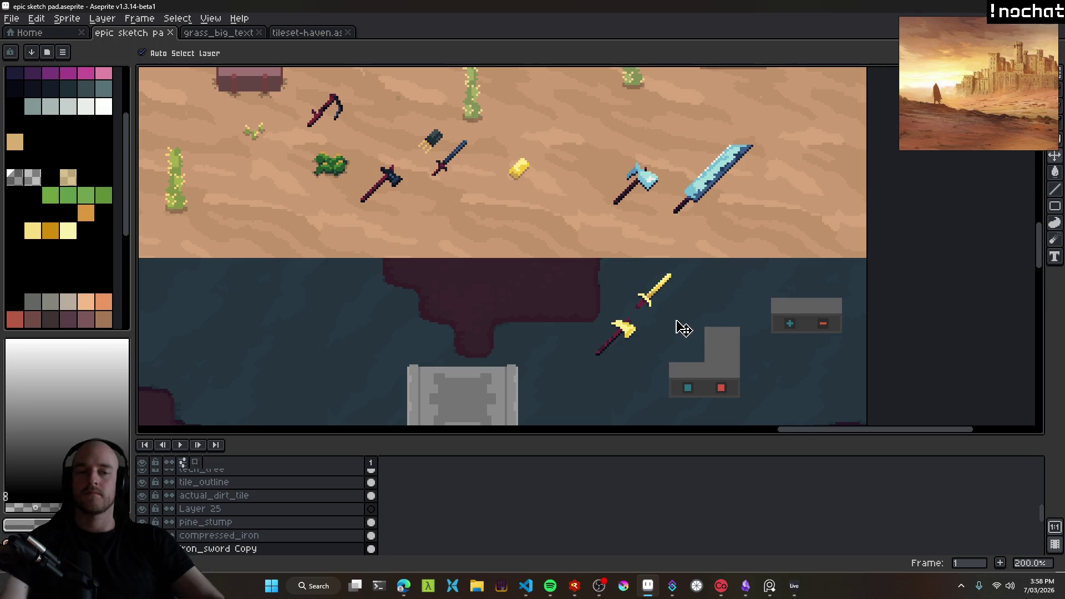
Step: Shift the gold sword further down-right in the dark area
left_click_drag(581, 215, 674, 295)
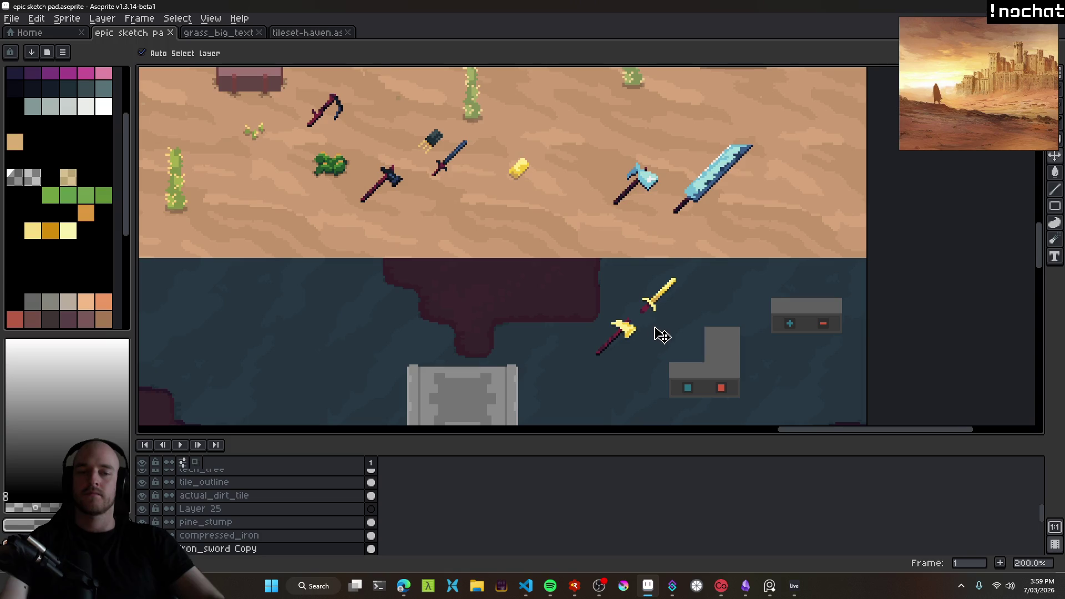
scroll(661, 335, "up", 1)
scroll(640, 354, "down", 1)
scroll(635, 358, "down", 1)
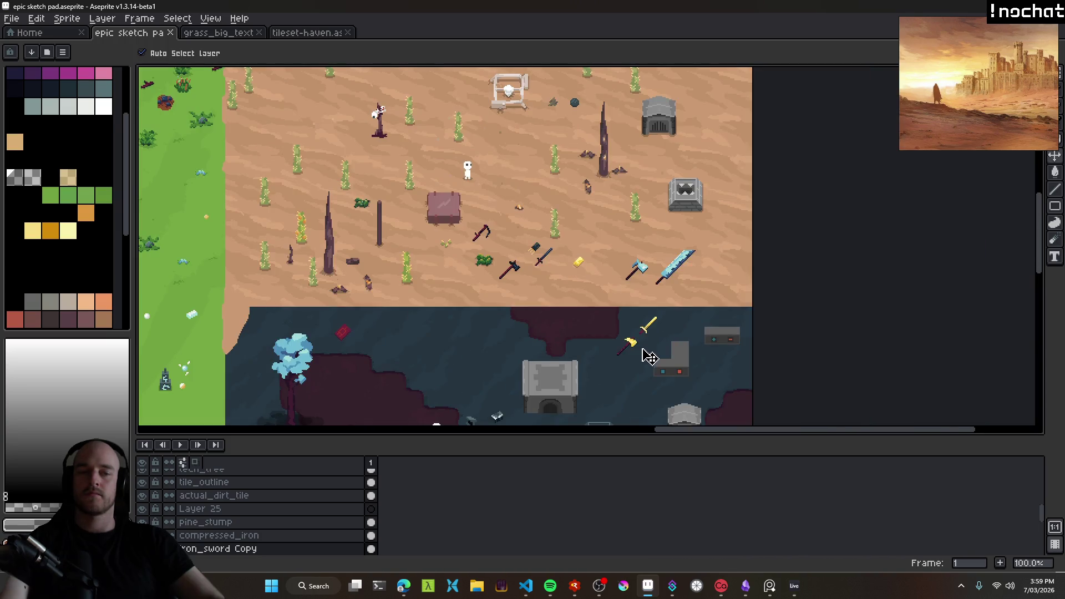
scroll(658, 352, "up", 1)
scroll(649, 350, "up", 1)
scroll(665, 358, "up", 1)
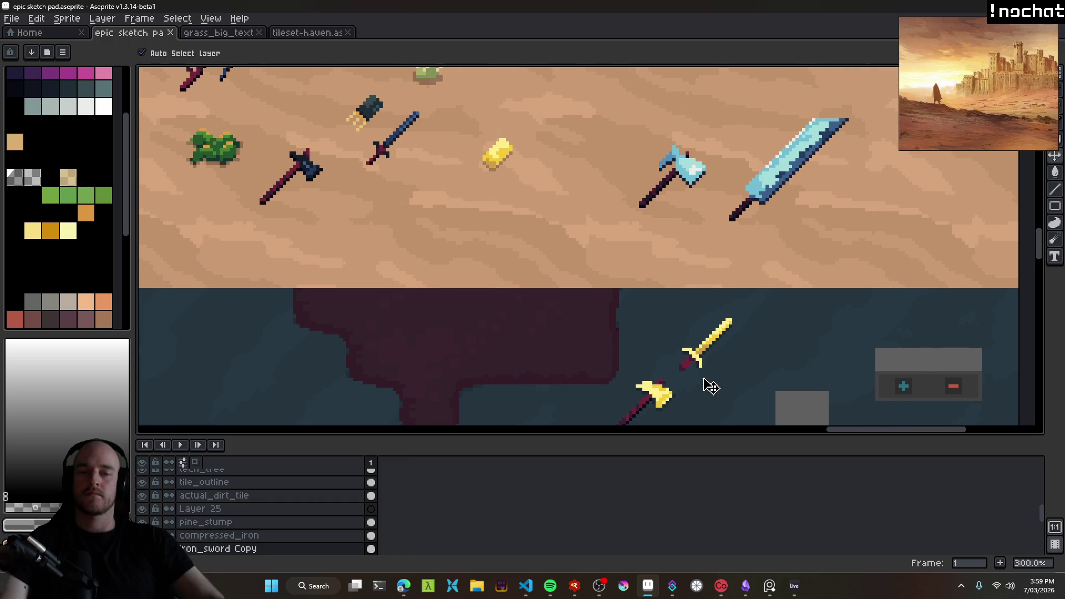
Step: Move the gold sword up onto the sand, then over onto the grass
left_click_drag(706, 364, 578, 235)
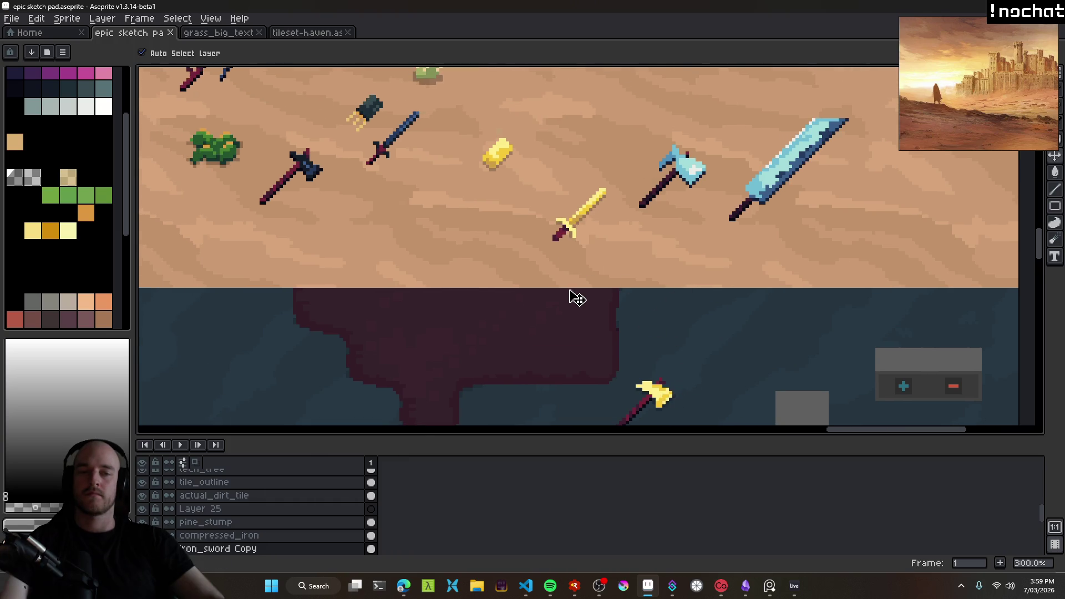
scroll(576, 298, "down", 2)
left_click_drag(690, 294, 290, 248)
scroll(290, 248, "up", 2)
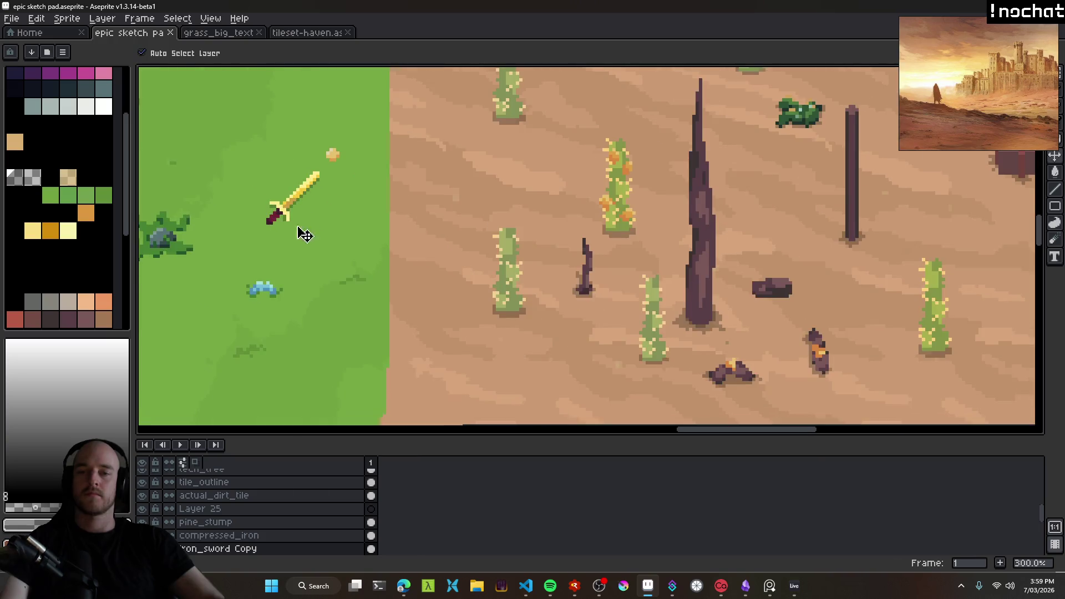
left_click_drag(518, 297, 477, 314)
scroll(442, 311, "up", 3)
scroll(390, 237, "up", 4)
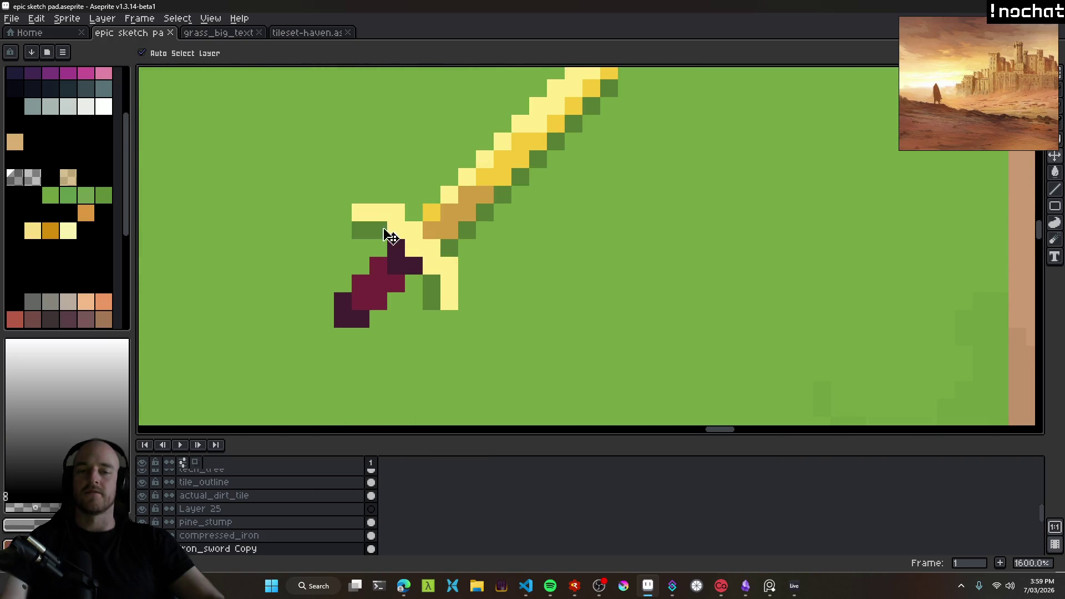
scroll(480, 328, "down", 6)
scroll(477, 323, "down", 2)
scroll(480, 327, "up", 1)
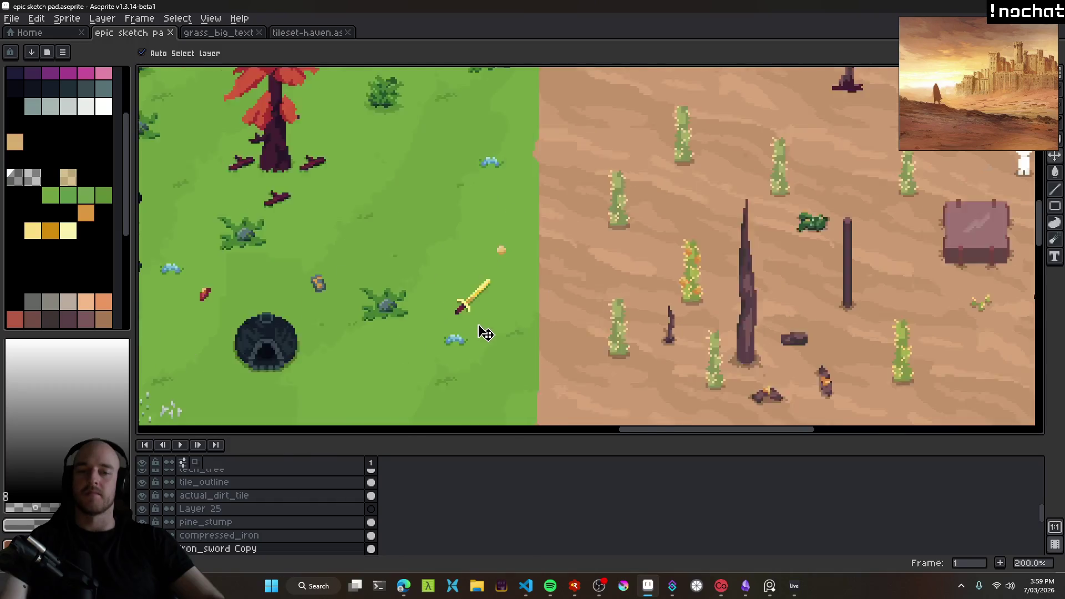
scroll(483, 330, "up", 1)
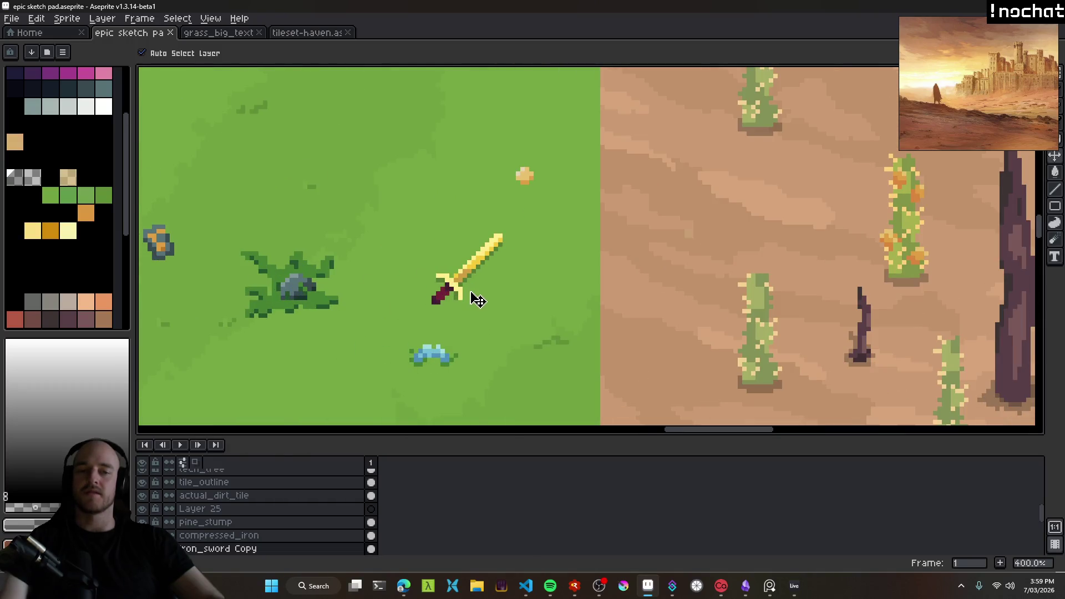
scroll(477, 300, "down", 2)
scroll(480, 307, "down", 1)
Step: Place the gold sword on the sand below the gold ingot, with the axe beside it
mouse_move(509, 320)
left_mouse_down()
mouse_move(487, 273)
mouse_move(606, 309)
mouse_move(506, 245)
mouse_move(772, 405)
left_mouse_up()
scroll(454, 264, "up", 1)
scroll(592, 309, "up", 2)
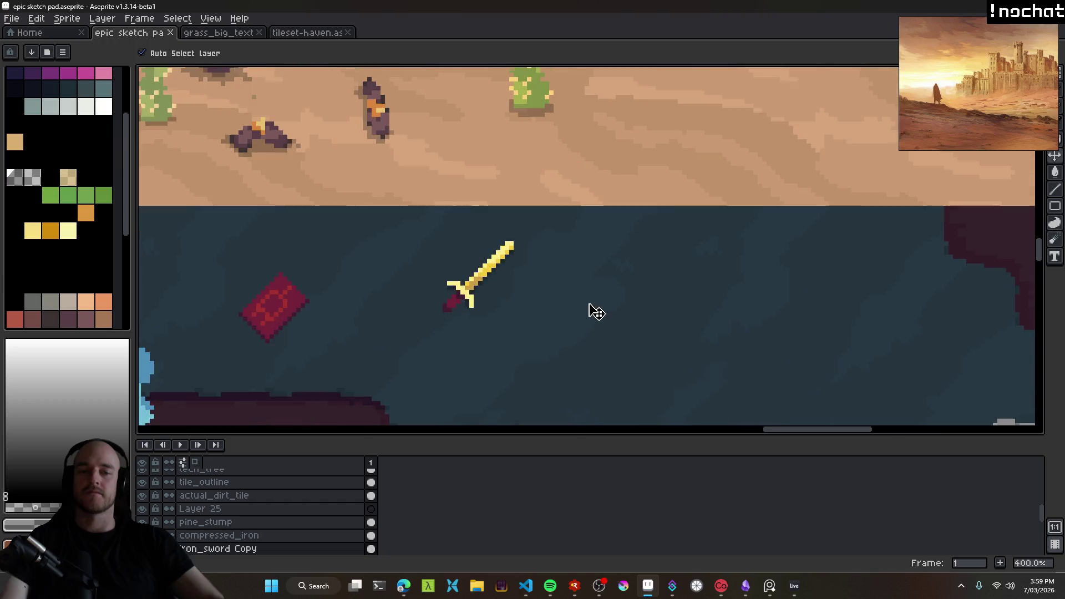
scroll(499, 297, "up", 3)
scroll(492, 303, "down", 4)
scroll(640, 358, "down", 1)
mouse_move(581, 349)
left_mouse_down()
mouse_move(717, 275)
mouse_move(463, 237)
mouse_move(708, 224)
left_mouse_up()
left_click_drag(779, 321, 601, 268)
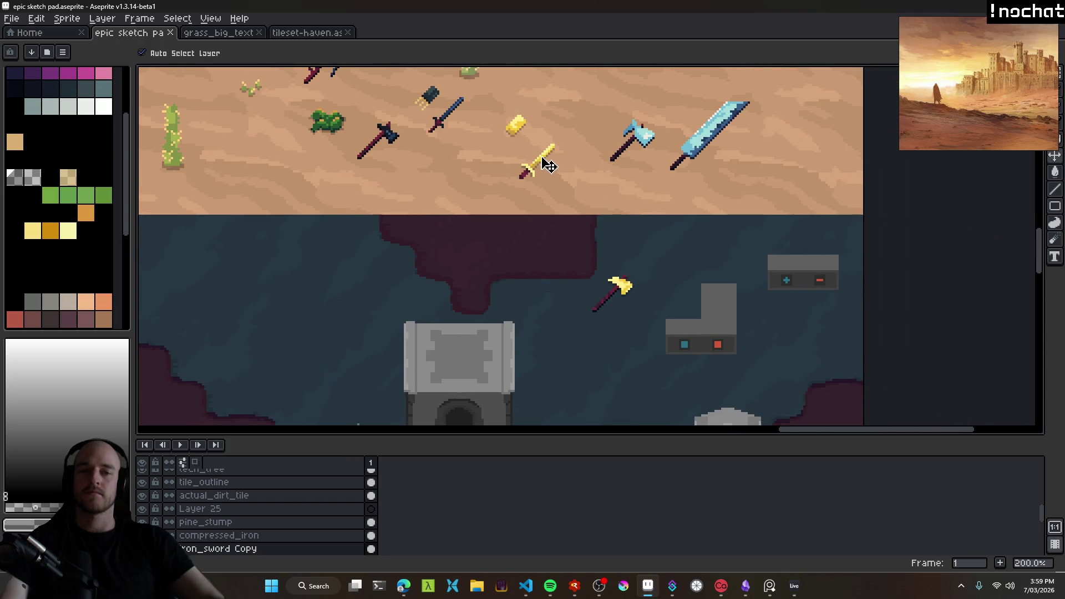
scroll(548, 165, "up", 2)
mouse_move(663, 373)
left_mouse_down()
mouse_move(414, 124)
mouse_move(668, 209)
mouse_move(731, 181)
mouse_move(593, 274)
left_mouse_up()
Step: Zoom in and shift the view and gold axe around to inspect its handle
scroll(612, 209, "up", 4)
scroll(642, 197, "up", 1)
scroll(513, 265, "down", 2)
scroll(532, 225, "down", 4)
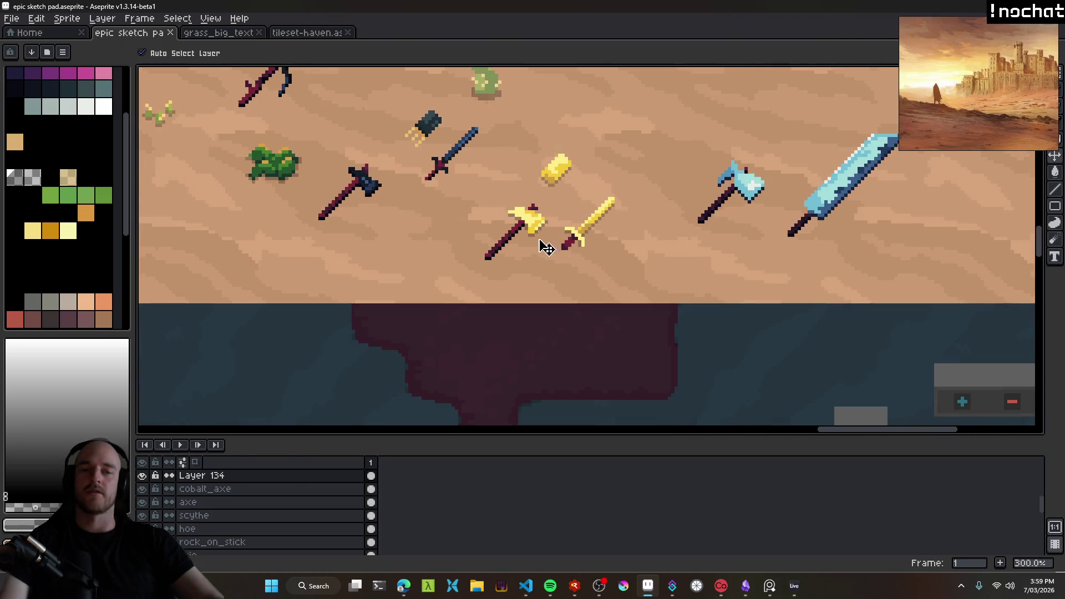
left_click_drag(544, 242, 599, 135)
left_click_drag(562, 168, 262, 363)
scroll(673, 226, "down", 1)
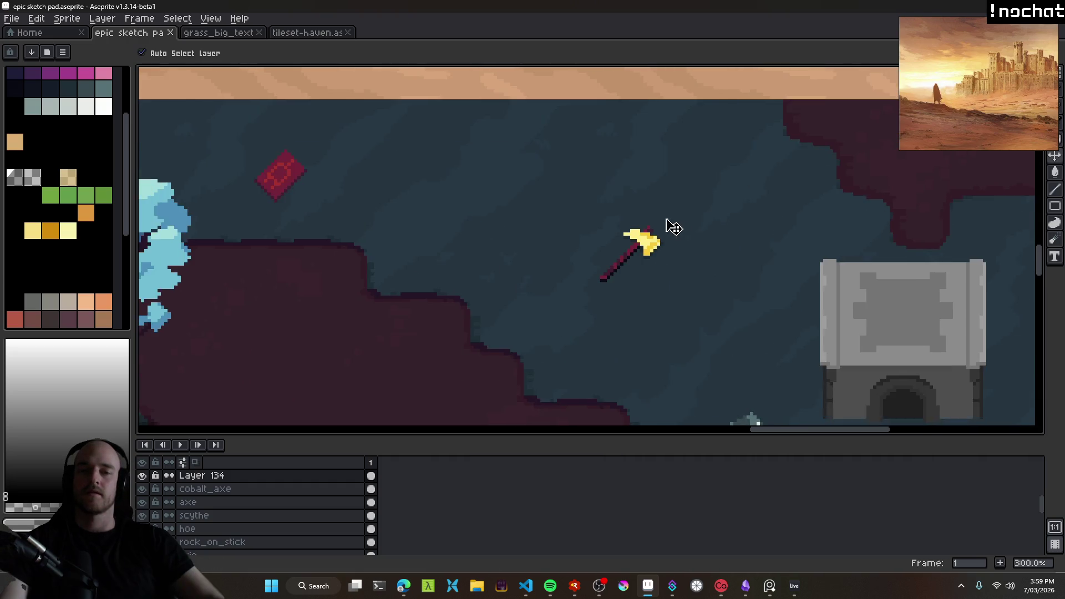
scroll(730, 255, "down", 2)
scroll(742, 266, "up", 2)
mouse_move(742, 266)
left_mouse_down()
mouse_move(232, 108)
mouse_move(348, 180)
mouse_move(849, 181)
mouse_move(506, 233)
mouse_move(703, 230)
left_mouse_up()
scroll(702, 230, "up", 7)
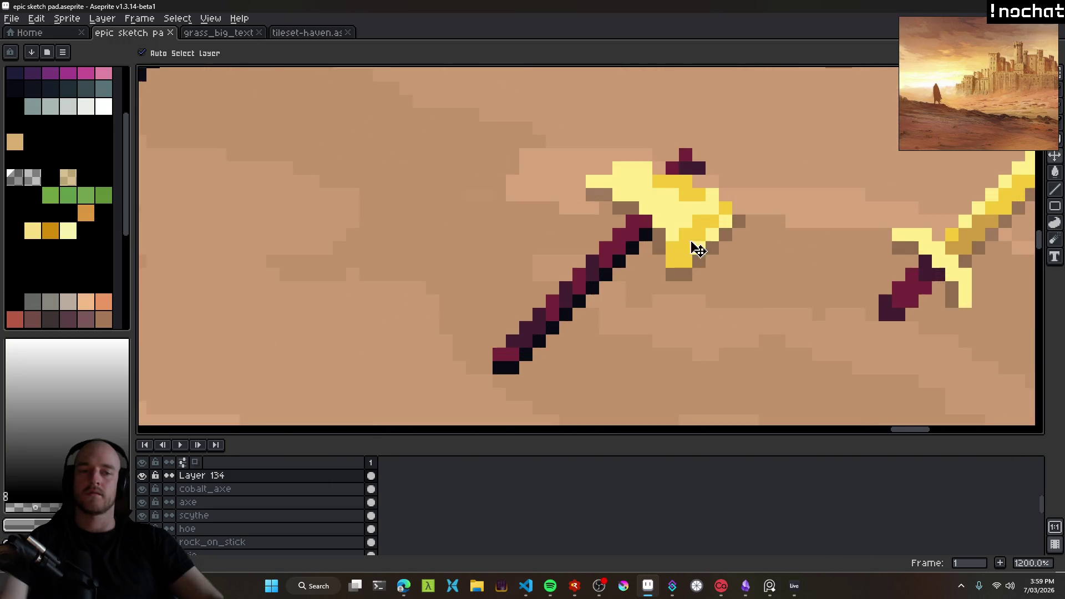
Step: Try erasing the dark outline pixels on the axe handle, then undo it
left_click_drag(638, 222, 518, 341)
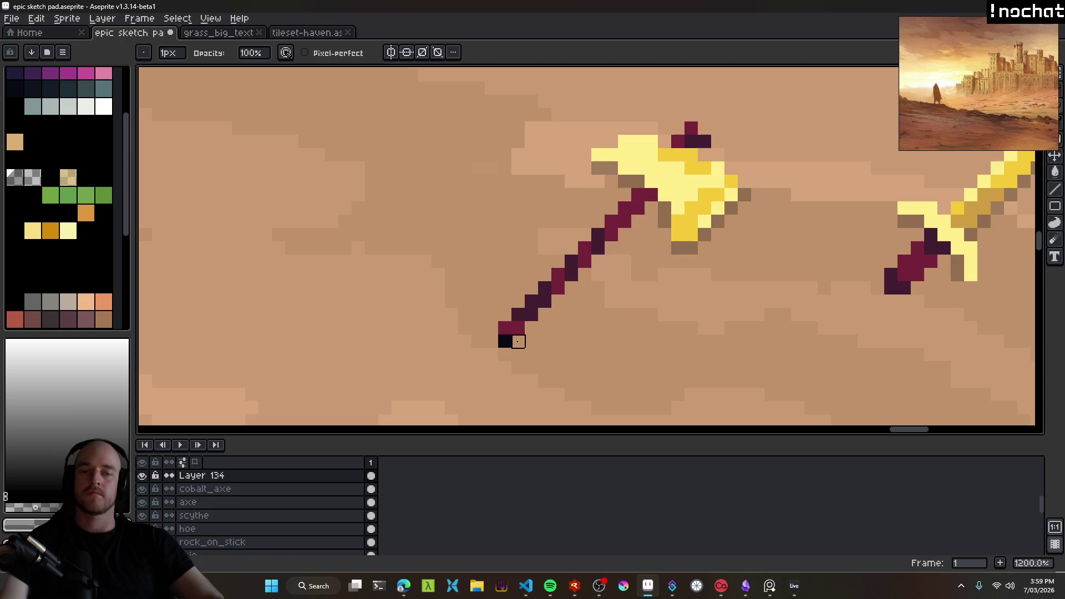
key("e")
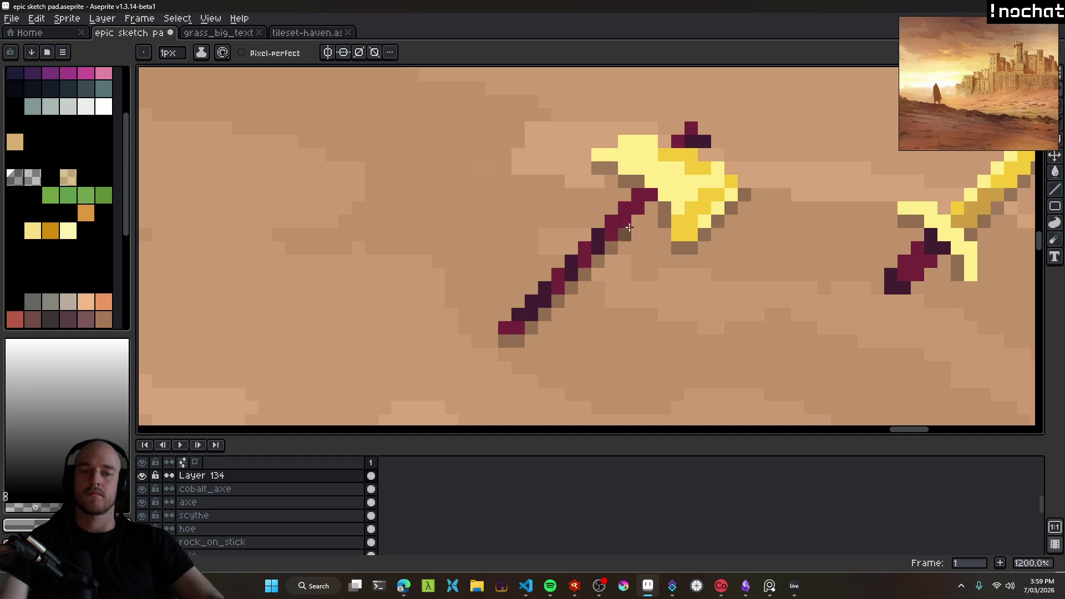
scroll(648, 208, "down", 4)
scroll(649, 209, "down", 1)
scroll(666, 277, "up", 1)
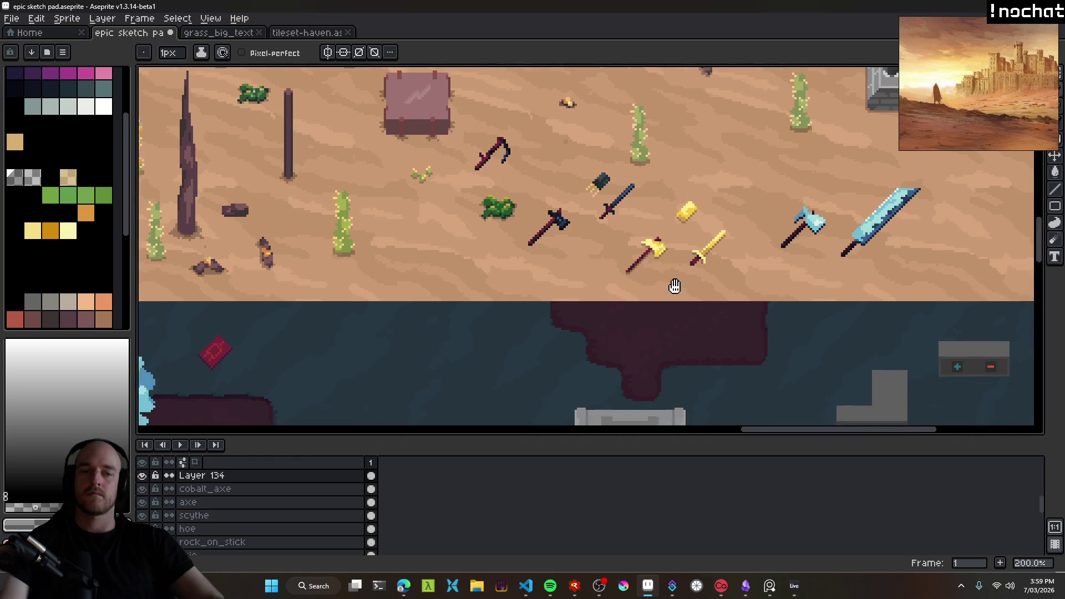
scroll(642, 231, "up", 3)
key("v")
key("ctrl+z")
key("ctrl+z")
Step: Replace the axe handle's near-black pixels with dark maroon #411d31
scroll(671, 297, "down", 2)
scroll(599, 244, "right", 3)
scroll(599, 244, "down", 2)
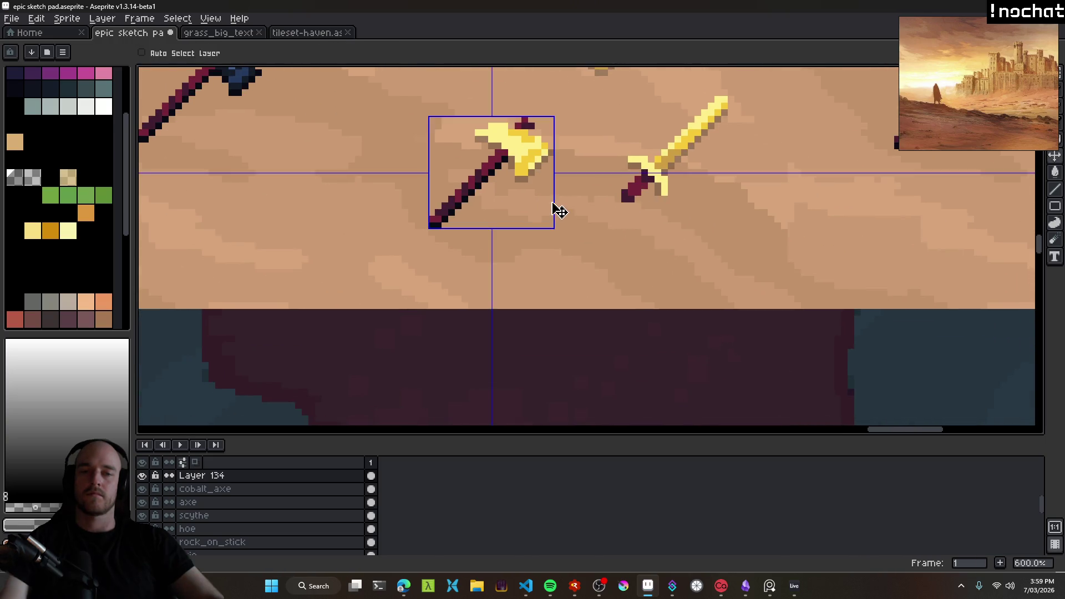
scroll(582, 224, "up", 1)
scroll(531, 202, "up", 3)
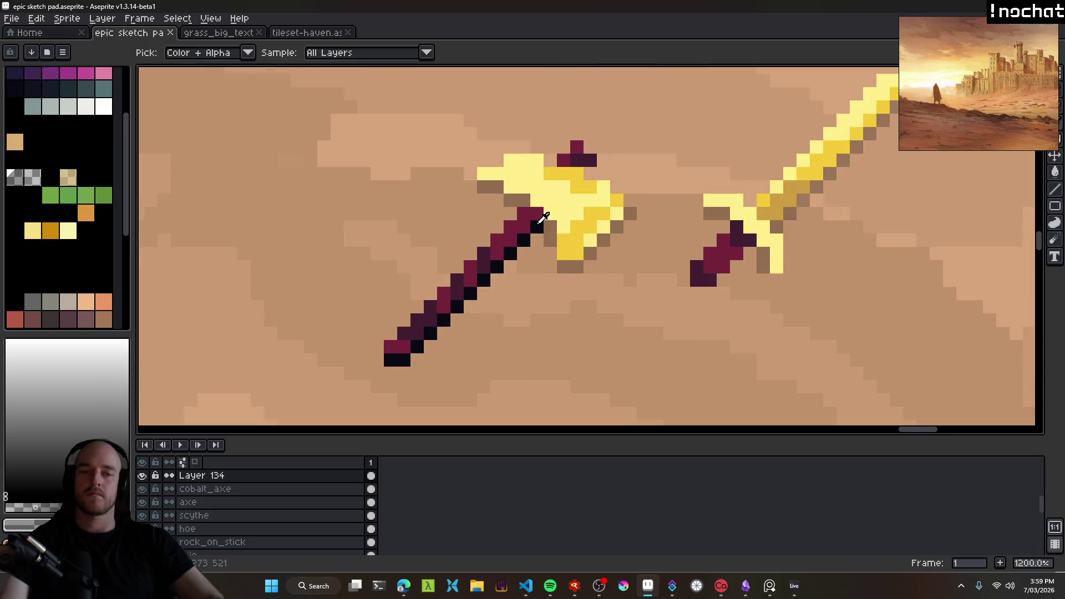
key("shift+r")
left_click(482, 249)
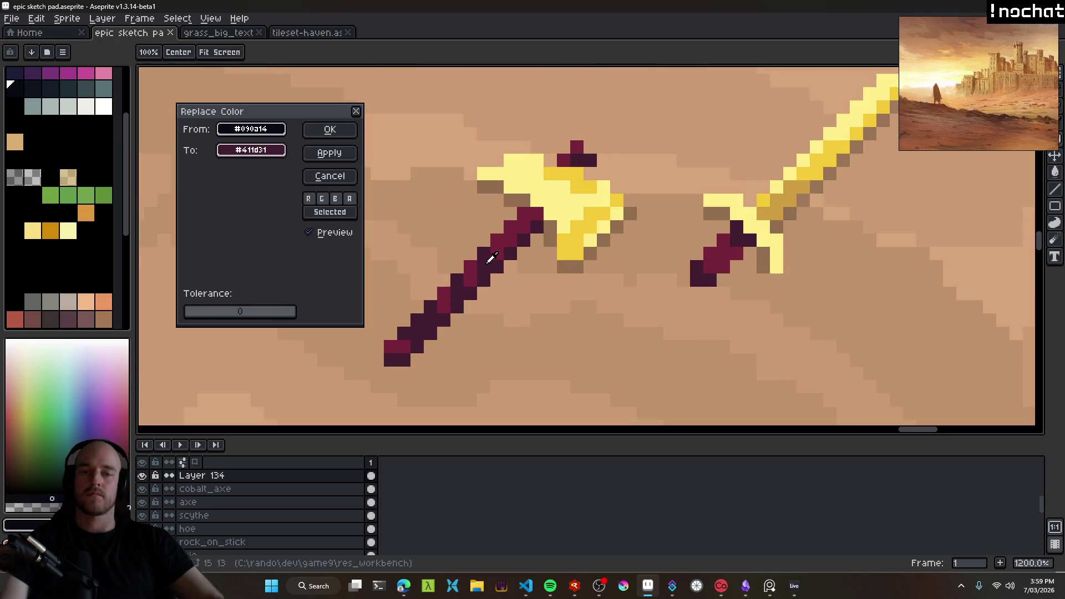
left_click(331, 129)
Step: Move the gold axe down toward the dark area
scroll(610, 285, "down", 4)
scroll(632, 288, "down", 3)
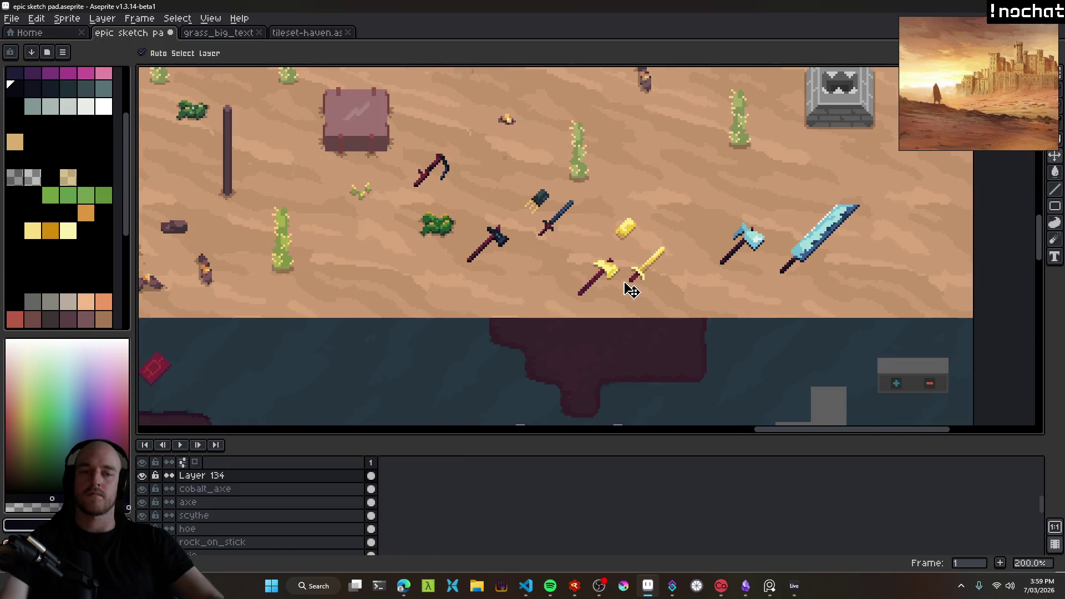
scroll(631, 302, "down", 2)
left_click_drag(630, 239, 473, 315)
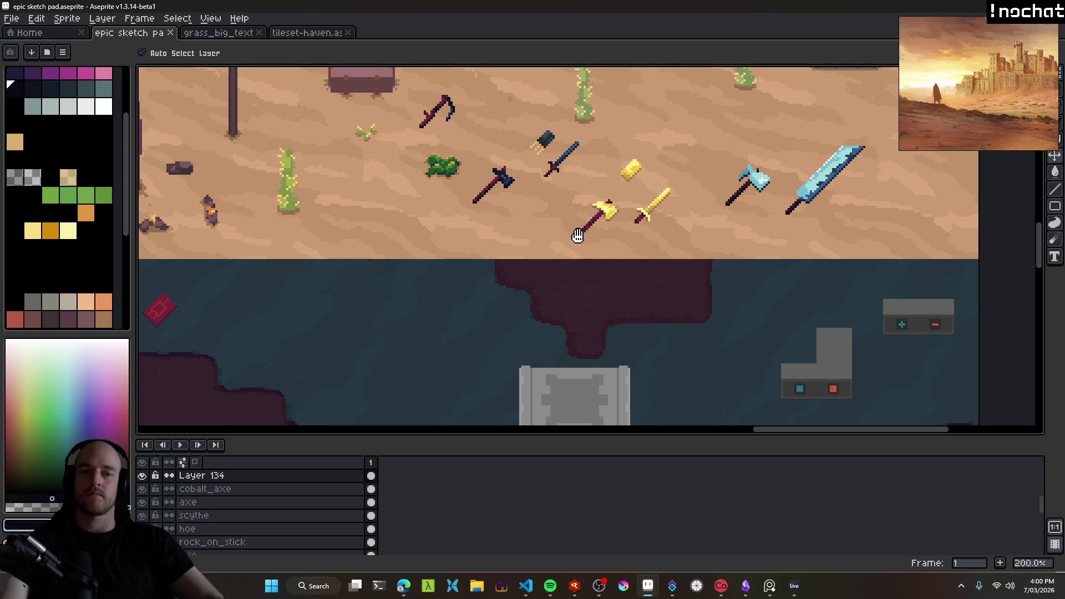
Step: Drag the gold axe onto the grass, then into the dark area, testing placements
scroll(578, 236, "down", 1)
scroll(577, 236, "down", 1)
left_click_drag(835, 230, 481, 248)
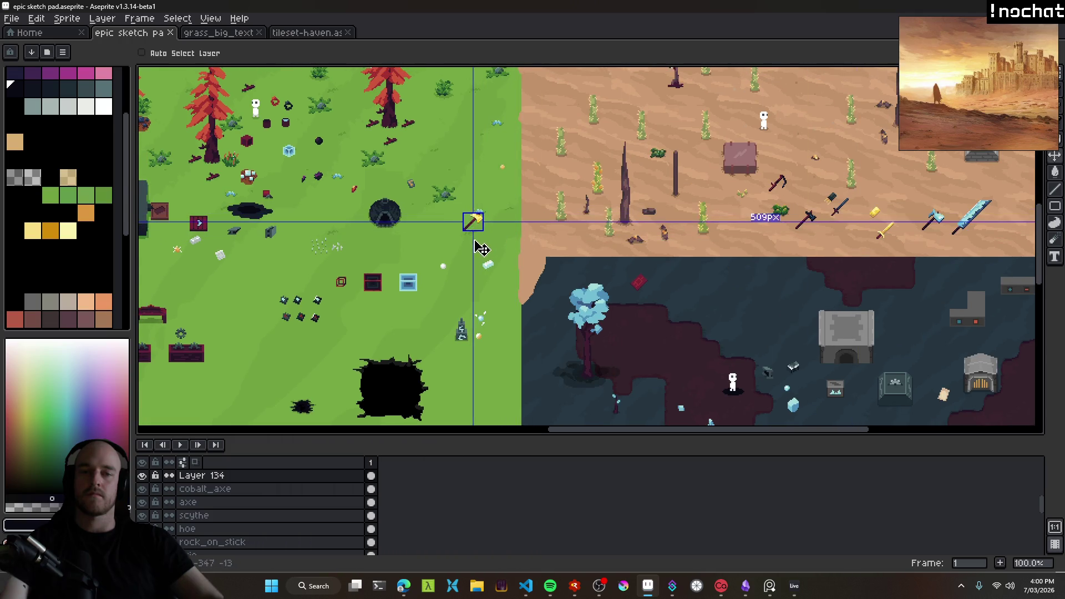
scroll(472, 238, "up", 1)
scroll(499, 294, "down", 2)
scroll(410, 265, "up", 1)
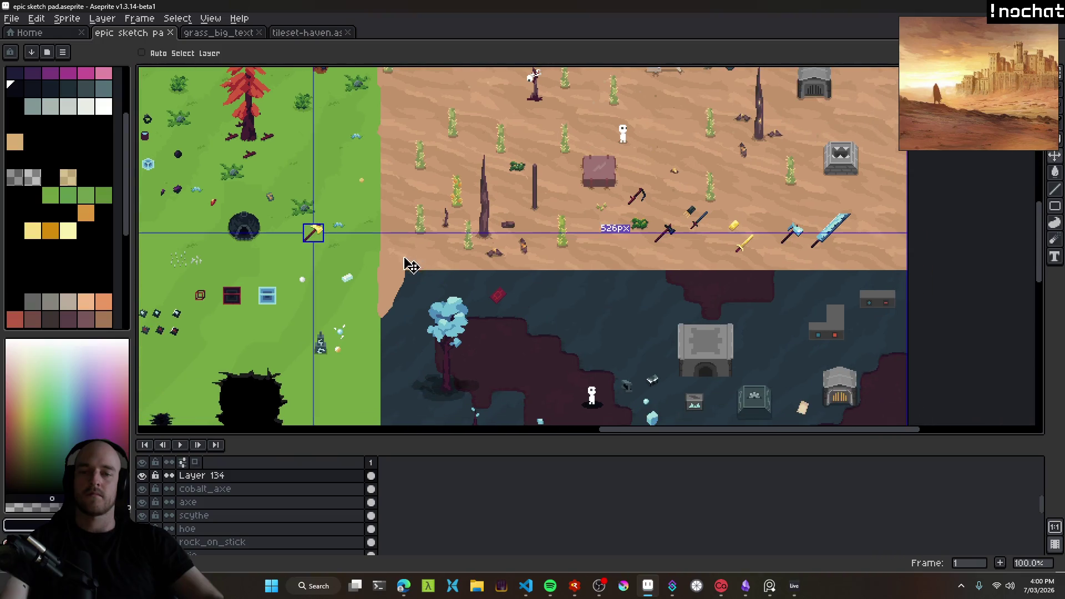
left_click_drag(411, 266, 743, 330)
scroll(713, 332, "up", 1)
scroll(663, 345, "up", 1)
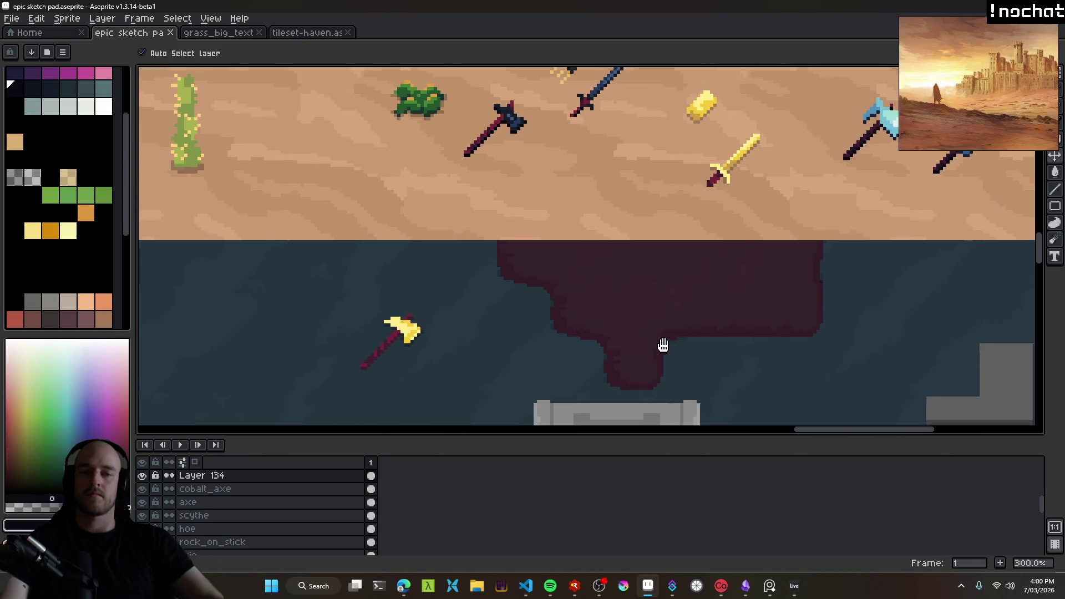
scroll(663, 345, "down", 2)
Step: Settle the gold axe right beside the gold sword and nudge the dark scythe slightly right
left_click_drag(552, 335, 708, 226)
scroll(602, 270, "up", 1)
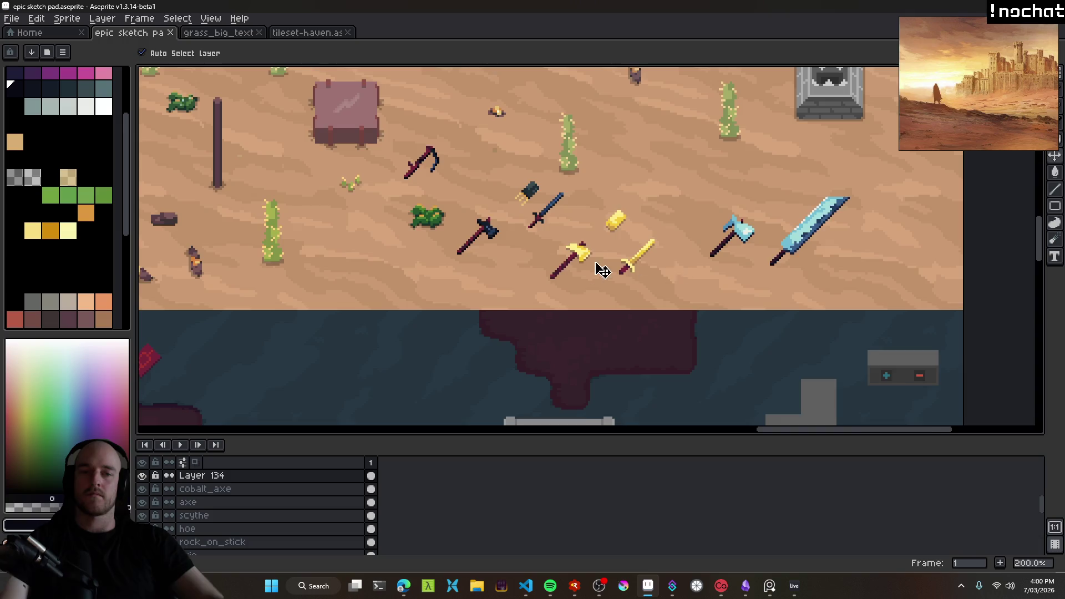
scroll(602, 270, "up", 5)
mouse_move(577, 226)
left_mouse_down()
mouse_move(684, 226)
mouse_move(658, 248)
mouse_move(642, 235)
left_mouse_up()
scroll(674, 243, "down", 2)
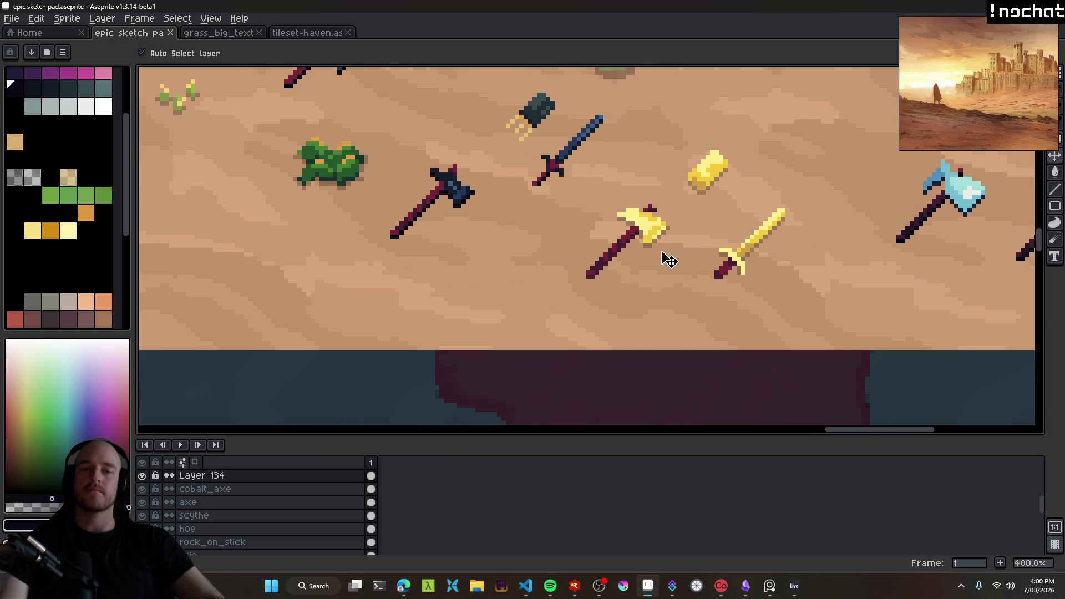
scroll(665, 257, "down", 1)
scroll(677, 257, "down", 1)
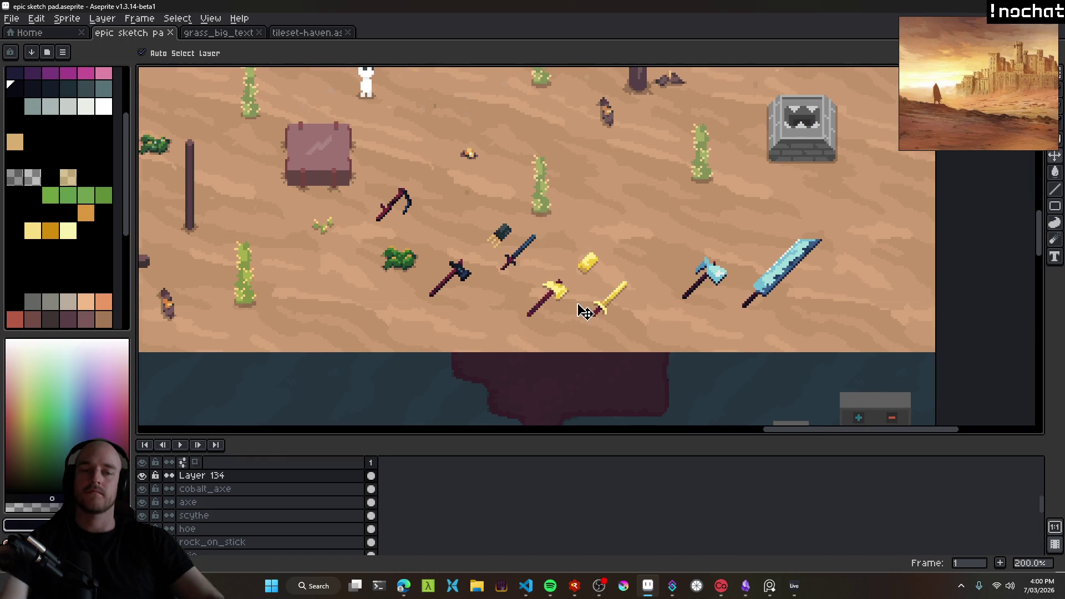
scroll(580, 309, "up", 2)
left_click_drag(580, 309, 594, 302)
scroll(594, 302, "down", 3)
scroll(614, 314, "up", 3)
left_click_drag(542, 281, 670, 312)
scroll(587, 282, "down", 2)
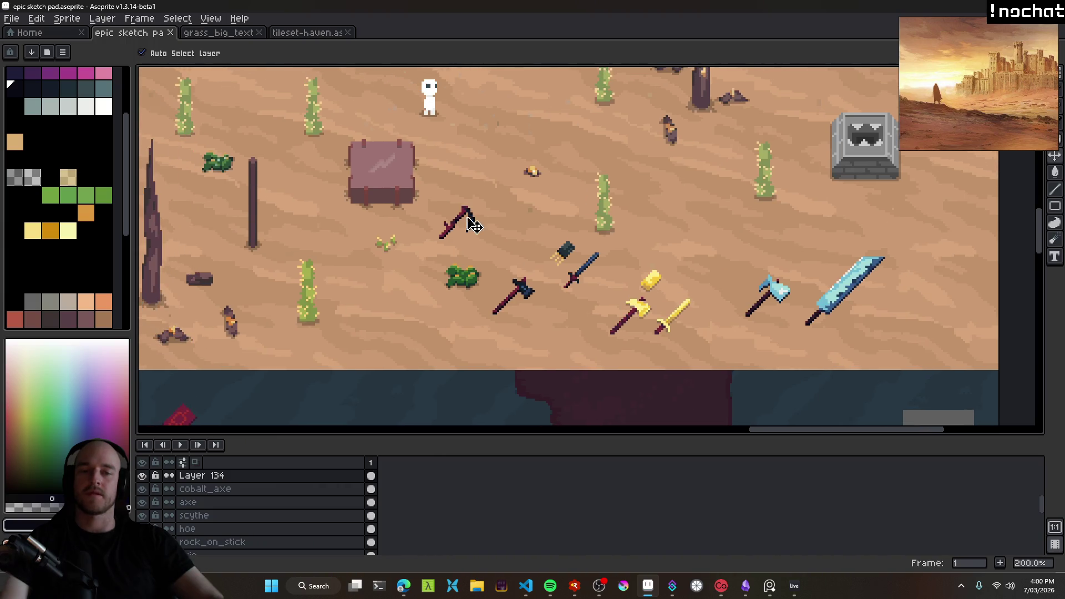
left_click_drag(472, 219, 498, 220)
Step: Duplicate the dark scythe layer and move the copy beside the gold sword
right_click(213, 516)
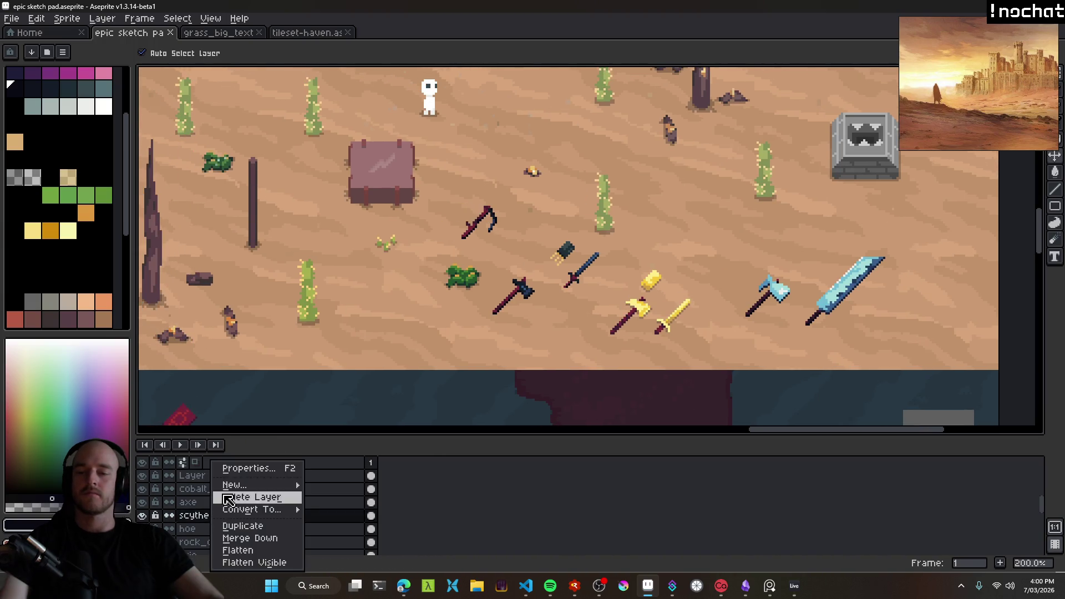
left_click(280, 525)
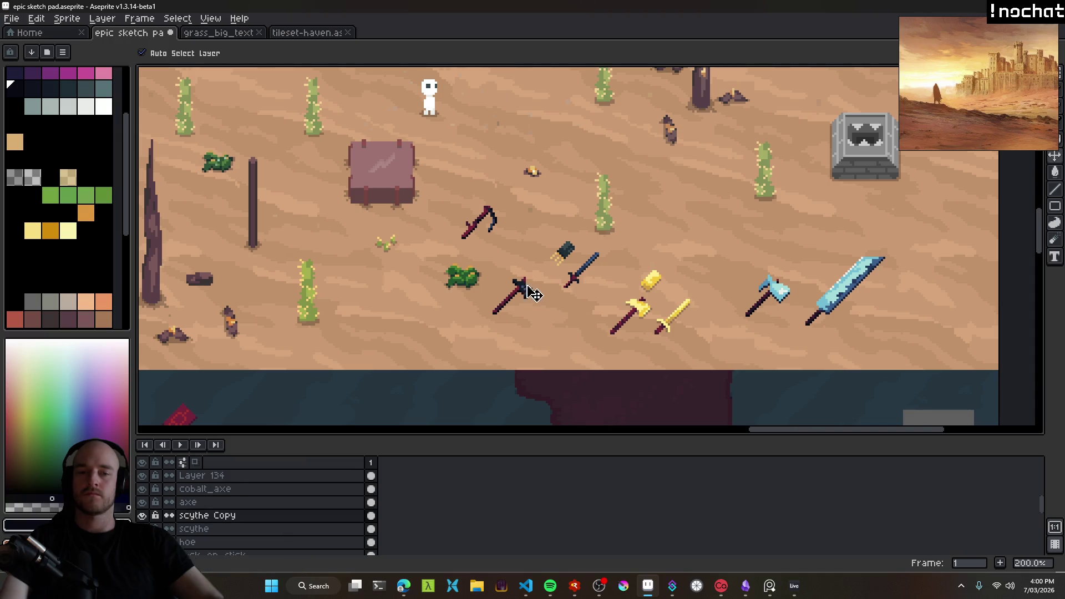
left_click_drag(579, 251, 737, 315)
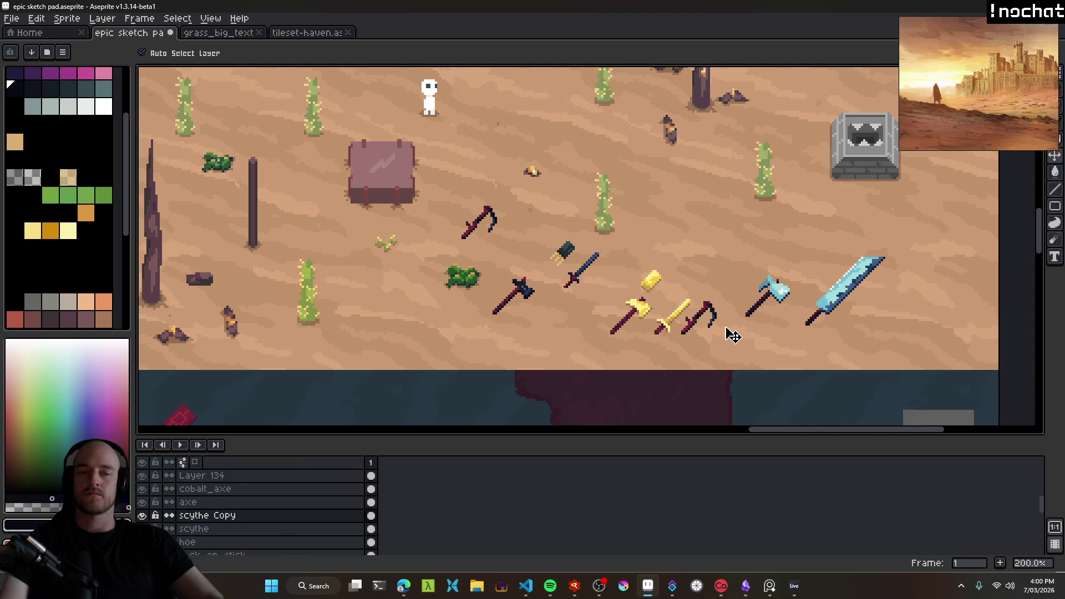
scroll(732, 336, "up", 3)
scroll(690, 320, "up", 2)
scroll(637, 298, "up", 2)
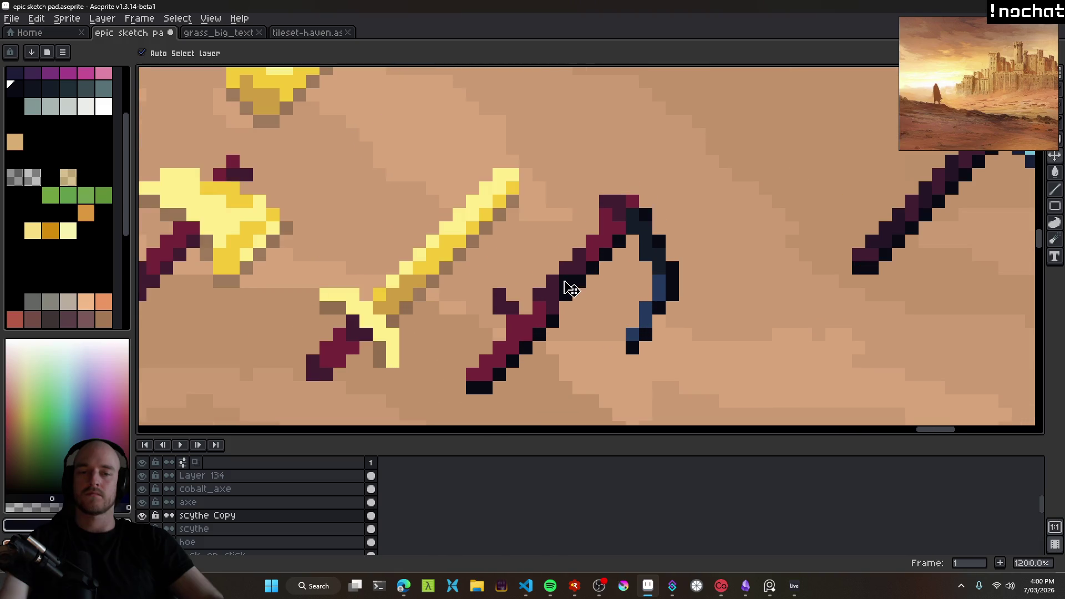
scroll(456, 348, "down", 2)
scroll(456, 348, "left", 3)
Step: Replace the scythe copy's near-black handle colour with wine red #411d31
key("i")
key("v")
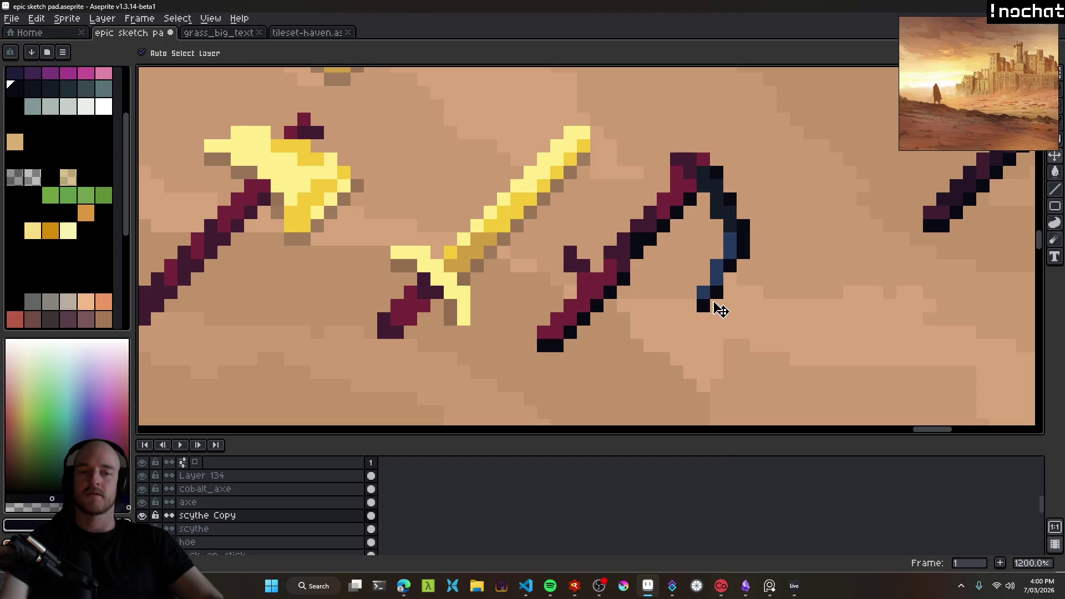
key("i")
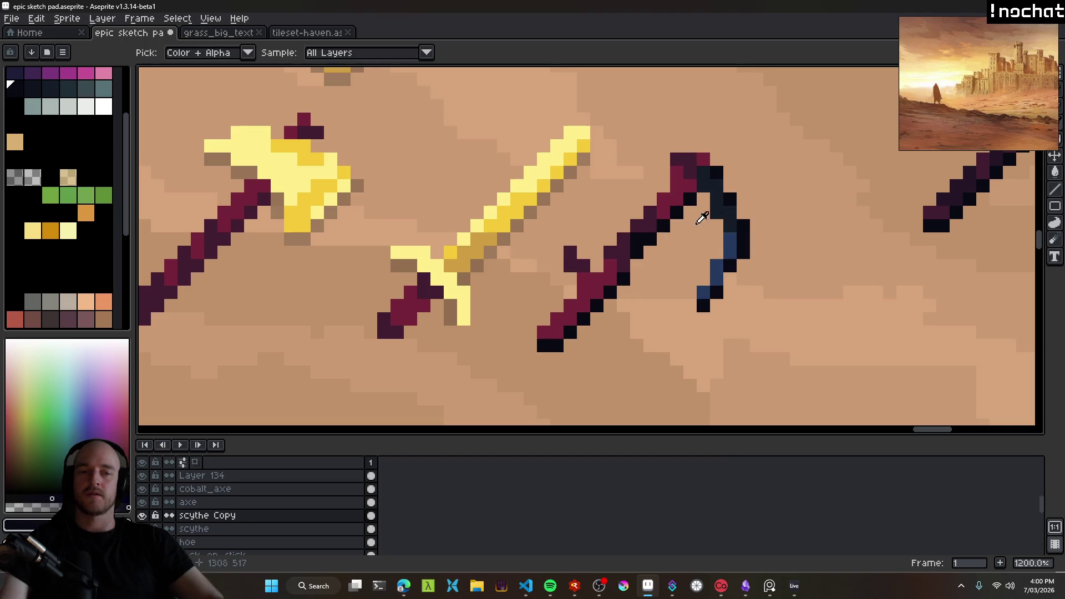
key("shift+r")
left_click_drag(251, 150, 432, 286)
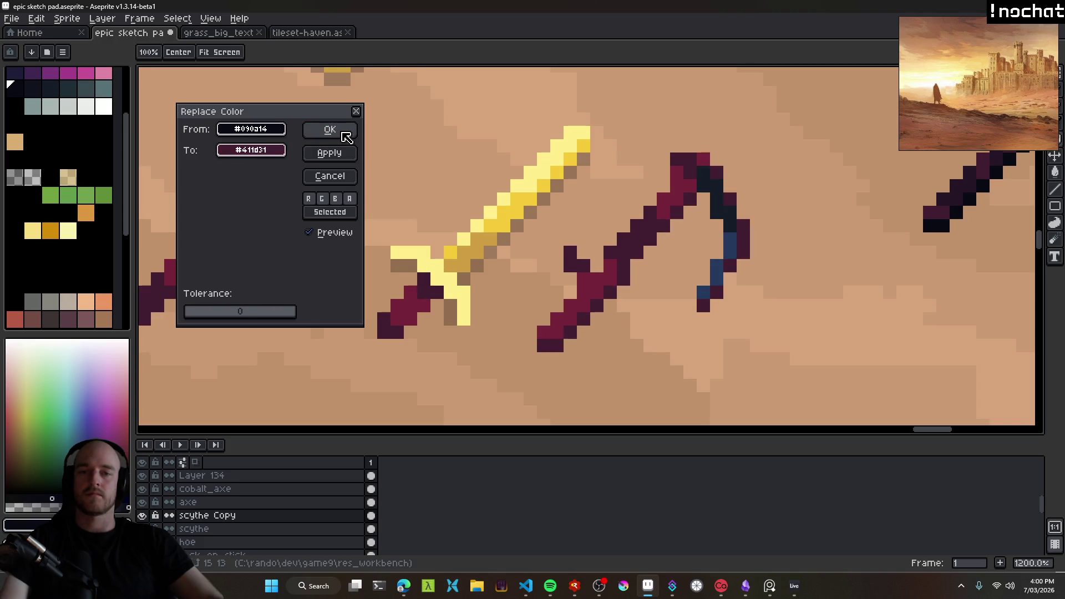
left_click(344, 133)
Step: Sample the light yellow from the gold sword
scroll(714, 274, "down", 5)
scroll(718, 277, "down", 1)
scroll(719, 277, "up", 6)
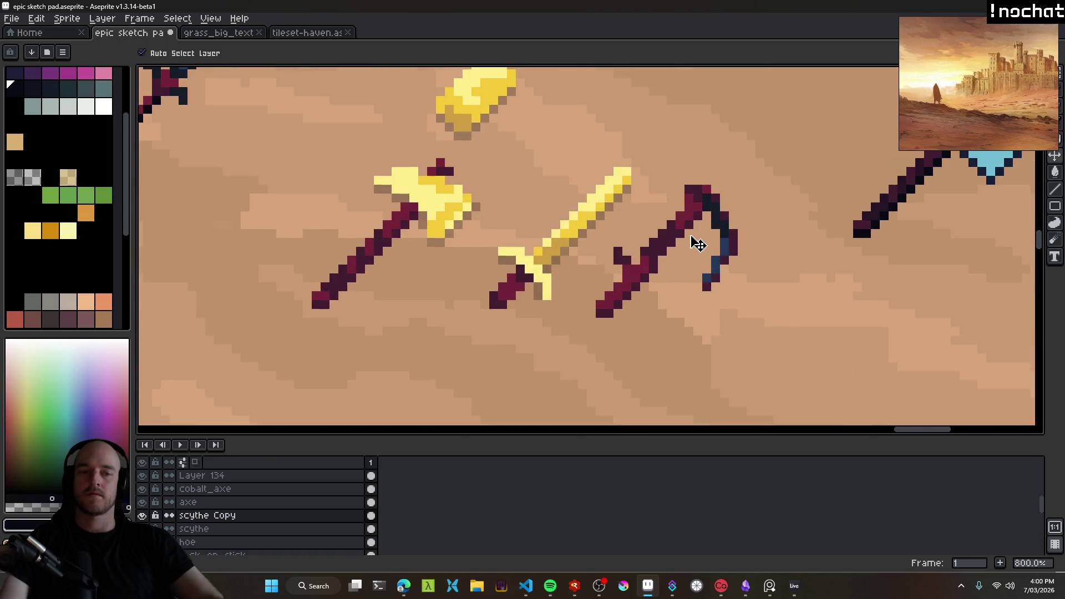
scroll(697, 238, "up", 2)
scroll(630, 255, "up", 1)
left_click(552, 166, "alt")
Step: Paint the rest of the scythe blade with a darker saturated yellow using the 1px Pencil
key("b")
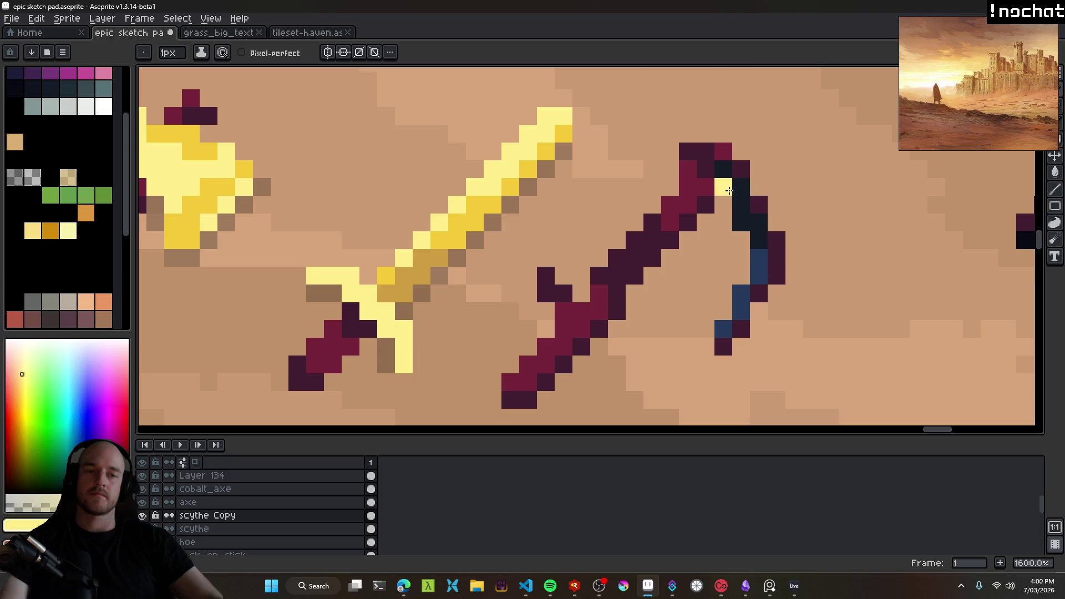
left_click(509, 188, "alt")
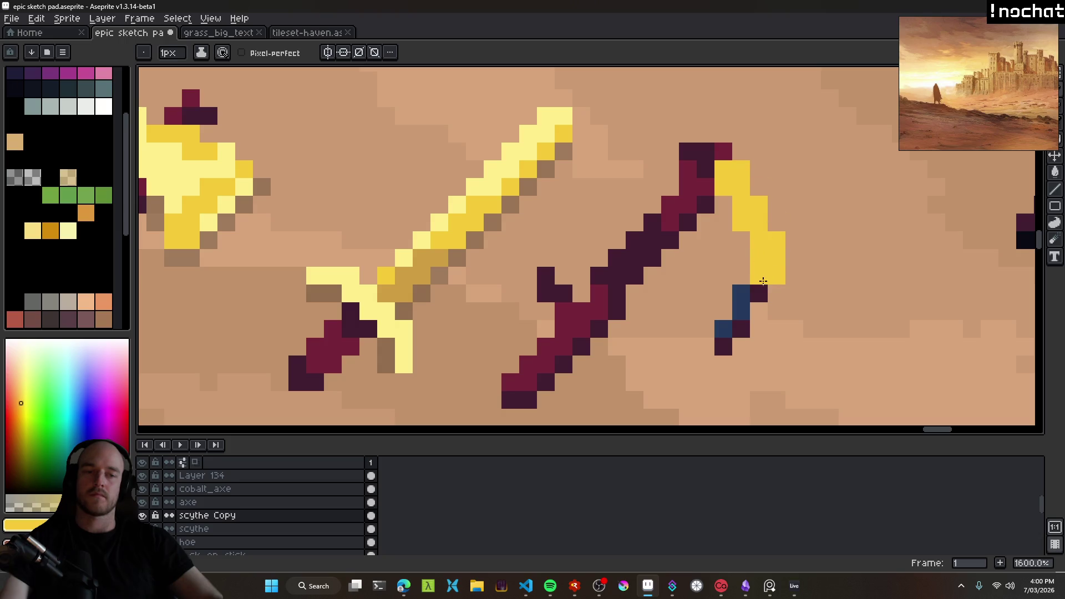
left_click_drag(741, 151, 757, 190)
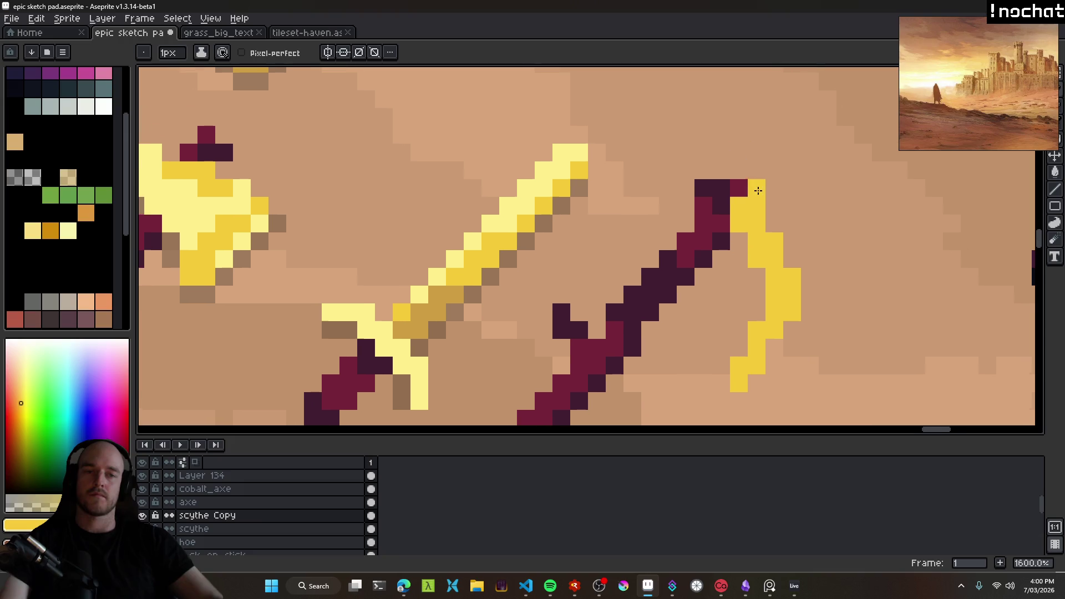
scroll(658, 204, "down", 3)
scroll(659, 204, "down", 2)
scroll(561, 157, "up", 4)
Step: Try light-yellow highlight pixels on the scythe blade, then undo them
key("alt")
left_click(561, 157, "alt")
scroll(561, 157, "up", 1)
scroll(673, 201, "up", 2)
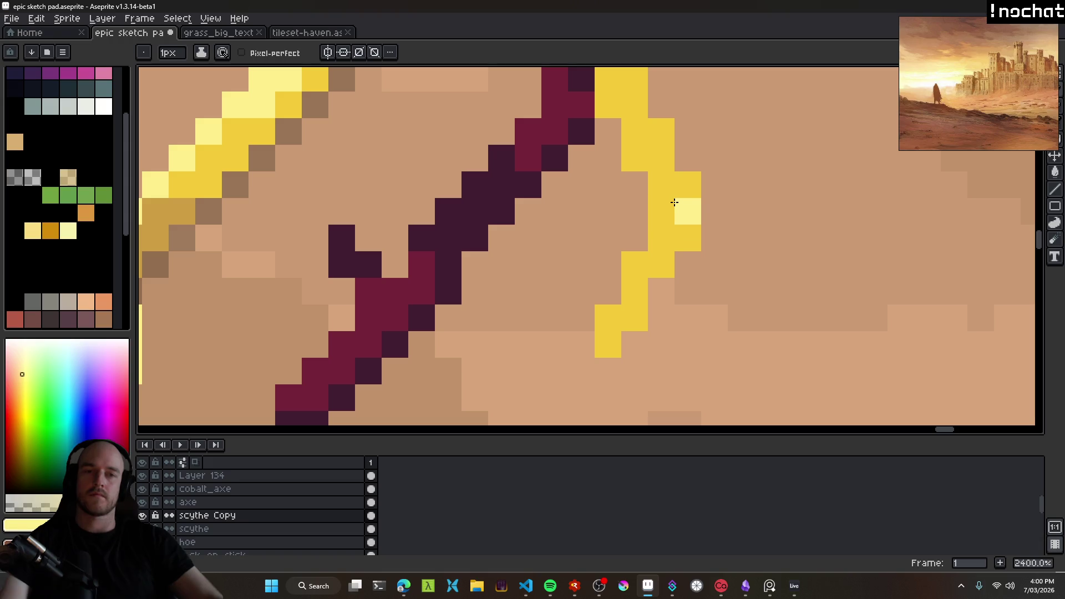
scroll(686, 209, "down", 8)
scroll(703, 225, "down", 1)
scroll(707, 226, "down", 1)
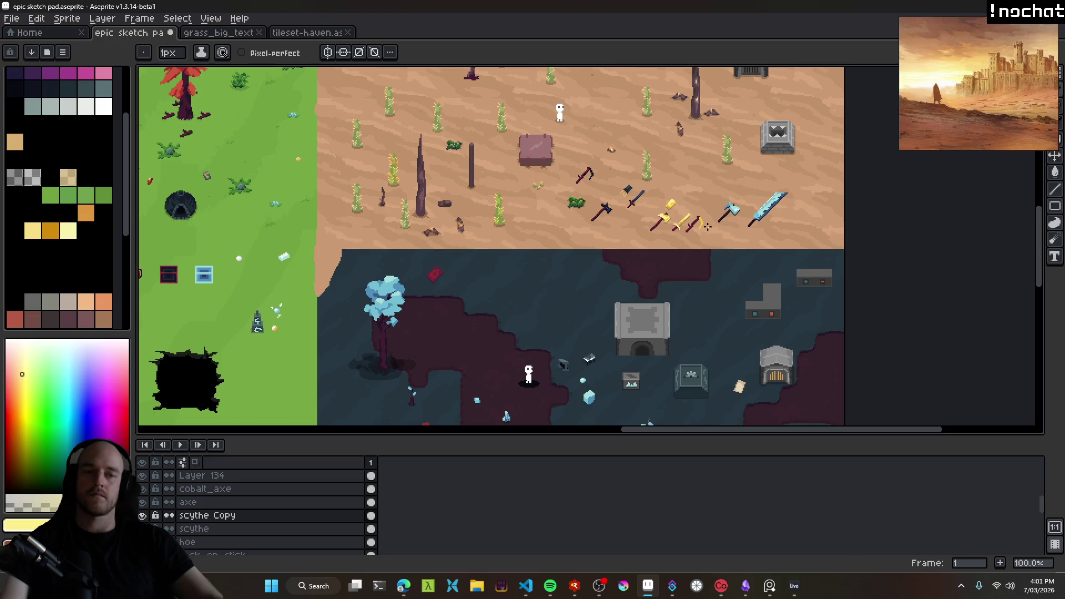
scroll(707, 226, "up", 4)
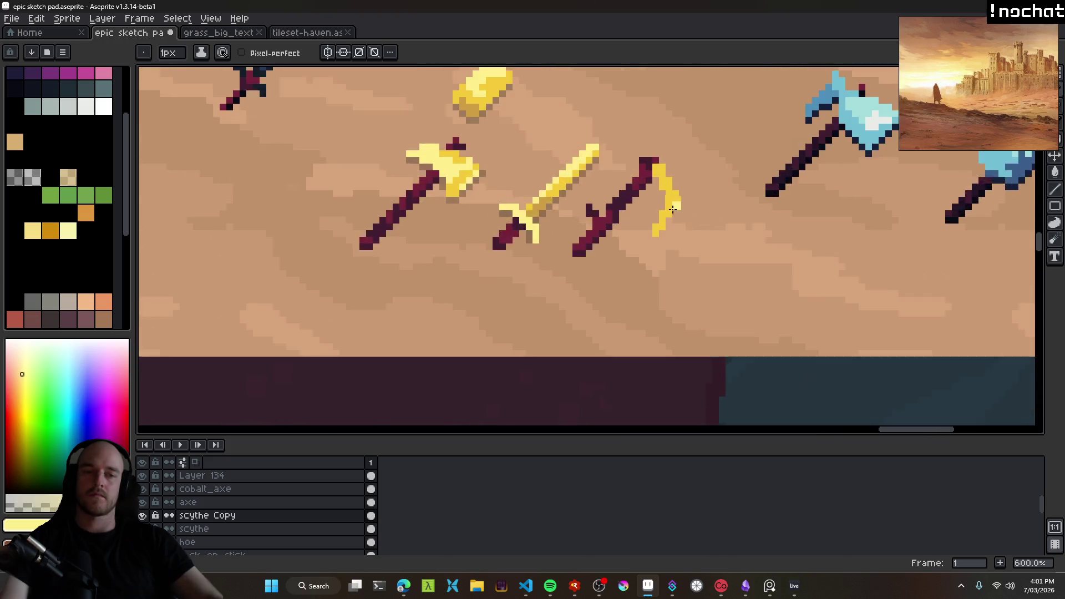
scroll(660, 178, "up", 3)
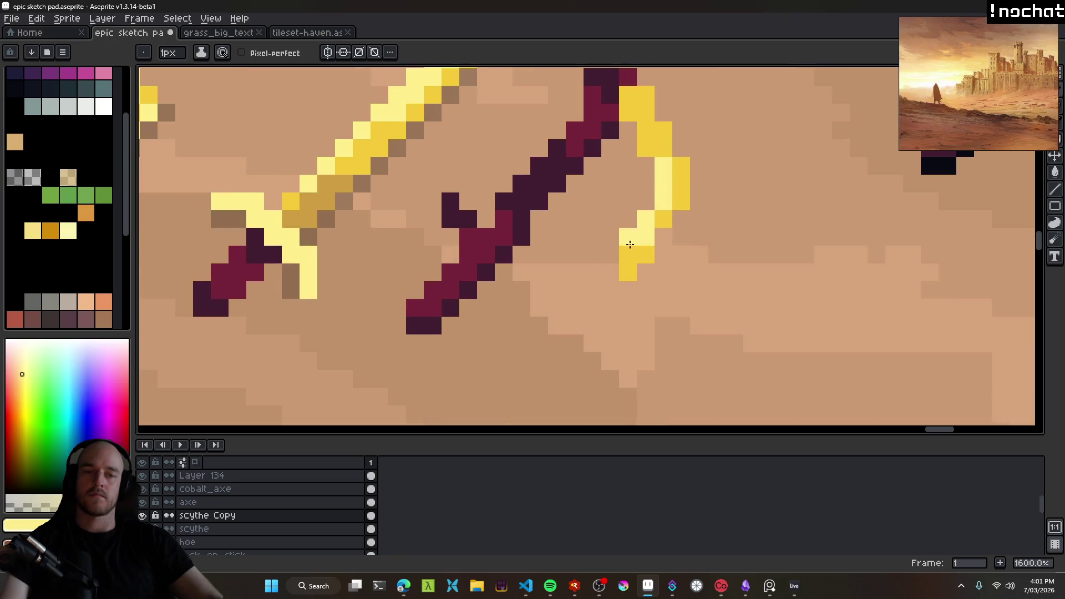
scroll(654, 156, "down", 4)
scroll(660, 222, "down", 3)
scroll(652, 244, "up", 3)
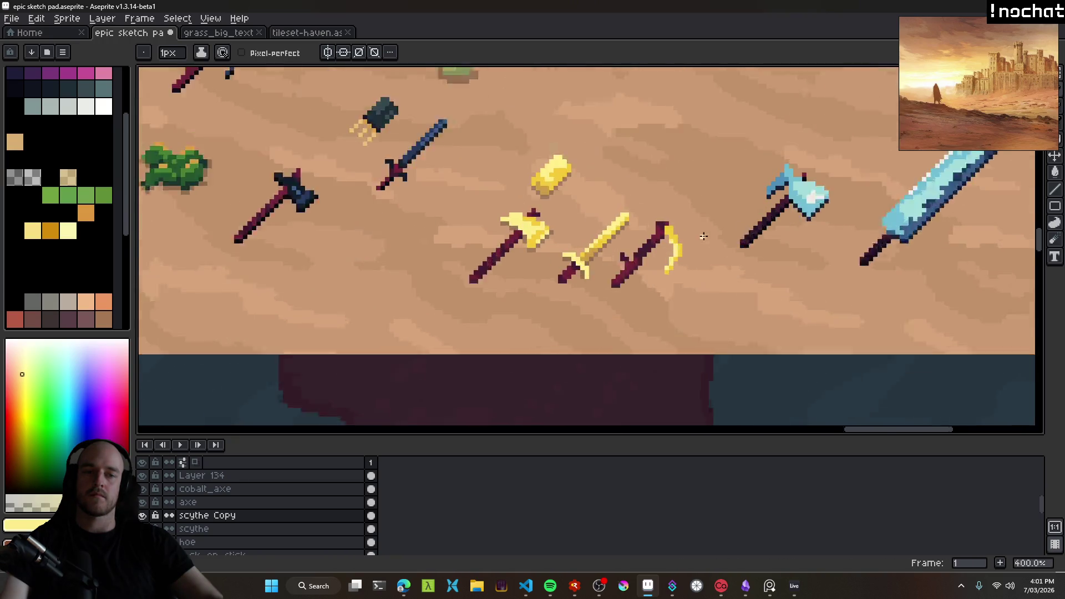
scroll(653, 244, "up", 3)
left_click_drag(652, 244, 753, 240)
key("ctrl+z")
Step: Repaint the blade with darker yellow, undoing a stray darker-gold stroke at the tip
left_click(761, 183, "alt")
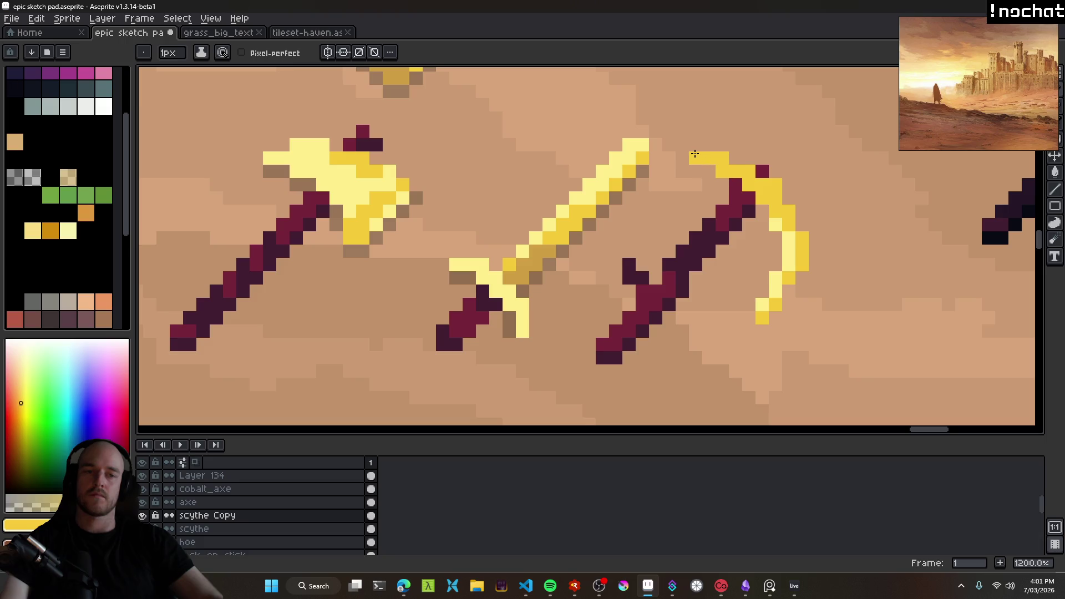
scroll(699, 161, "down", 5)
scroll(721, 211, "down", 2)
scroll(743, 244, "up", 2)
scroll(755, 260, "up", 3)
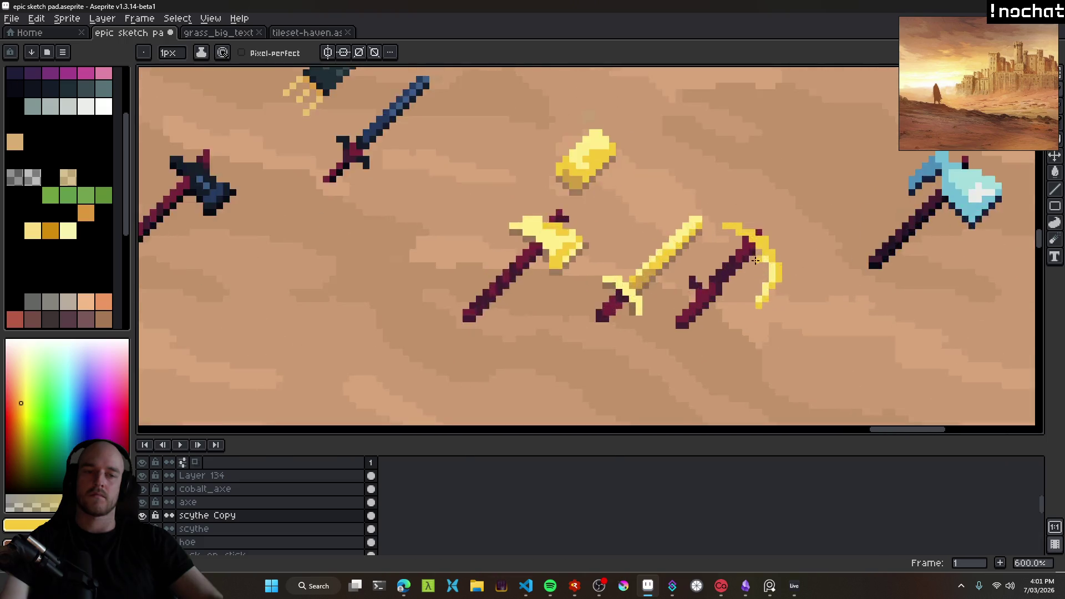
scroll(755, 260, "up", 1)
left_click(555, 283, "alt")
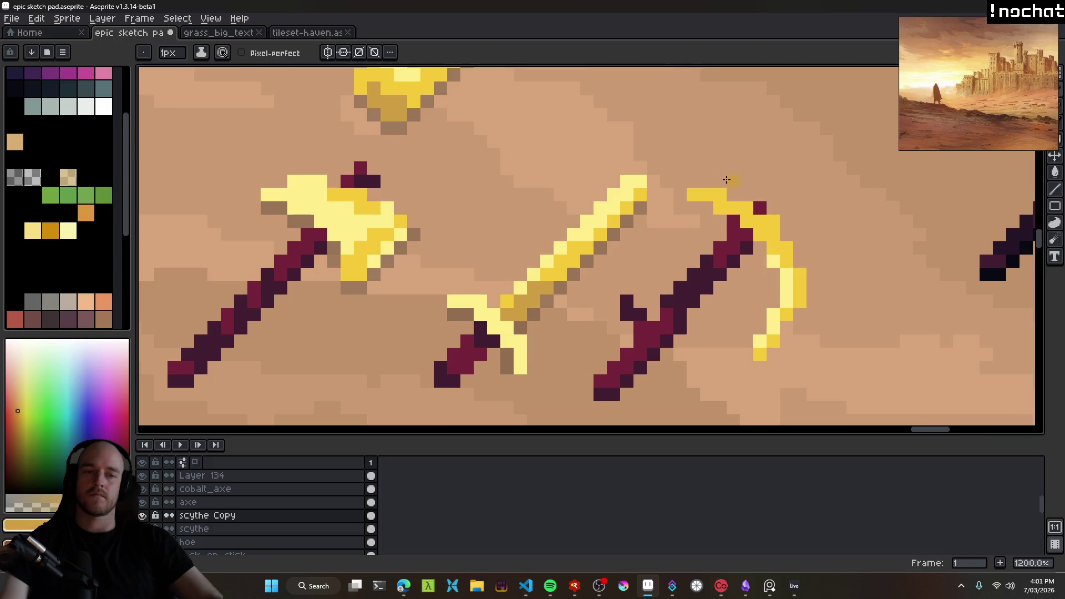
scroll(749, 216, "down", 5)
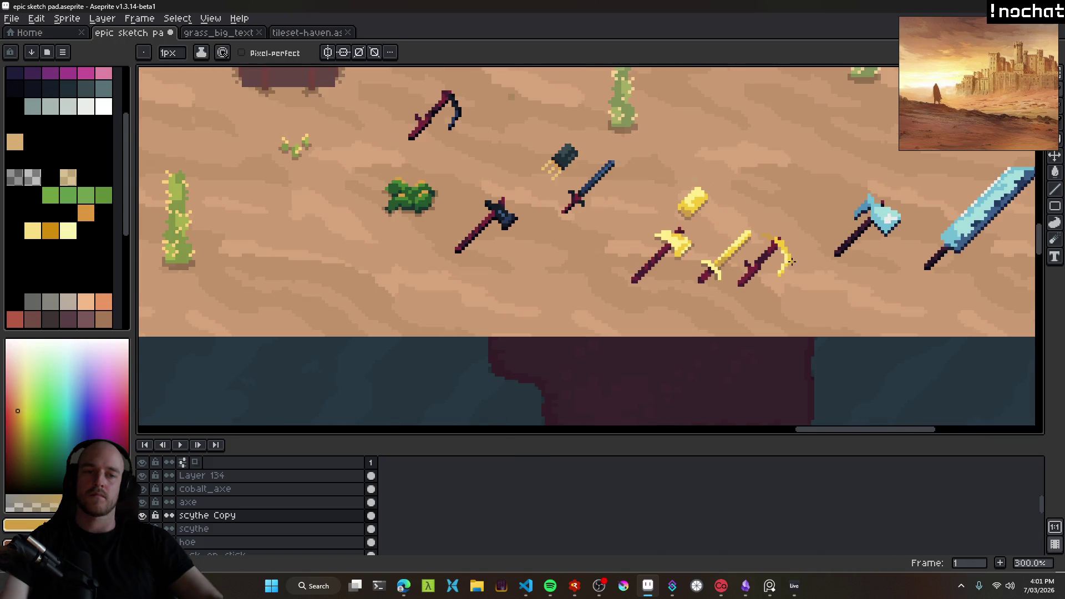
scroll(796, 252, "up", 1)
key("ctrl+z")
scroll(758, 240, "up", 4)
Step: Nudge the gold sword one pixel left and adjust the scythe, undoing the last stroke
key("v")
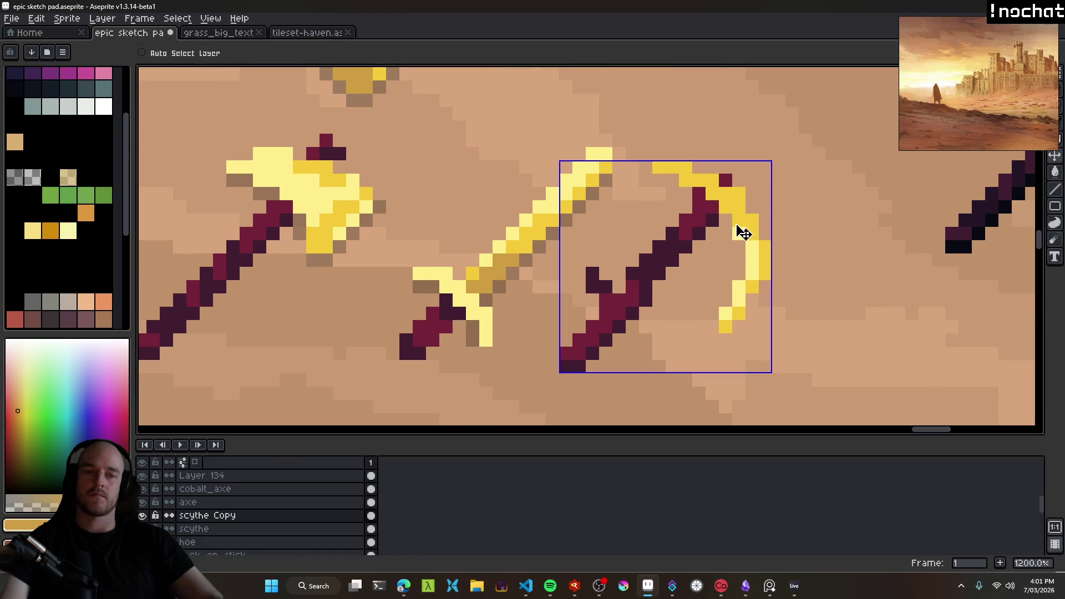
left_click_drag(532, 261, 527, 255)
key("b")
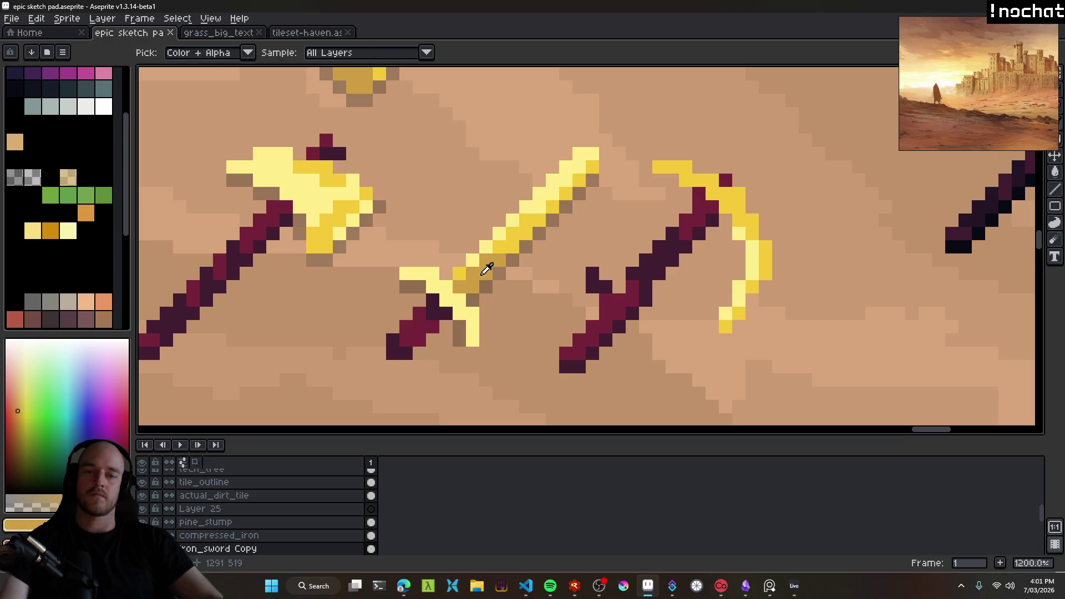
left_click_drag(723, 184, 737, 185)
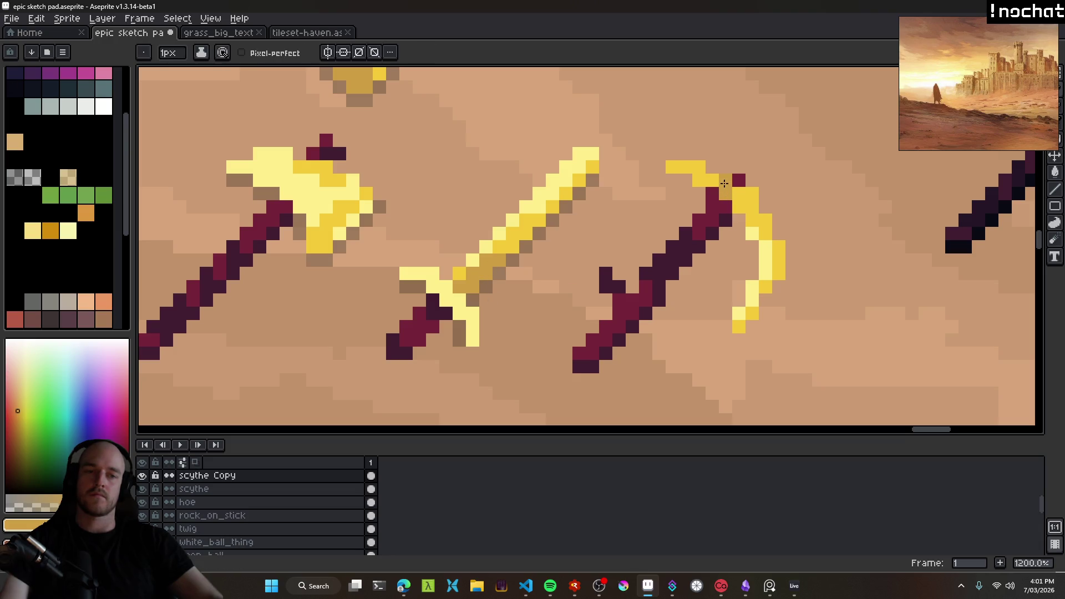
key("ctrl+z")
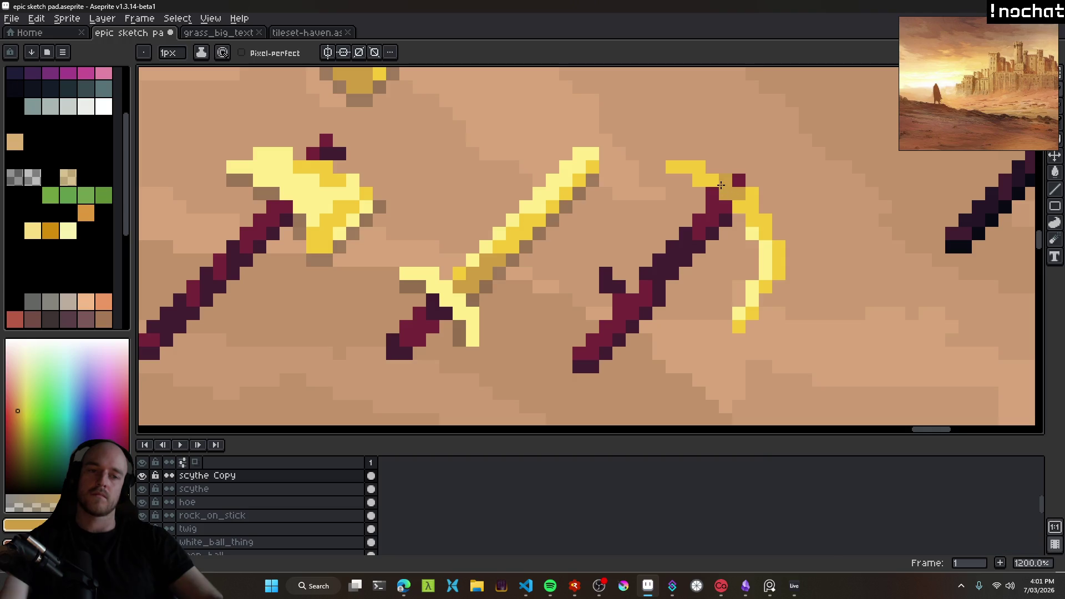
scroll(759, 243, "down", 6)
scroll(765, 248, "down", 3)
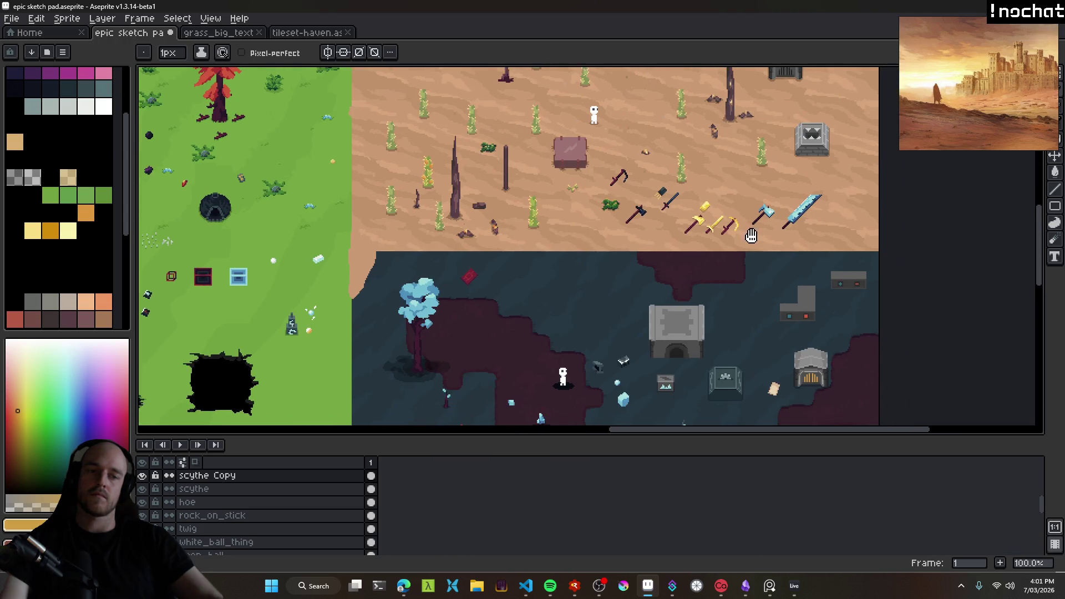
Step: Drag the gold scythe copy onto the water, then the grass, and back beside the gold tools
left_click_drag(750, 231, 779, 294)
scroll(785, 295, "up", 3)
scroll(787, 295, "down", 1)
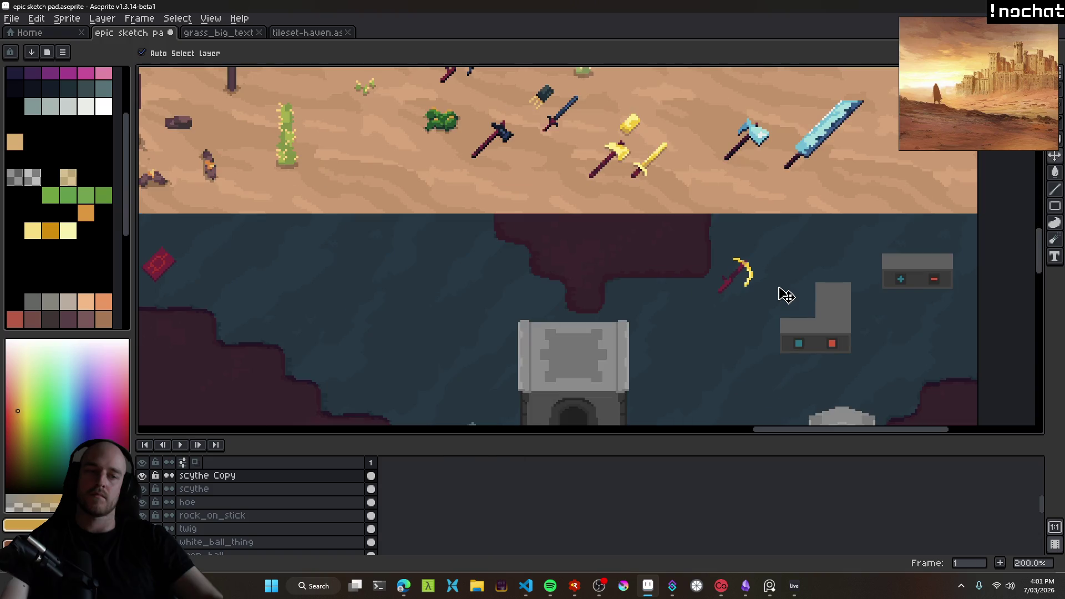
scroll(774, 287, "down", 1)
left_click_drag(986, 302, 547, 241)
scroll(549, 238, "up", 1)
scroll(499, 250, "right", 3)
scroll(466, 261, "down", 1)
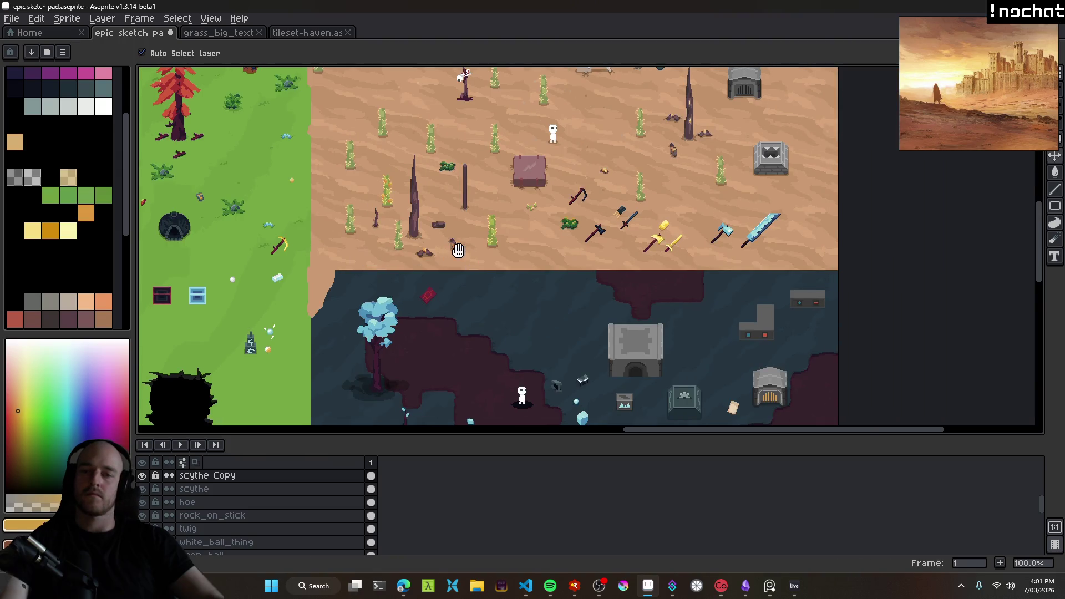
left_click_drag(456, 247, 660, 261)
scroll(735, 253, "up", 3)
scroll(735, 253, "up", 2)
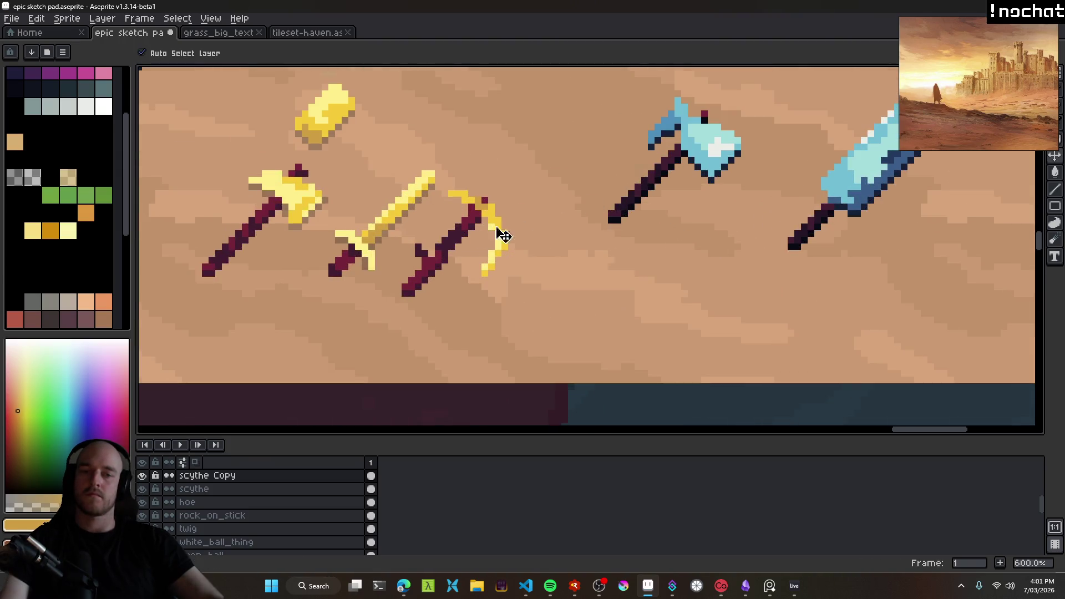
scroll(542, 237, "left", 2)
scroll(549, 233, "up", 4)
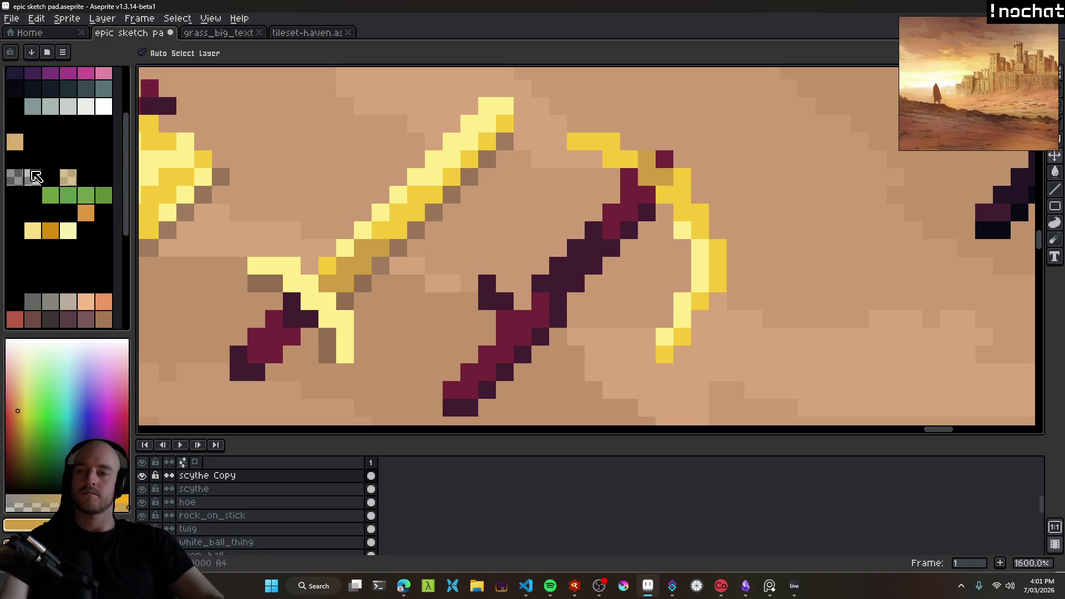
scroll(675, 241, "down", 1)
scroll(675, 241, "right", 1)
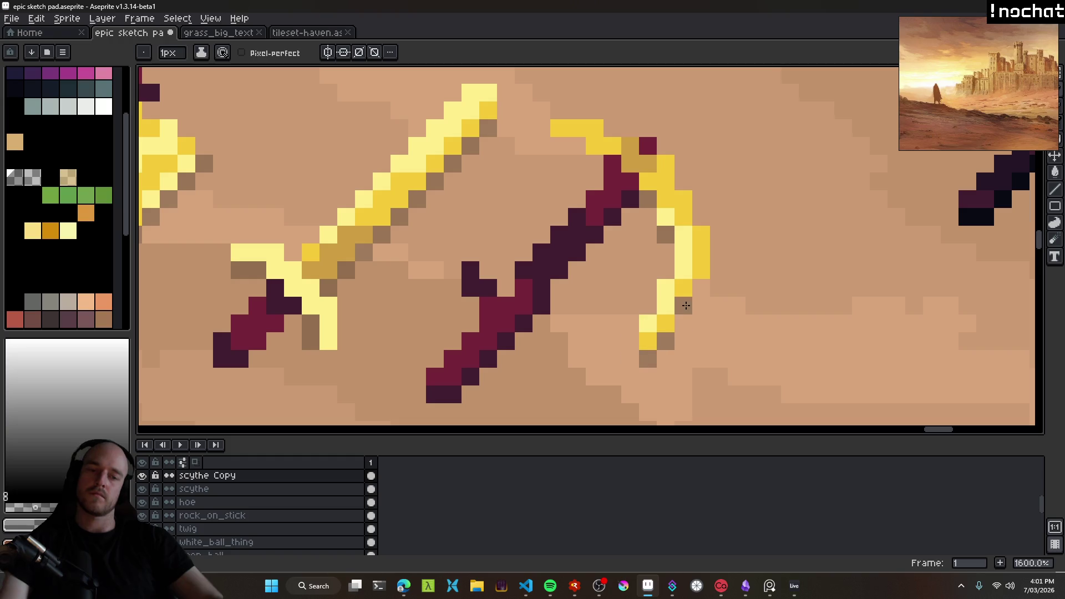
scroll(662, 316, "down", 5)
scroll(758, 368, "down", 3)
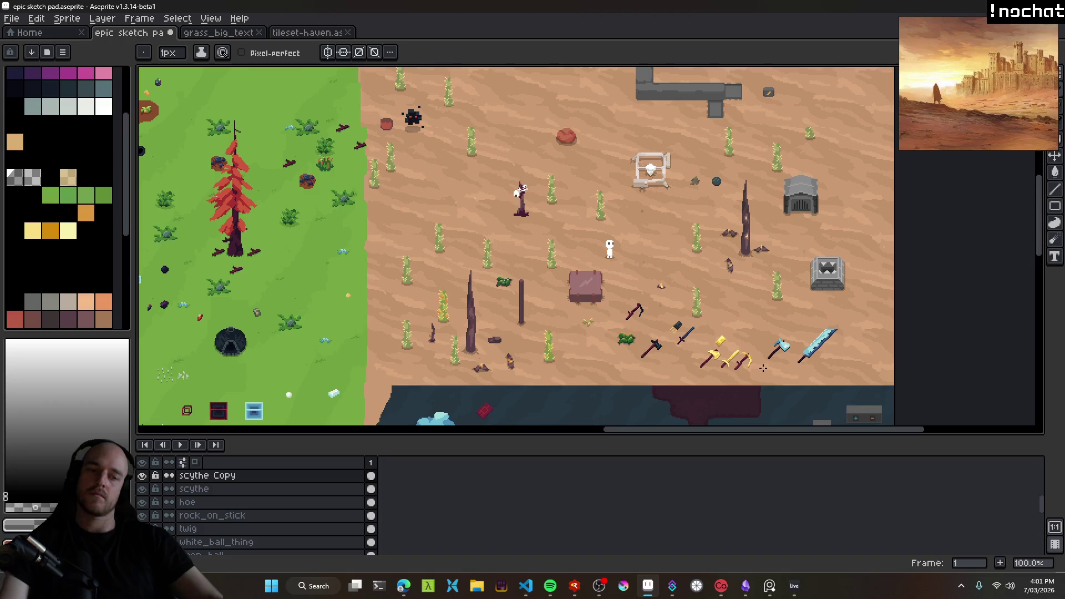
scroll(763, 368, "up", 1)
Step: With the Move tool, shift the scythe onto the water, undo a stray background move, then lift it beside the tools
key("v")
left_click_drag(658, 251, 706, 335)
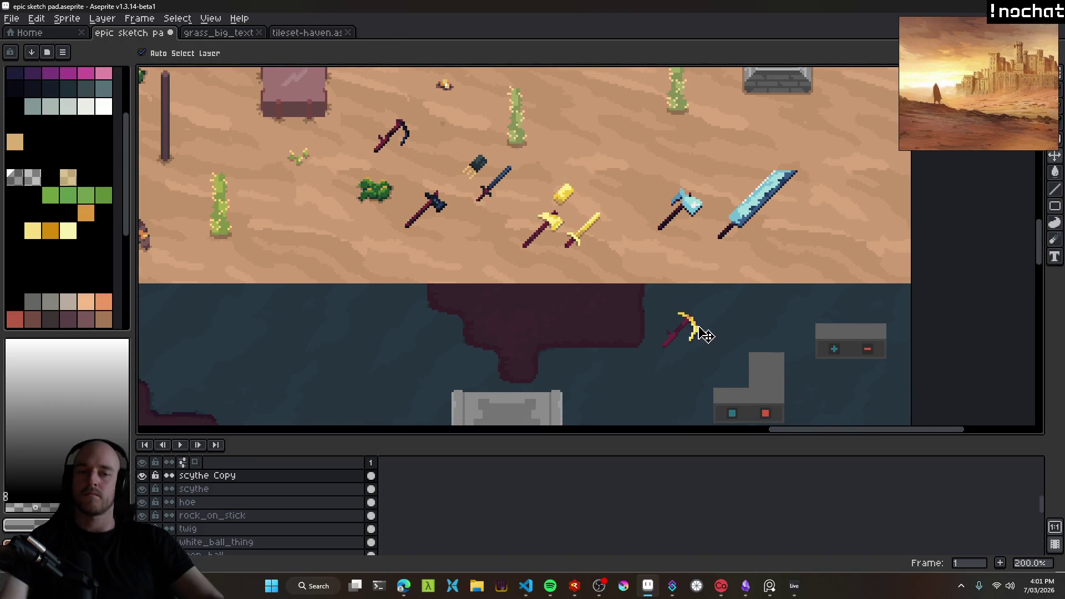
scroll(741, 351, "down", 1)
scroll(700, 302, "up", 3)
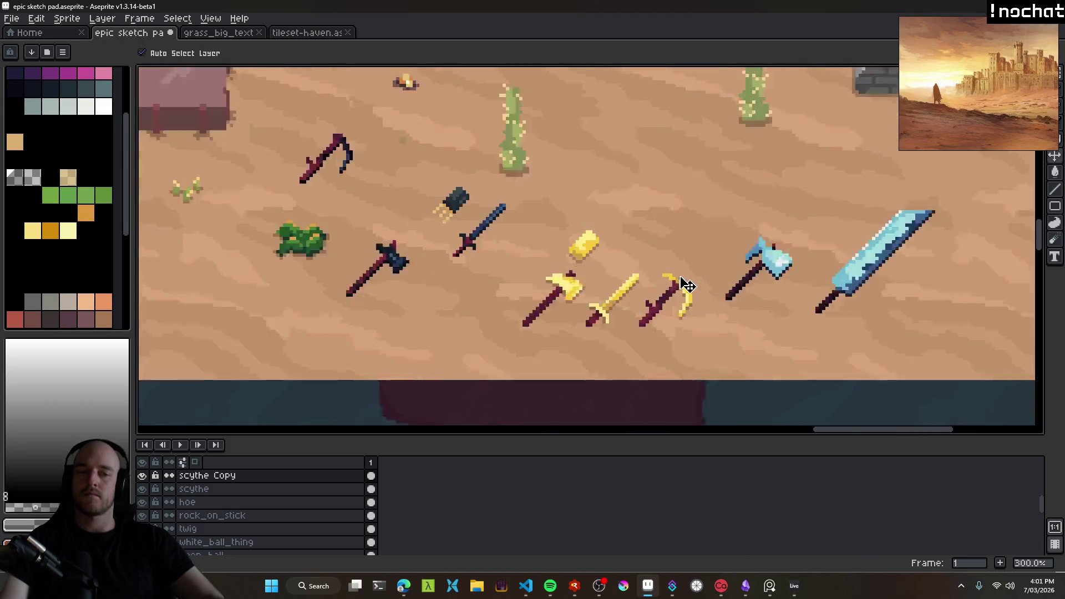
scroll(666, 299, "up", 5)
key("b")
scroll(643, 295, "down", 5)
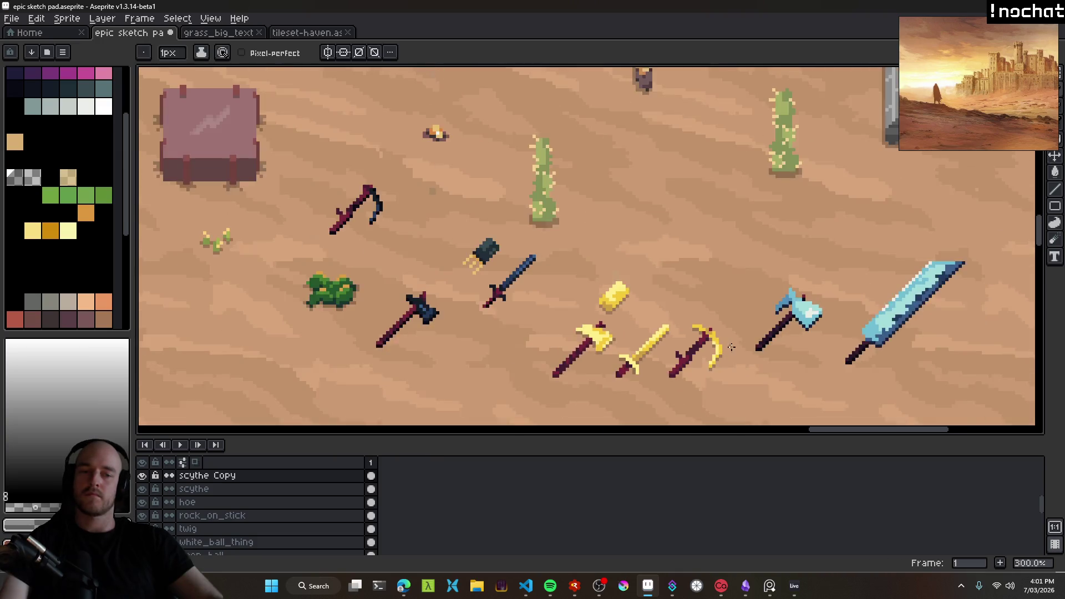
scroll(665, 300, "down", 1)
scroll(693, 302, "down", 1)
key("v")
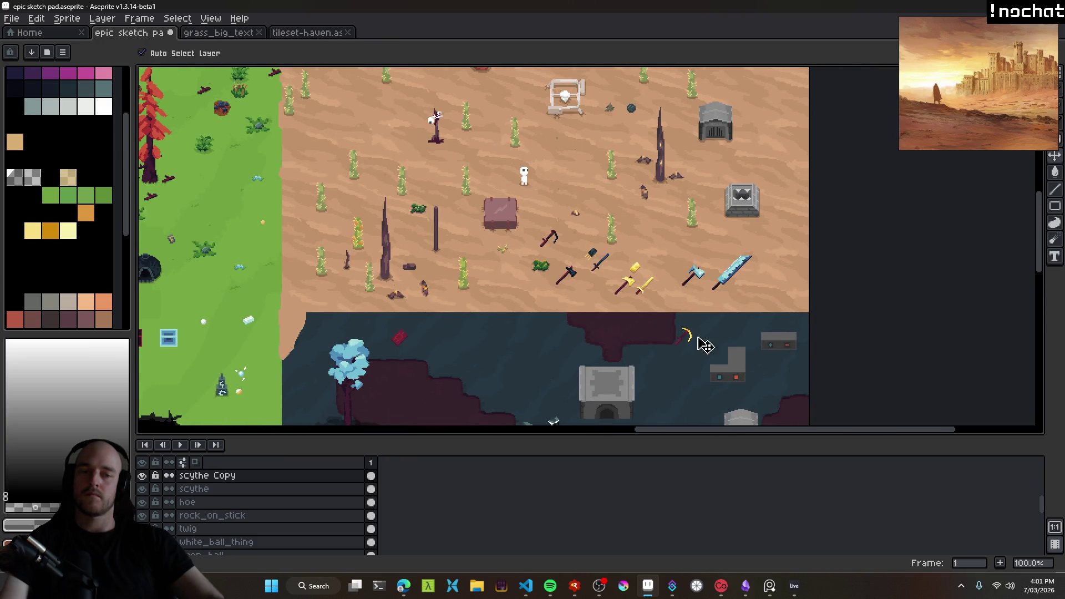
scroll(704, 362, "up", 1)
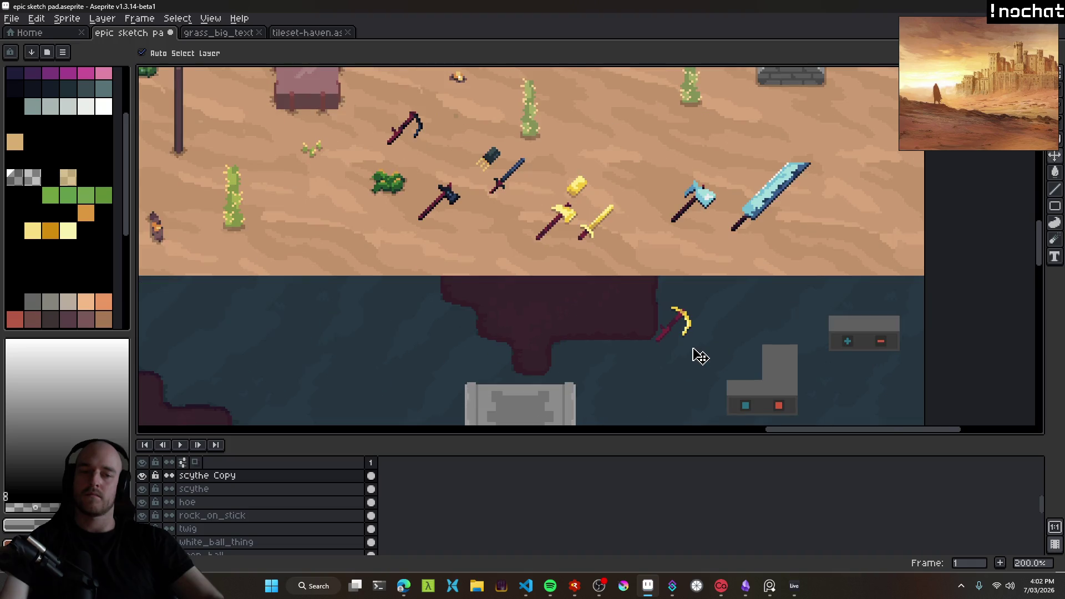
scroll(700, 355, "up", 3)
mouse_move(702, 281)
left_mouse_down()
mouse_move(737, 361)
mouse_move(647, 178)
left_mouse_up()
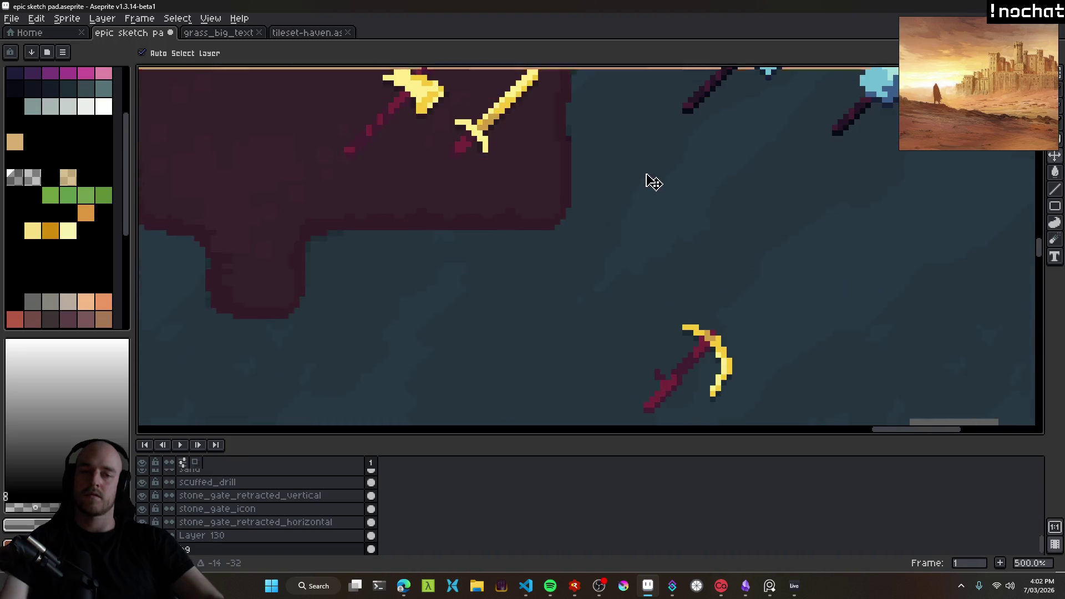
key("ctrl+z")
left_click_drag(722, 360, 625, 125)
Step: Line the gold scythe up with the axe and sword and save the sketch pad
scroll(647, 231, "up", 2)
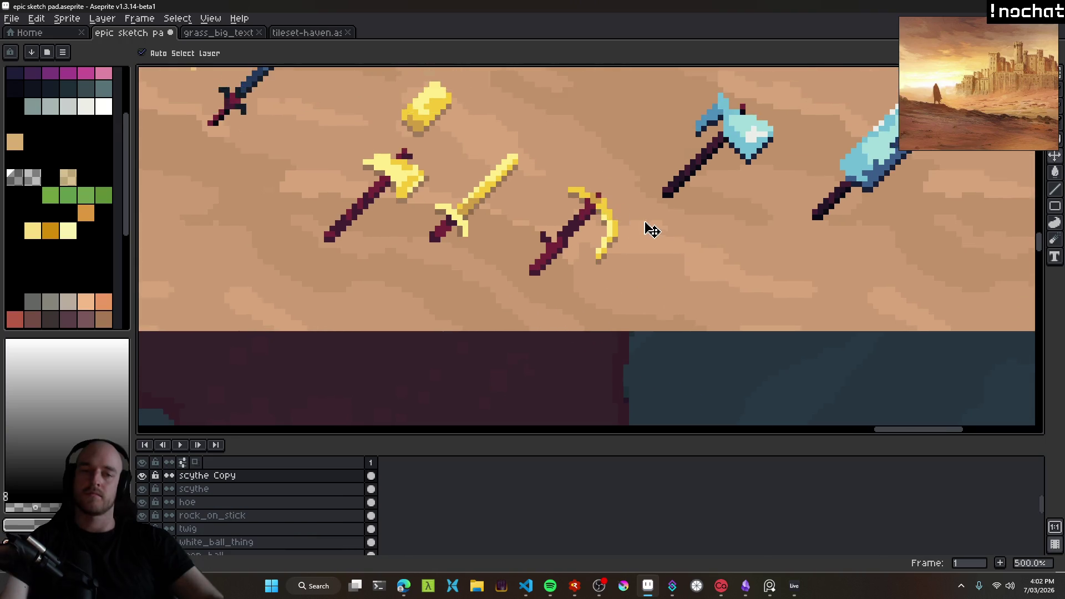
scroll(551, 266, "up", 4)
scroll(714, 317, "down", 2)
scroll(713, 318, "down", 5)
scroll(710, 320, "down", 2)
scroll(709, 321, "up", 2)
scroll(699, 310, "up", 3)
scroll(686, 294, "up", 1)
left_click_drag(680, 296, 658, 276)
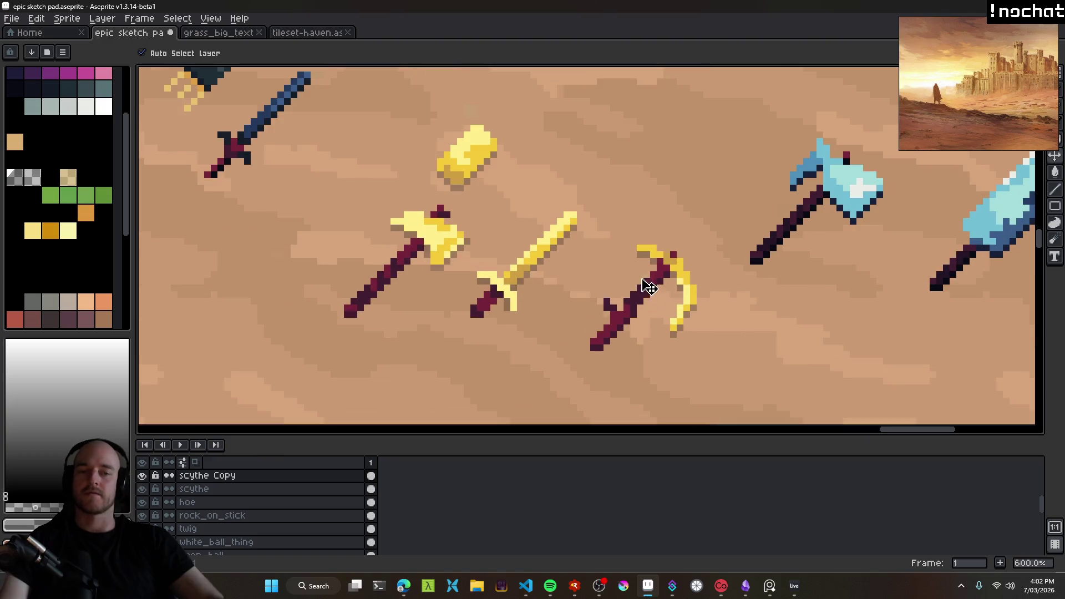
key("ctrl+s")
Step: Nudge the gold scythe slightly up-right and bring up its layer properties
scroll(659, 305, "down", 5)
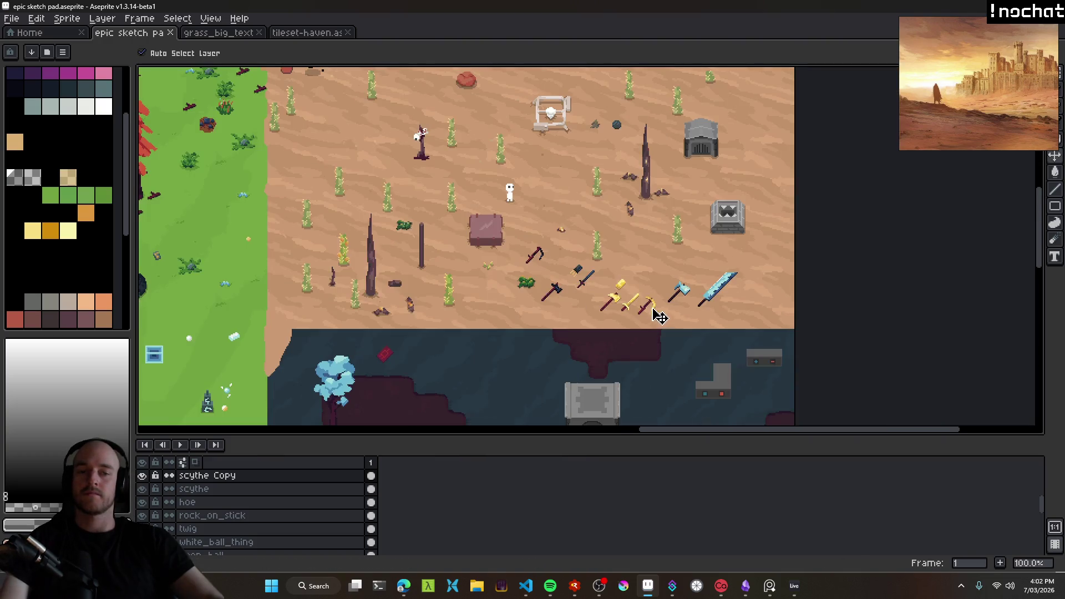
scroll(664, 312, "up", 1)
left_click_drag(653, 306, 655, 300)
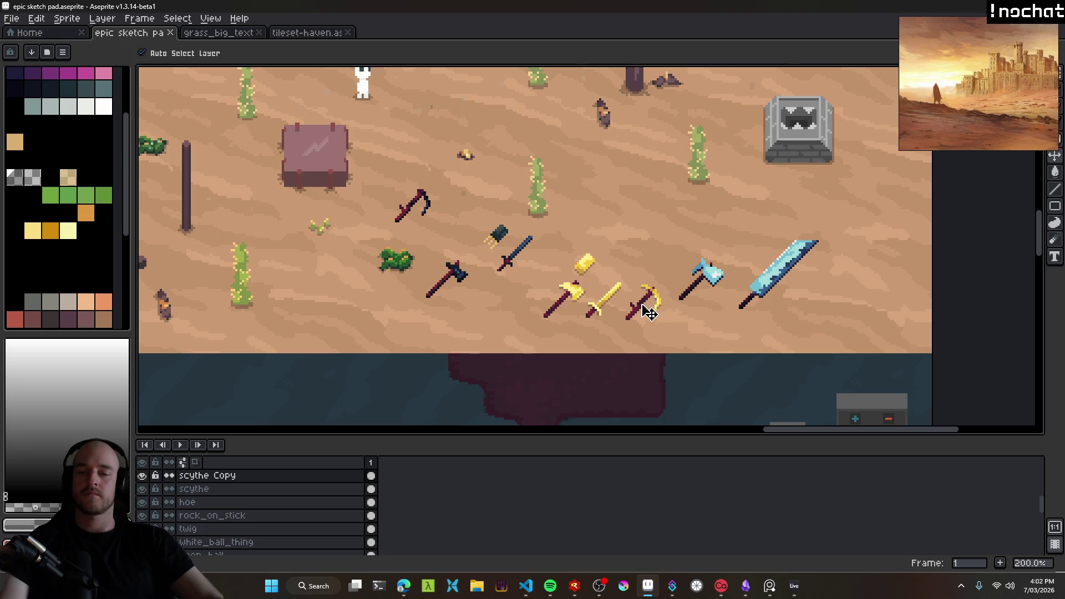
scroll(649, 310, "up", 2)
key("shift+p")
Step: Name the scythe layer electrum_scythe and recheck its properties without changes
type("electrum_s")
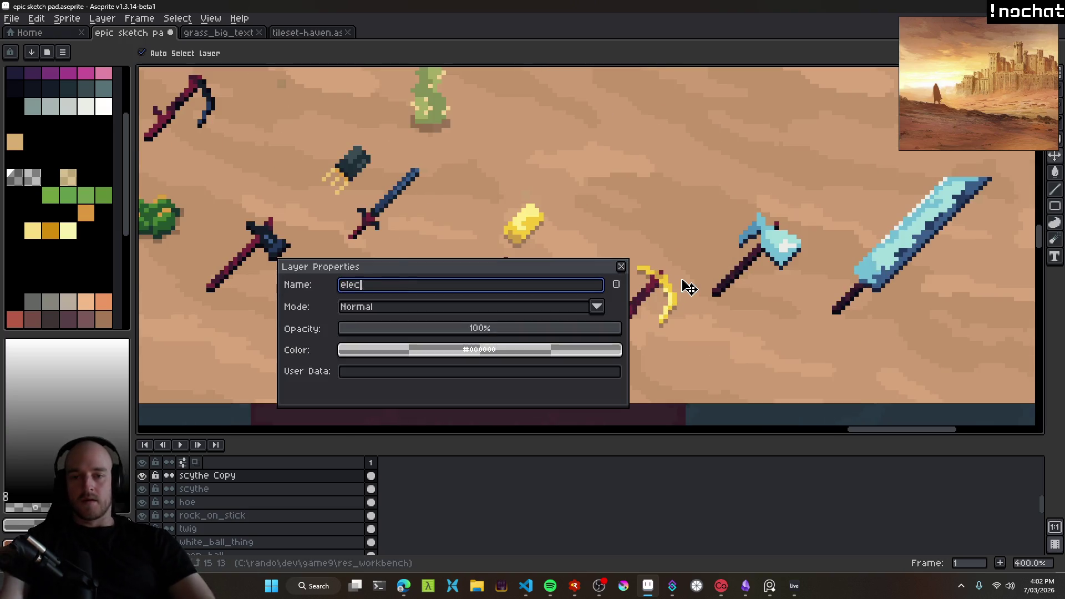
type("cythe")
key("Return")
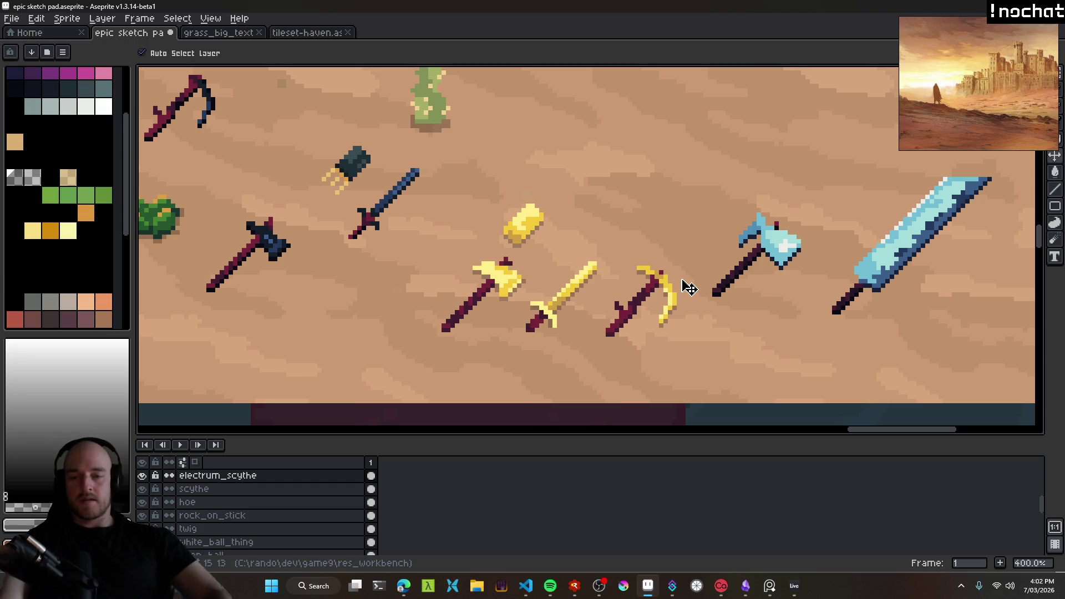
left_click(571, 292)
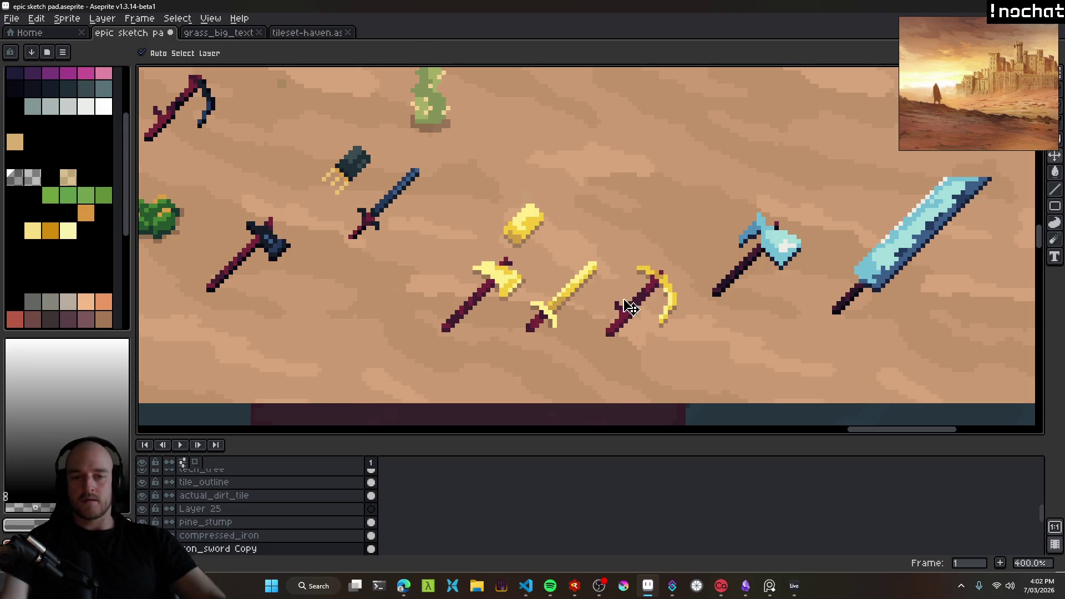
left_click(667, 291)
key("shift+p")
key("Return")
Step: Rename the gold sword's layer to electrum_sword
left_click(590, 288)
left_click(662, 297)
key("shift+p")
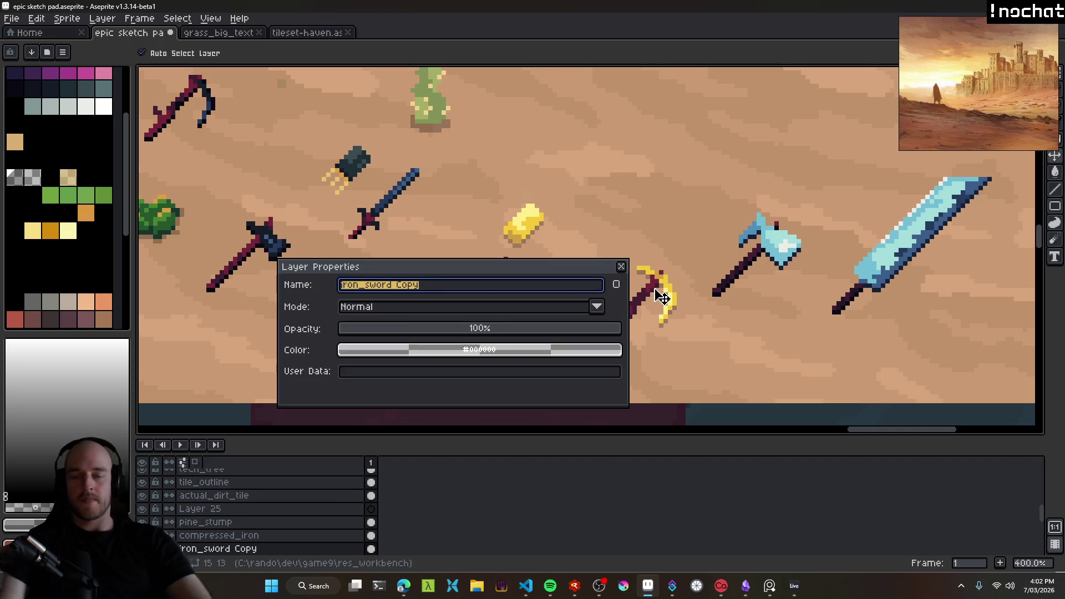
key("End")
key("BackSpace")
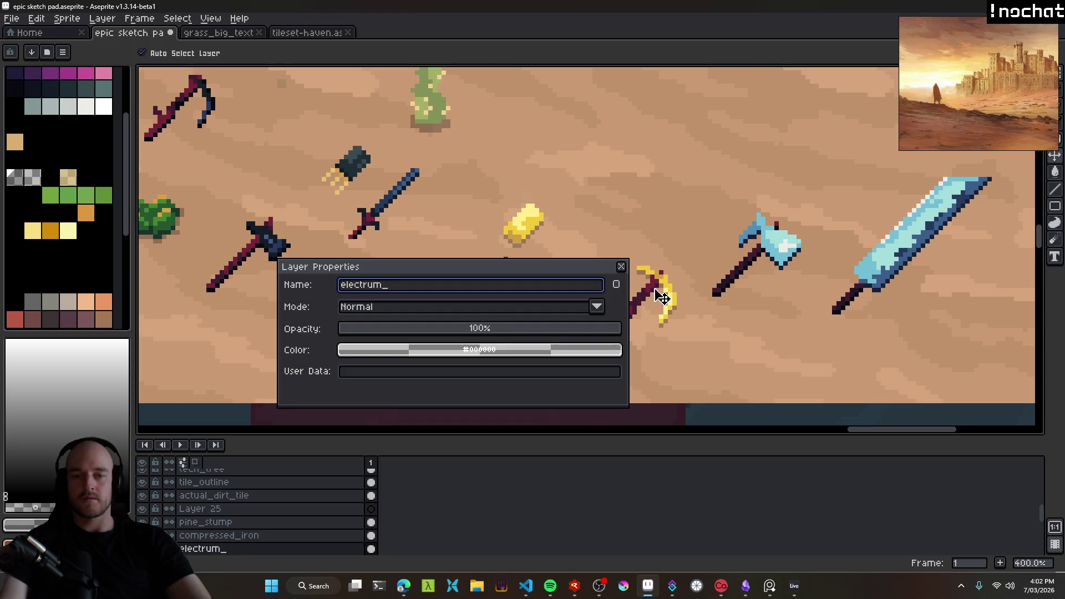
left_click_drag(564, 272, 599, 212)
type("sword")
key("Return")
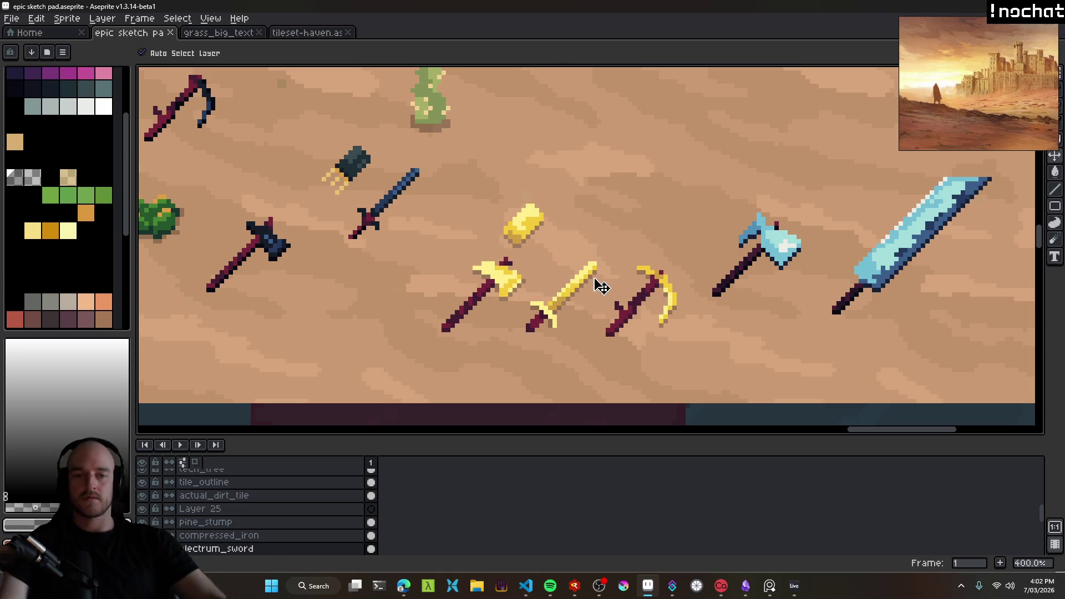
Step: Rename the gold axe's layer to electrum_axe
key("i")
key("v")
key("shift+n")
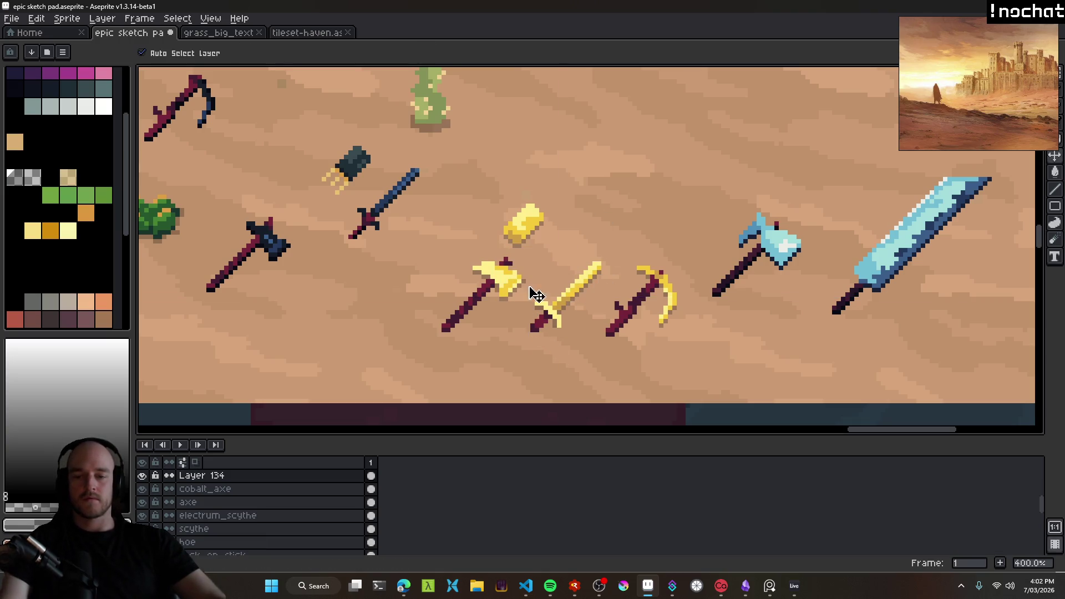
key("shift+p")
type("electrum_scyth")
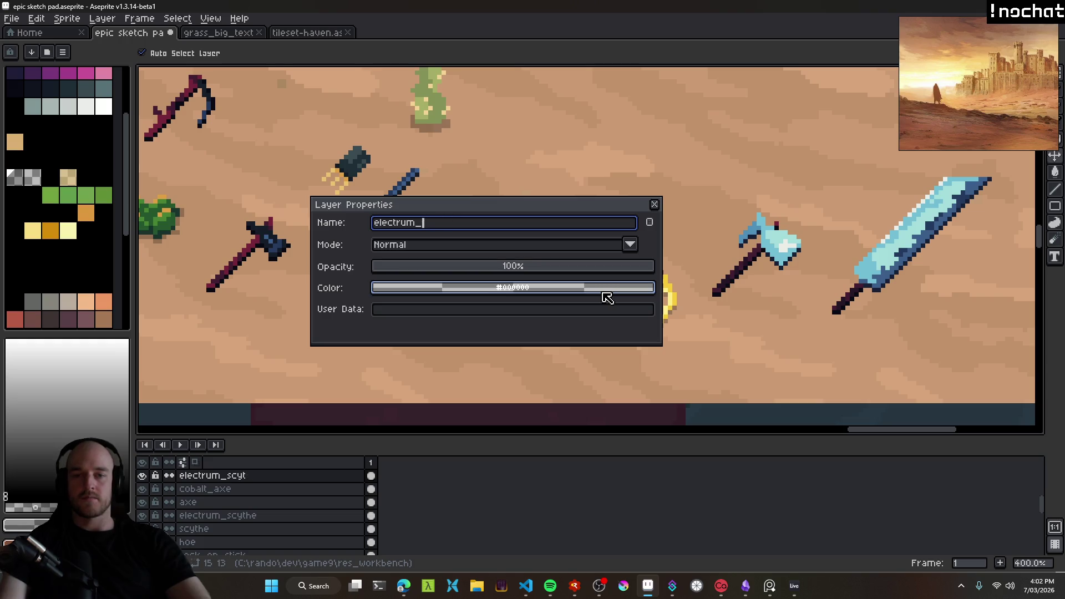
type("e")
key("Return")
Step: Nudge the gold axe left and settle the gold sword up and right into its spot
left_click_drag(499, 280, 470, 276)
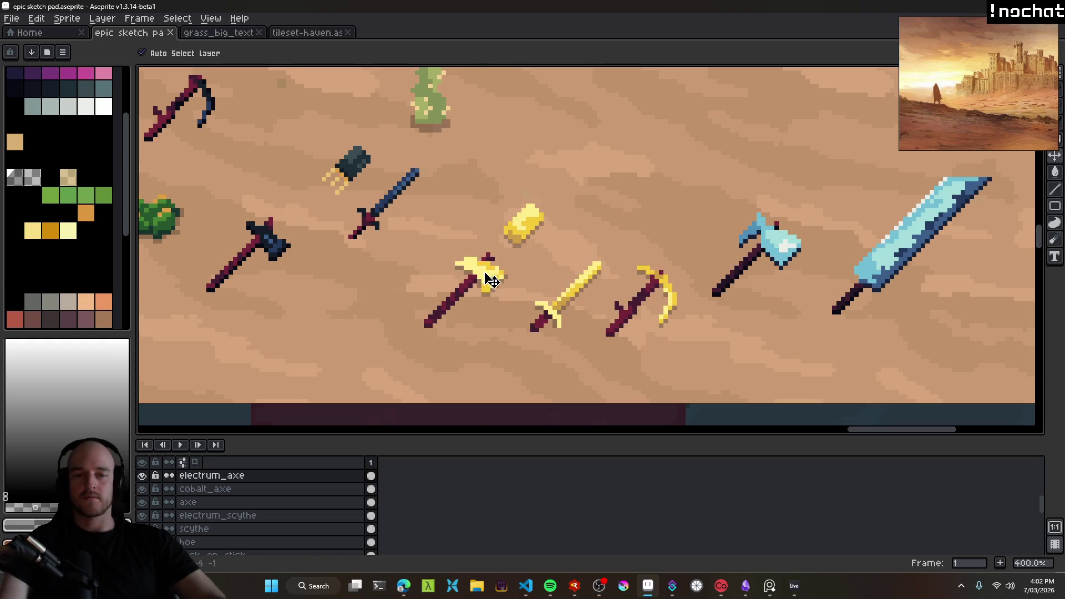
left_click_drag(582, 299, 577, 293)
scroll(577, 297, "down", 1)
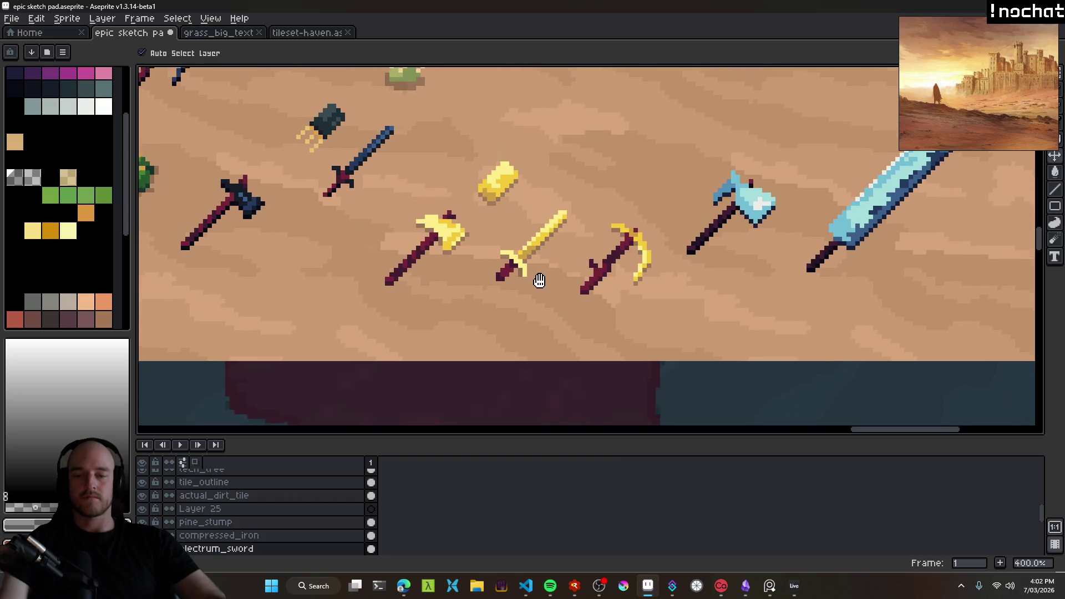
scroll(610, 303, "down", 1)
scroll(641, 316, "down", 1)
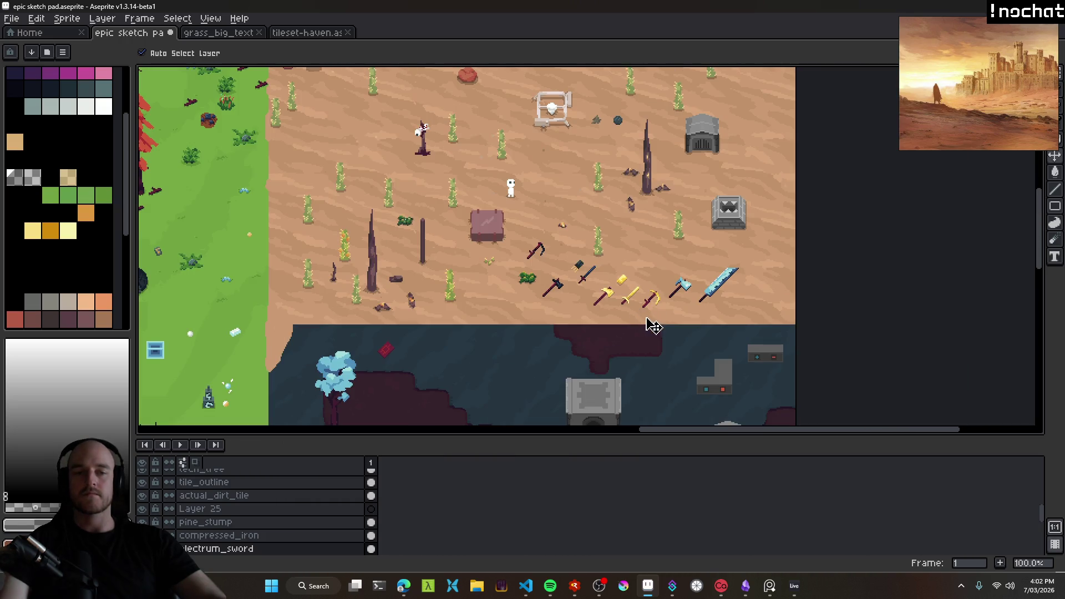
scroll(646, 316, "up", 2)
scroll(617, 273, "up", 1)
scroll(575, 309, "up", 1)
mouse_move(575, 309)
left_mouse_down()
mouse_move(651, 190)
mouse_move(645, 196)
left_mouse_up()
right_click(240, 549)
mouse_move(275, 509)
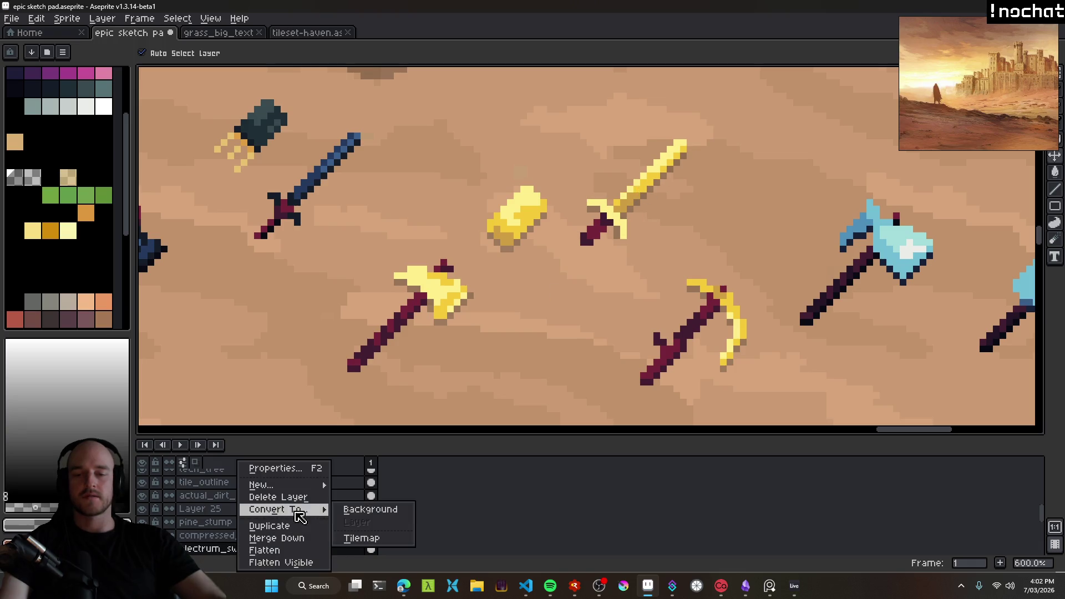
left_click(657, 254)
scroll(583, 294, "down", 1)
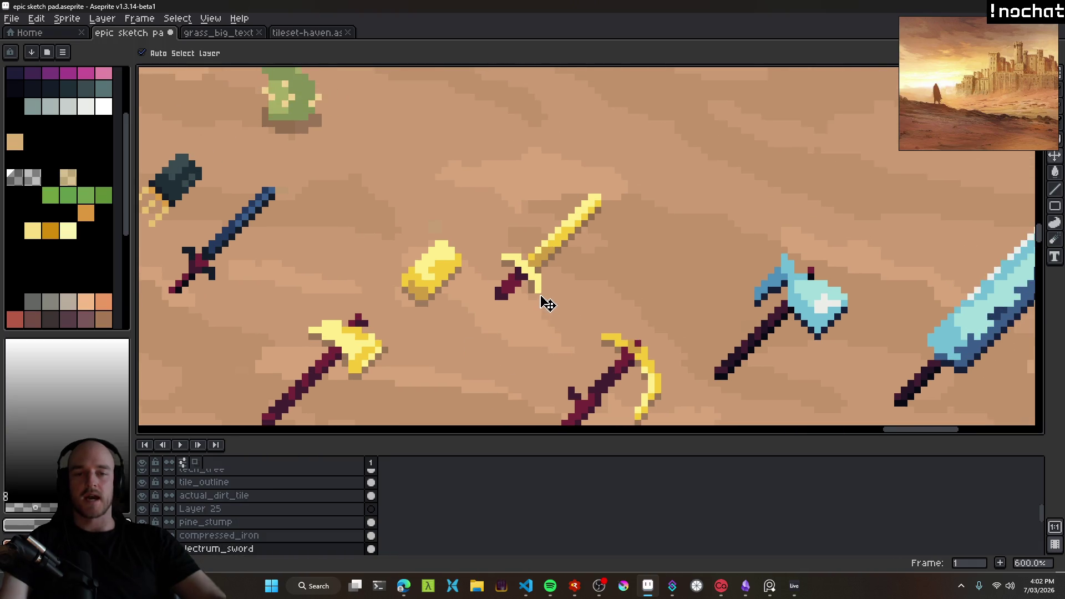
scroll(546, 302, "down", 2)
mouse_move(546, 285)
left_mouse_down()
mouse_move(510, 342)
mouse_move(566, 272)
left_mouse_up()
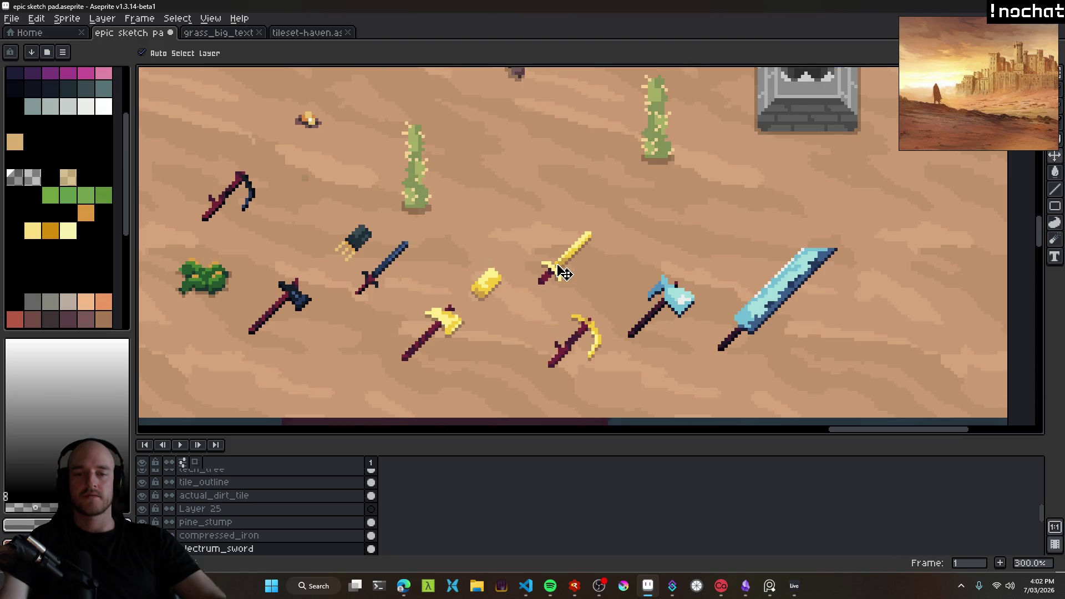
Step: Fine-tune the weapon row: nudge the axe, move the gold ingot up-left, raise the sword
scroll(265, 528, "down", 2)
right_click(259, 526)
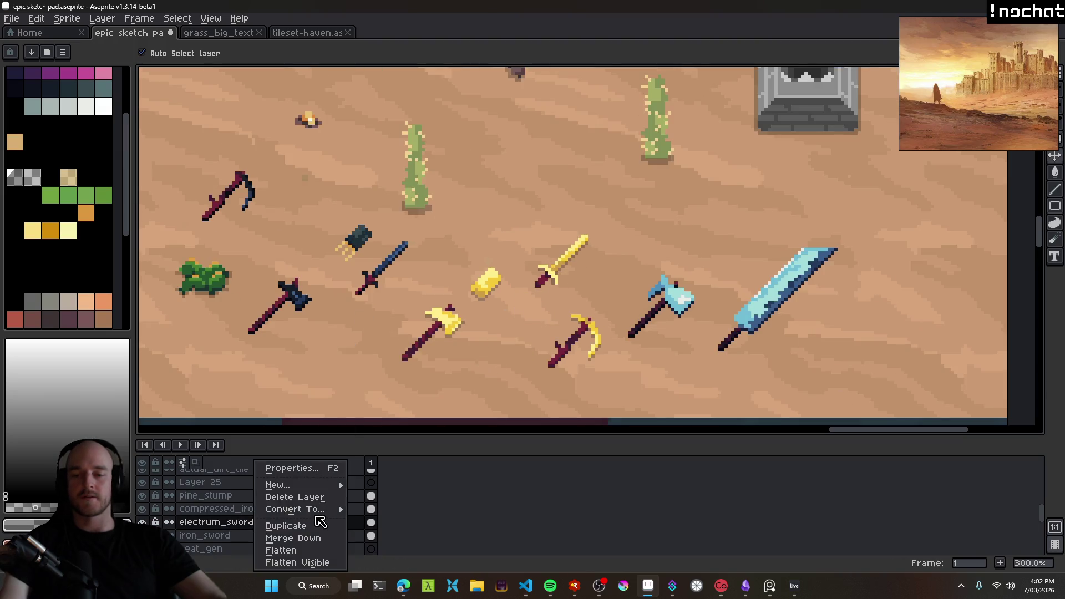
mouse_move(293, 510)
left_click(628, 292)
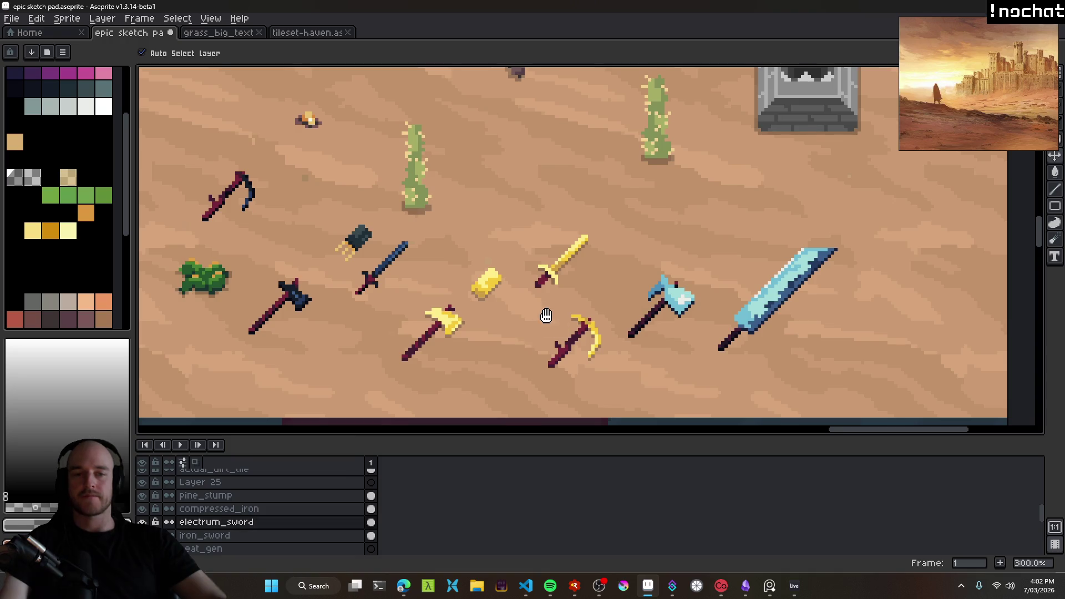
scroll(541, 312, "down", 3)
scroll(532, 373, "up", 1)
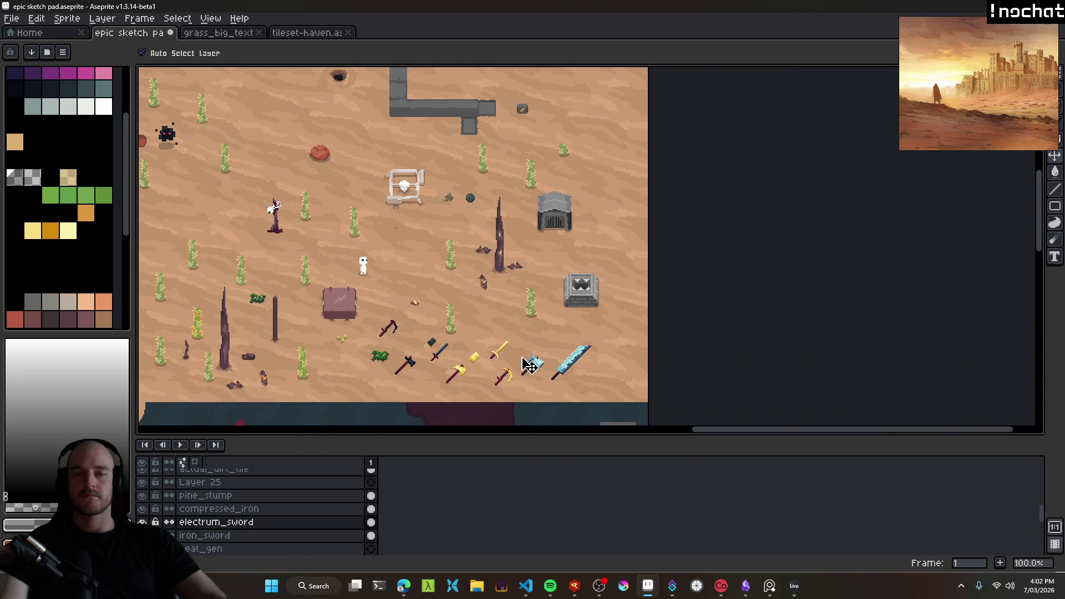
scroll(506, 376, "up", 2)
mouse_move(499, 380)
left_mouse_down()
mouse_move(613, 347)
mouse_move(638, 309)
left_mouse_up()
scroll(565, 361, "up", 2)
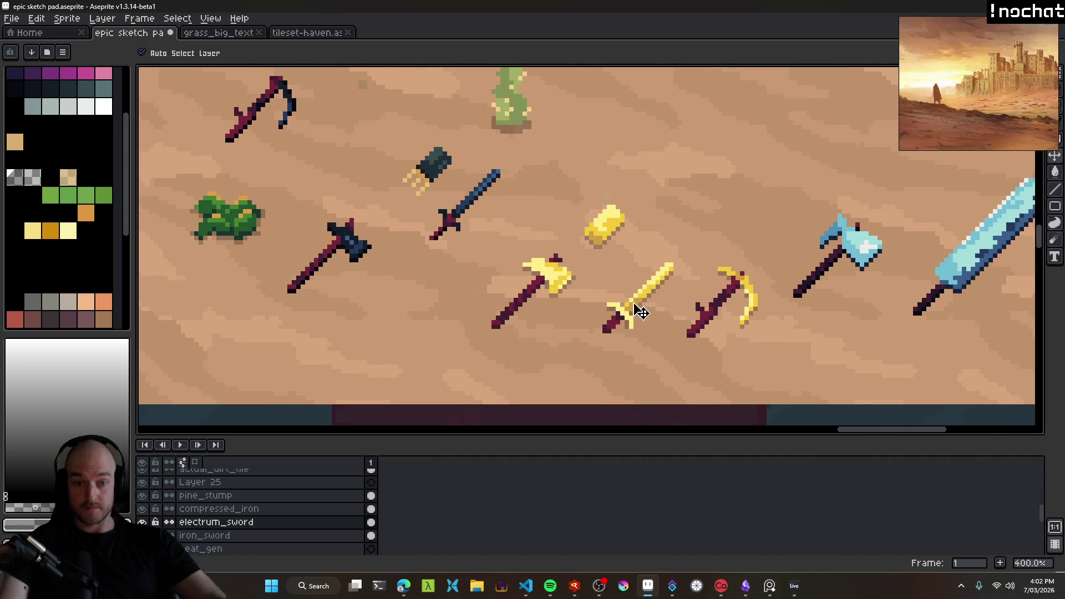
mouse_move(548, 288)
left_mouse_down()
mouse_move(513, 311)
mouse_move(540, 284)
left_mouse_up()
left_click_drag(637, 261, 550, 302)
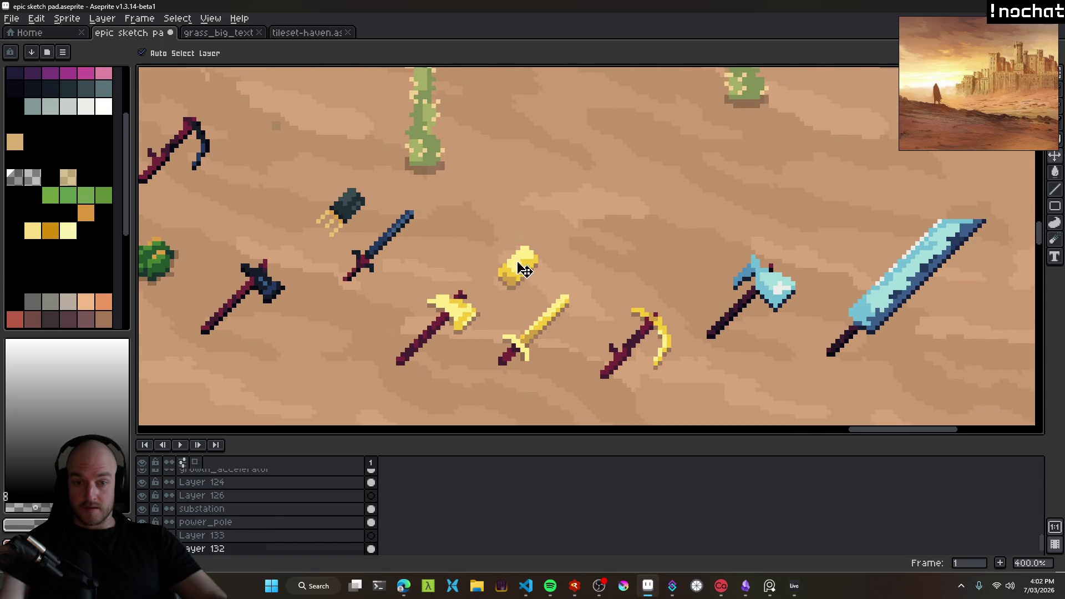
left_click_drag(518, 268, 497, 227)
left_click_drag(535, 354, 533, 345)
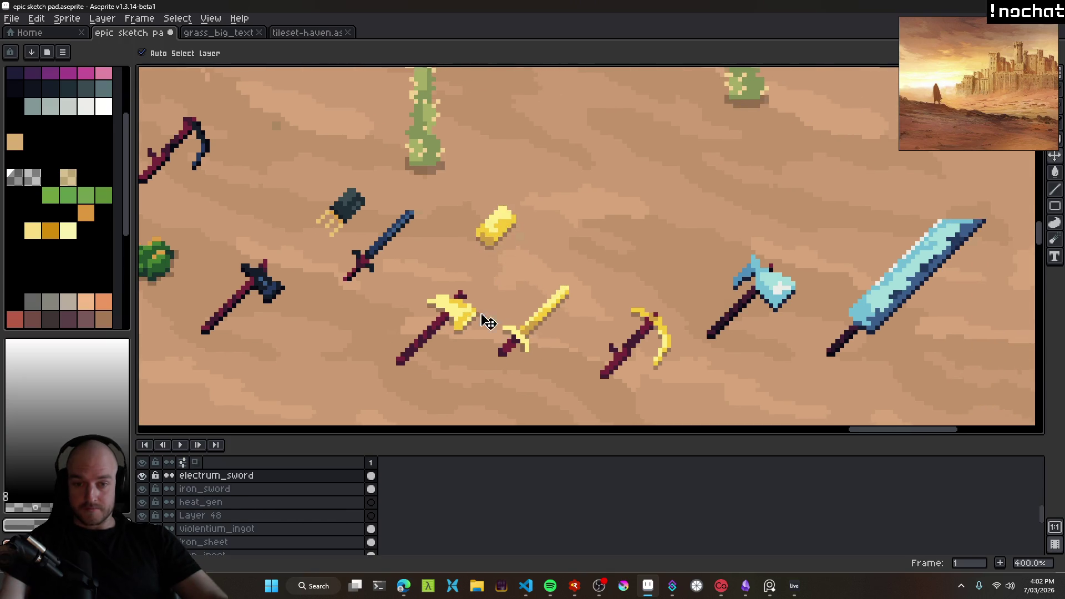
Step: Select the electrum_scythe layer and switch to the Linear design issue in Edge
left_click(555, 326)
left_click(666, 330)
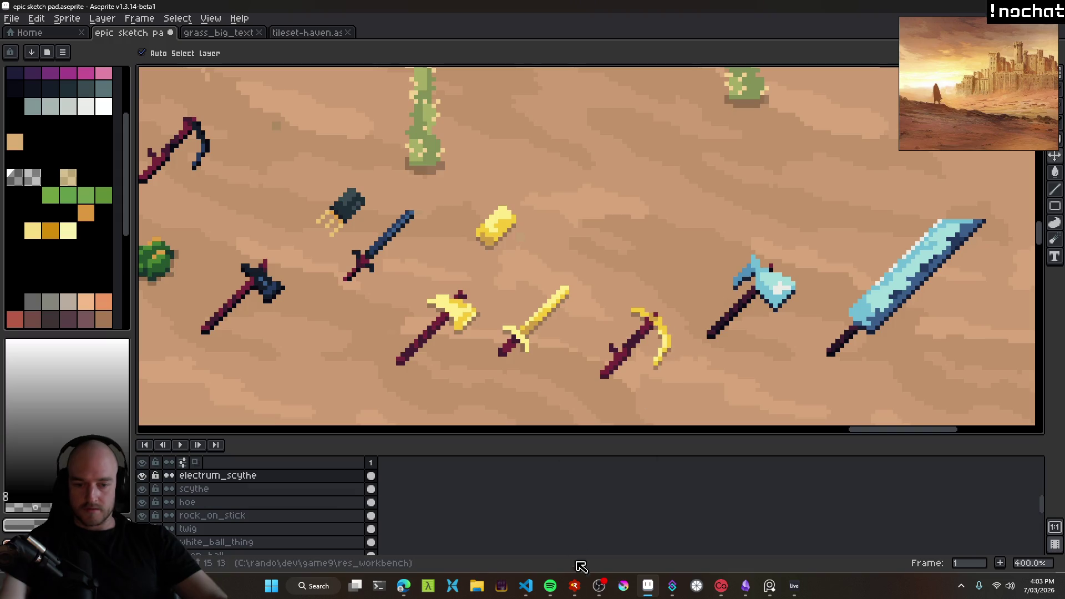
left_click(403, 586)
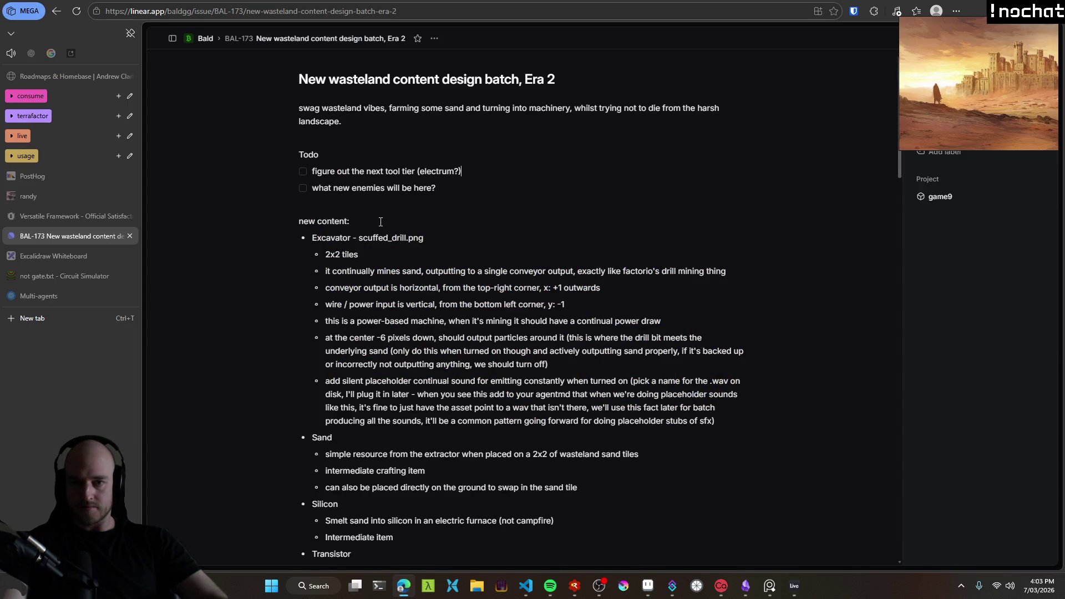
Step: Add an Electrum bullet with sub-bullets naming the scythe, axe and sword, noting they beat iron
key("Return")
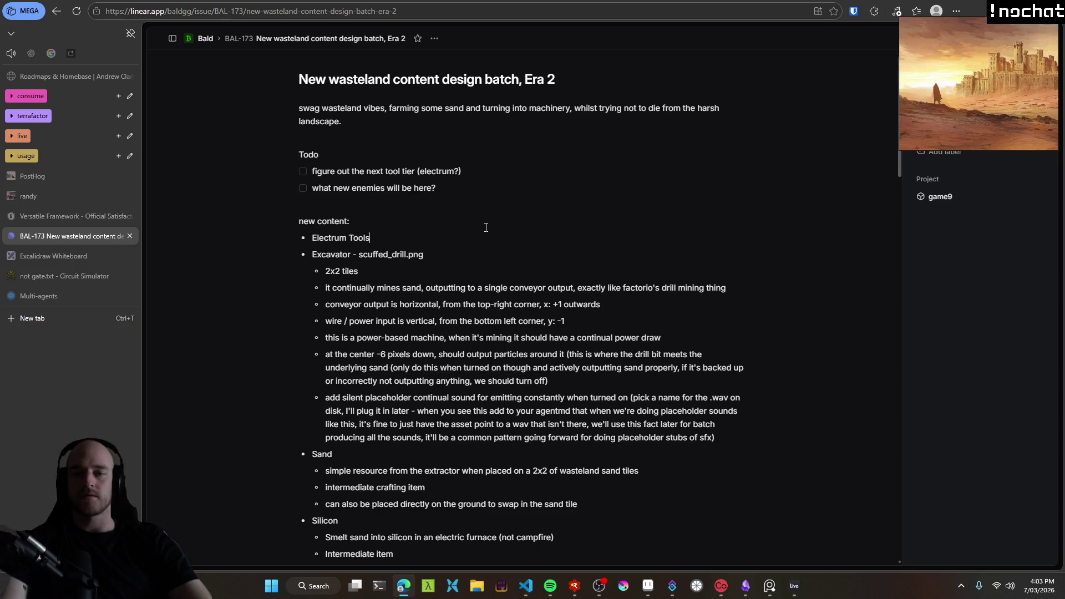
key("Return")
key("Tab")
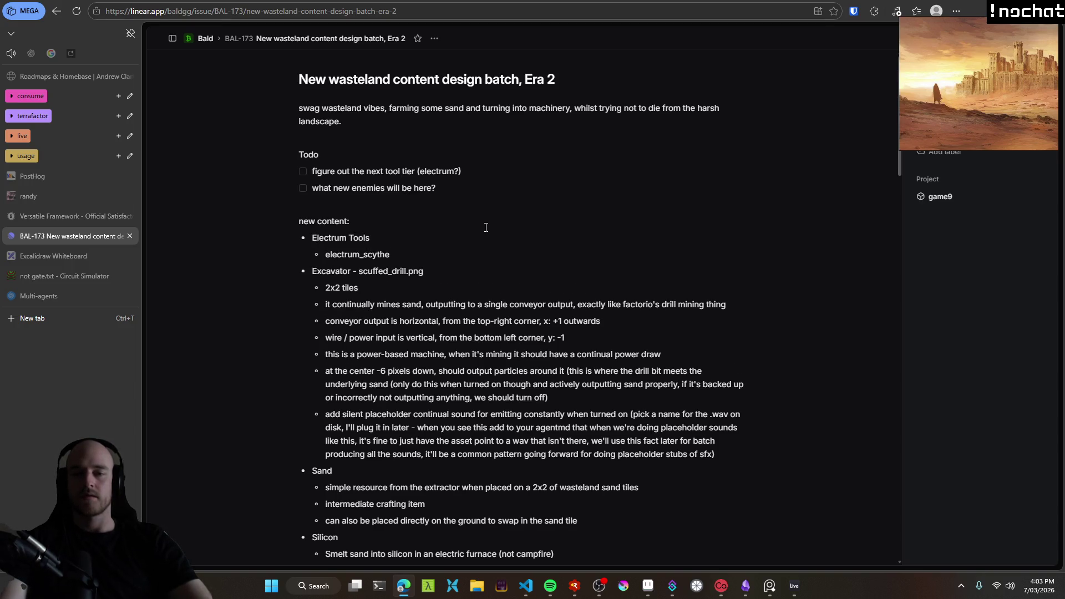
key("super+v")
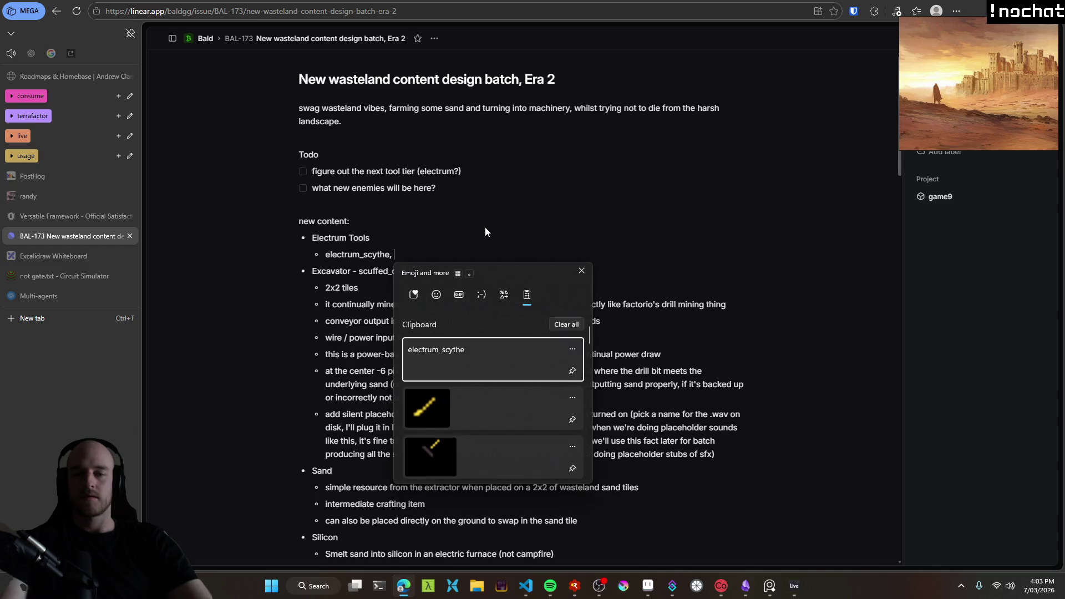
key("Escape")
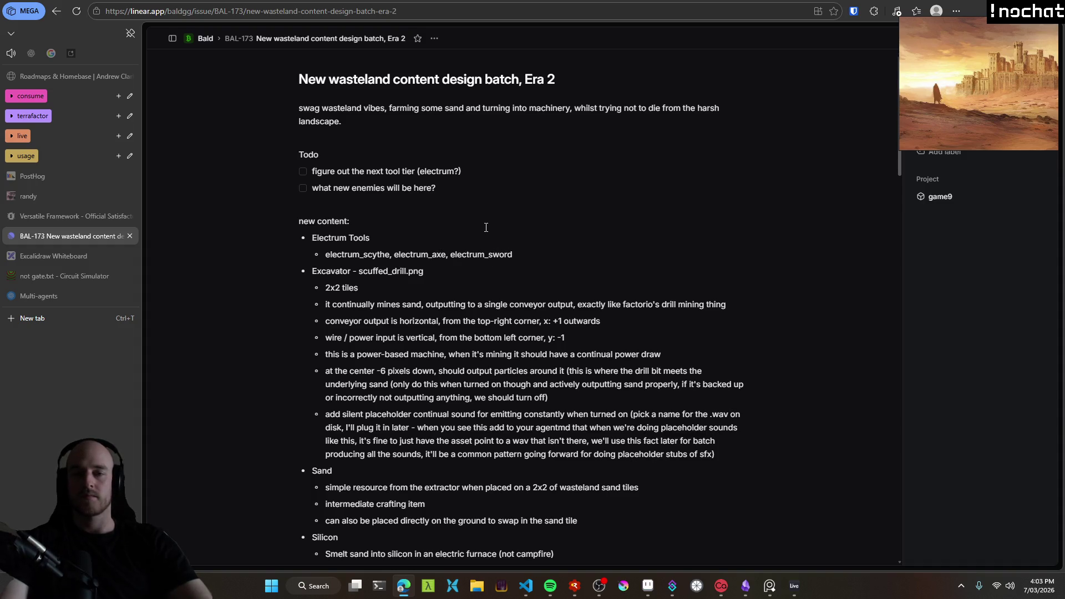
type("electrum_axe, electrum_sword")
key("Return")
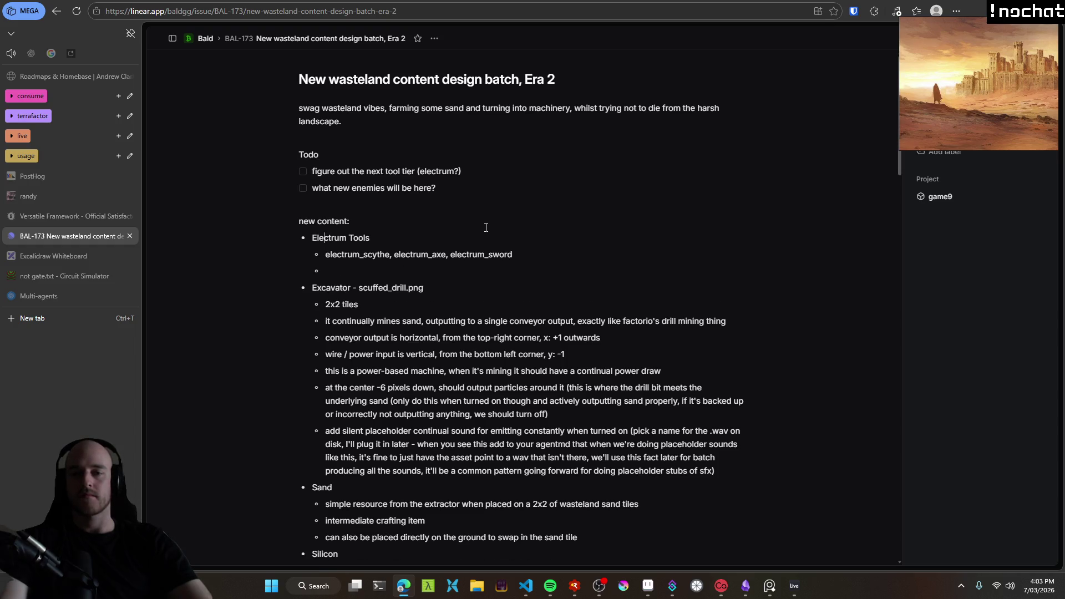
key("ctrl+BackSpace")
type("New tools -")
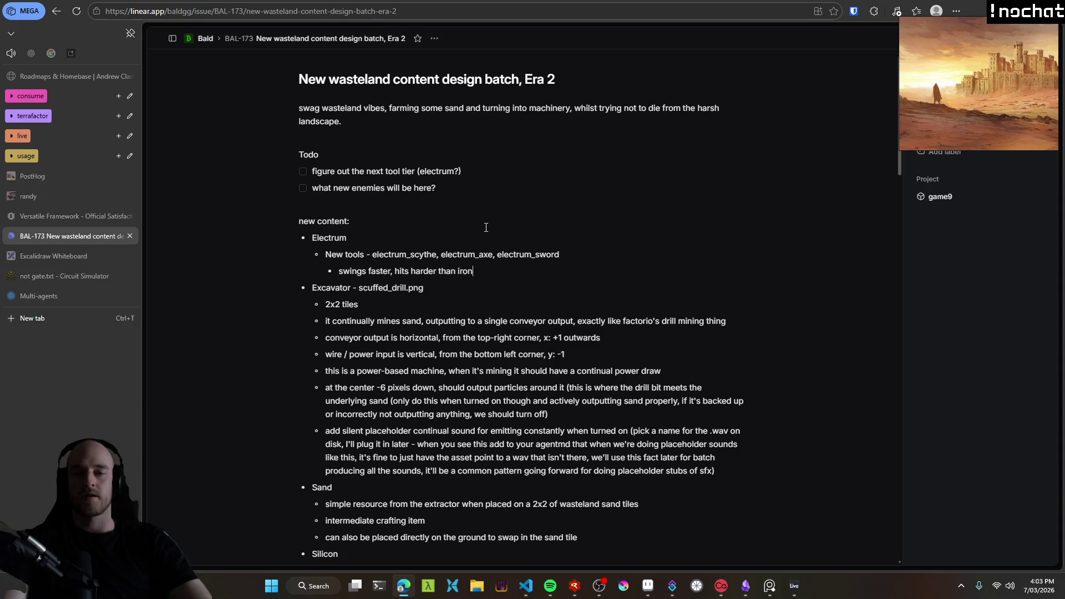
Step: Add an outdented empty bullet below the iron note, then go back to Aseprite
key("Return")
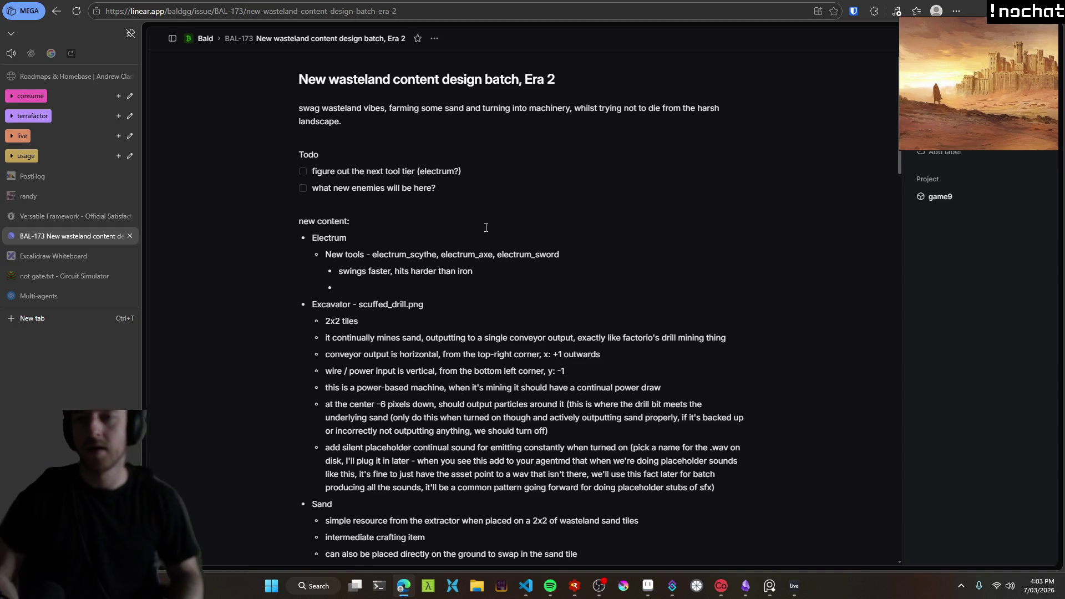
key("shift+Tab")
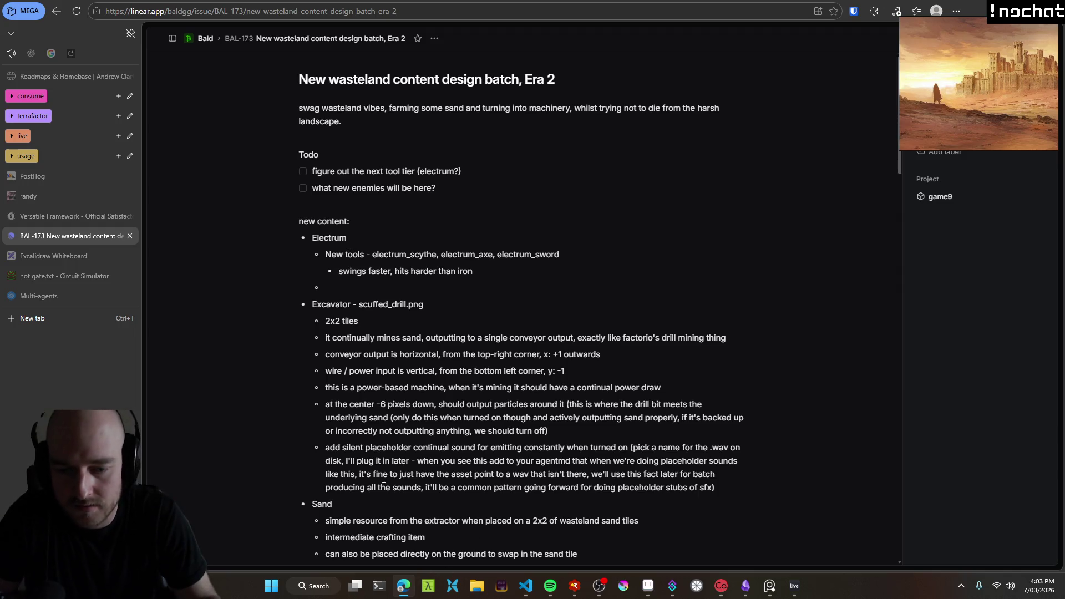
left_click_drag(378, 287, 281, 218)
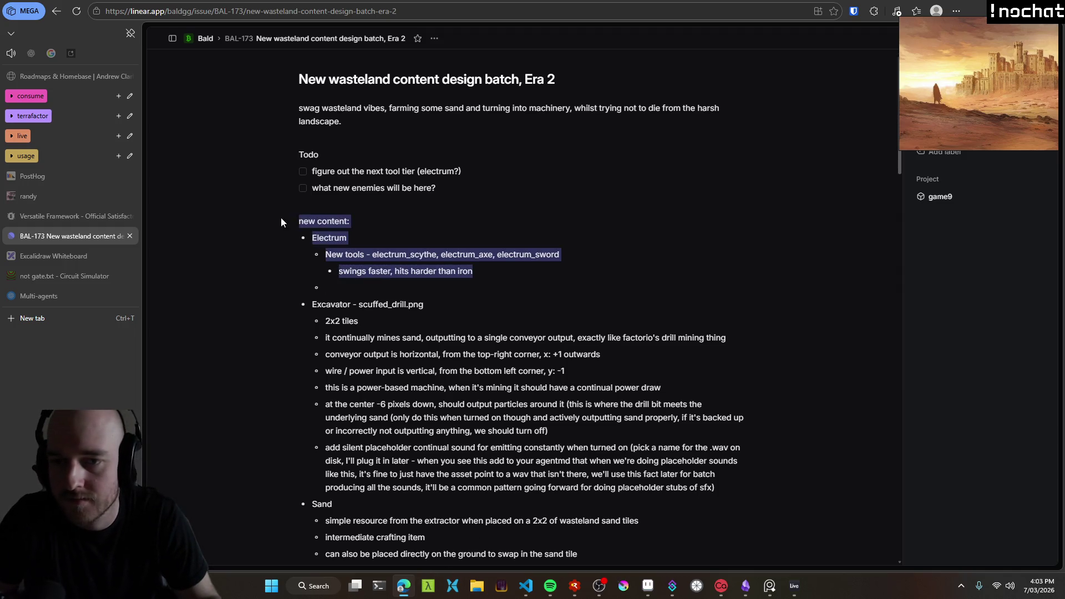
left_click(379, 287)
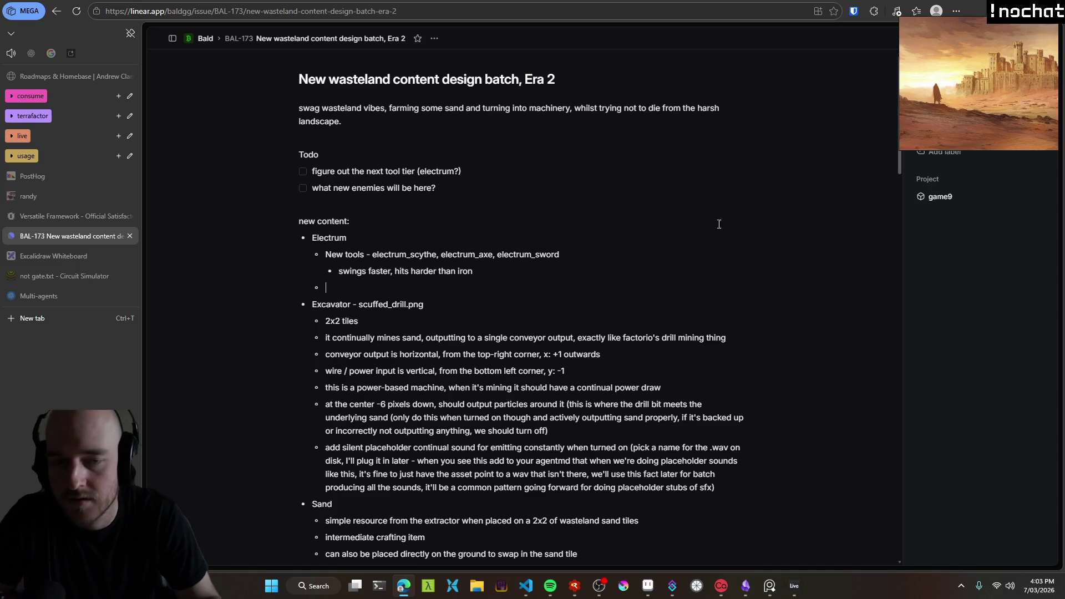
key("alt+Tab")
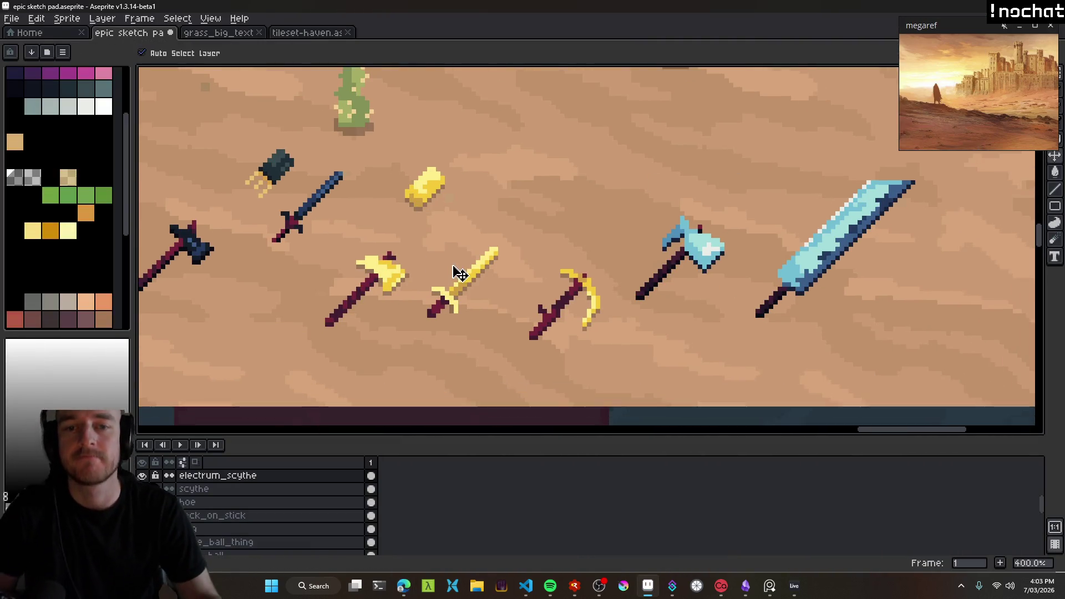
Step: Pan over the grass area and save the sketch pad
scroll(505, 283, "down", 2)
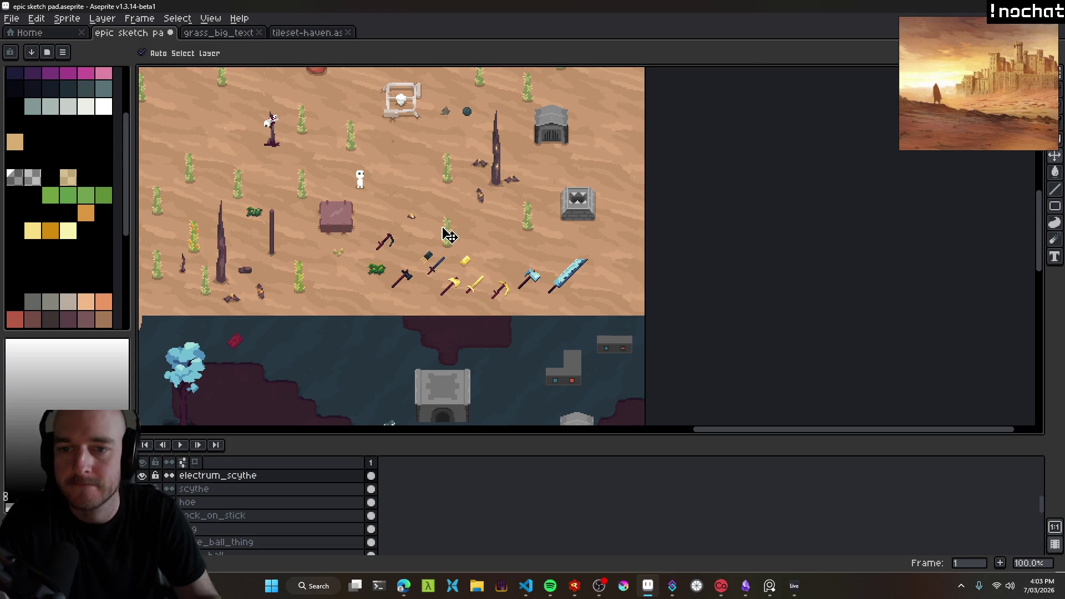
left_click_drag(443, 261, 577, 276)
scroll(542, 268, "down", 2)
scroll(521, 246, "up", 2)
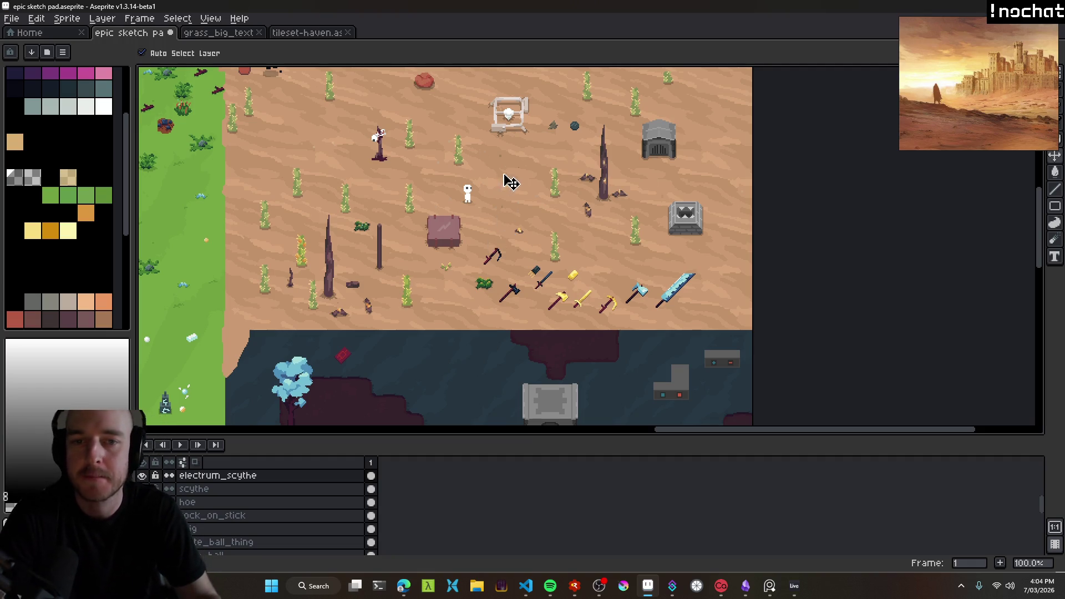
scroll(536, 183, "up", 2)
key("ctrl+s")
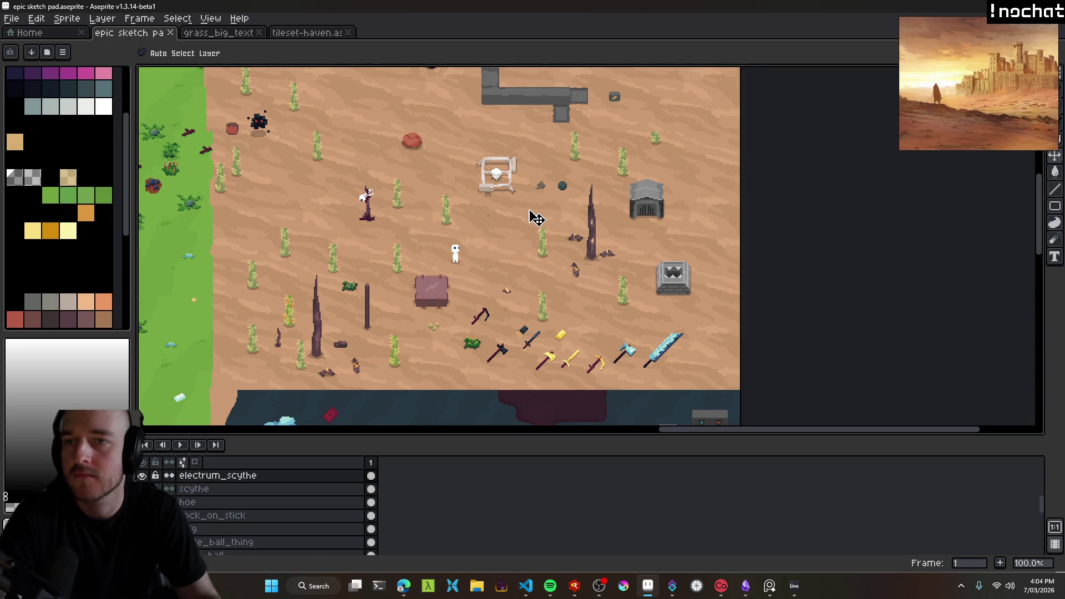
left_click(265, 125)
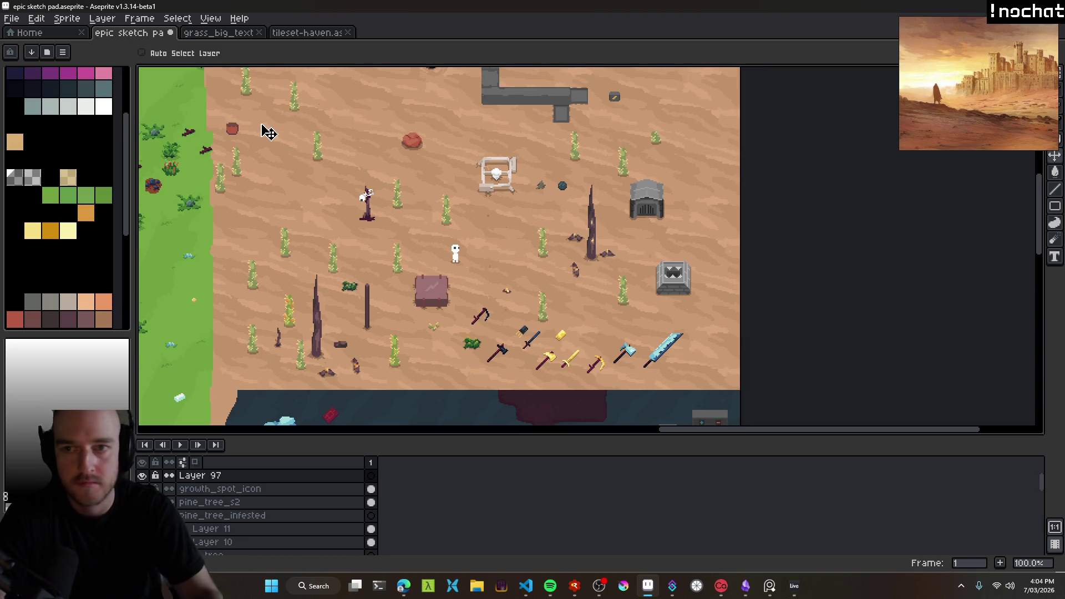
Step: Open bob.aseprite from the start page's recent files
left_click(33, 34)
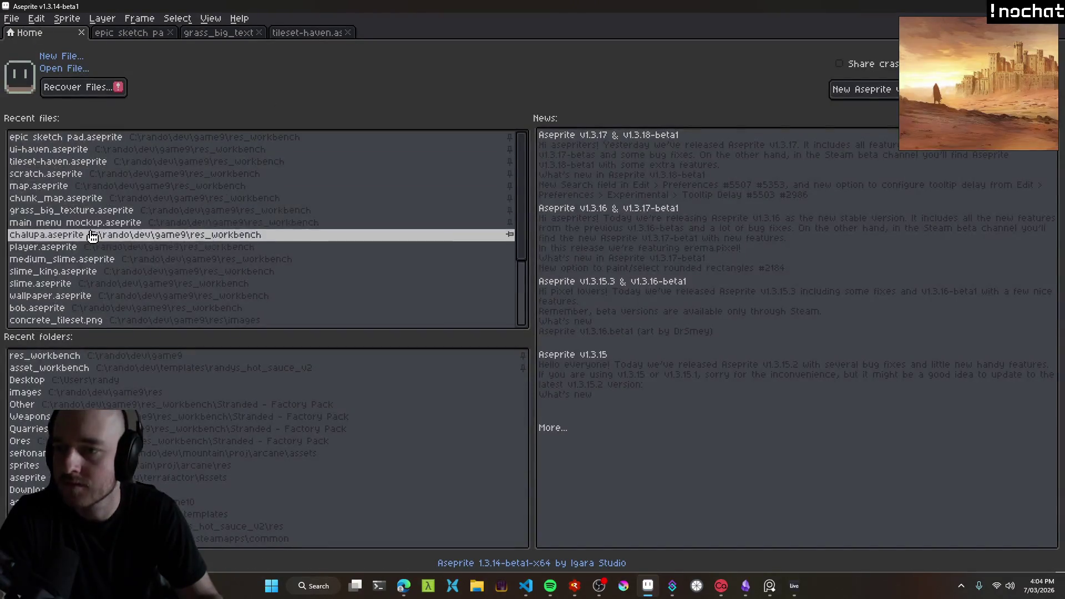
scroll(166, 222, "down", 2)
left_click(44, 260)
scroll(584, 257, "up", 4)
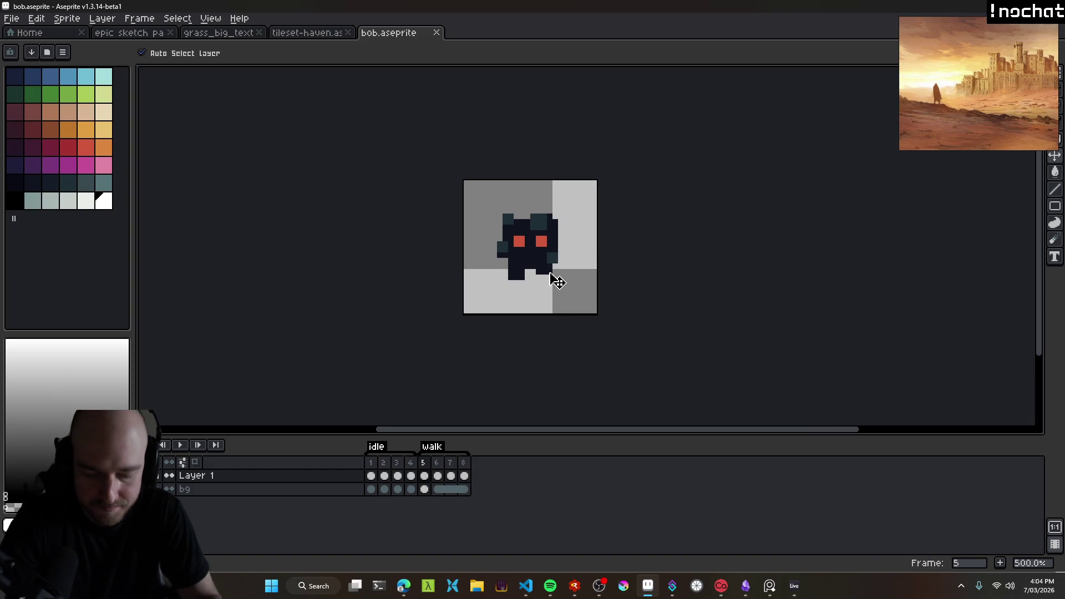
Step: Select and copy the creature on bob's first frame, then return to the epic sketch pad
left_click(371, 475)
key("m")
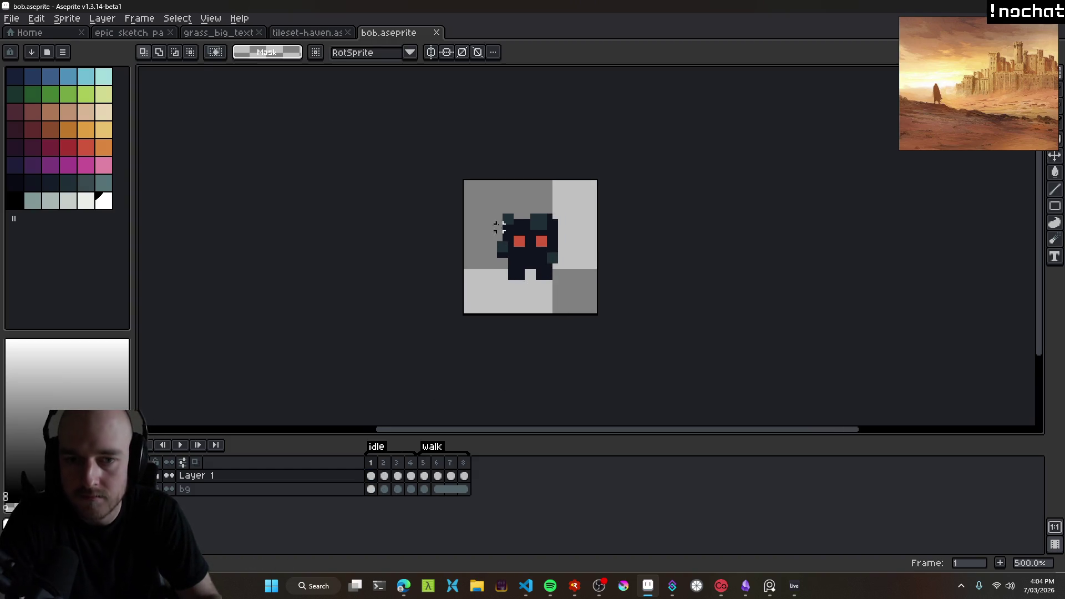
key("Right")
key("Right")
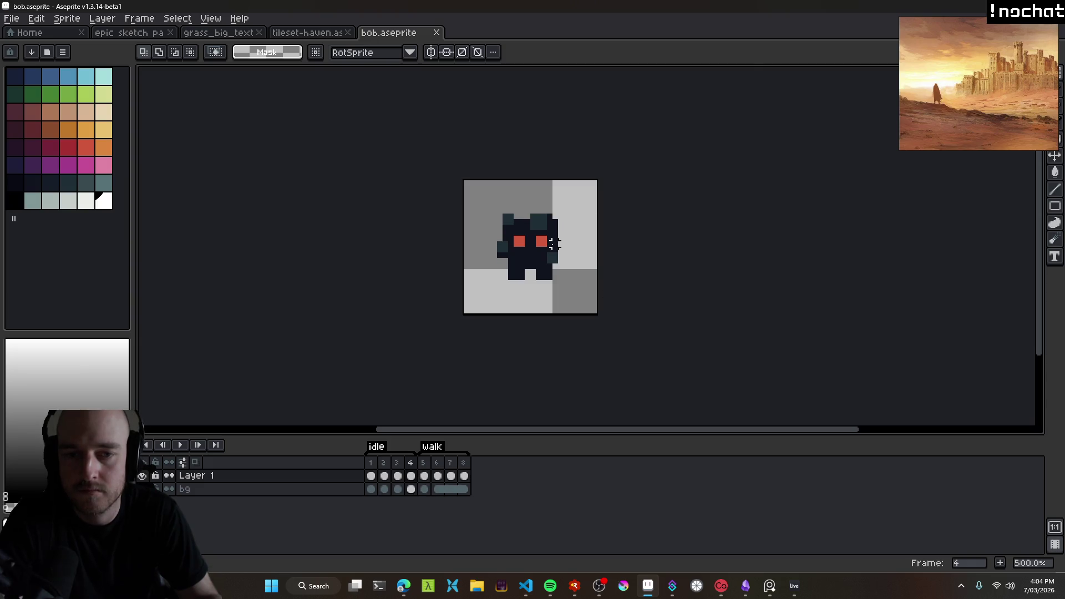
key("ctrl+a")
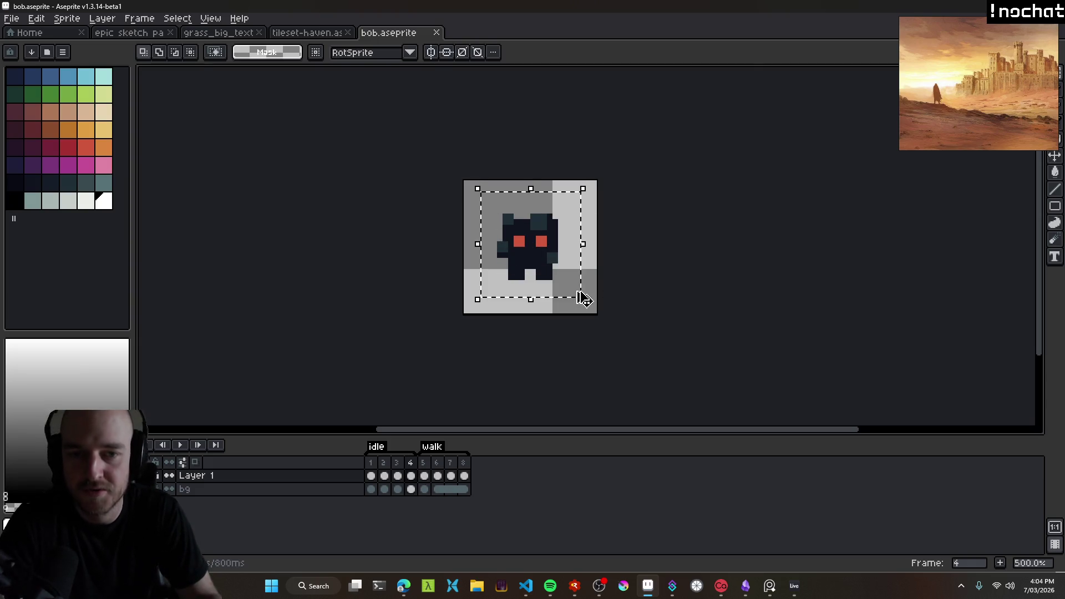
key("ctrl+d")
left_click(133, 32)
Step: Paste the black creature sprite onto the sketch pad as a new layer
key("v")
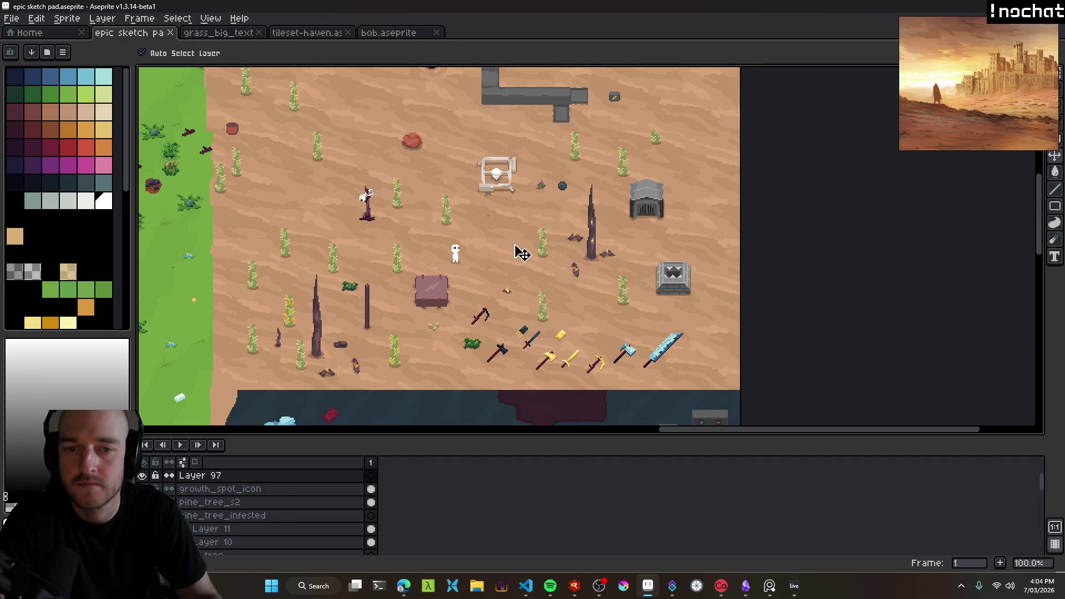
left_click(516, 244)
scroll(521, 255, "right", 1)
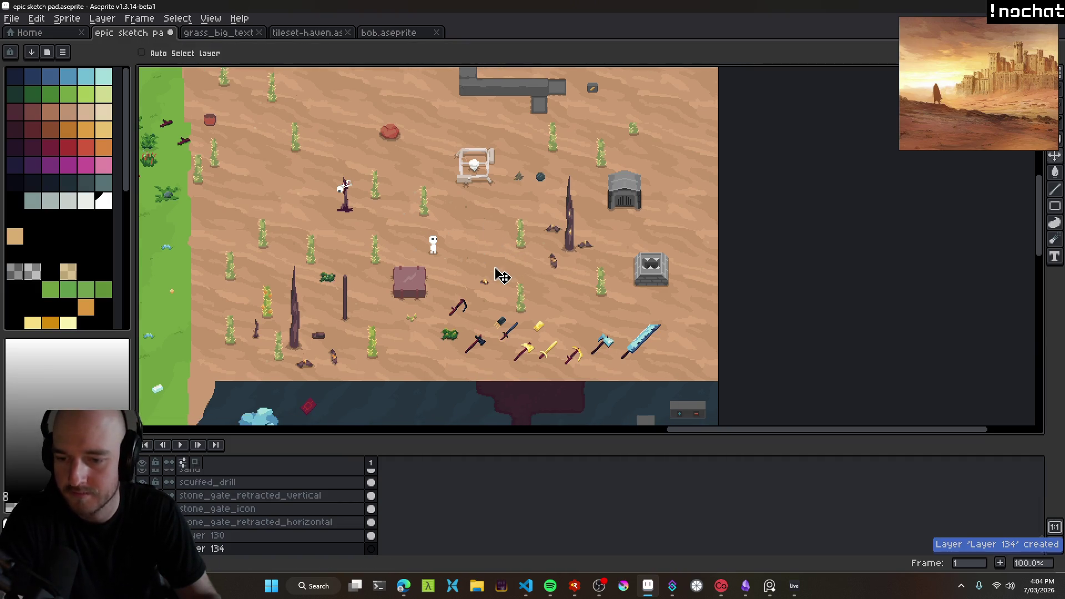
key("ctrl+v")
key("Return")
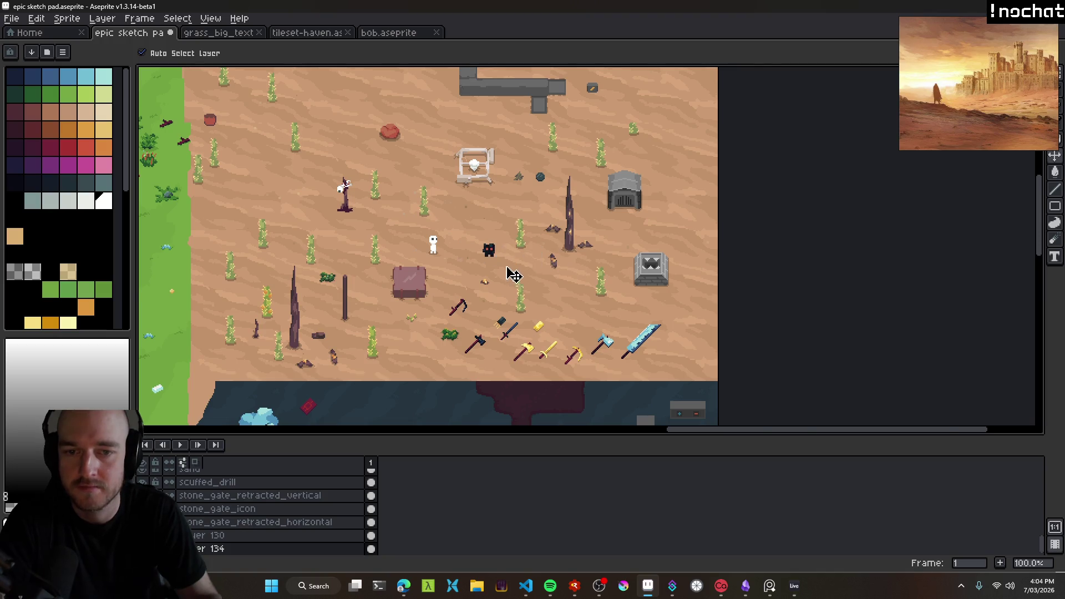
Step: Drag the creature down onto the sand just above the gold weapons
scroll(516, 261, "up", 3)
scroll(665, 305, "down", 3)
scroll(610, 277, "right", 3)
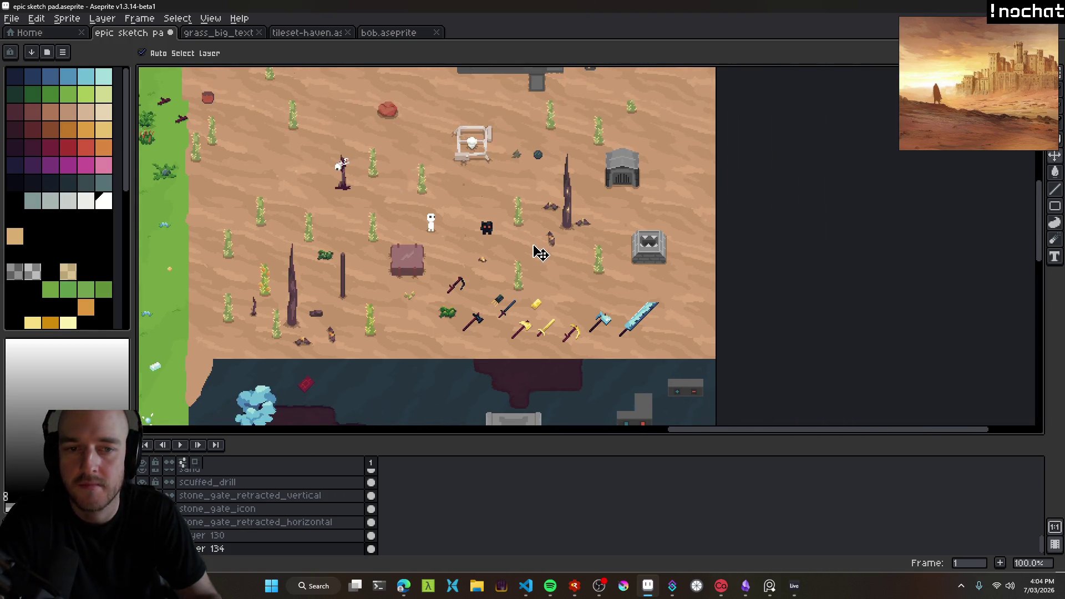
scroll(525, 238, "up", 4)
scroll(416, 177, "down", 3)
scroll(388, 155, "right", 2)
left_click_drag(350, 119, 599, 300)
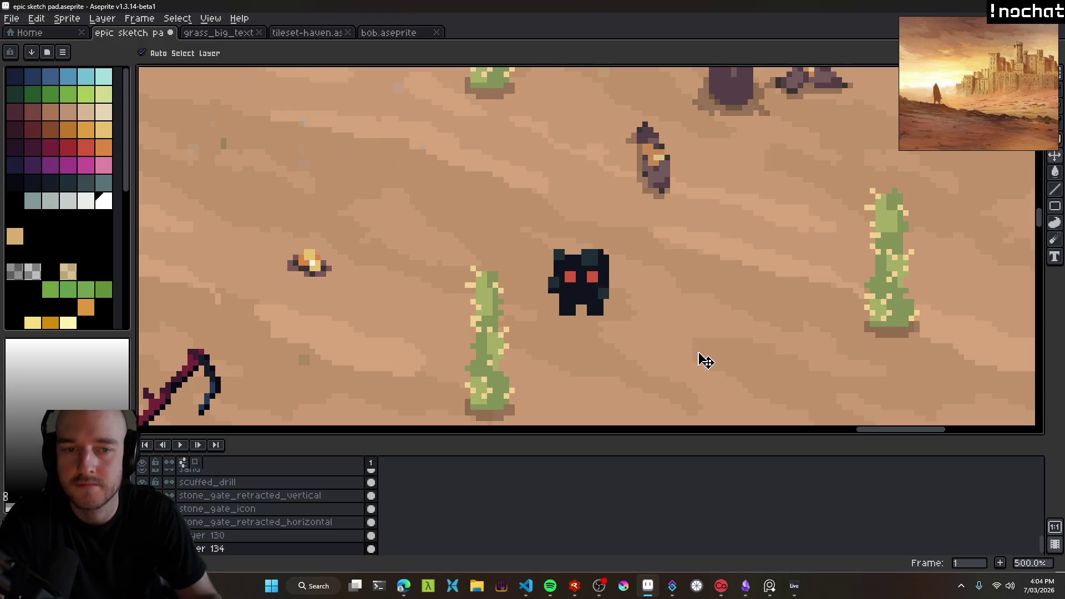
scroll(555, 249, "down", 4)
scroll(471, 194, "right", 5)
left_click_drag(370, 123, 453, 249)
Step: Sample yellow from the canvas and recolour the creature's red eyes yellow with the paint bucket
key("i")
left_click(368, 263)
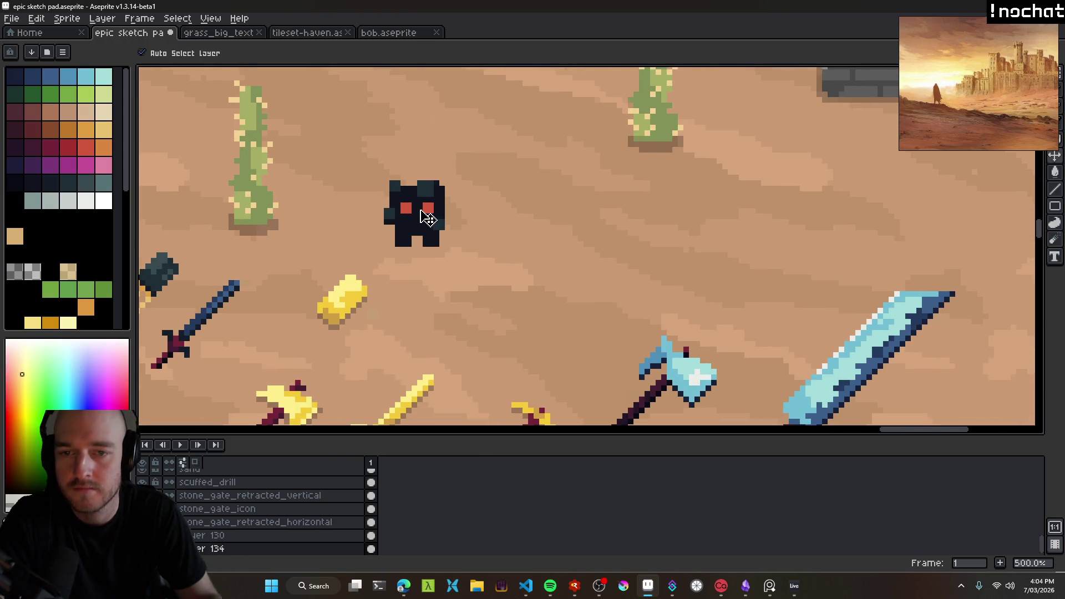
key("g")
scroll(447, 226, "down", 5)
scroll(499, 244, "up", 1)
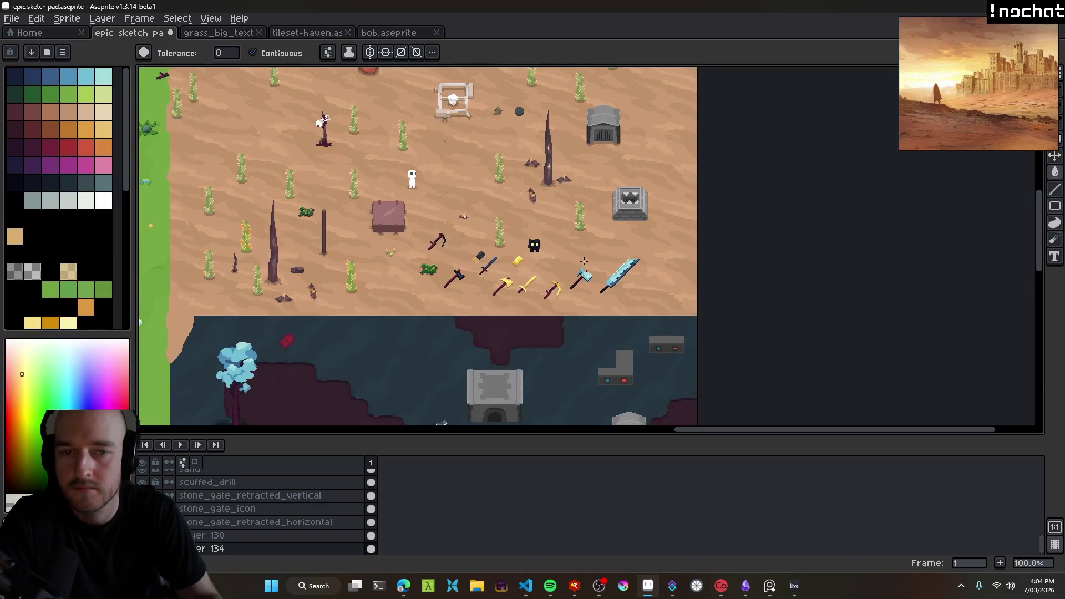
scroll(547, 245, "up", 1)
key("v")
scroll(554, 260, "down", 1)
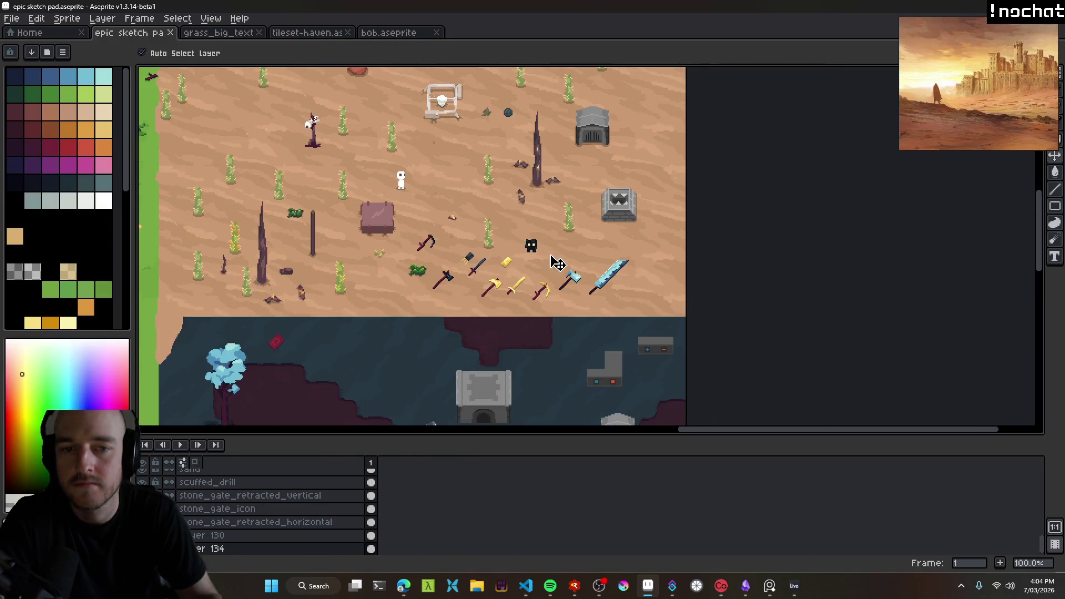
scroll(543, 256, "up", 2)
scroll(507, 261, "up", 1)
scroll(553, 225, "up", 1)
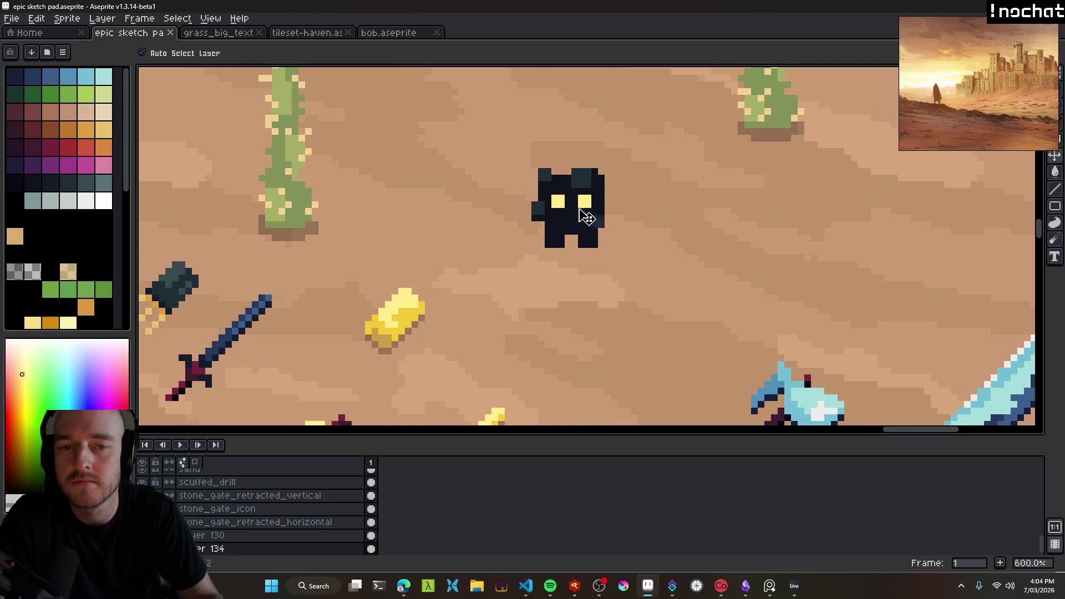
scroll(612, 234, "down", 4)
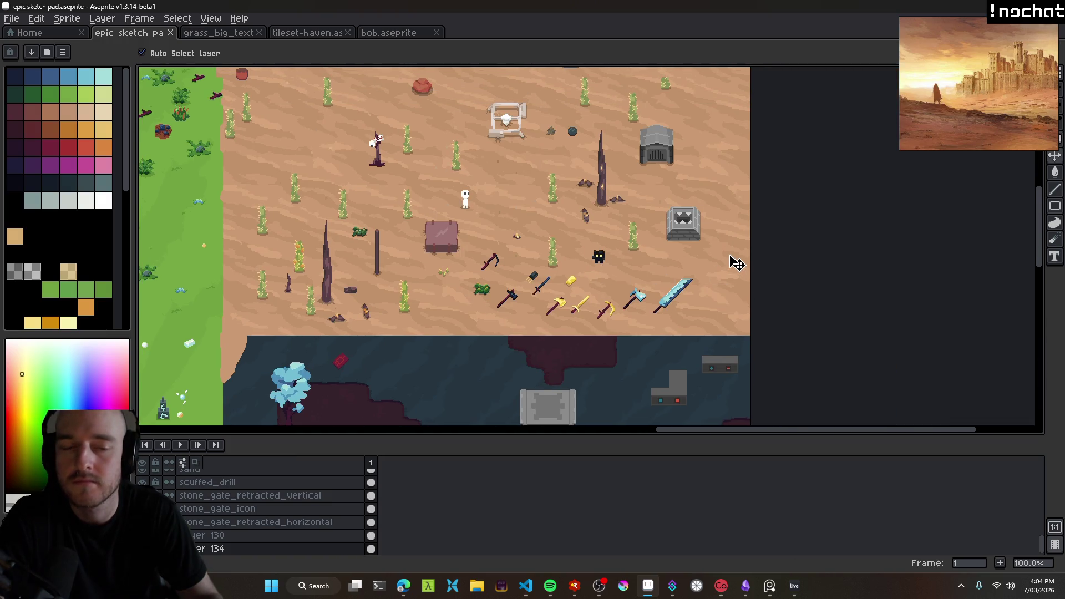
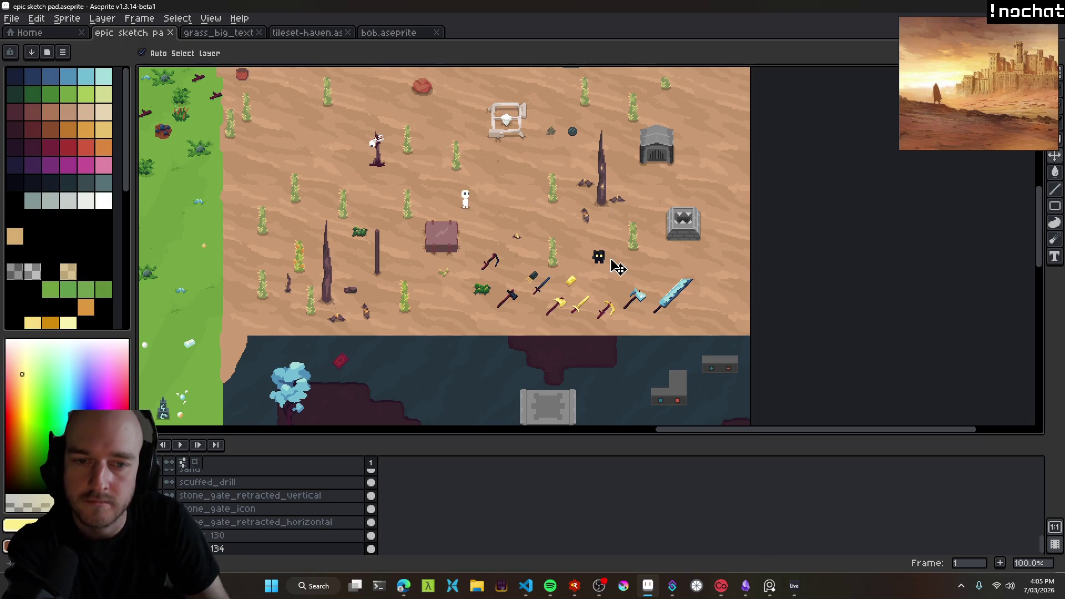
Step: Move the black cat sprite up-left beside the white figure on the desert map
scroll(606, 268, "down", 1)
scroll(604, 270, "up", 3)
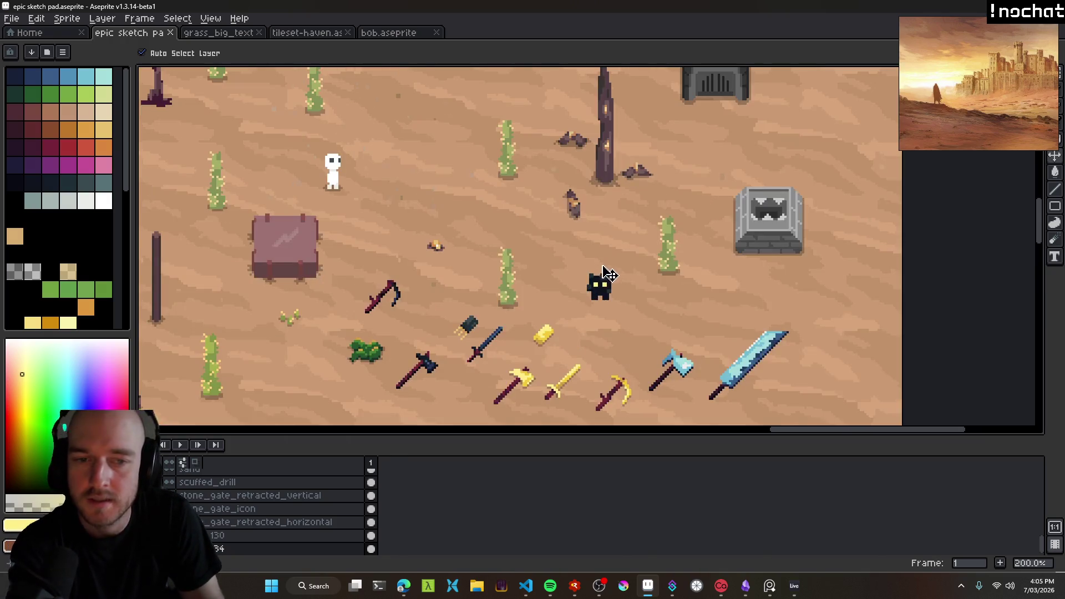
scroll(643, 278, "down", 2)
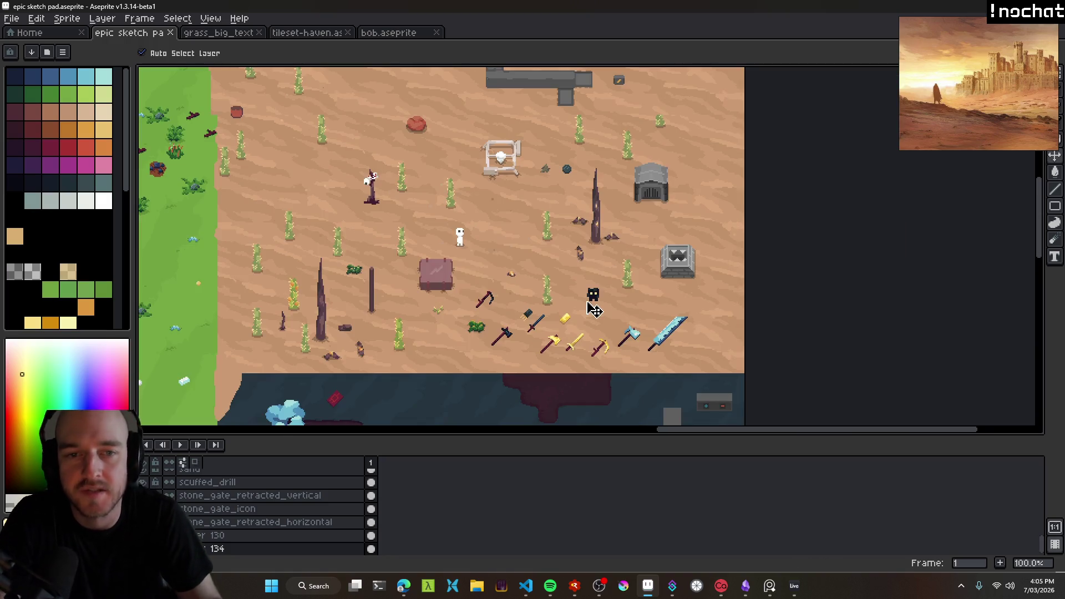
scroll(627, 300, "up", 2)
mouse_move(706, 330)
left_mouse_down()
mouse_move(468, 177)
mouse_move(494, 176)
mouse_move(499, 227)
left_mouse_up()
scroll(494, 176, "down", 1)
scroll(494, 199, "up", 1)
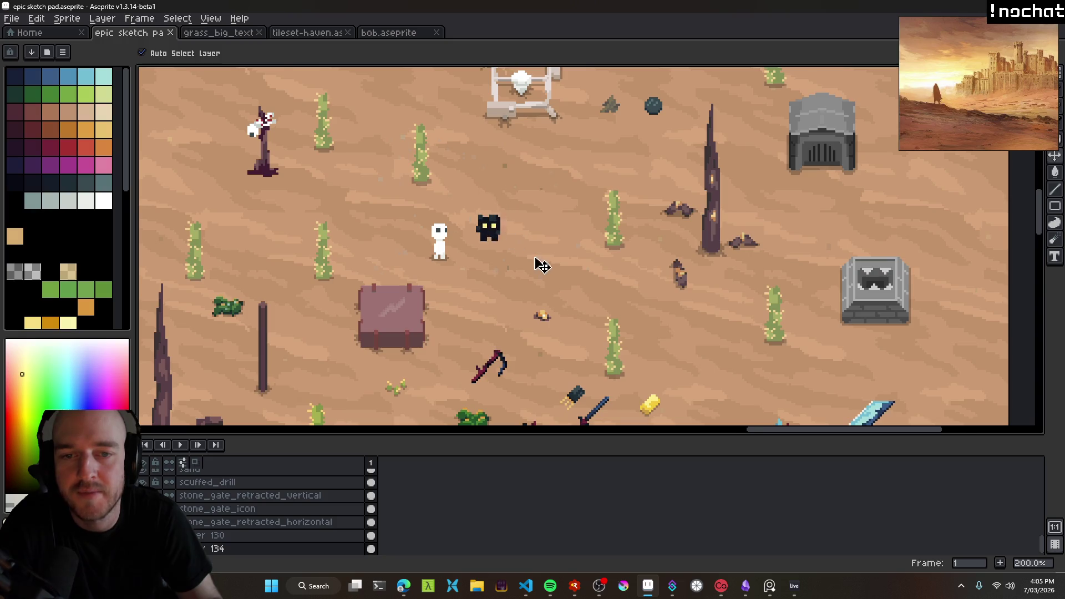
scroll(542, 256, "down", 2)
scroll(535, 238, "up", 1)
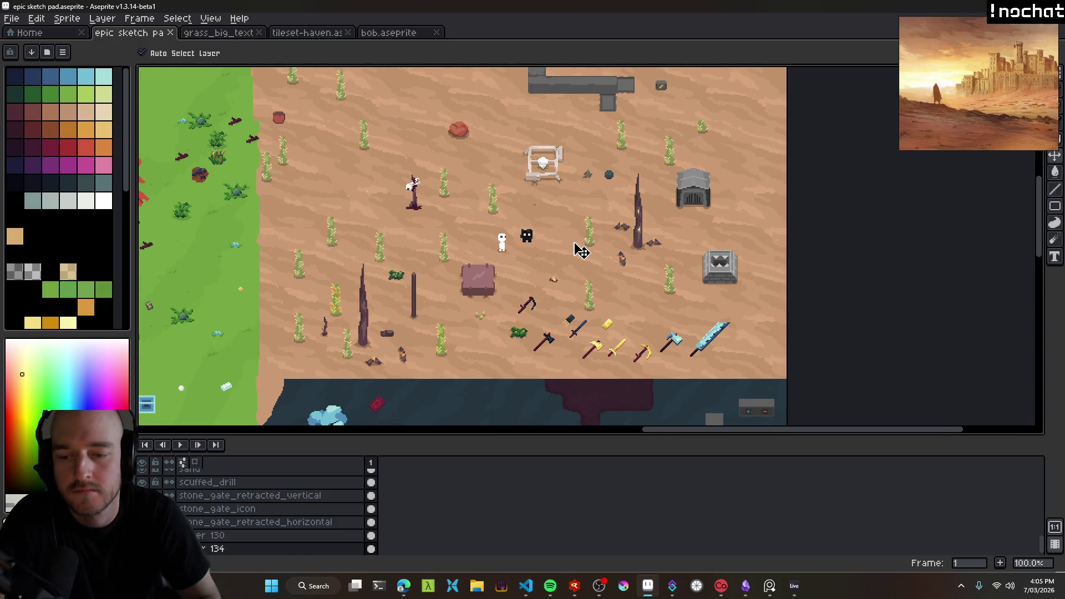
Step: Deselect the cat, save the sketch pad file, and bring OBS Studio forward
key("shift+p")
key("Escape")
key("ctrl+s")
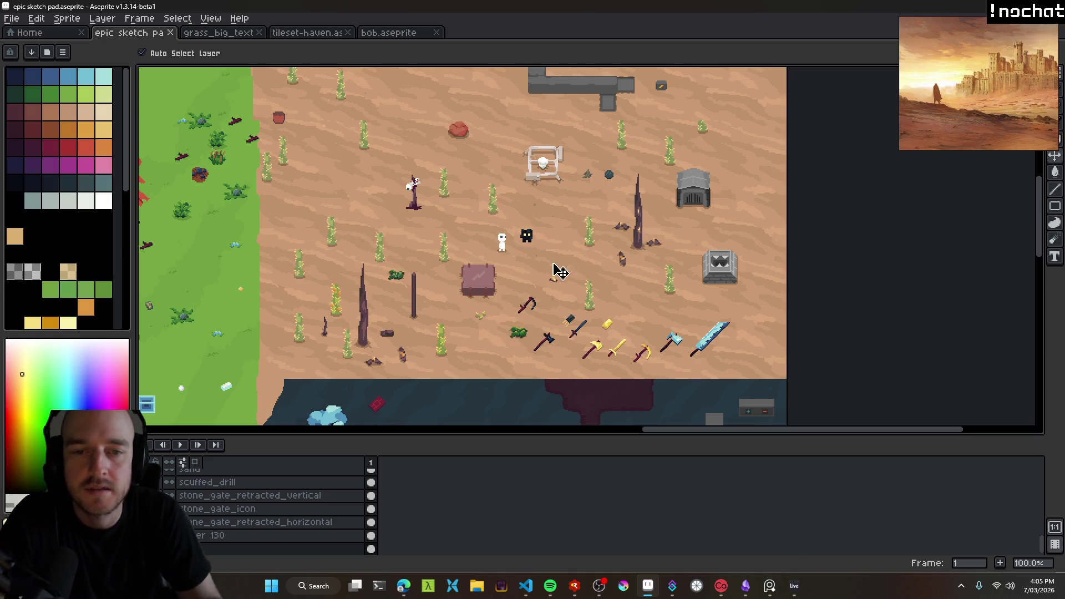
scroll(554, 269, "up", 1)
scroll(531, 255, "down", 2)
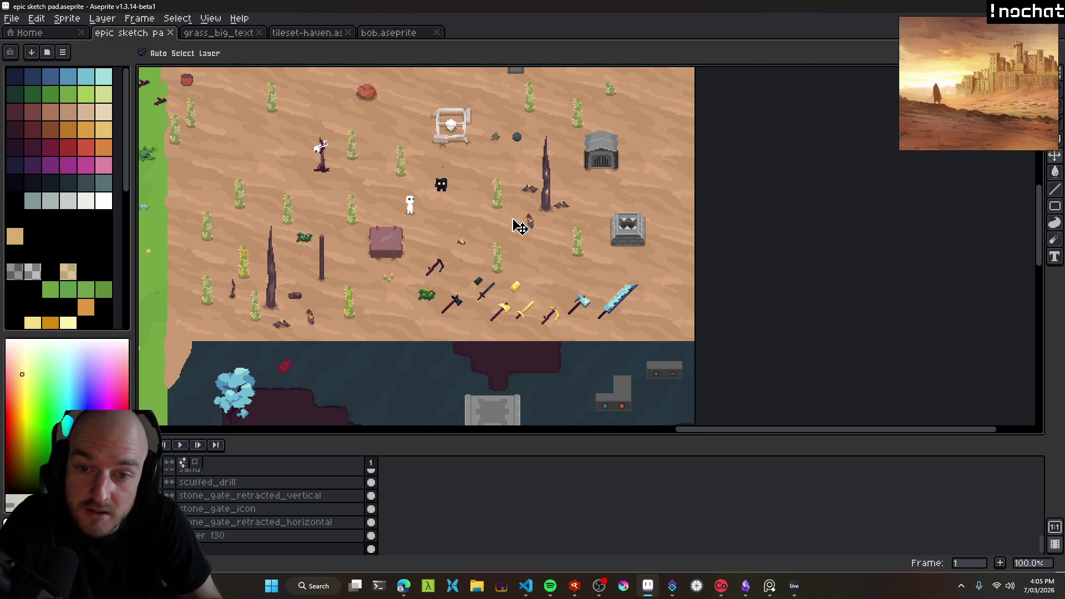
left_click(599, 586)
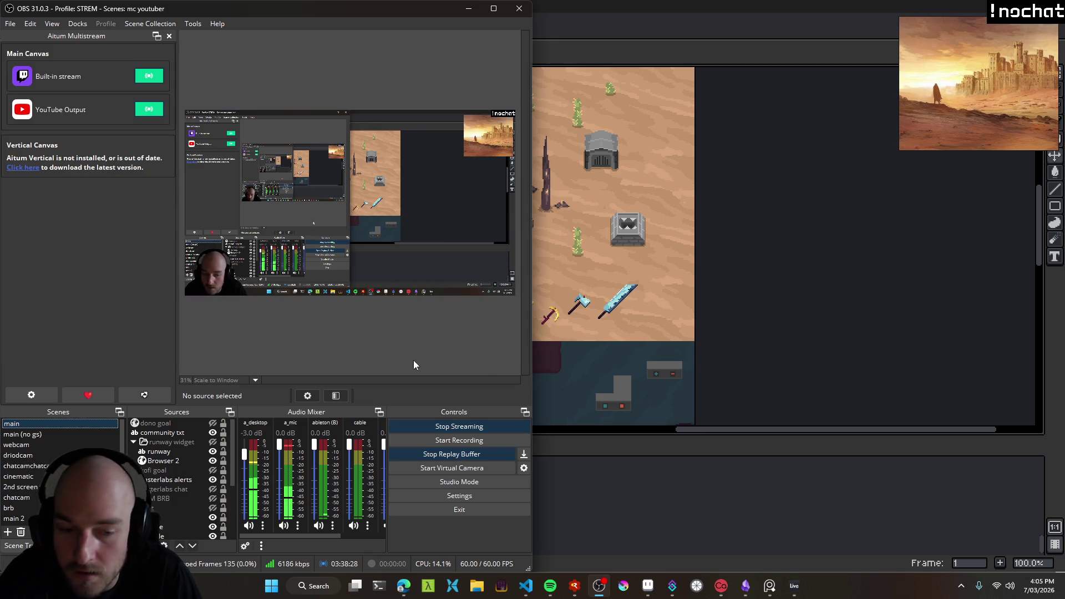
left_click(471, 12)
mouse_move(541, 285)
left_mouse_down()
mouse_move(546, 307)
mouse_move(622, 344)
left_mouse_up()
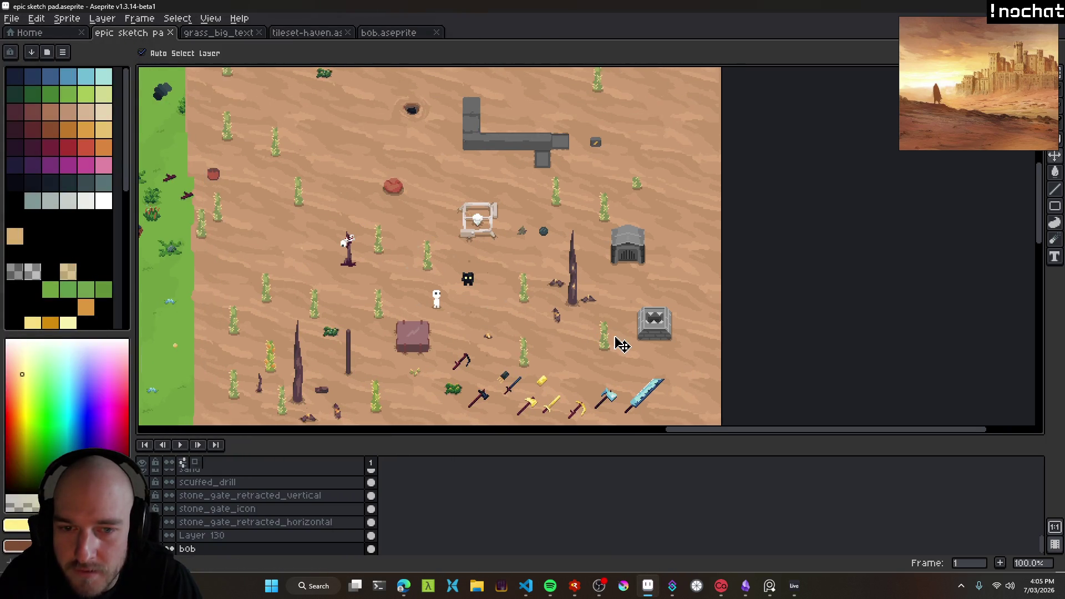
Step: Add a new empty layer above 'bob' and ready the brush with the grey swatch
left_click_drag(594, 266, 519, 294)
mouse_move(417, 183)
left_mouse_down()
mouse_move(473, 249)
mouse_move(613, 339)
mouse_move(469, 237)
mouse_move(402, 220)
left_mouse_up()
scroll(308, 537, "down", 1)
scroll(308, 537, "down", 2)
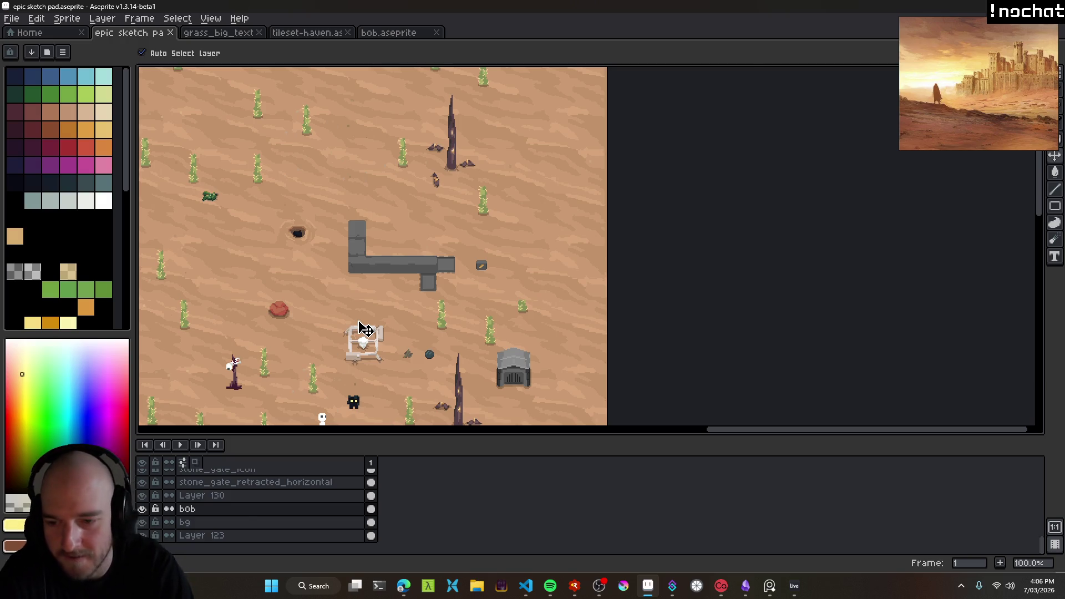
key("shift+n")
left_click_drag(280, 237, 439, 277)
key("b")
left_click(15, 271)
key("plus")
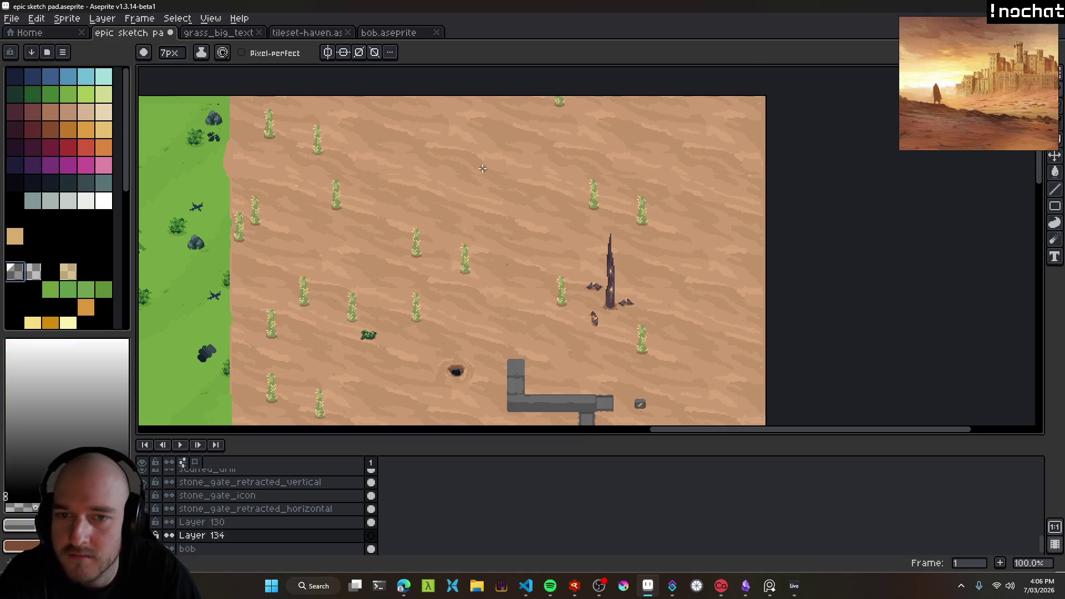
scroll(480, 183, "up", 3)
scroll(488, 205, "down", 2)
scroll(494, 206, "down", 1)
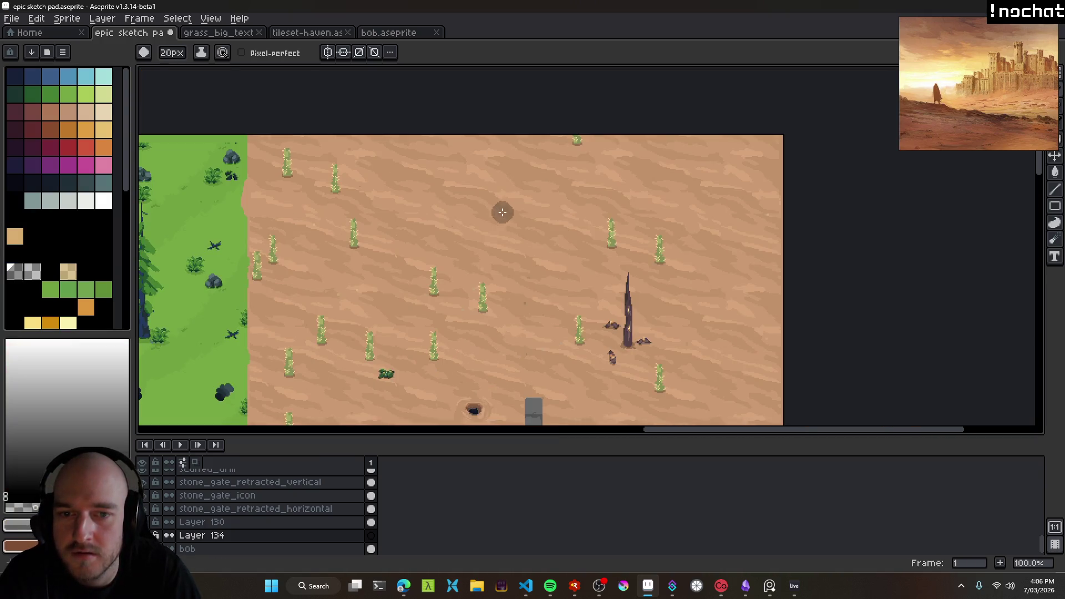
scroll(497, 207, "up", 1)
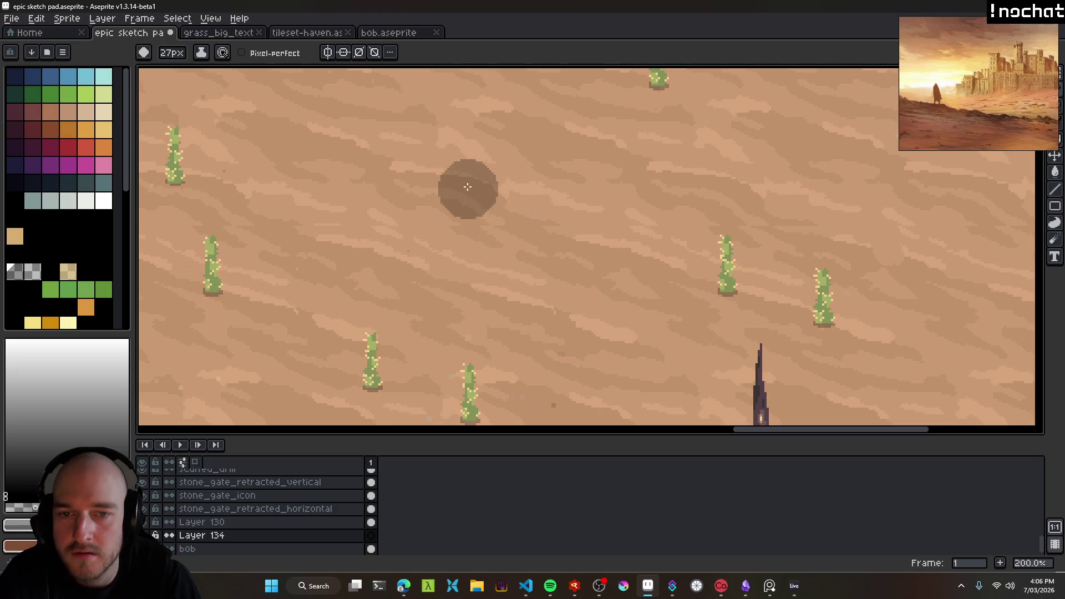
key("minus")
key("minus")
key("minus")
key("minus")
key("minus")
key("minus")
Step: Paint a chain of four dark grey lobes across the sand
mouse_move(448, 190)
left_mouse_down()
mouse_move(463, 236)
mouse_move(455, 243)
left_mouse_up()
mouse_move(453, 207)
left_mouse_down()
mouse_move(464, 185)
mouse_move(499, 199)
mouse_move(487, 236)
left_mouse_up()
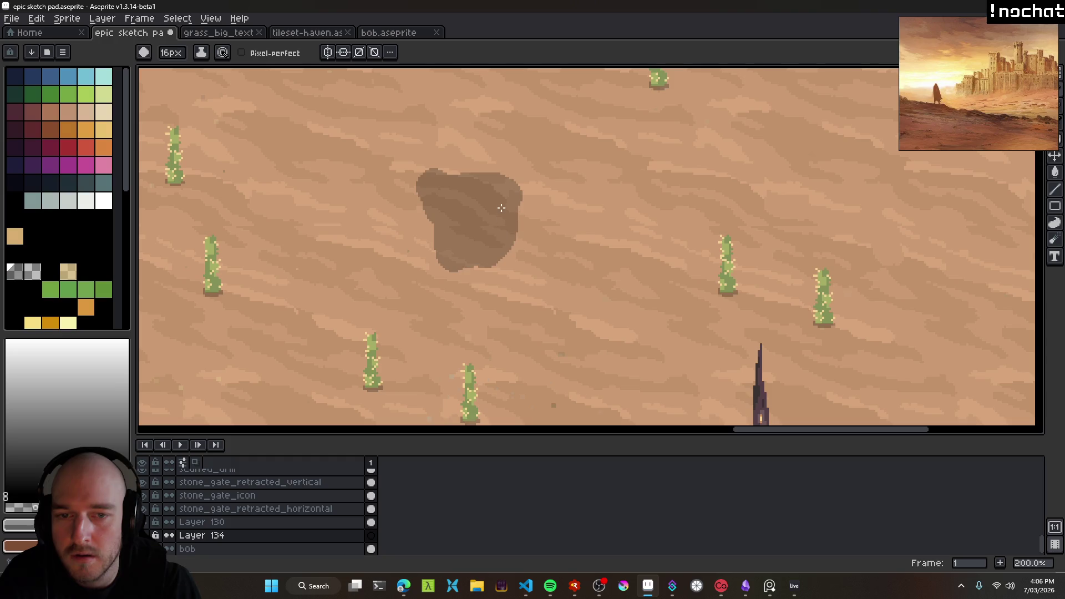
mouse_move(554, 183)
left_mouse_down()
mouse_move(533, 229)
mouse_move(560, 244)
mouse_move(579, 214)
left_mouse_up()
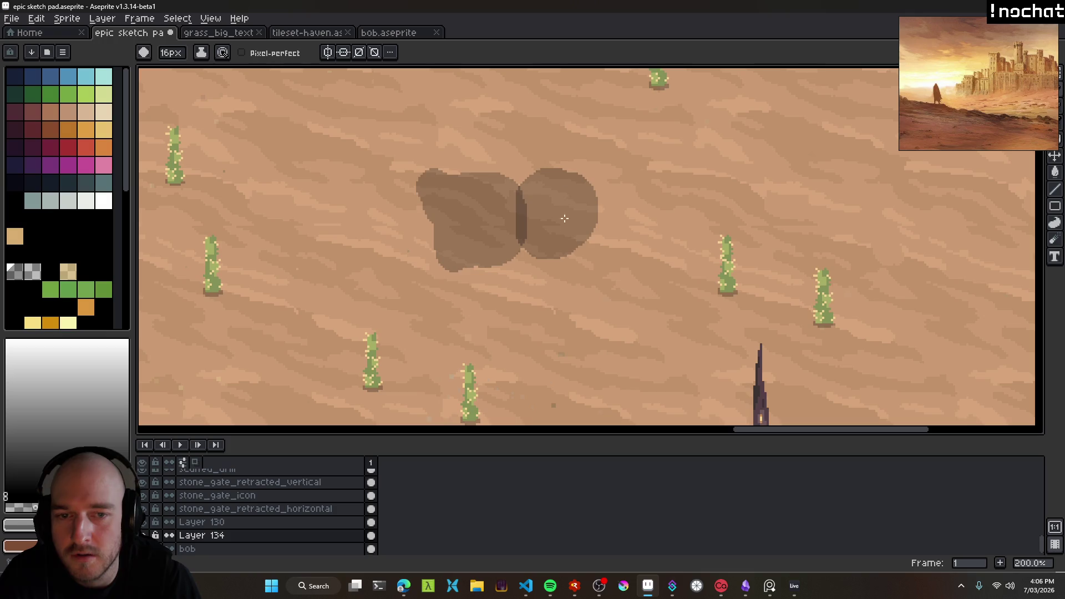
mouse_move(634, 181)
left_mouse_down()
mouse_move(616, 192)
mouse_move(604, 233)
mouse_move(634, 209)
mouse_move(469, 237)
left_mouse_up()
mouse_move(532, 188)
left_mouse_down()
mouse_move(502, 222)
mouse_move(505, 255)
mouse_move(518, 260)
mouse_move(525, 228)
mouse_move(561, 228)
mouse_move(580, 211)
mouse_move(565, 255)
left_mouse_up()
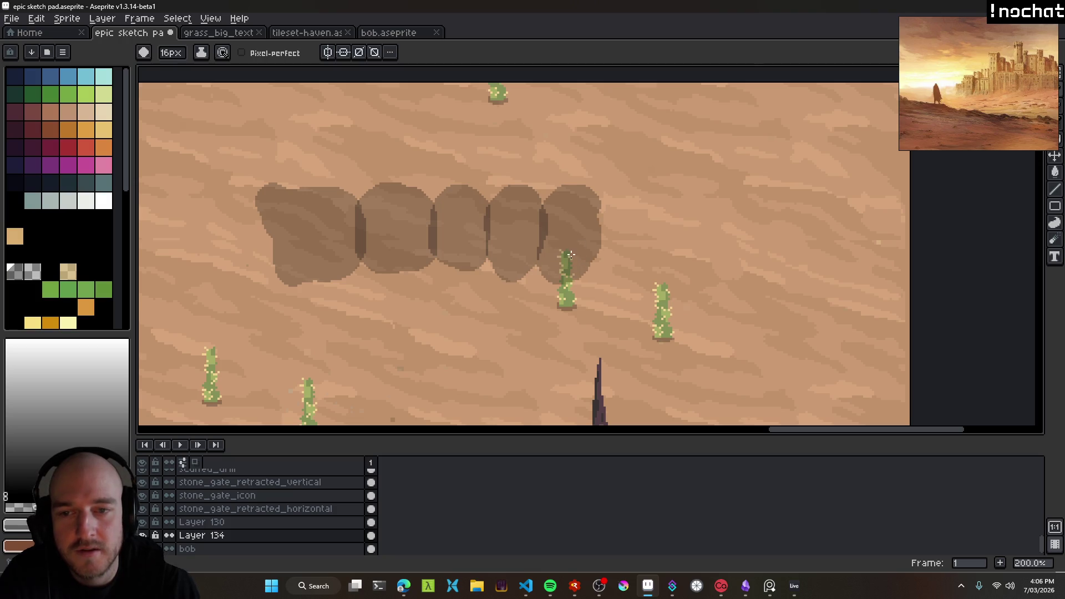
Step: Move the dark blob chain right toward the canvas's right edge
scroll(570, 254, "down", 3)
key("v")
mouse_move(524, 213)
left_mouse_down()
mouse_move(664, 299)
mouse_move(644, 281)
mouse_move(638, 204)
mouse_move(576, 206)
left_mouse_up()
scroll(588, 211, "up", 4)
Step: Stamp a large dark brush dab as the crater's base
key("b")
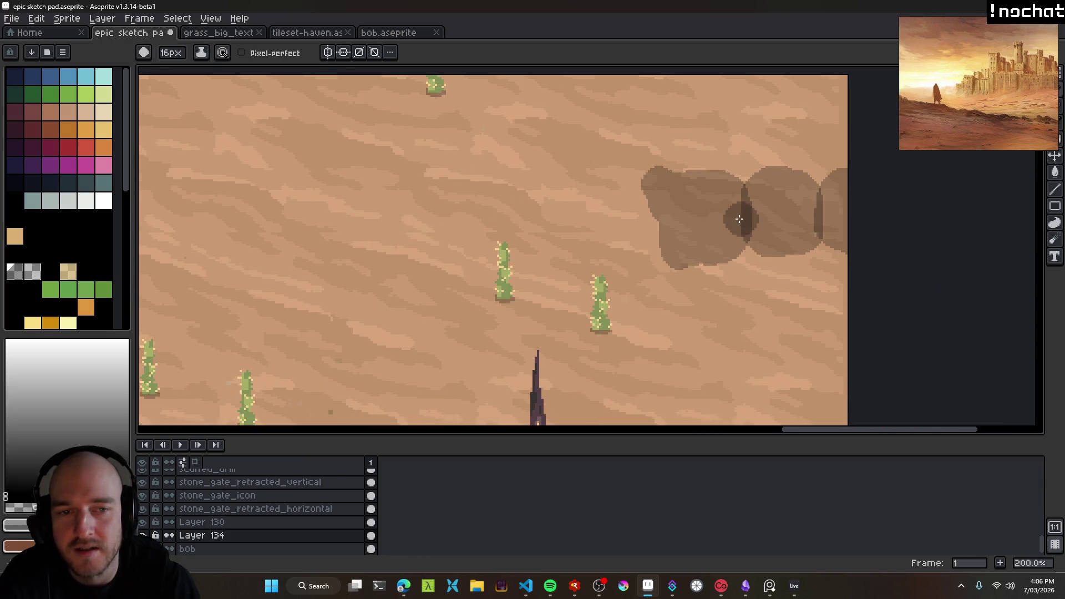
left_click_drag(727, 228, 728, 219)
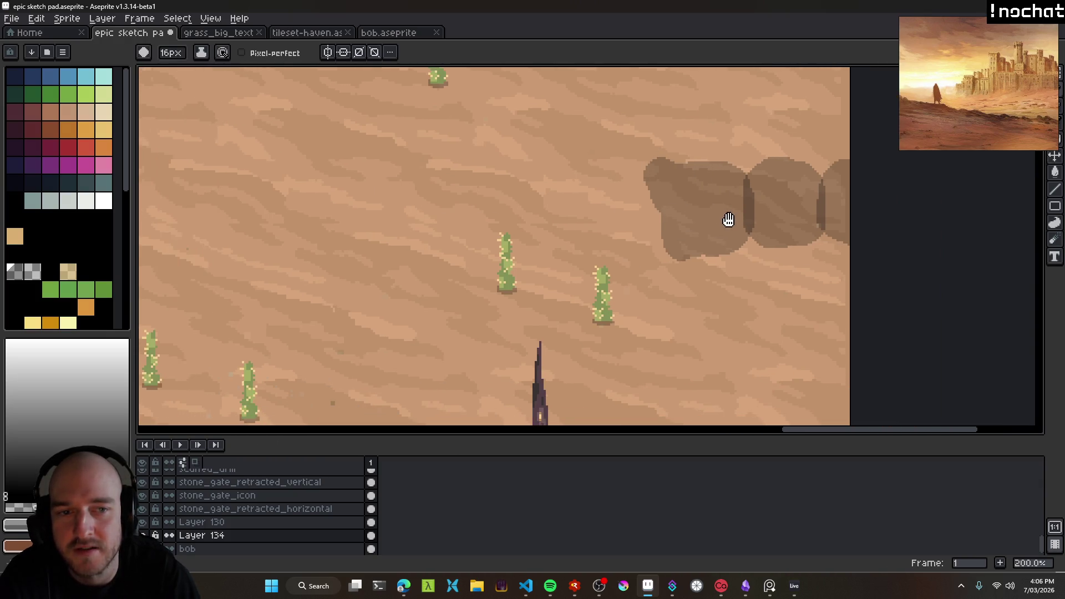
scroll(499, 233, "left", 10)
scroll(582, 211, "up", 5)
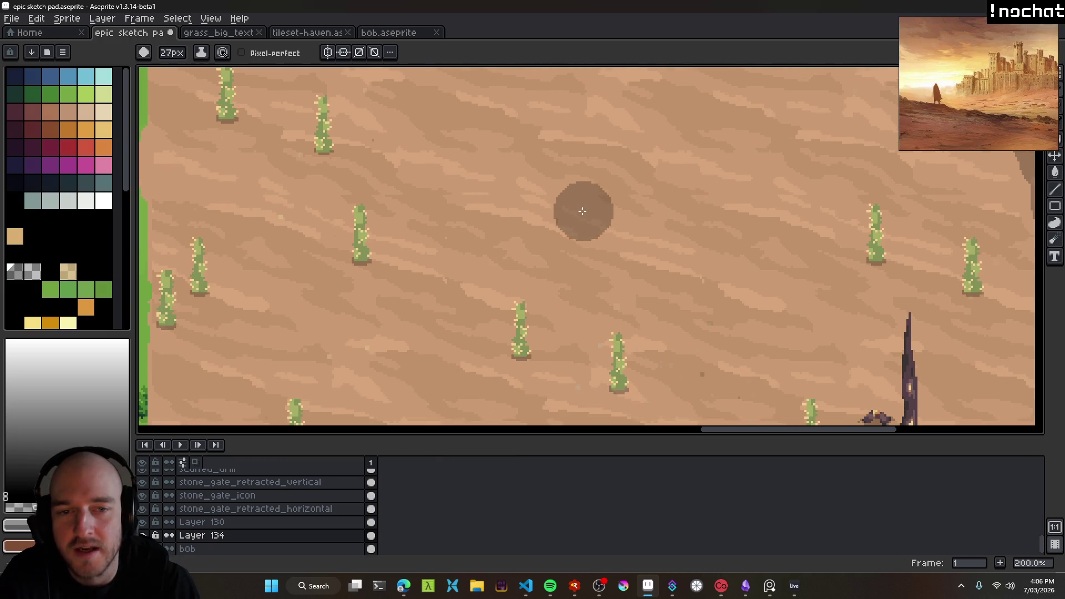
scroll(582, 211, "up", 8)
scroll(583, 211, "up", 8)
scroll(583, 210, "up", 3)
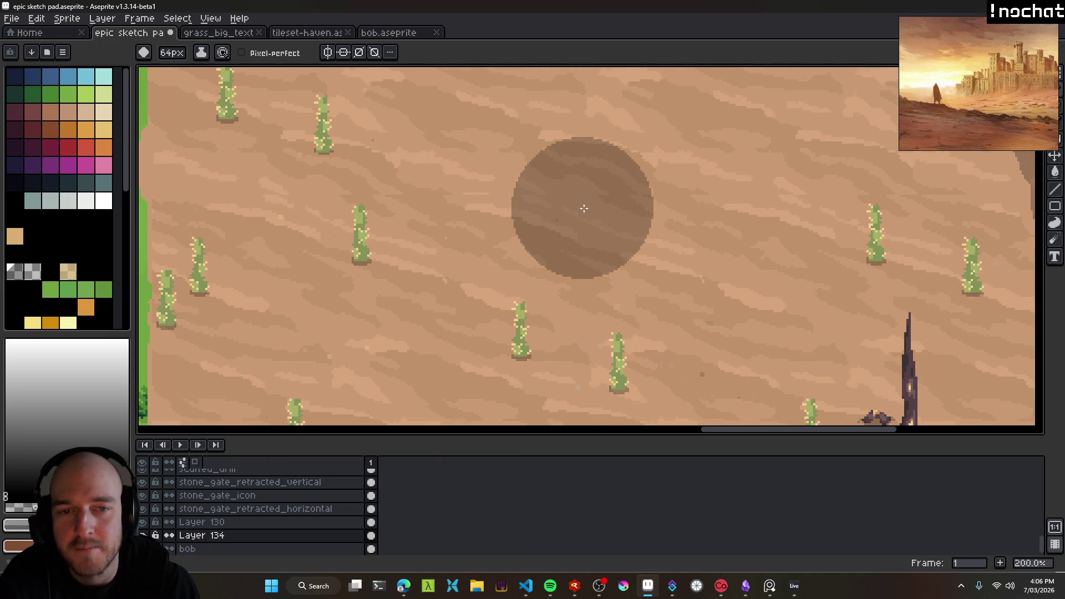
left_click(584, 209)
Step: Ring the crater dab with a dark rim and add shading around it
scroll(653, 222, "down", 3)
scroll(621, 216, "up", 3)
scroll(590, 185, "down", 3)
scroll(588, 192, "down", 3)
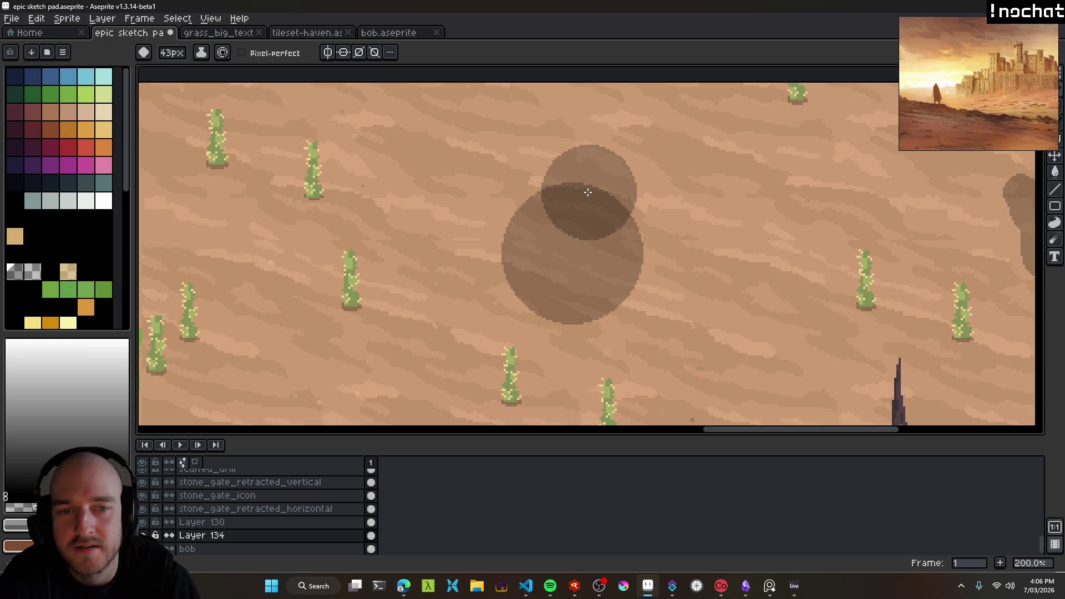
scroll(574, 183, "down", 3)
scroll(561, 176, "down", 3)
mouse_move(566, 174)
left_mouse_down()
mouse_move(629, 302)
mouse_move(622, 309)
left_mouse_up()
scroll(623, 309, "down", 4)
scroll(596, 261, "up", 2)
left_click_drag(596, 260, 583, 252)
mouse_move(554, 169)
left_mouse_down()
mouse_move(536, 177)
mouse_move(499, 261)
mouse_move(610, 166)
mouse_move(591, 209)
mouse_move(499, 266)
mouse_move(588, 250)
mouse_move(540, 214)
mouse_move(563, 236)
left_mouse_up()
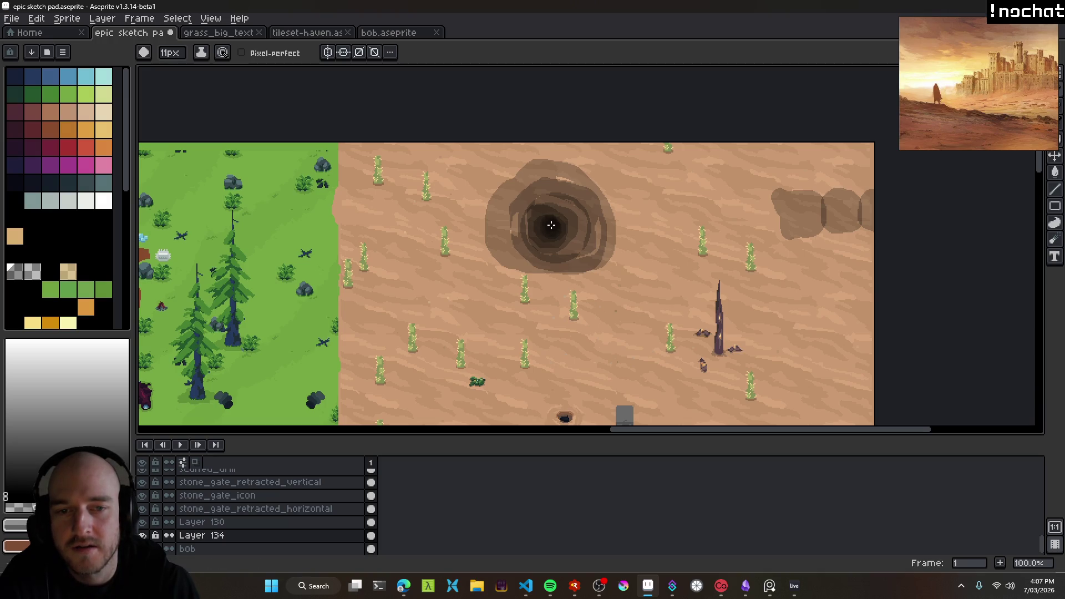
Step: Darken the pit's rim along its upper-left, left and top edges at varying brush sizes
scroll(521, 177, "up", 1)
key("minus")
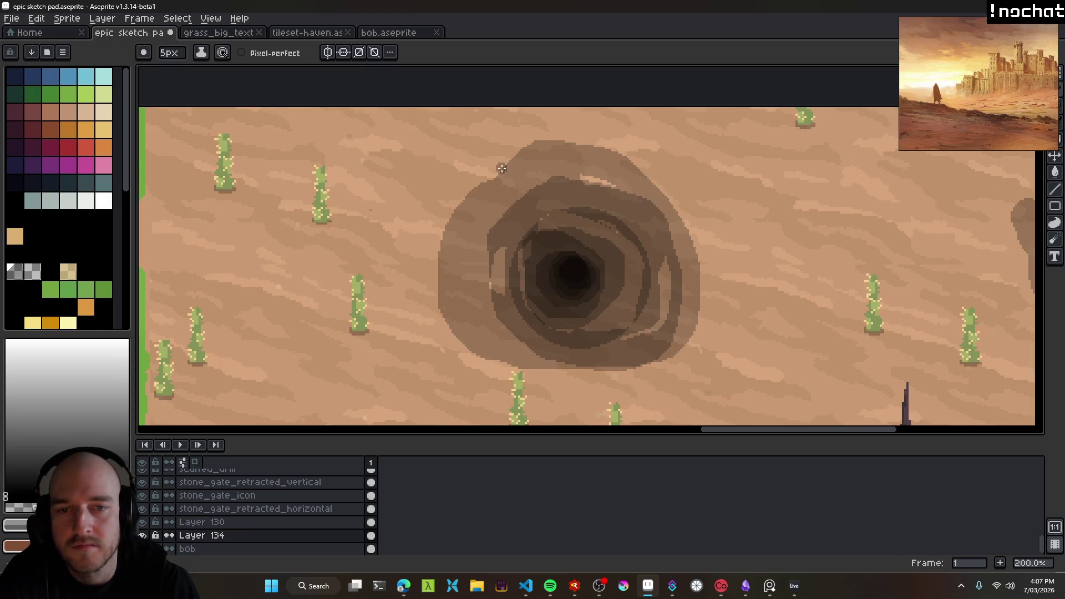
left_click_drag(474, 196, 486, 181)
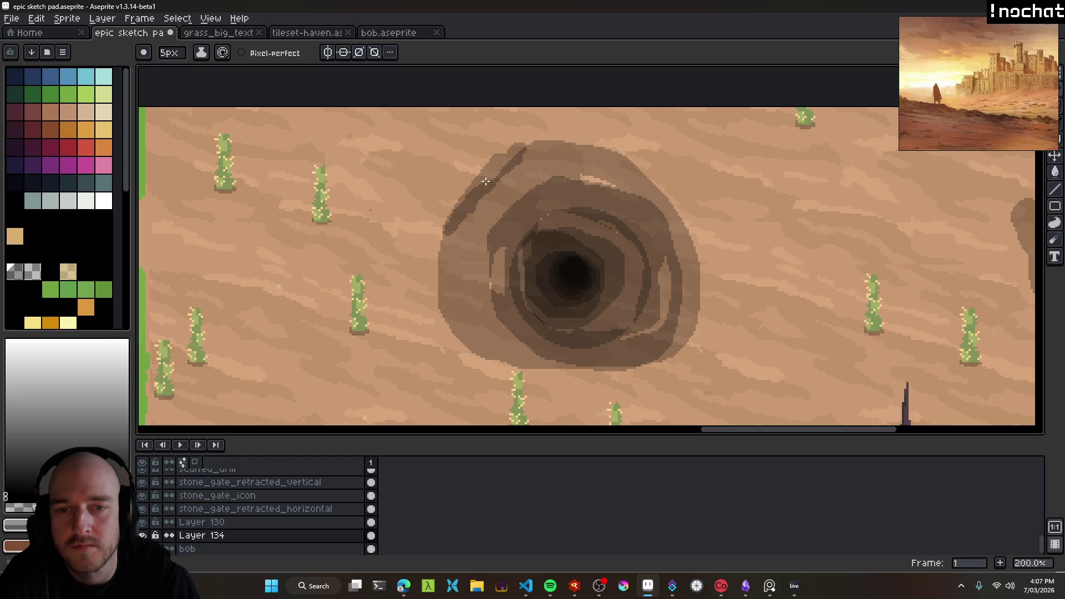
mouse_move(441, 233)
left_mouse_down()
mouse_move(458, 349)
mouse_move(502, 374)
mouse_move(666, 362)
mouse_move(690, 222)
mouse_move(546, 144)
mouse_move(510, 141)
mouse_move(660, 161)
left_mouse_up()
key("plus")
key("plus")
key("plus")
left_click_drag(660, 161, 602, 139)
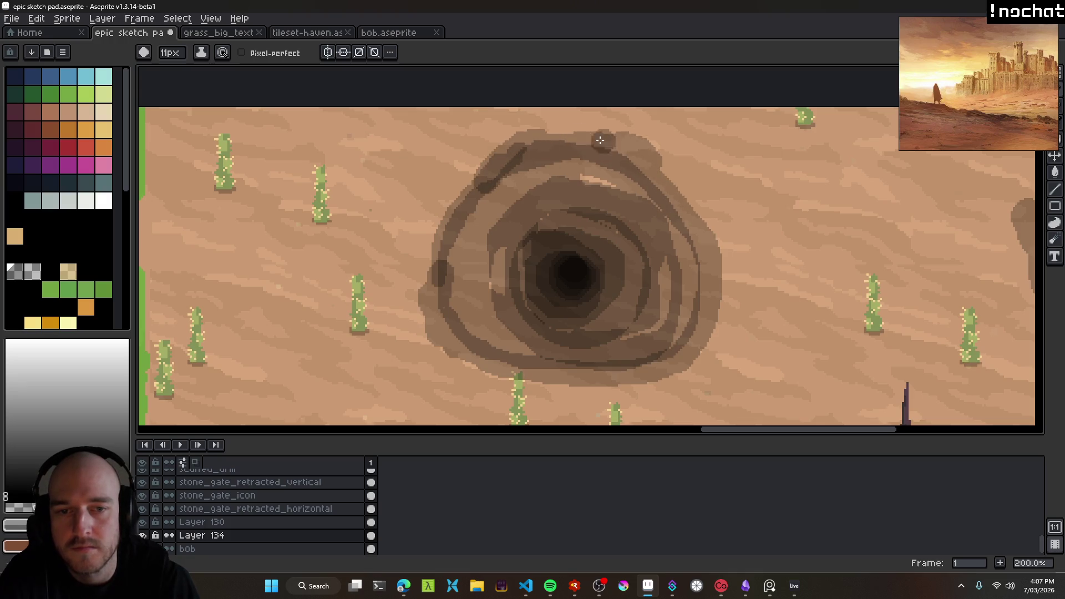
key("minus")
key("minus")
key("minus")
key("minus")
left_click_drag(489, 138, 499, 154)
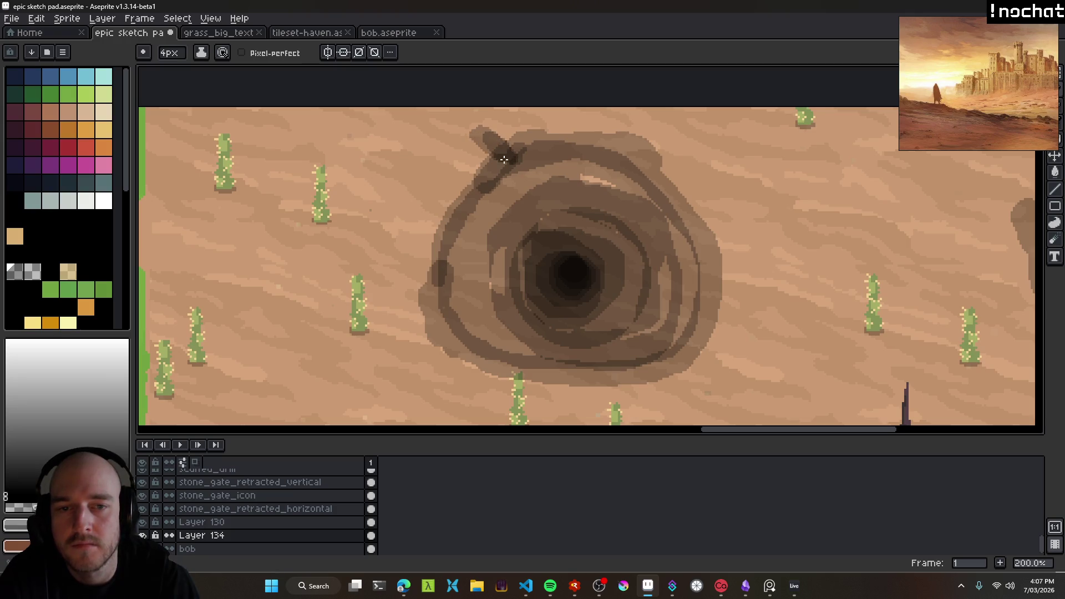
Step: Paint dark tendrils radiating from the pit's upper-left and left rim
left_click_drag(461, 221, 424, 232)
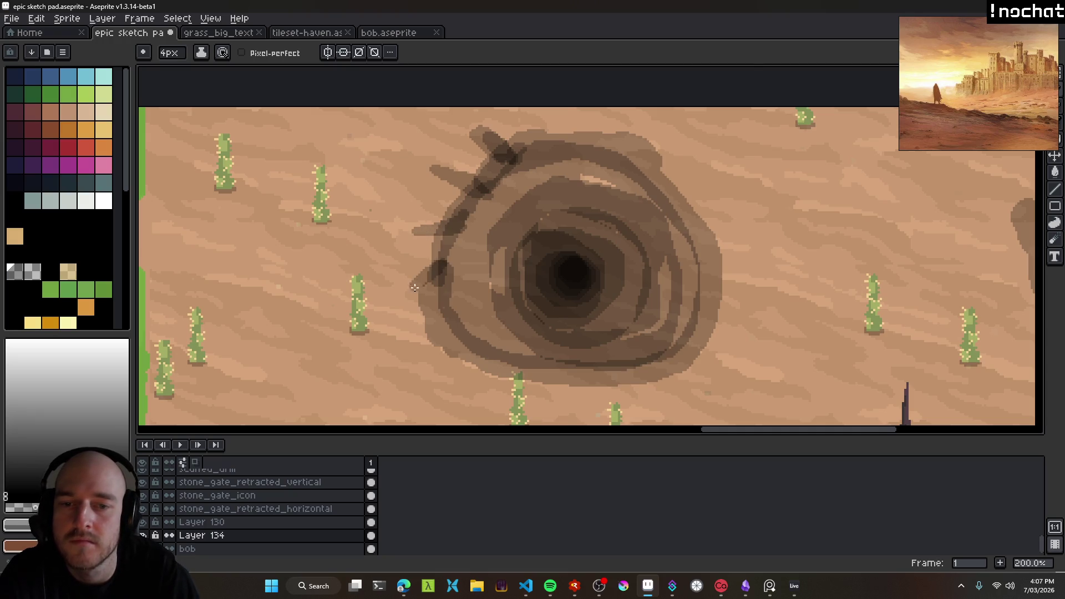
mouse_move(408, 293)
left_mouse_down()
mouse_move(404, 304)
mouse_move(440, 320)
left_mouse_up()
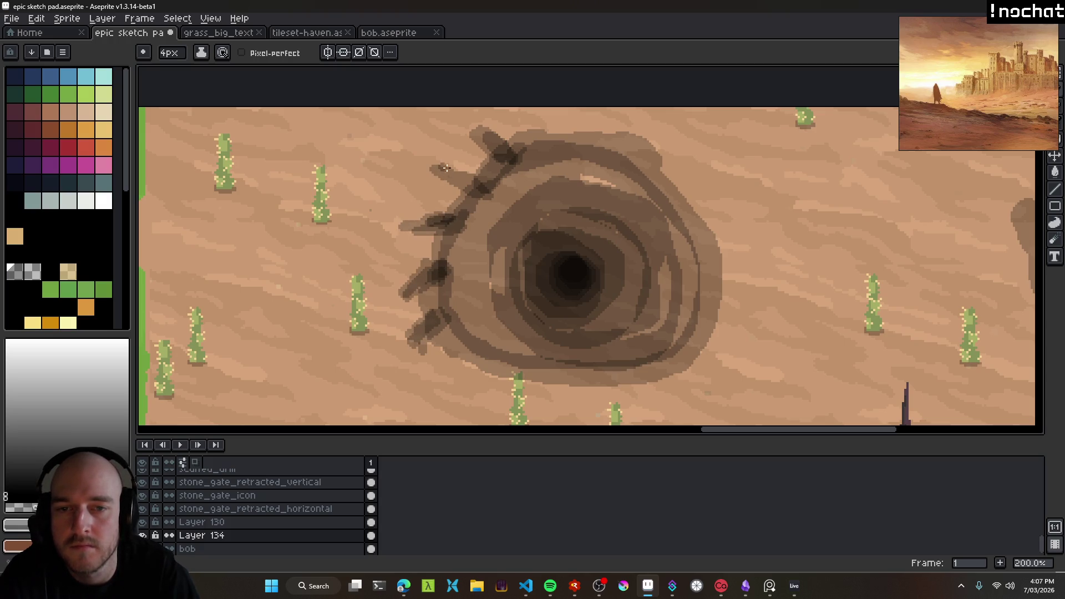
scroll(455, 172, "down", 5)
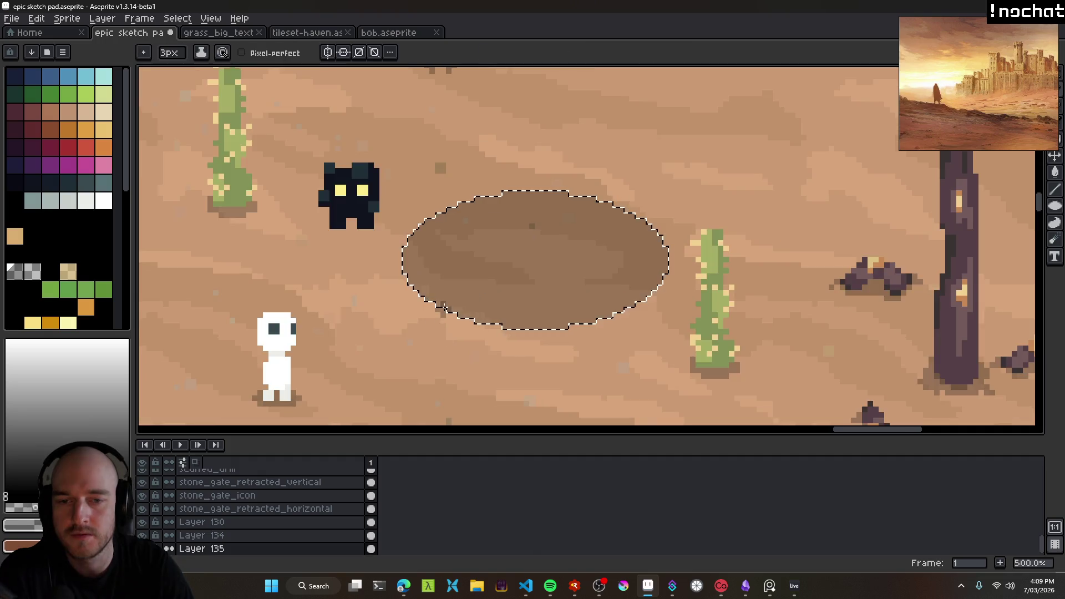
mouse_move(438, 309)
left_mouse_down()
mouse_move(405, 366)
mouse_move(366, 388)
left_mouse_up()
scroll(496, 245, "up", 2)
mouse_move(497, 245)
left_mouse_down()
mouse_move(417, 221)
mouse_move(469, 176)
left_mouse_up()
Step: Grow the shadow with extra patches and tendrils reaching toward the cactus
left_click_drag(436, 208, 393, 200)
mouse_move(608, 240)
left_mouse_down()
mouse_move(576, 261)
mouse_move(693, 280)
mouse_move(674, 230)
mouse_move(682, 219)
left_mouse_up()
left_click_drag(370, 306, 360, 324)
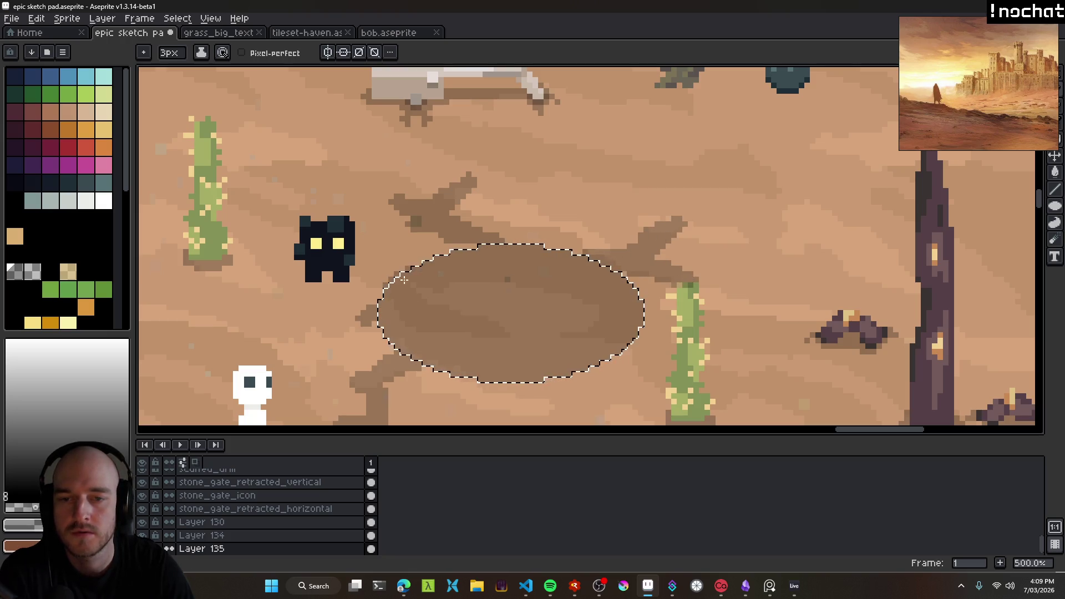
left_click_drag(607, 366, 643, 411)
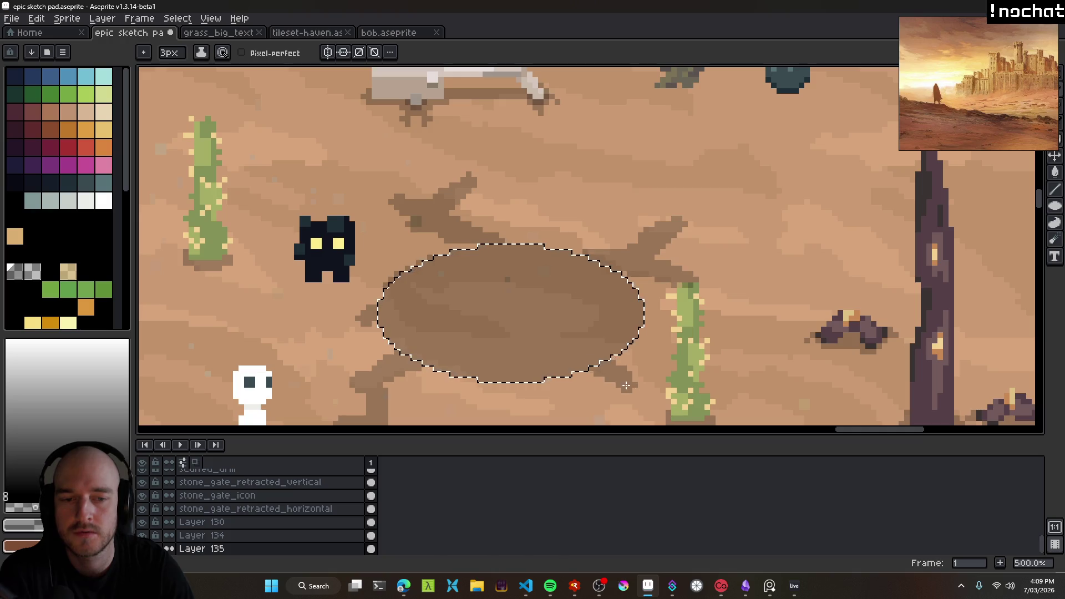
left_click_drag(604, 375, 655, 377)
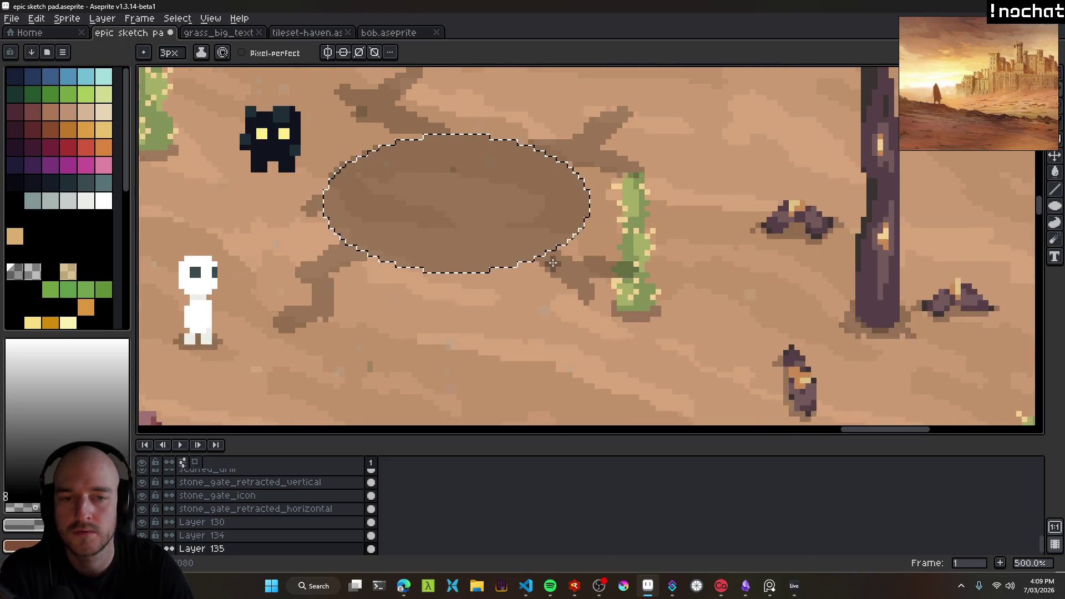
scroll(573, 258, "down", 4)
scroll(572, 258, "up", 1)
Step: Reposition the crater shadow on the map
key("v")
mouse_move(578, 295)
left_mouse_down()
mouse_move(521, 94)
mouse_move(511, 266)
left_mouse_up()
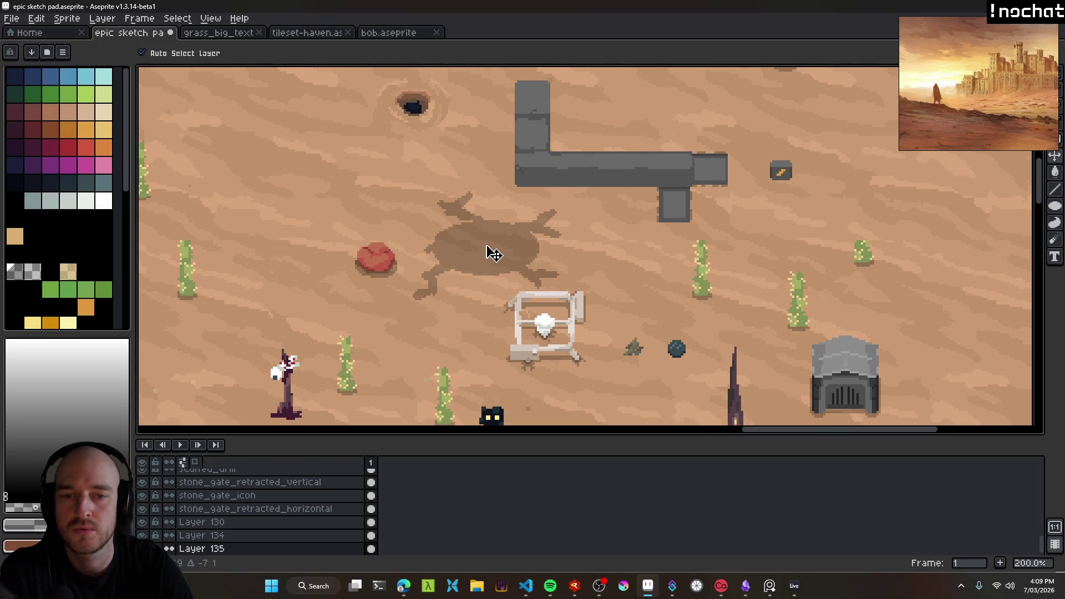
scroll(440, 240, "up", 2)
scroll(496, 248, "up", 1)
Step: Paint a darker patch in the shadow's center with a smaller brush
key("b")
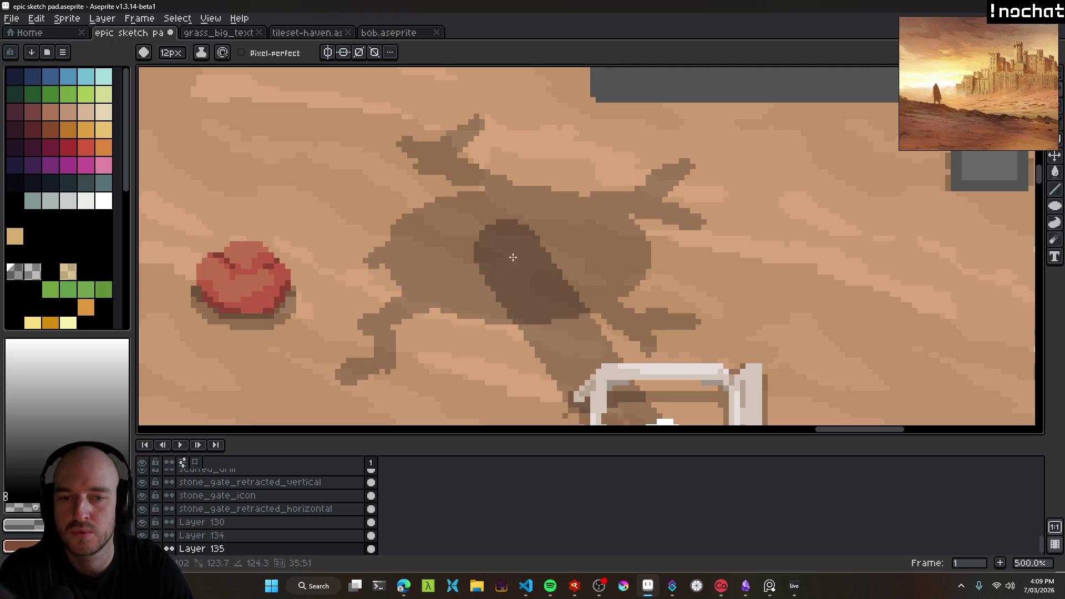
key("minus")
mouse_move(539, 245)
left_mouse_down()
mouse_move(486, 255)
mouse_move(477, 236)
mouse_move(516, 231)
left_mouse_up()
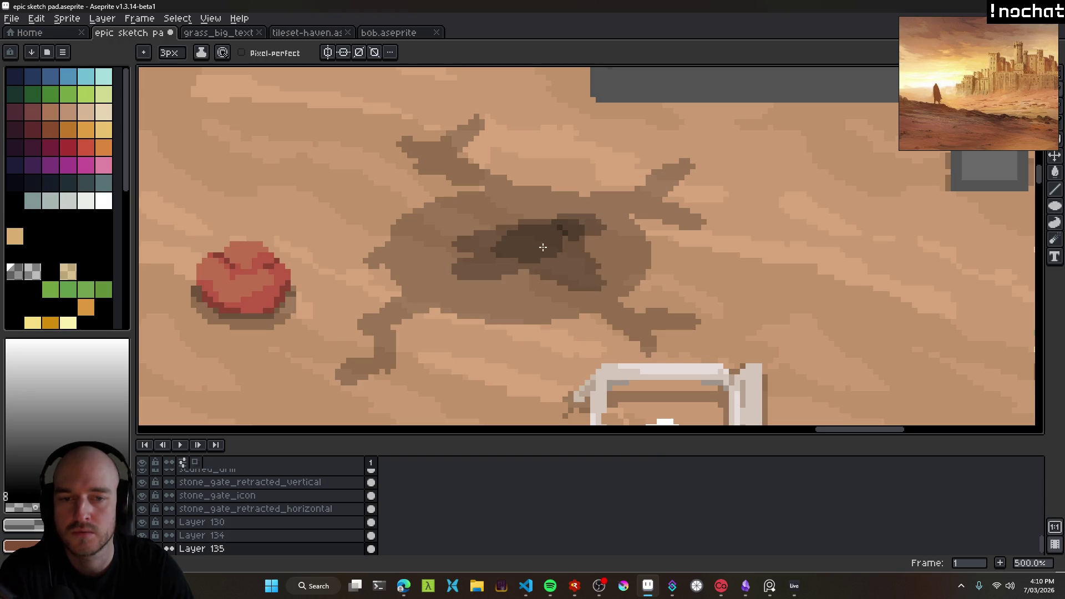
scroll(523, 243, "down", 1)
scroll(550, 249, "down", 3)
scroll(558, 253, "up", 3)
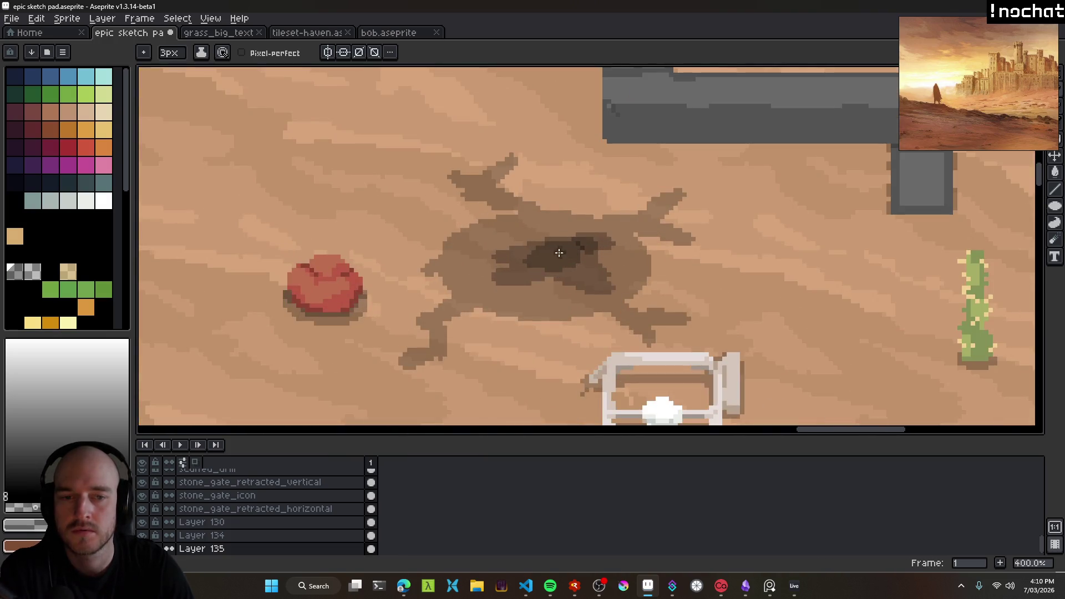
scroll(382, 265, "down", 3)
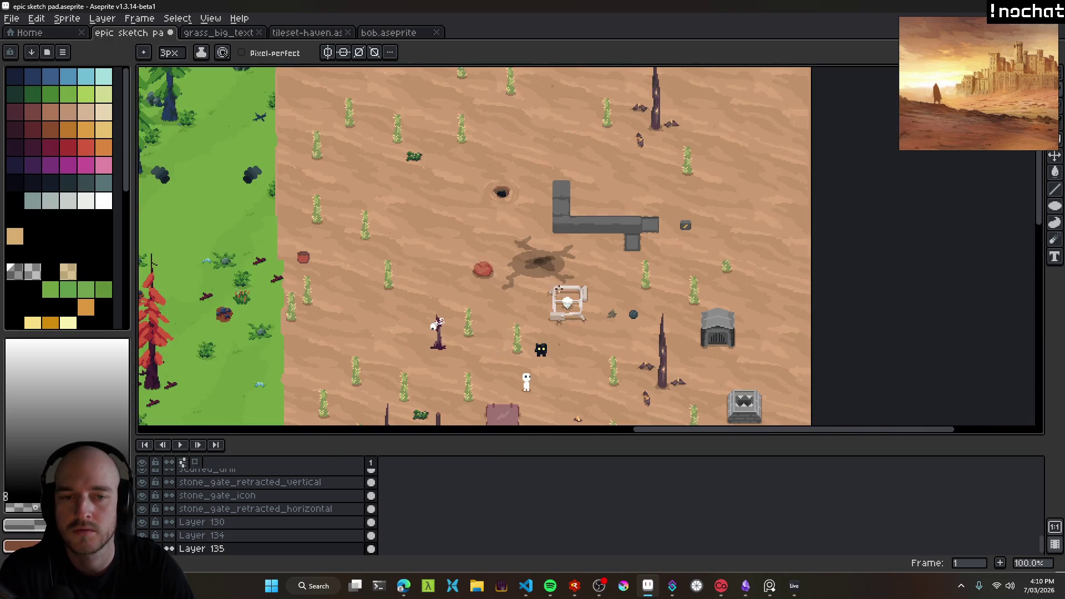
scroll(554, 275, "up", 4)
Step: Magic-wand the scorch shape and shade darker pixels inside it and below its edge
key("w")
left_click(532, 265)
key("b")
left_click_drag(554, 258, 488, 274)
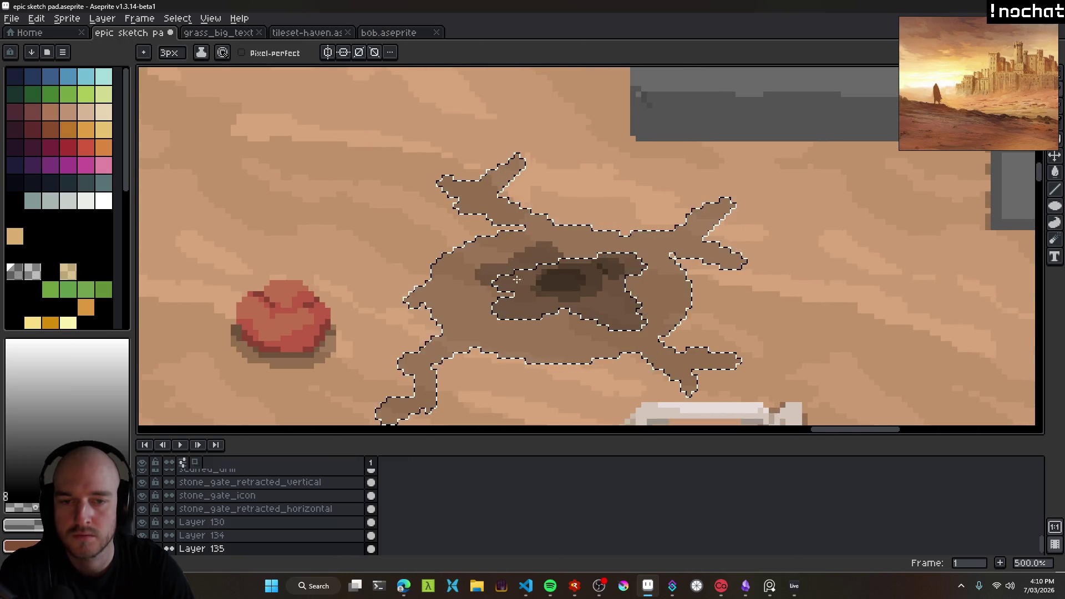
key("ctrl+d")
scroll(583, 259, "down", 3)
scroll(599, 289, "down", 1)
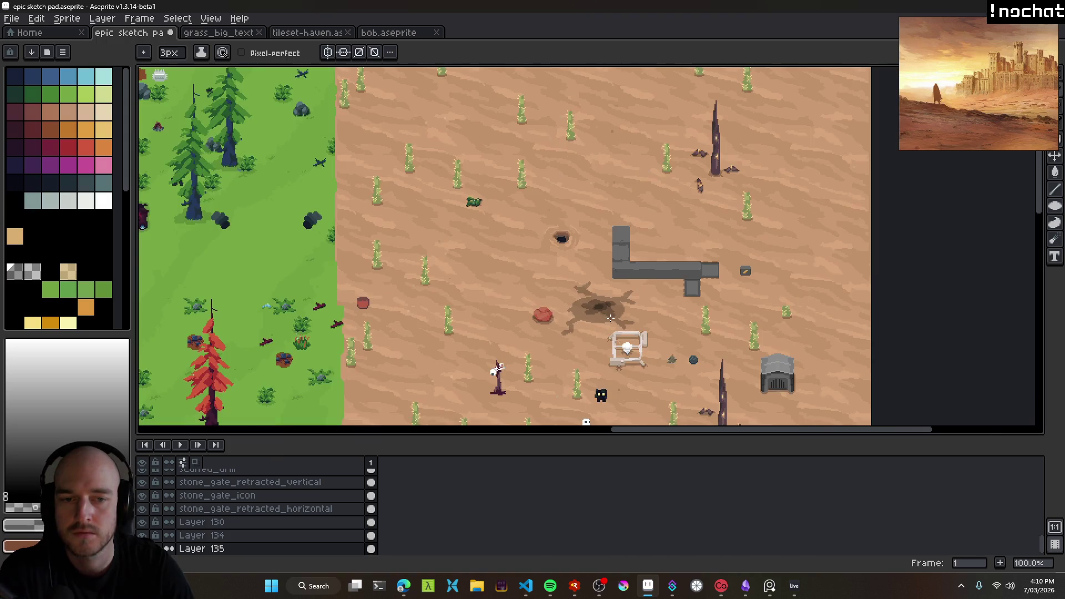
scroll(610, 319, "up", 3)
scroll(610, 319, "down", 1)
key("ctrl+shift+d")
left_click_drag(510, 308, 559, 315)
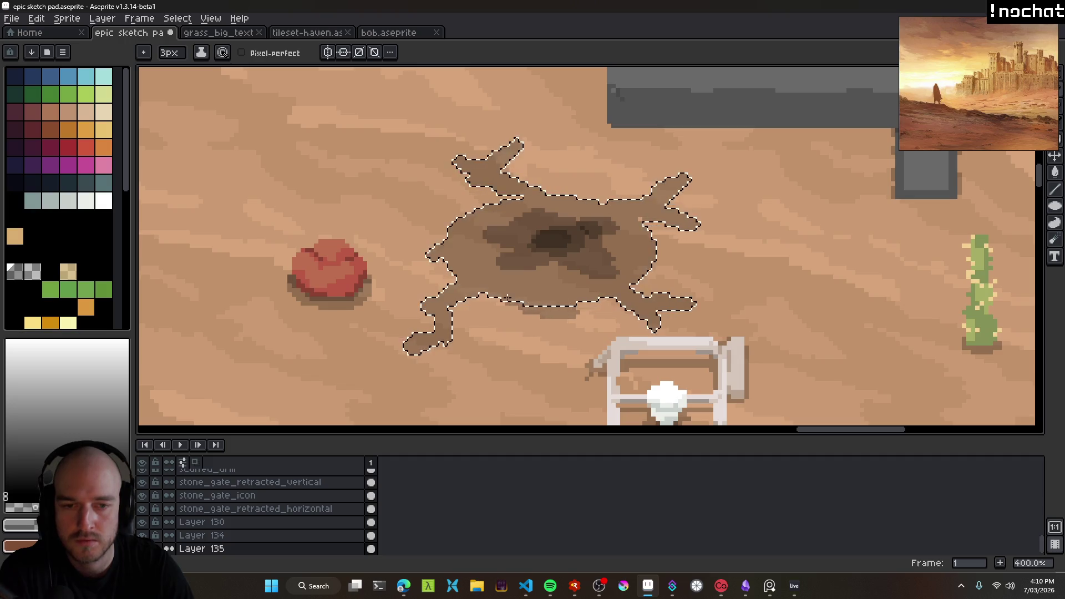
Step: Draw thin diagonal tendrils with a 2px pixel-perfect pencil, undoing bad strokes
key("minus")
key("minus")
left_click_drag(563, 332, 591, 361)
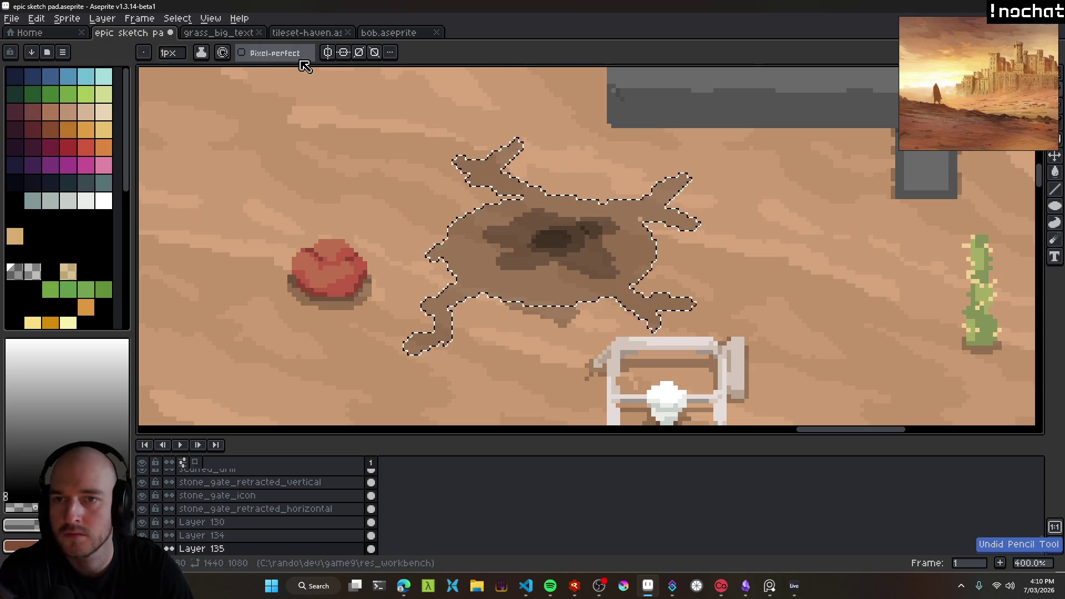
left_click(242, 53)
left_click_drag(560, 328, 588, 365)
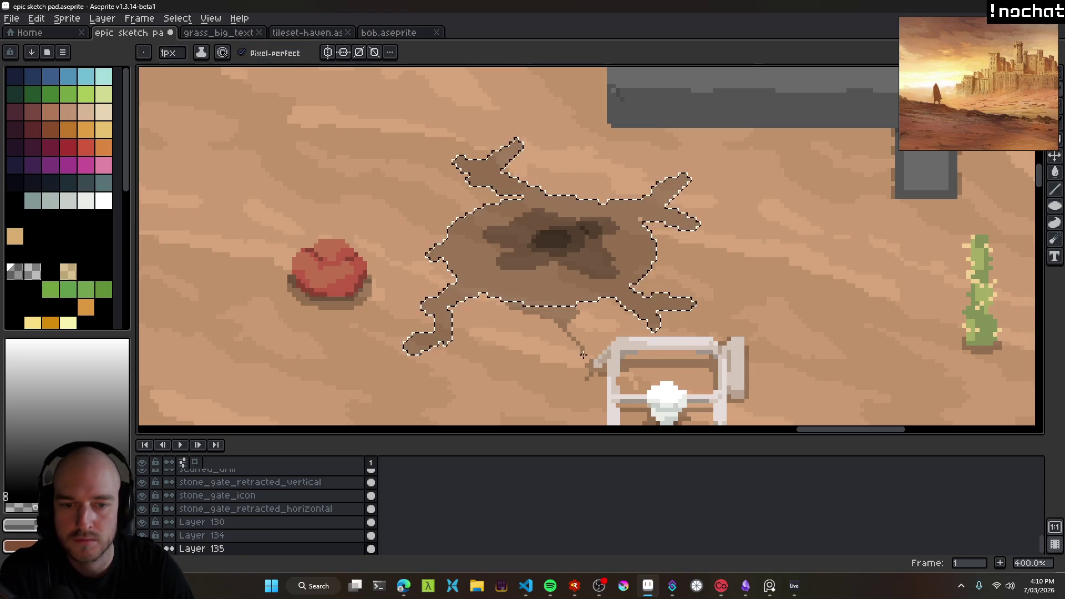
key("ctrl+z")
left_click_drag(517, 266, 555, 302)
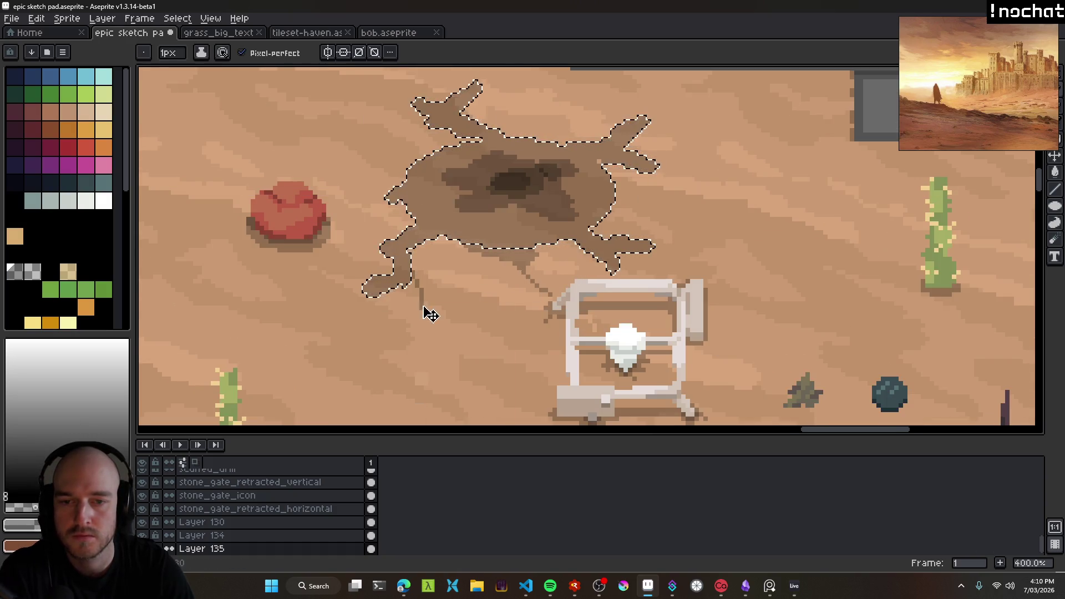
mouse_move(409, 287)
left_mouse_down()
mouse_move(413, 315)
mouse_move(424, 317)
left_mouse_up()
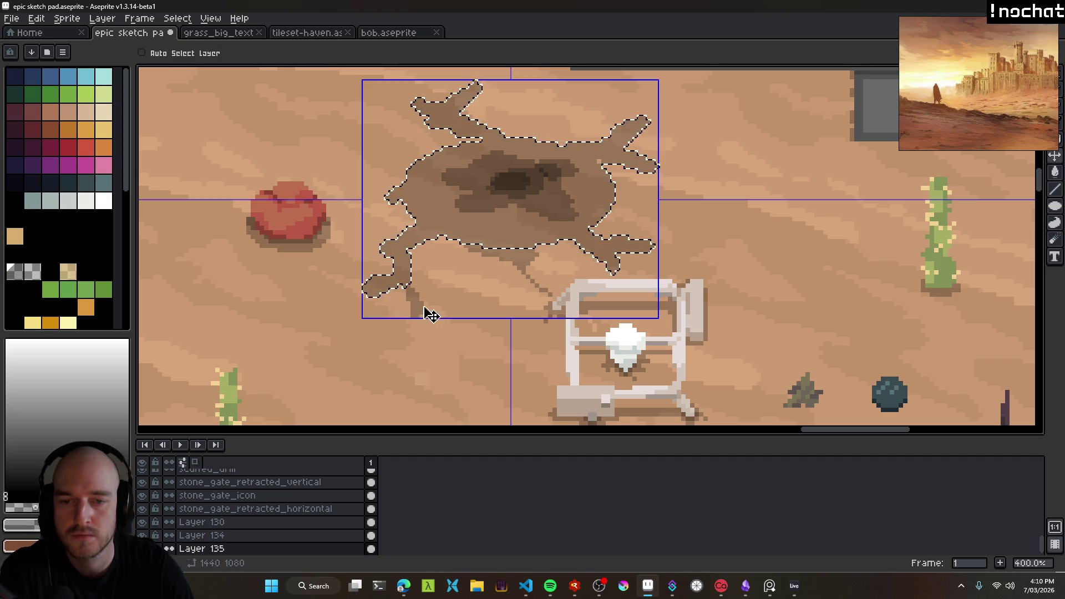
key("ctrl+z")
scroll(427, 311, "down", 3)
scroll(464, 271, "up", 2)
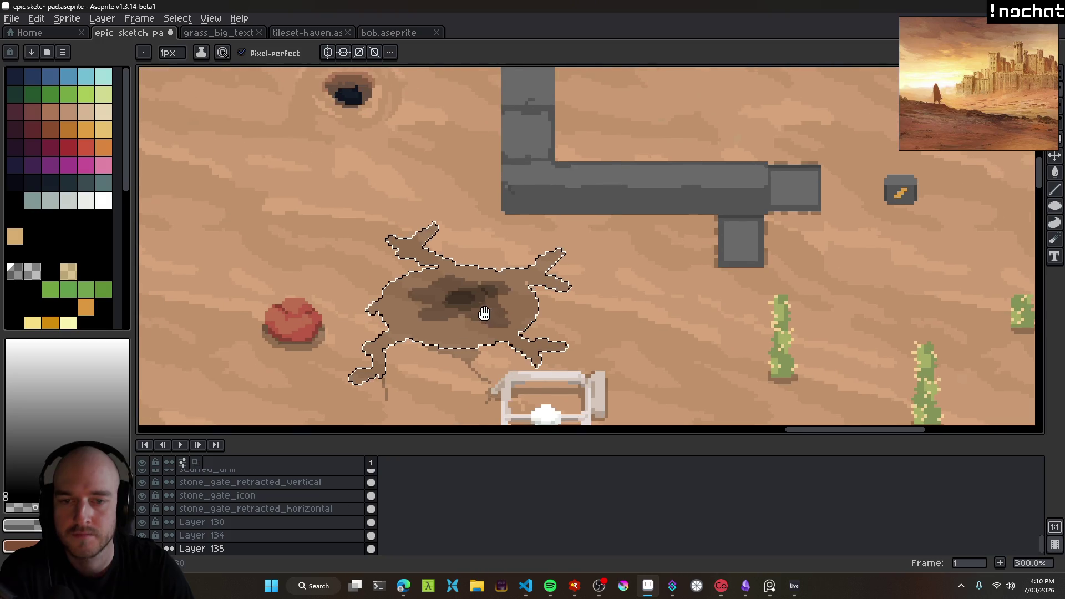
Step: Scatter stray pixels beyond the splat's tips, extend its lower-right arm, then deselect
key("ctrl")
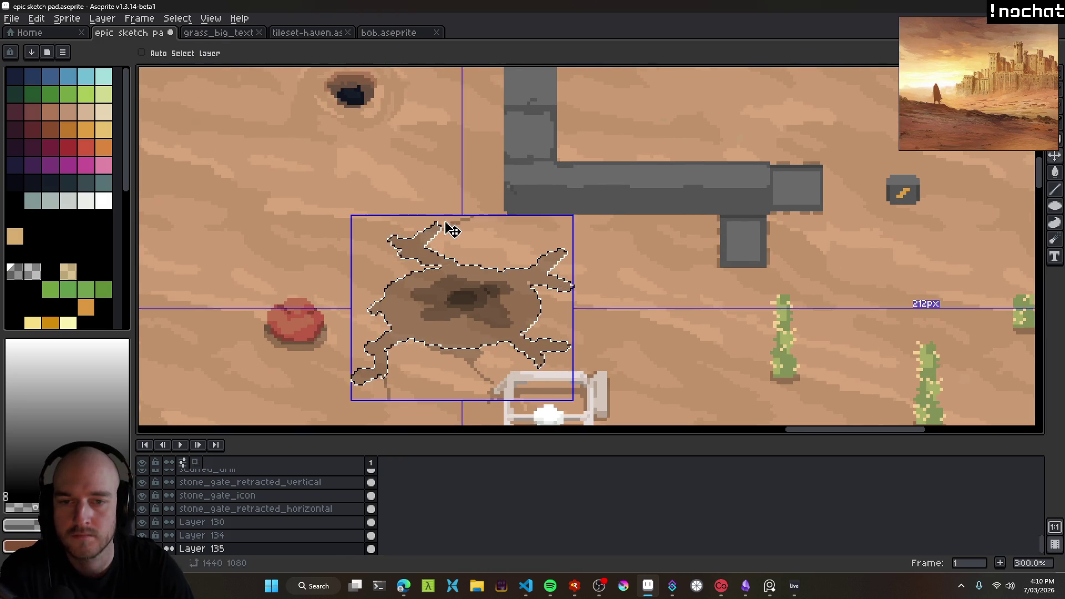
key("ctrl")
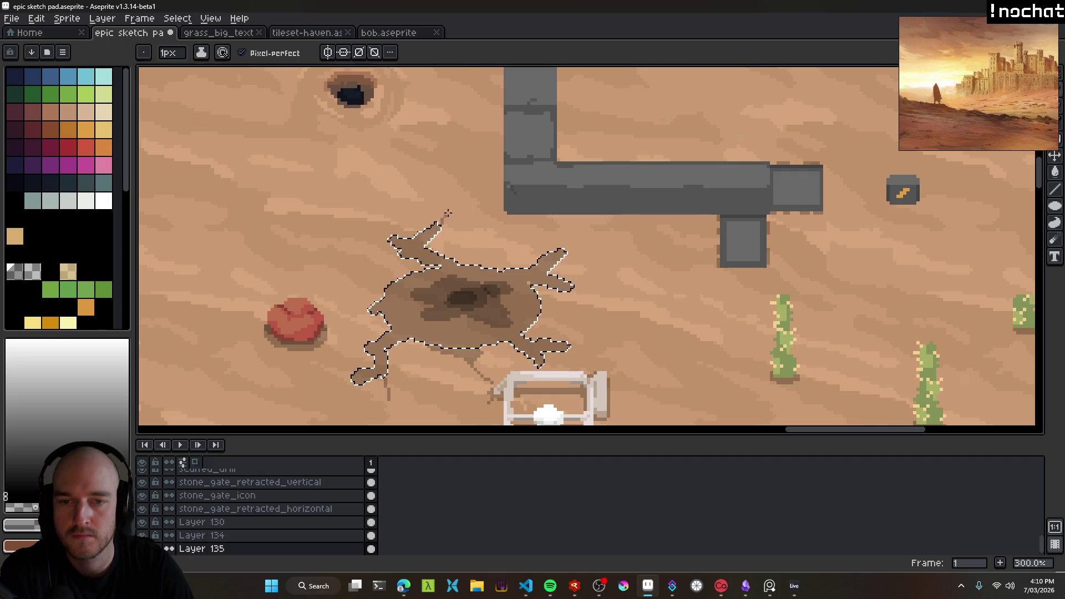
scroll(389, 245, "up", 2)
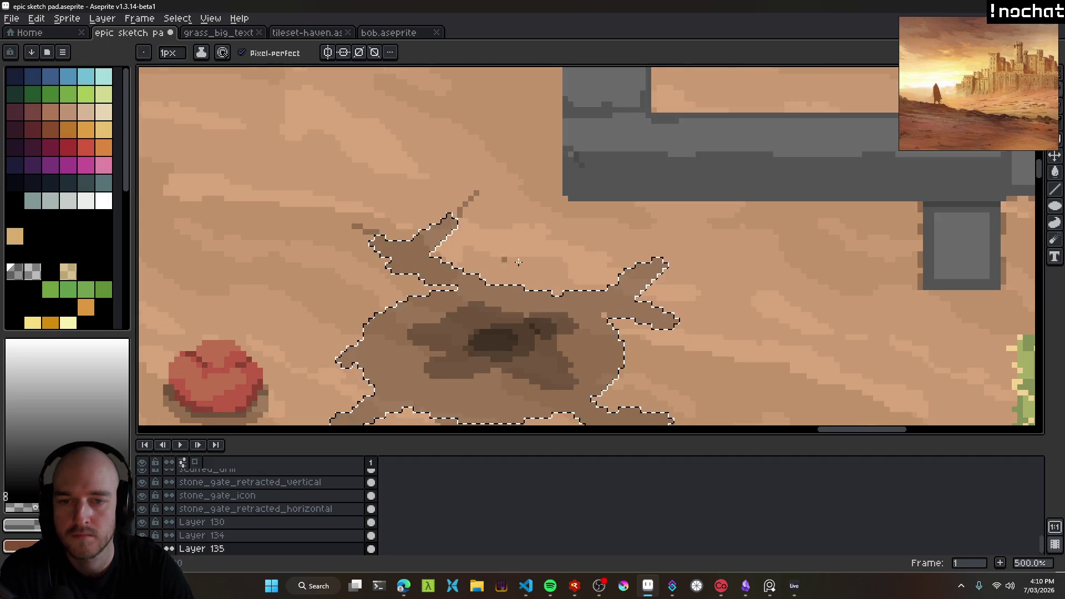
left_click(662, 249)
left_click(674, 288)
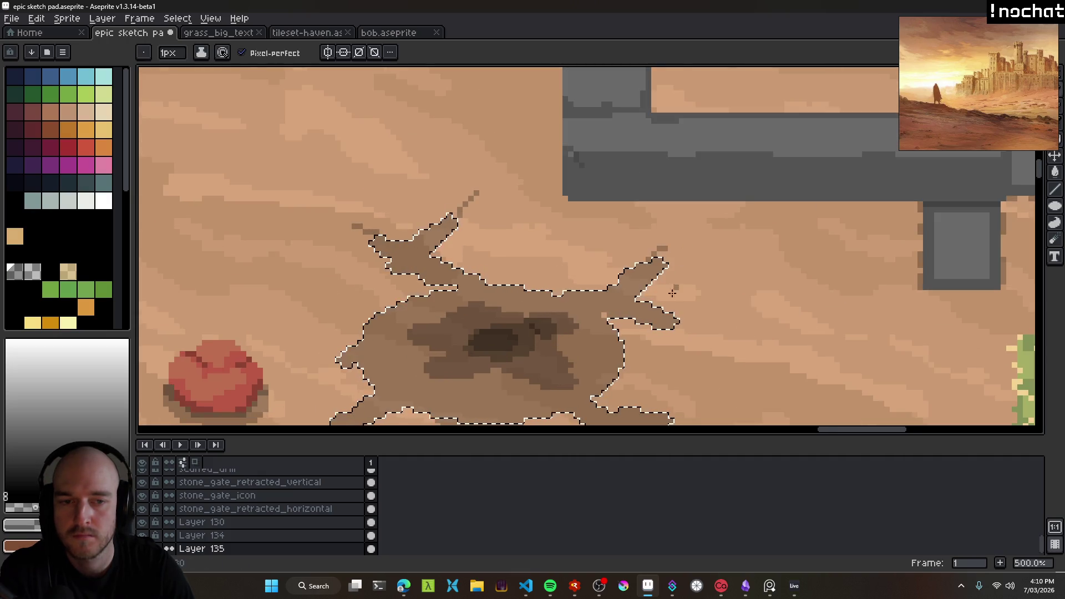
left_click(693, 332)
scroll(660, 317, "down", 2)
left_click(347, 319)
scroll(638, 365, "down", 3)
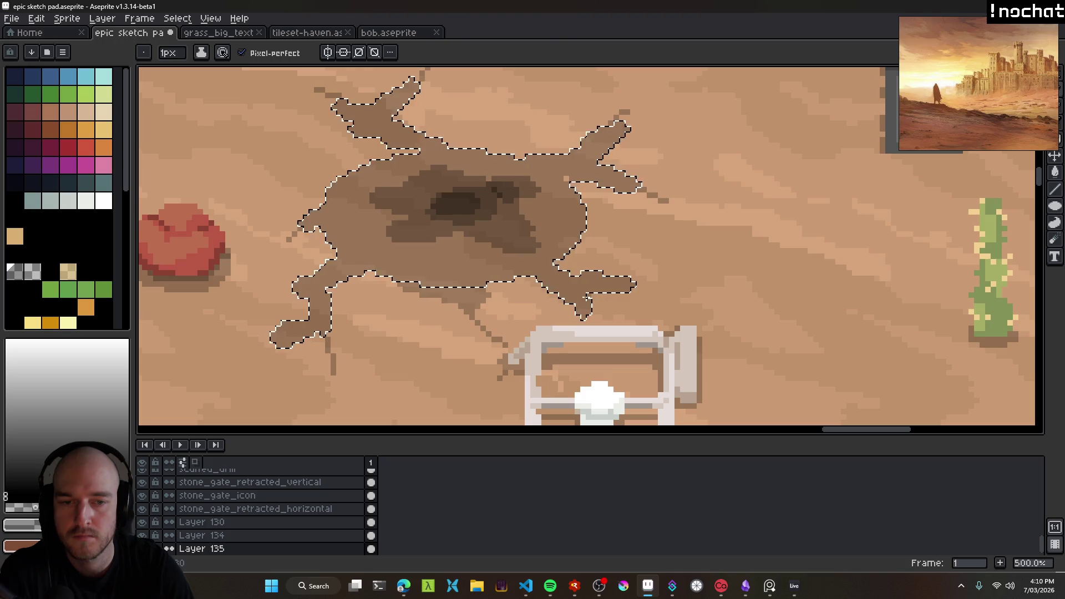
left_click_drag(640, 272, 663, 273)
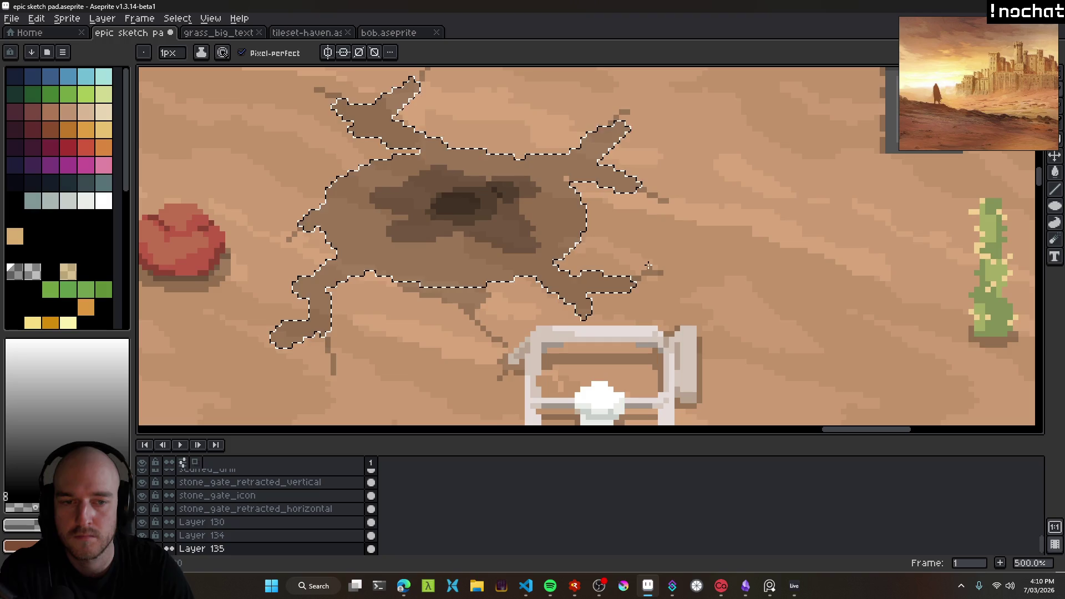
scroll(642, 269, "down", 3)
key("ctrl+d")
scroll(664, 312, "down", 1)
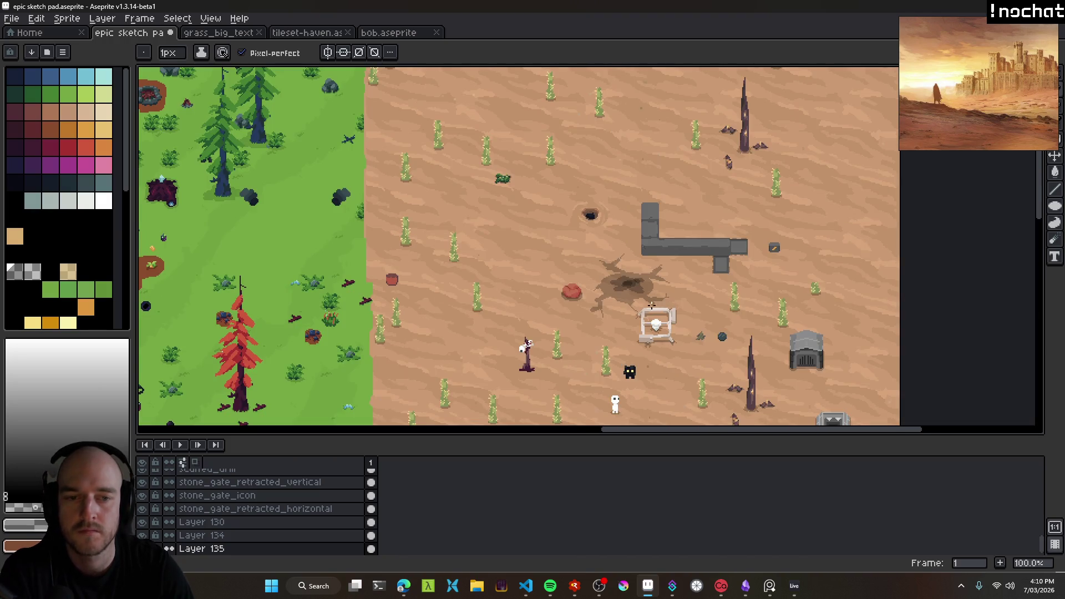
Step: Shift the splat up and left on the desert map, then zoom around to inspect it
key("v")
left_click_drag(635, 297, 537, 260)
scroll(535, 261, "up", 2)
key("b")
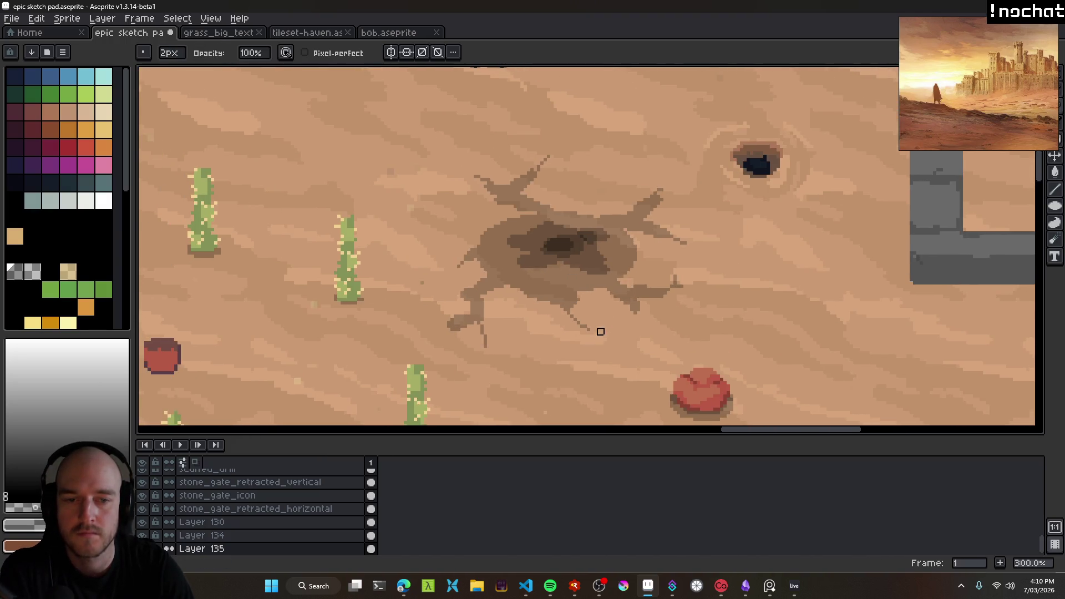
scroll(561, 335, "up", 2)
scroll(575, 323, "right", 1)
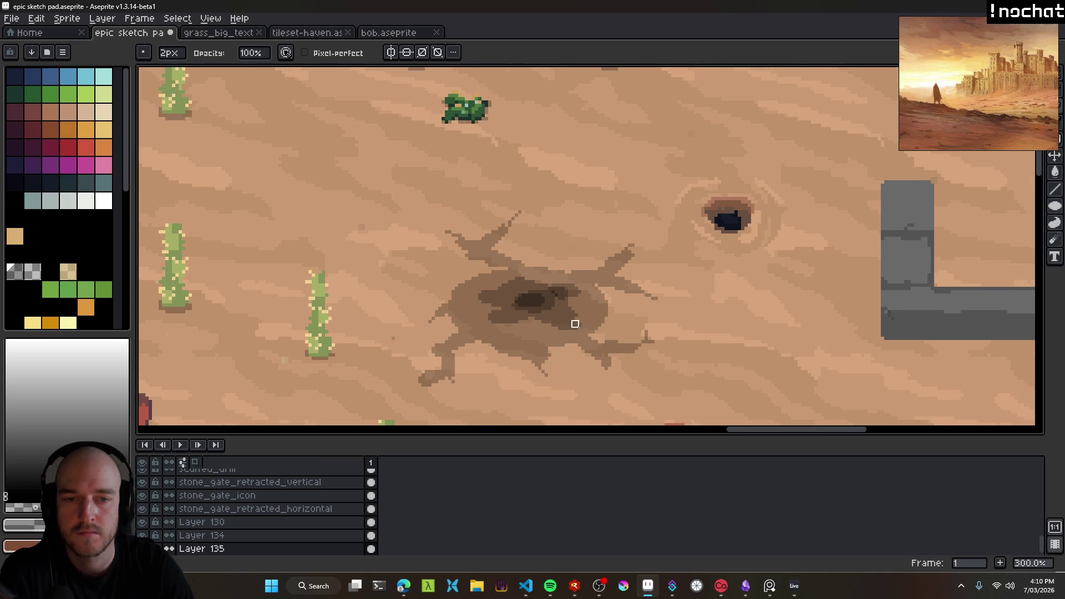
scroll(555, 221, "down", 2)
scroll(701, 368, "down", 1)
scroll(641, 327, "up", 3)
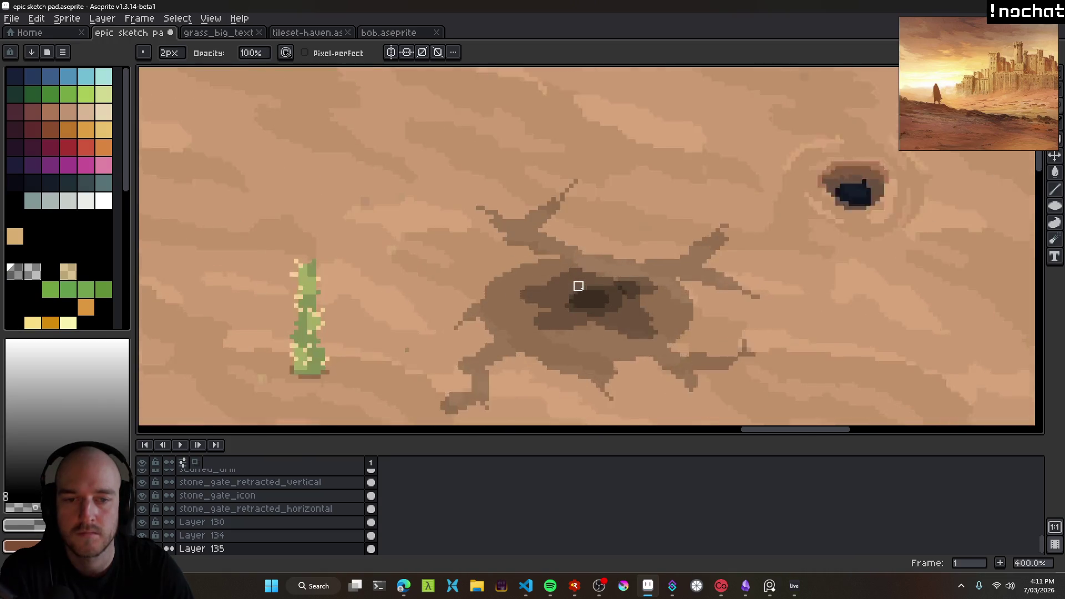
scroll(575, 287, "up", 2)
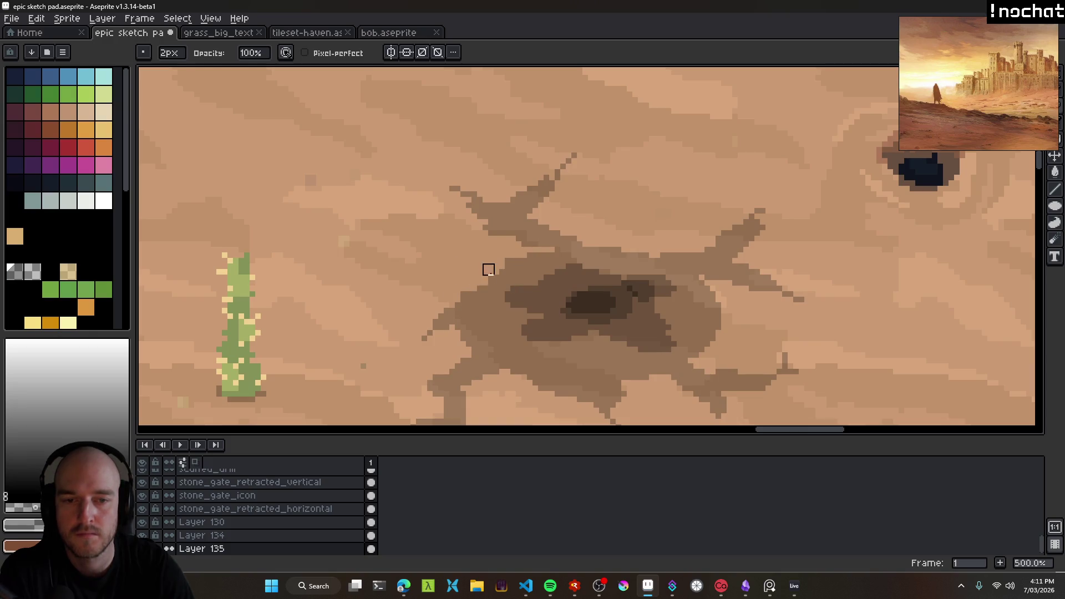
scroll(726, 335, "down", 1)
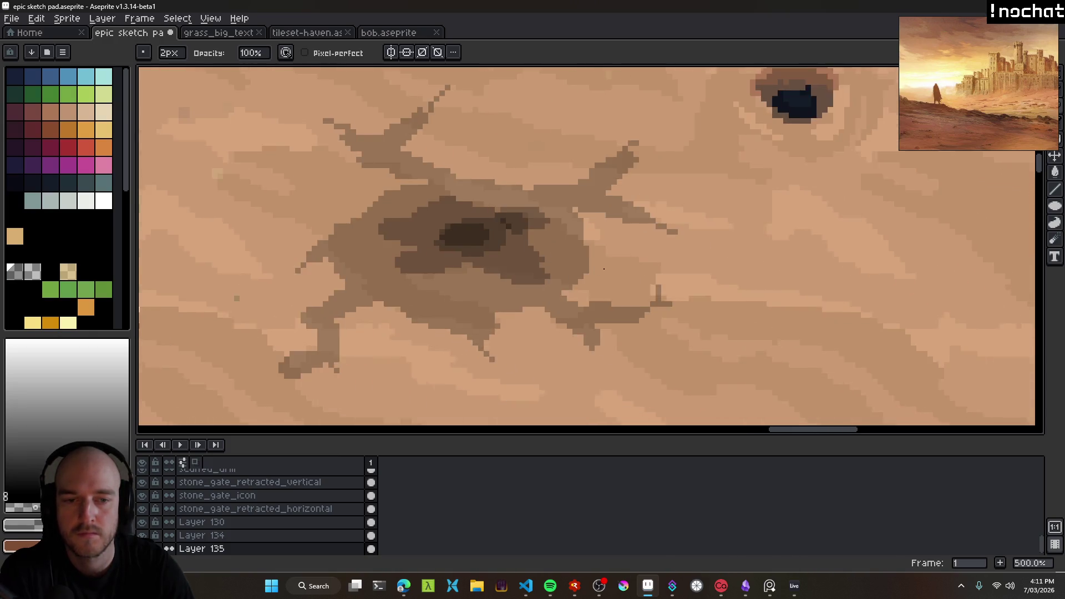
scroll(693, 327, "down", 2)
scroll(666, 319, "down", 2)
scroll(634, 308, "up", 1)
scroll(634, 309, "up", 3)
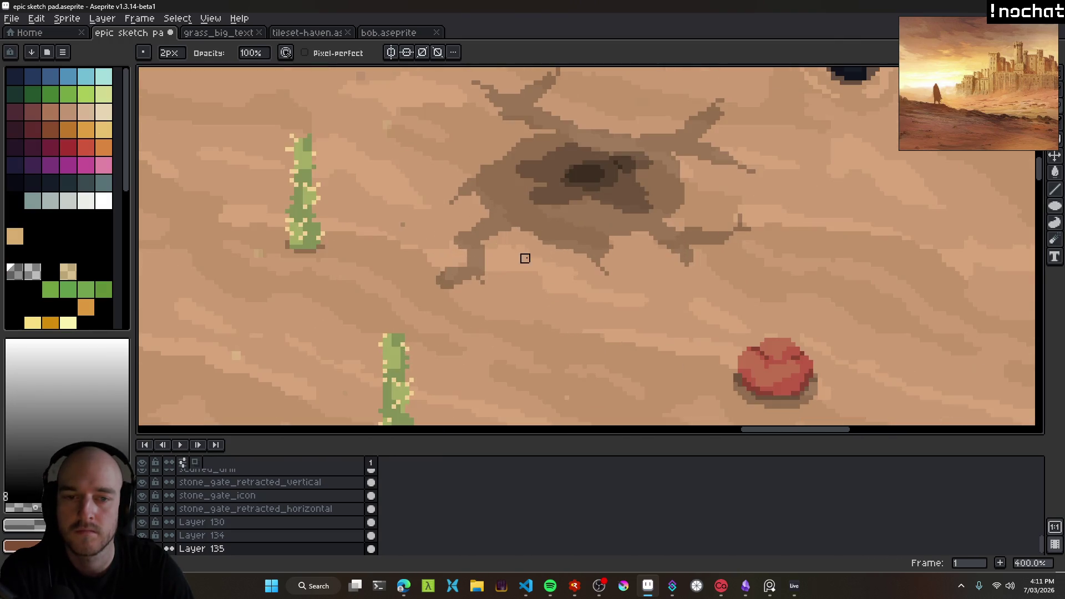
Step: Lasso the small stray blob beside the crater, then undo the stray pencil stroke
key("q")
mouse_move(529, 269)
left_mouse_down()
mouse_move(512, 247)
mouse_move(520, 240)
mouse_move(492, 274)
left_mouse_up()
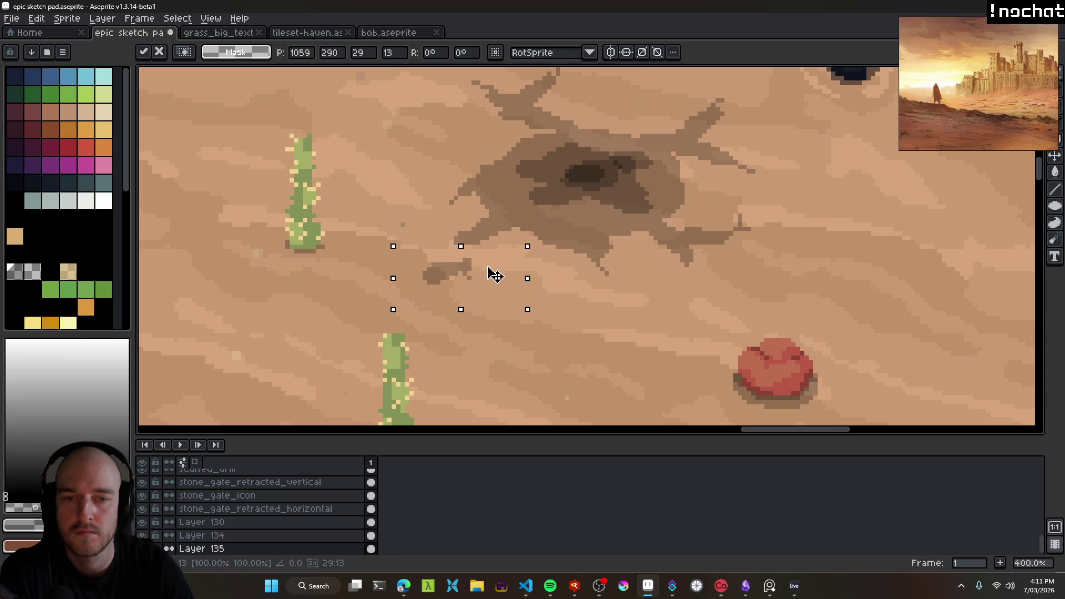
key("ctrl+d")
key("b")
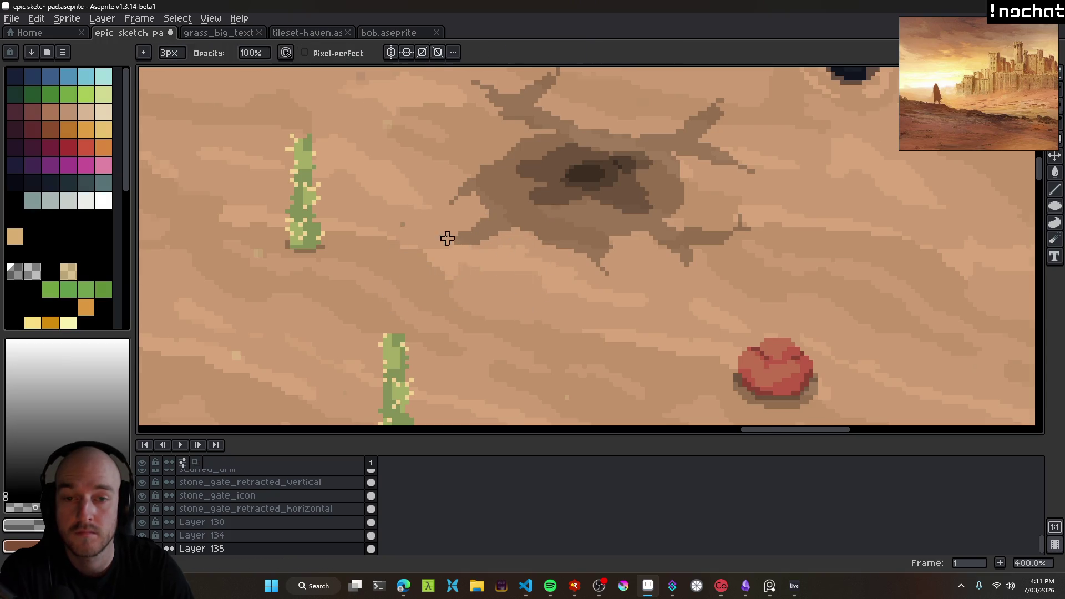
scroll(447, 238, "up", 3)
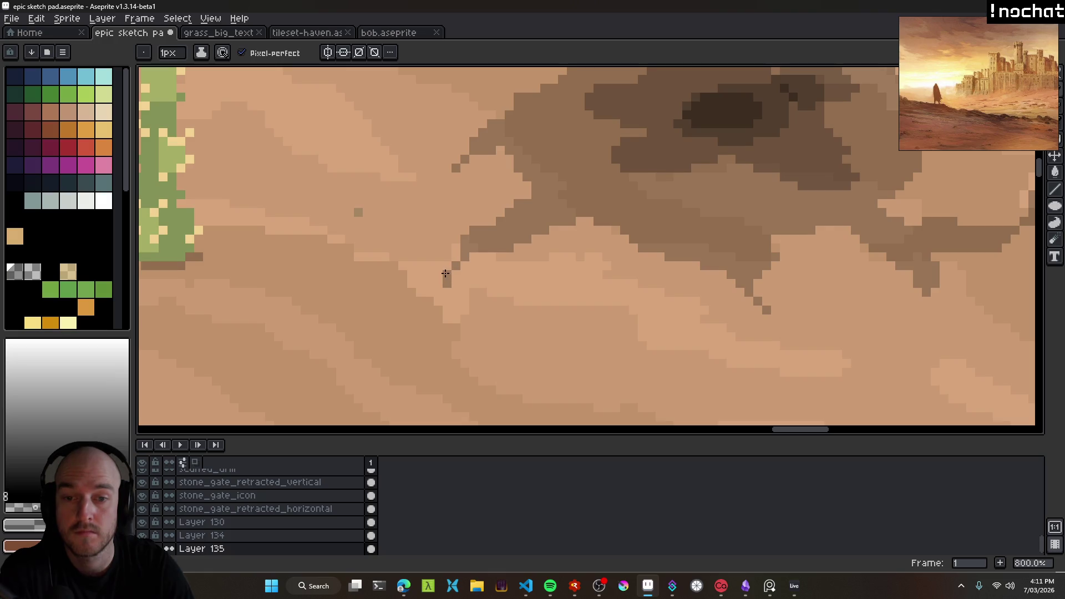
scroll(445, 274, "down", 6)
key("ctrl+z")
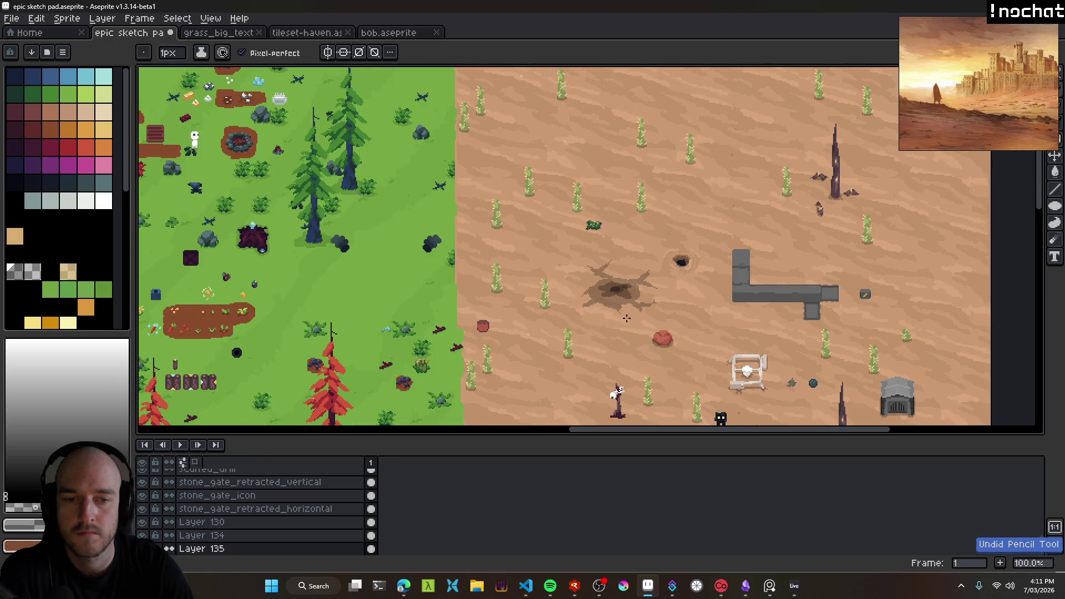
scroll(624, 320, "up", 3)
scroll(470, 261, "up", 2)
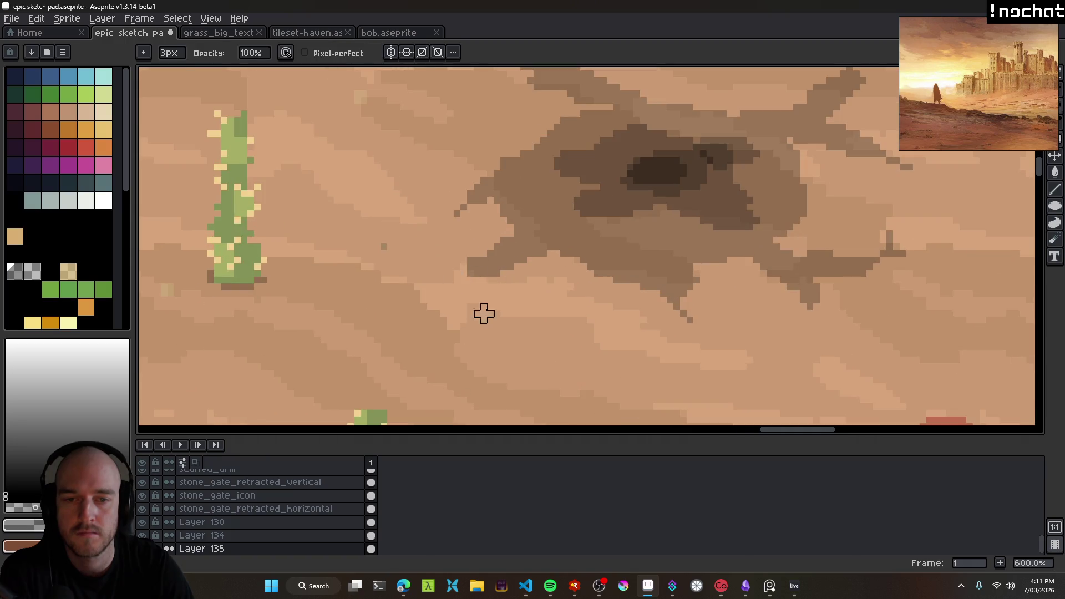
Step: Cycle through Pencil, Eyedropper and Eraser, then drag the crater shadow into place
key("b")
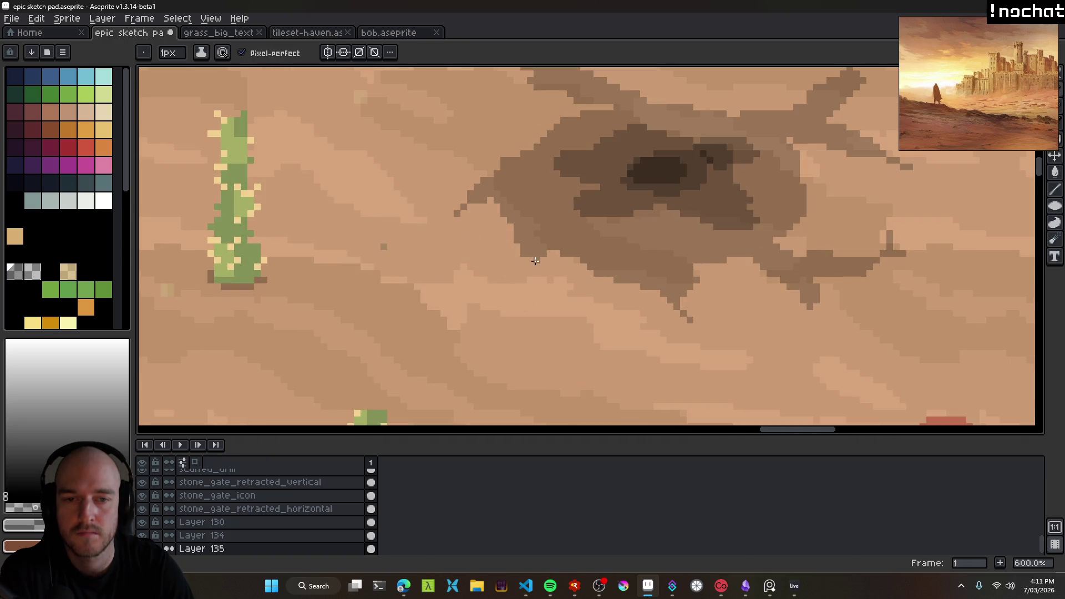
scroll(576, 305, "down", 5)
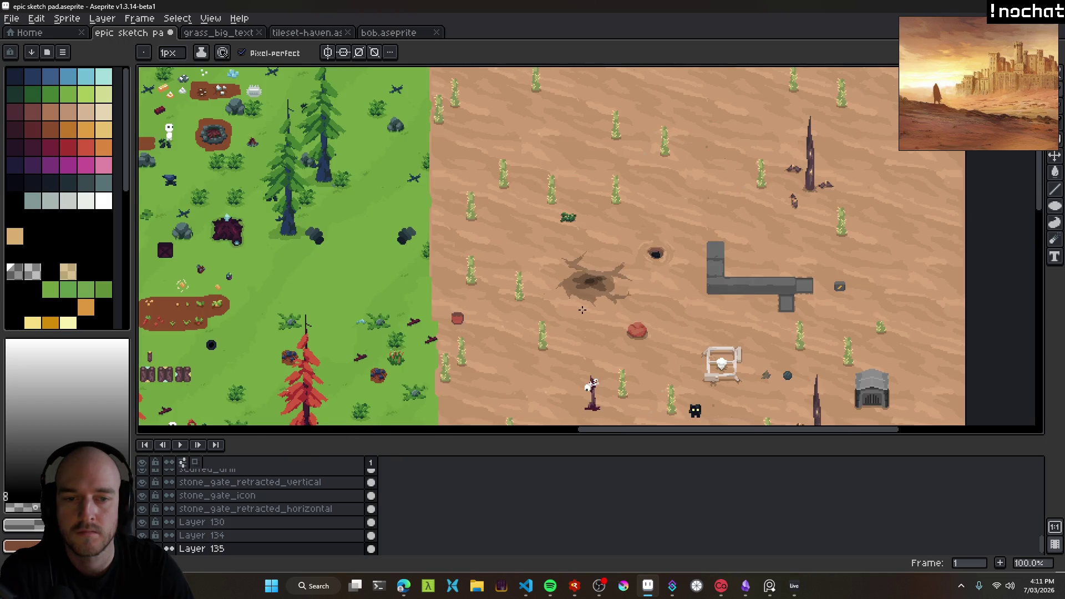
scroll(582, 309, "down", 1)
scroll(589, 316, "up", 1)
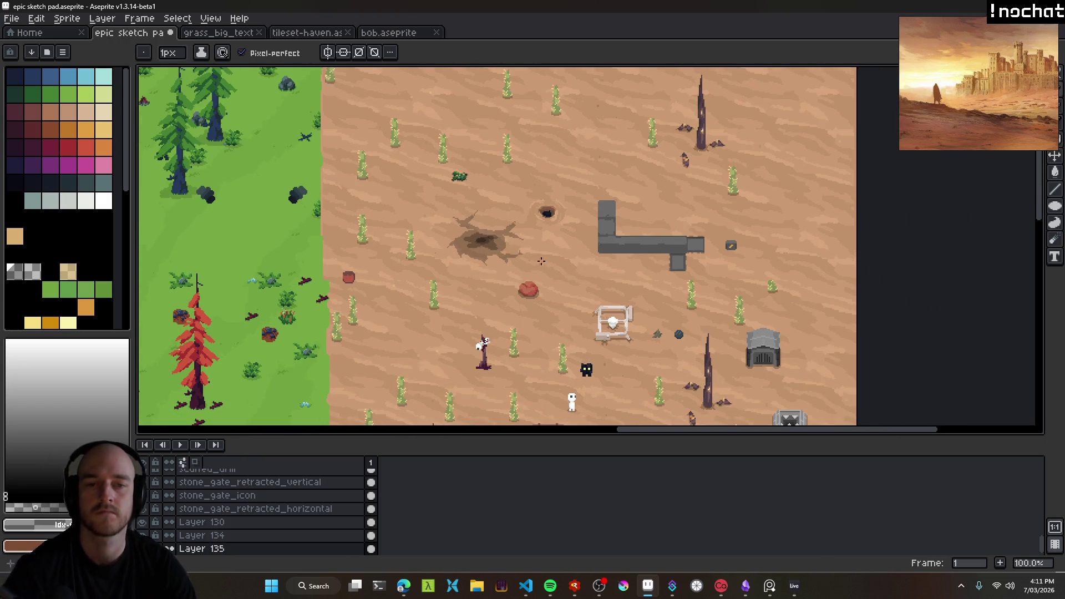
scroll(499, 233, "up", 4)
scroll(524, 194, "up", 2)
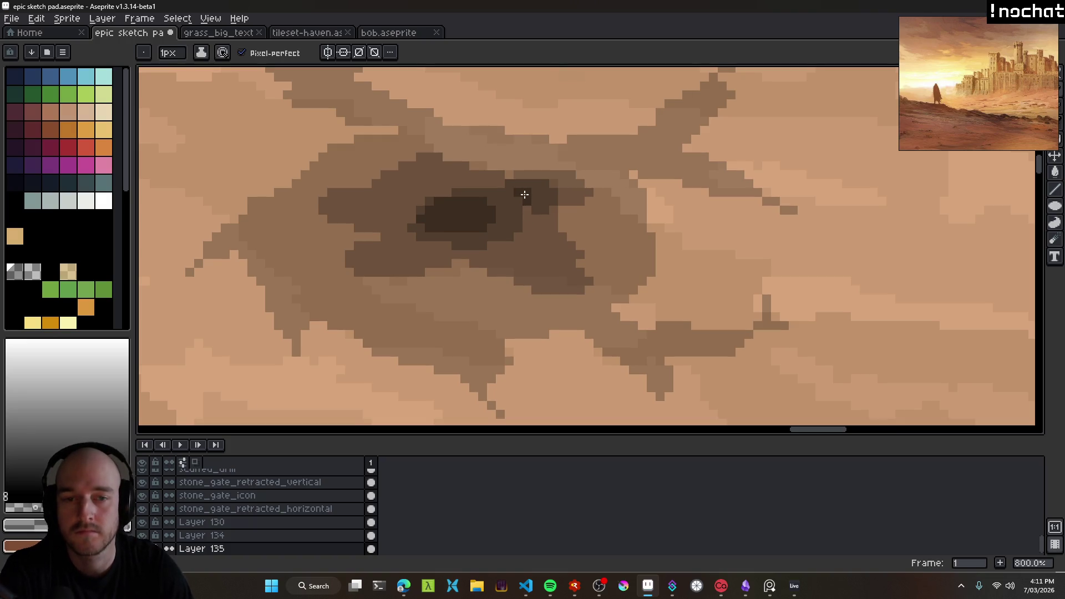
key("i")
key("e")
scroll(527, 211, "down", 3)
scroll(550, 239, "down", 2)
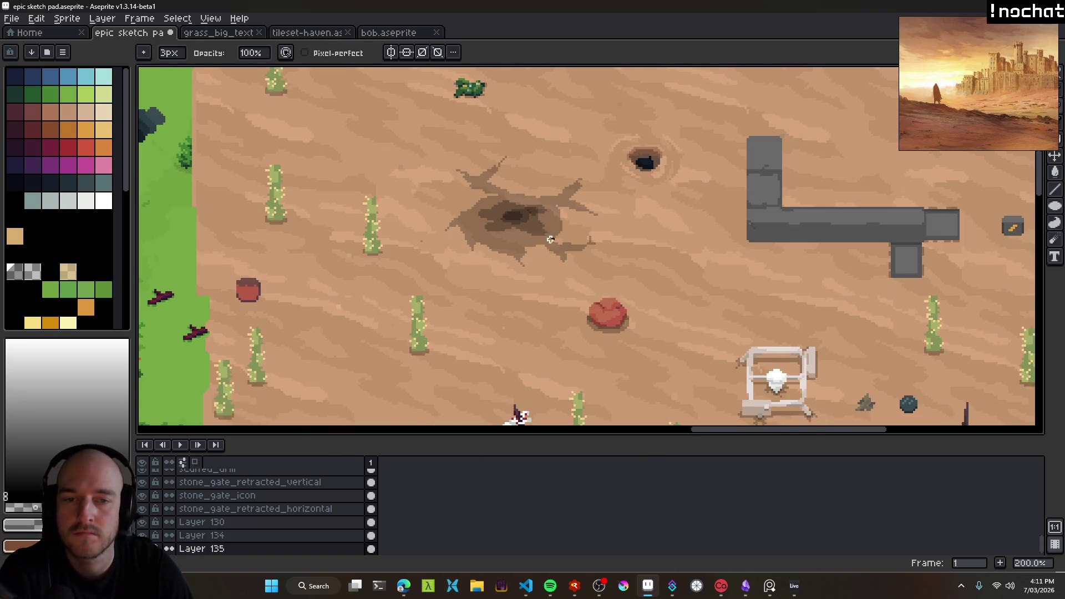
scroll(550, 240, "down", 2)
scroll(638, 202, "down", 1)
scroll(443, 227, "down", 1)
key("v")
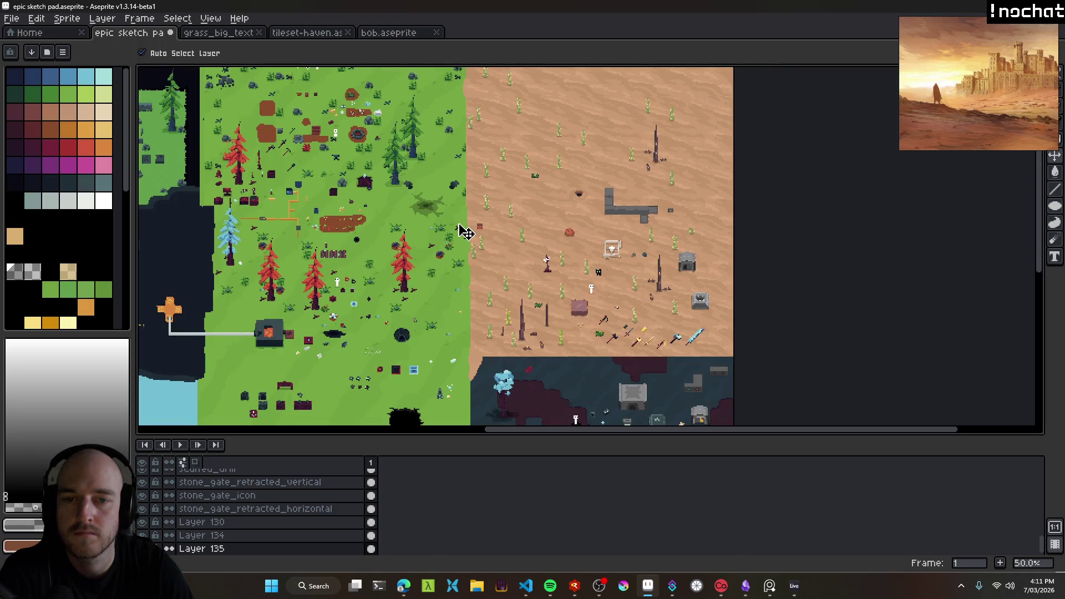
scroll(485, 211, "up", 1)
left_click_drag(358, 138, 582, 169)
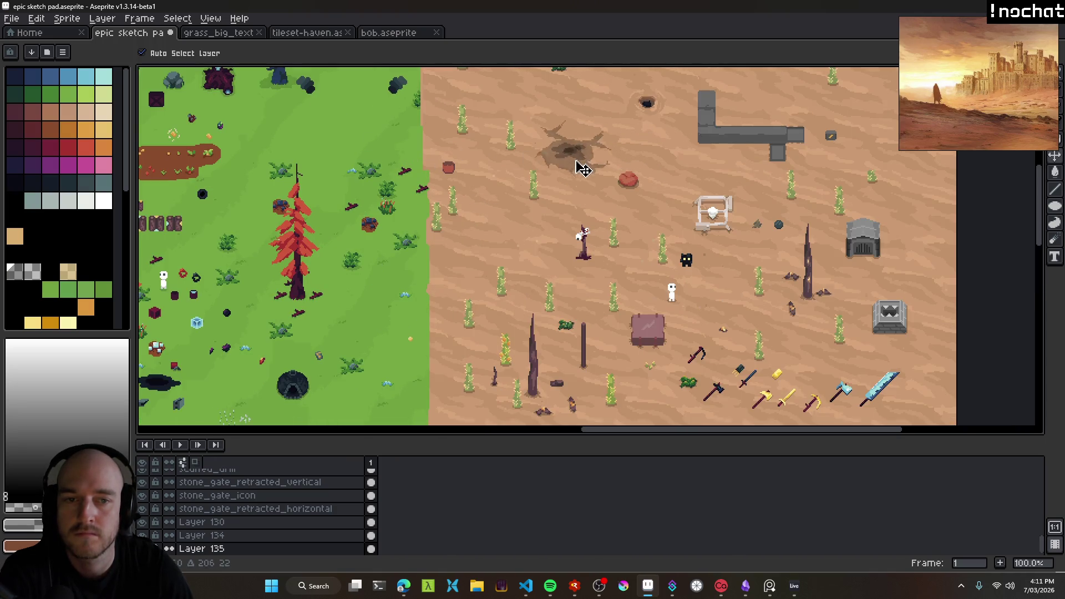
Step: Paint a tendril off the crater's lower-left edge with an enlarged brush
scroll(687, 252, "down", 1)
scroll(687, 252, "up", 1)
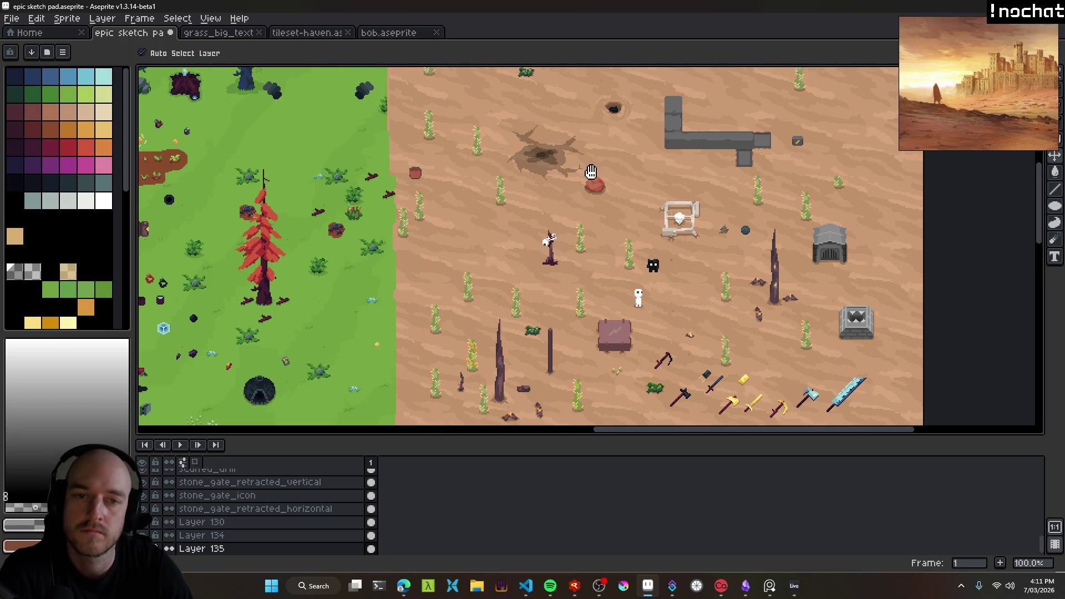
scroll(555, 210, "down", 1)
scroll(514, 241, "up", 1)
scroll(515, 241, "up", 1)
scroll(444, 198, "up", 1)
key("b")
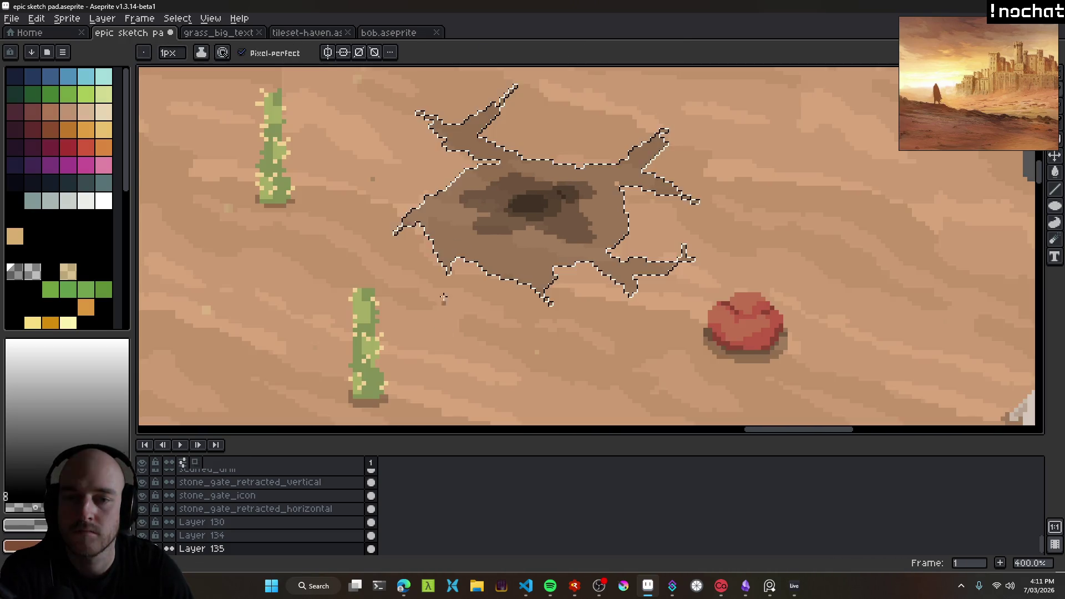
key("plus")
key("plus")
key("plus")
key("plus")
key("plus")
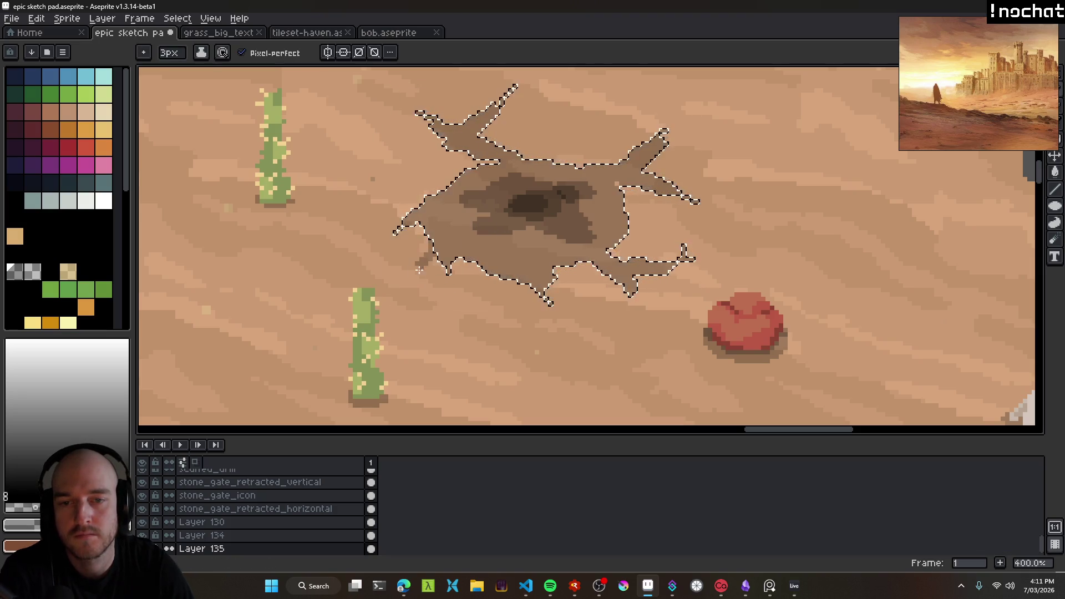
left_click_drag(426, 249, 401, 309)
key("ctrl+d")
Step: Reselect the crater shadow and extend a brown tendril out to its left
scroll(519, 257, "down", 3)
scroll(557, 283, "down", 1)
scroll(557, 283, "up", 2)
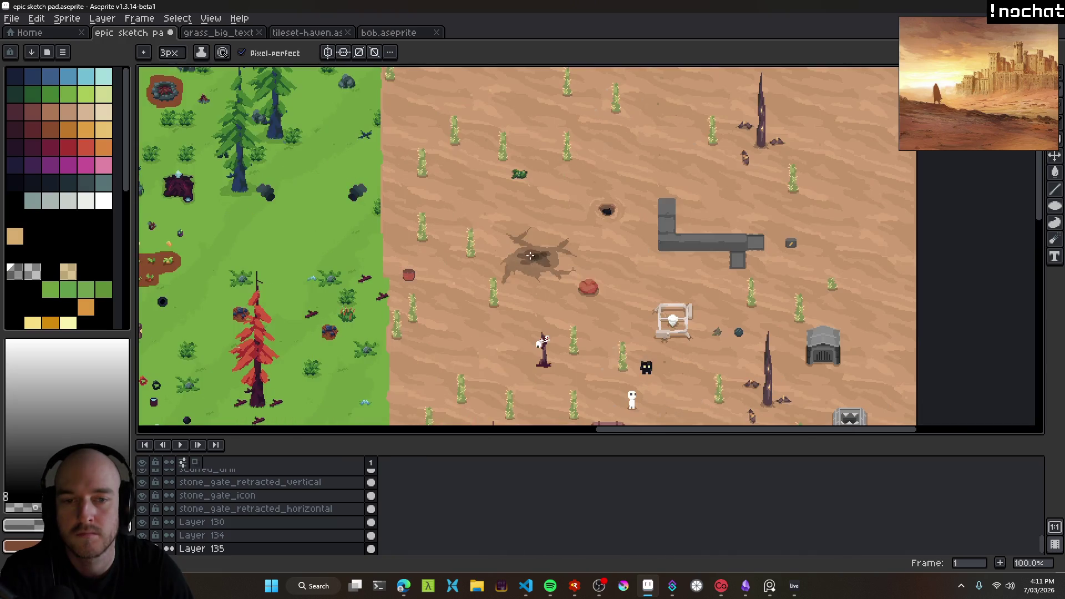
scroll(560, 249, "up", 3)
key("ctrl+shift+d")
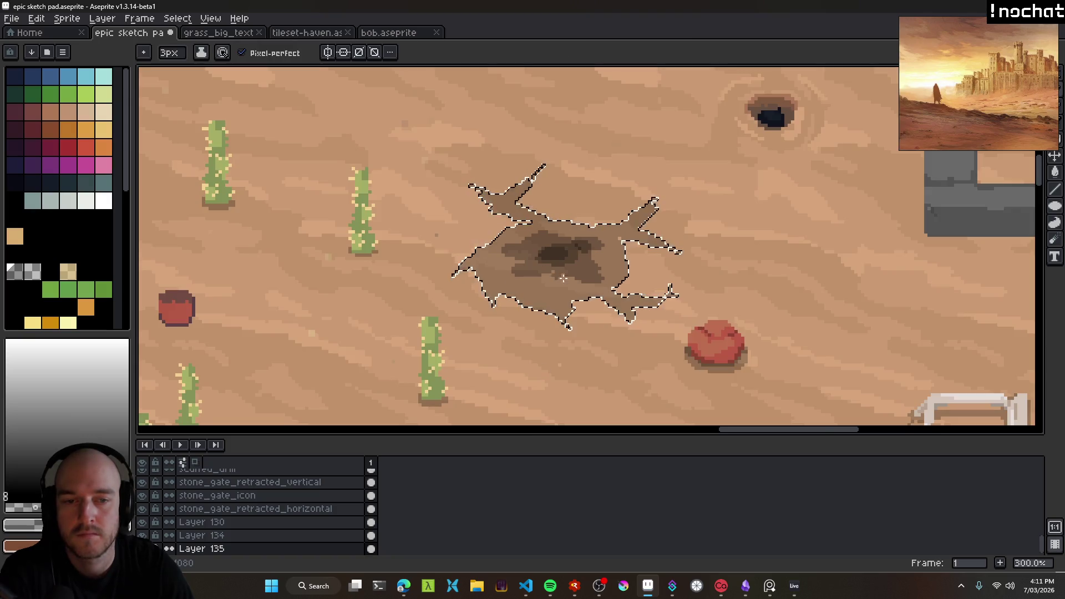
left_click_drag(455, 269, 423, 262)
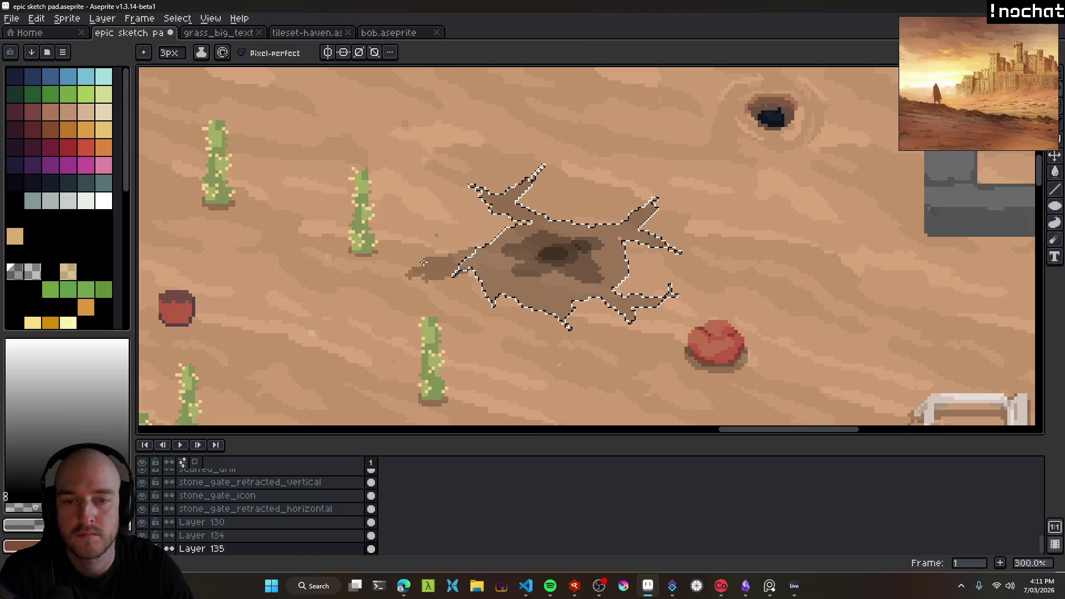
key("ctrl+d")
scroll(555, 297, "down", 3)
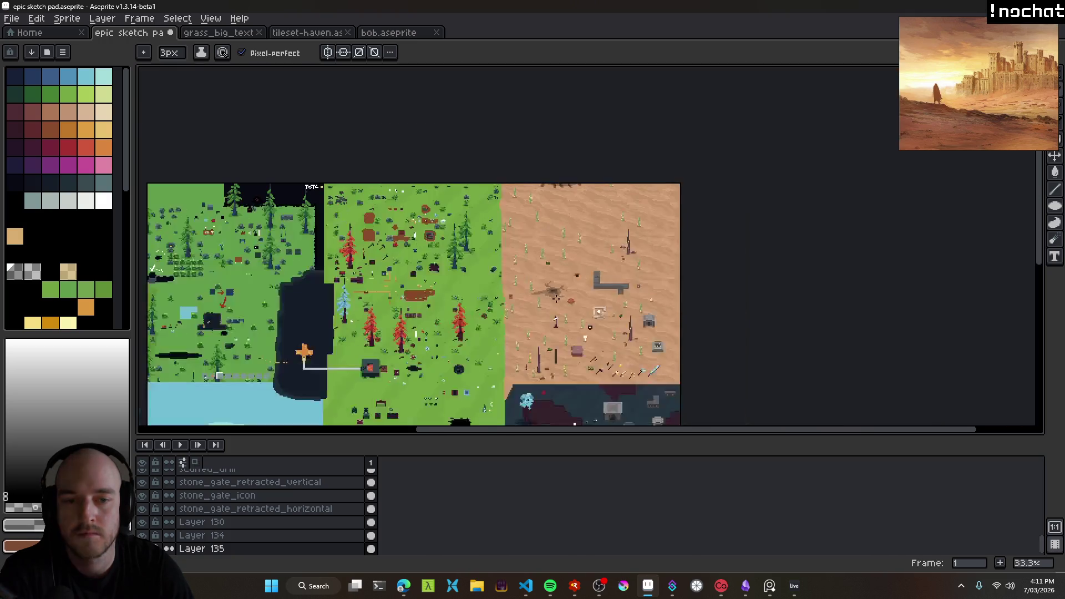
scroll(558, 299, "up", 5)
scroll(558, 299, "up", 2)
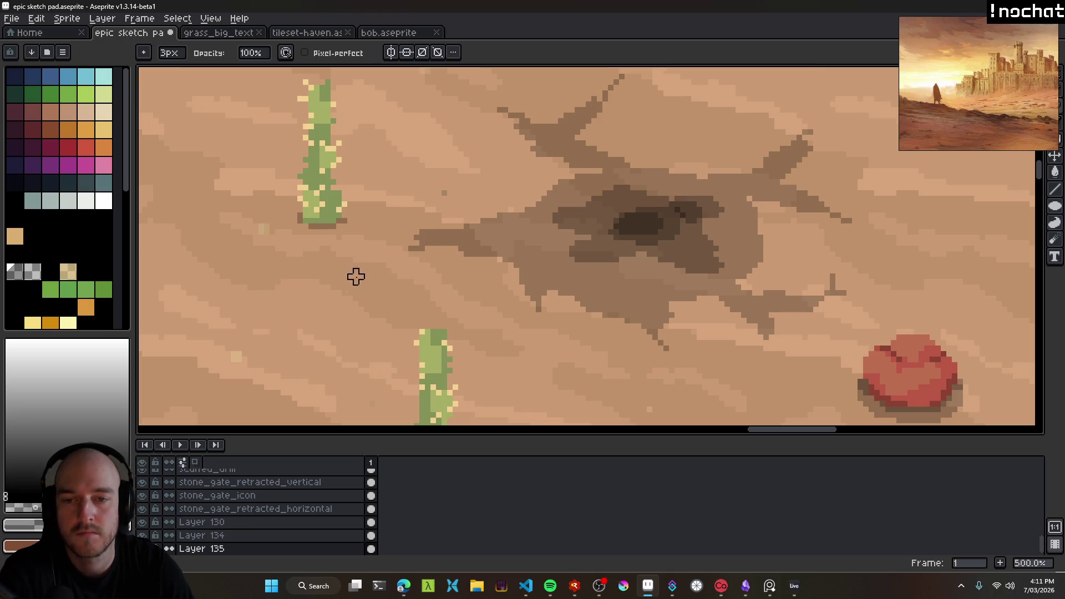
Step: Refine the tendrils with the pixel-perfect pencil and eraser, undoing the last pencil stroke
key("b")
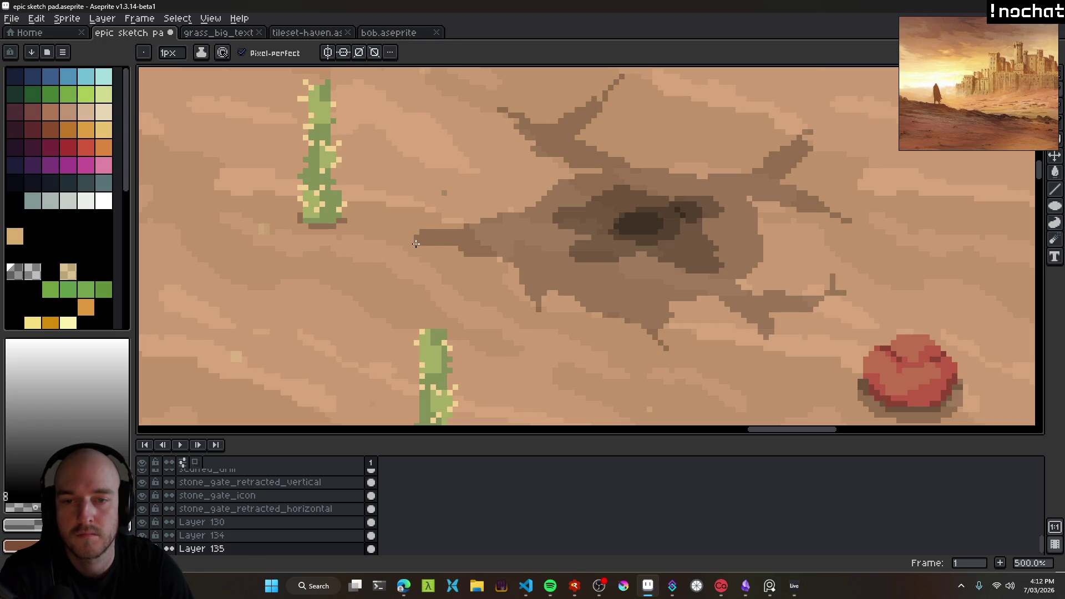
scroll(437, 248, "down", 3)
scroll(437, 248, "down", 2)
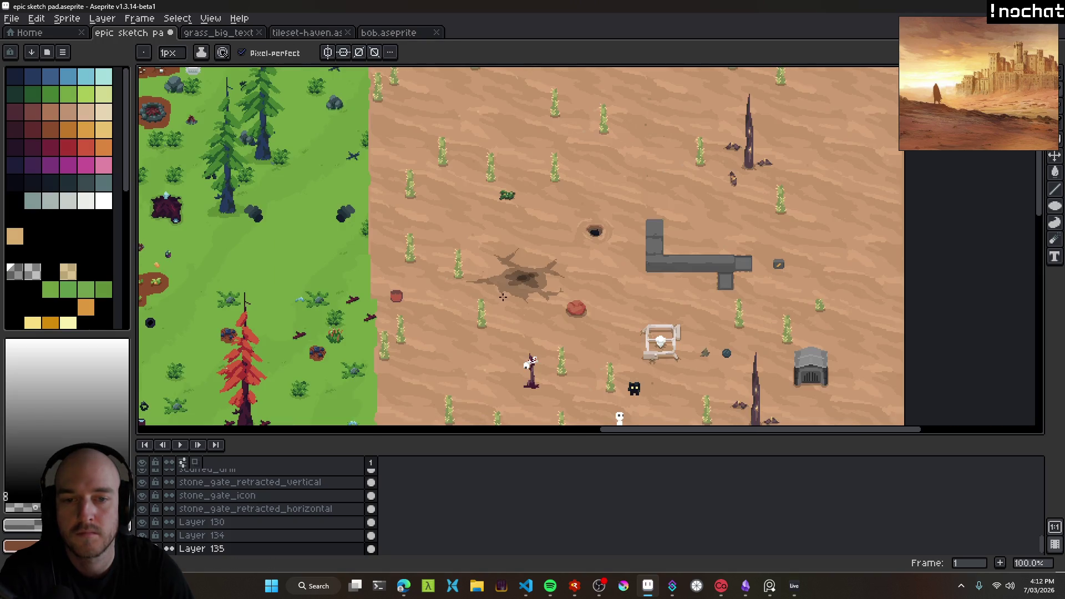
scroll(406, 266, "up", 4)
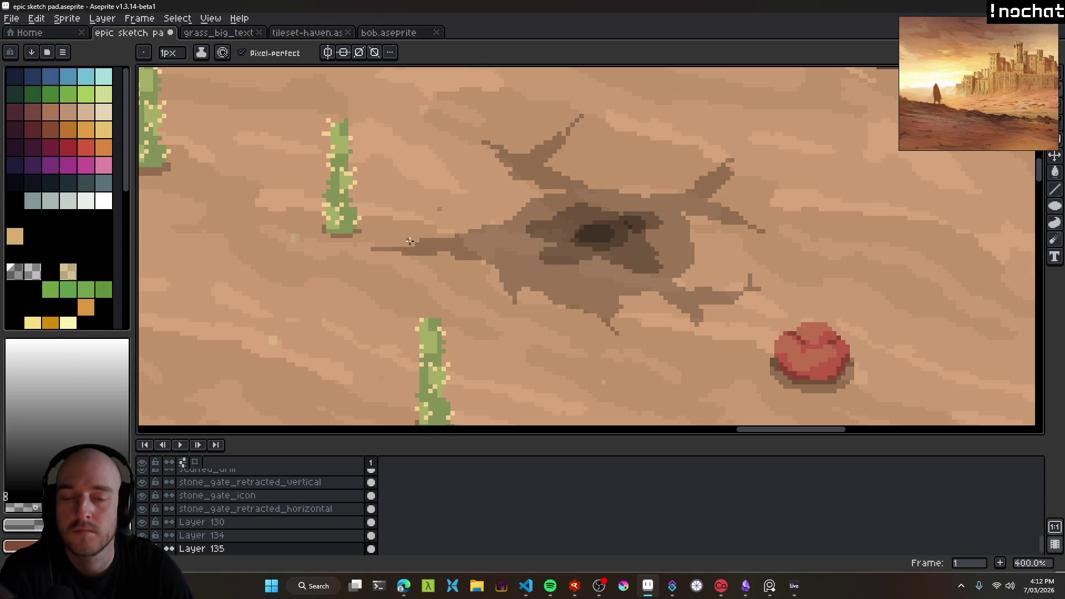
key("e")
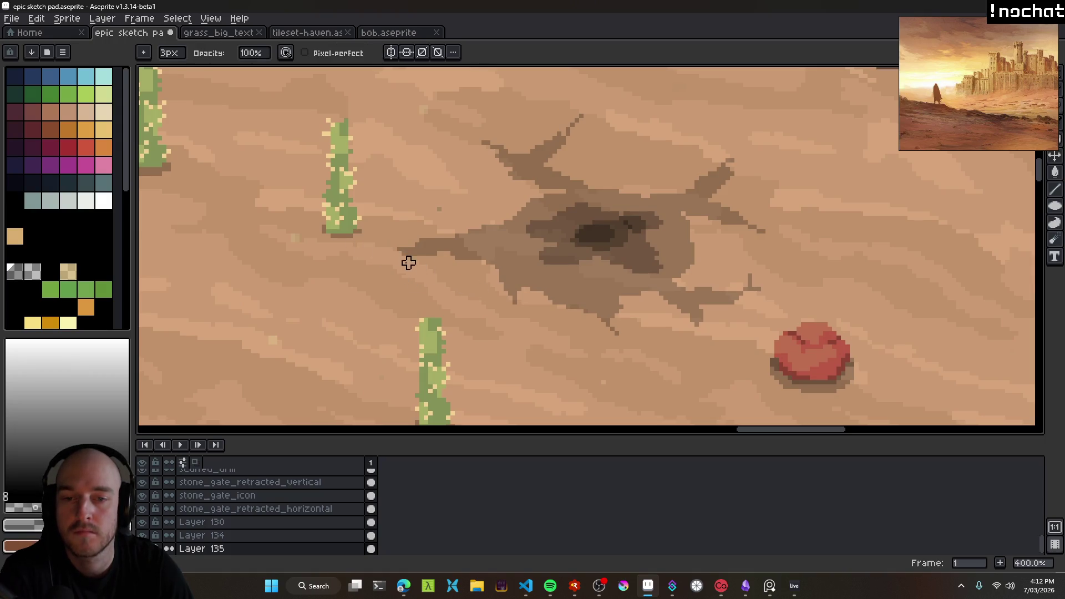
scroll(407, 277, "down", 4)
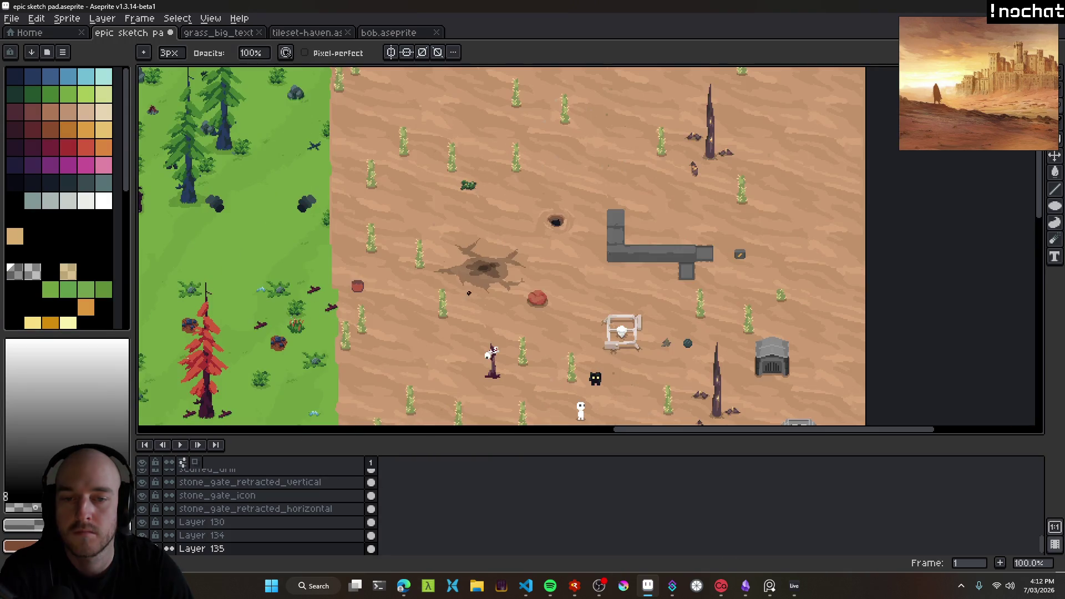
key("b")
scroll(461, 261, "up", 4)
scroll(461, 246, "up", 2)
scroll(458, 249, "down", 2)
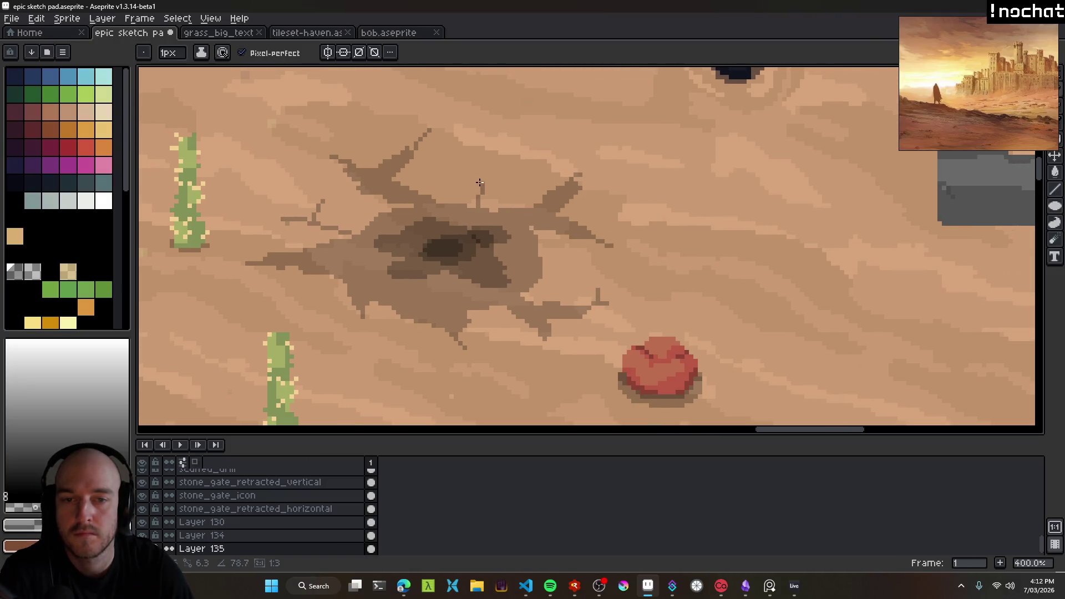
scroll(493, 190, "down", 3)
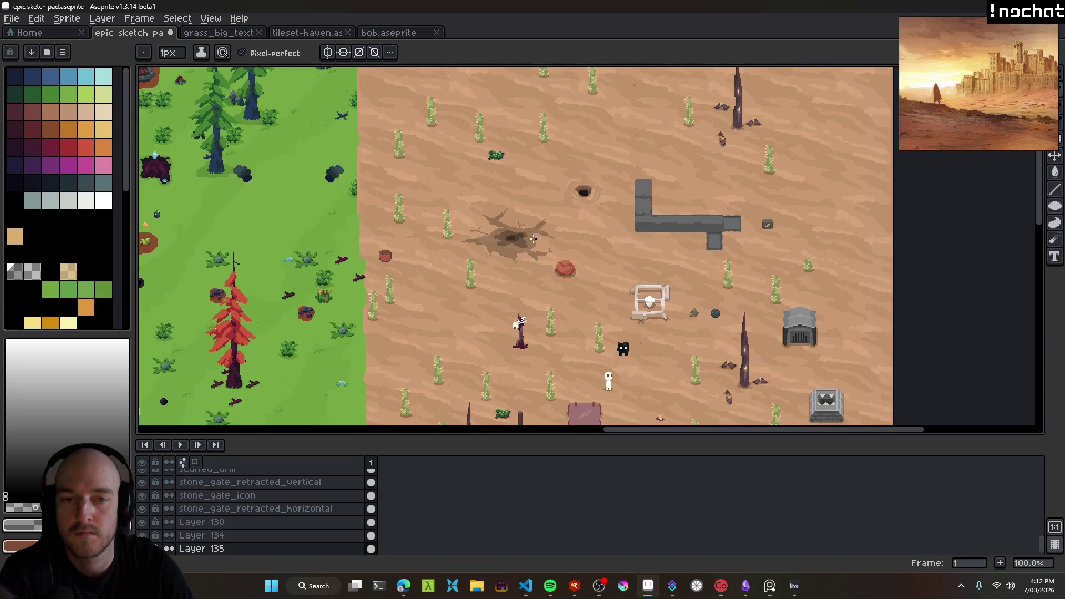
key("ctrl+z")
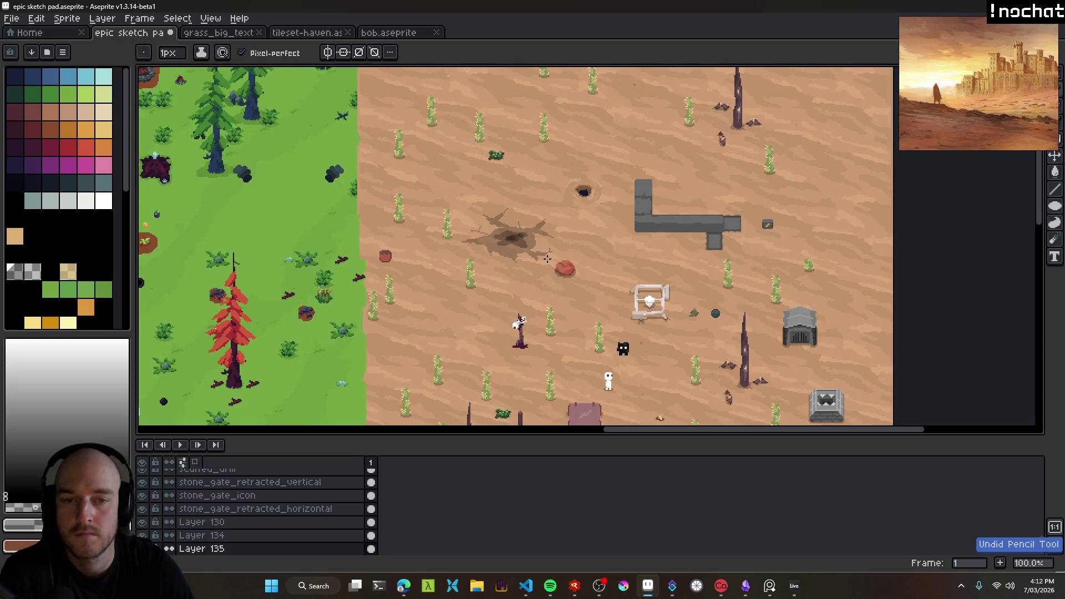
scroll(547, 259, "up", 3)
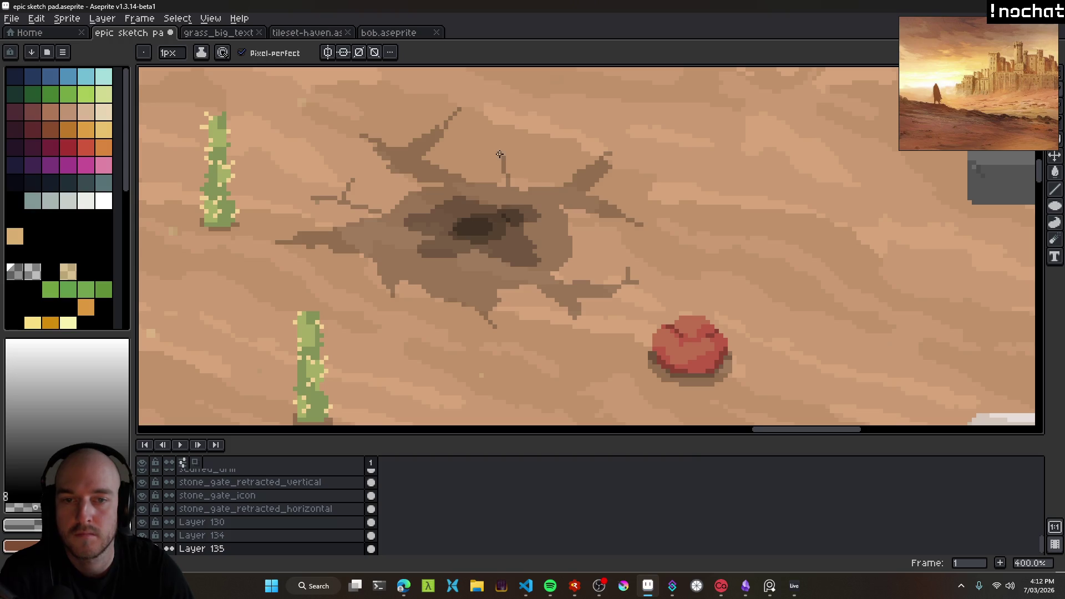
scroll(533, 194, "down", 3)
scroll(548, 228, "up", 4)
Step: Touch up the tendril tips with eraser and pencil, zooming in and out to check the map
key("e")
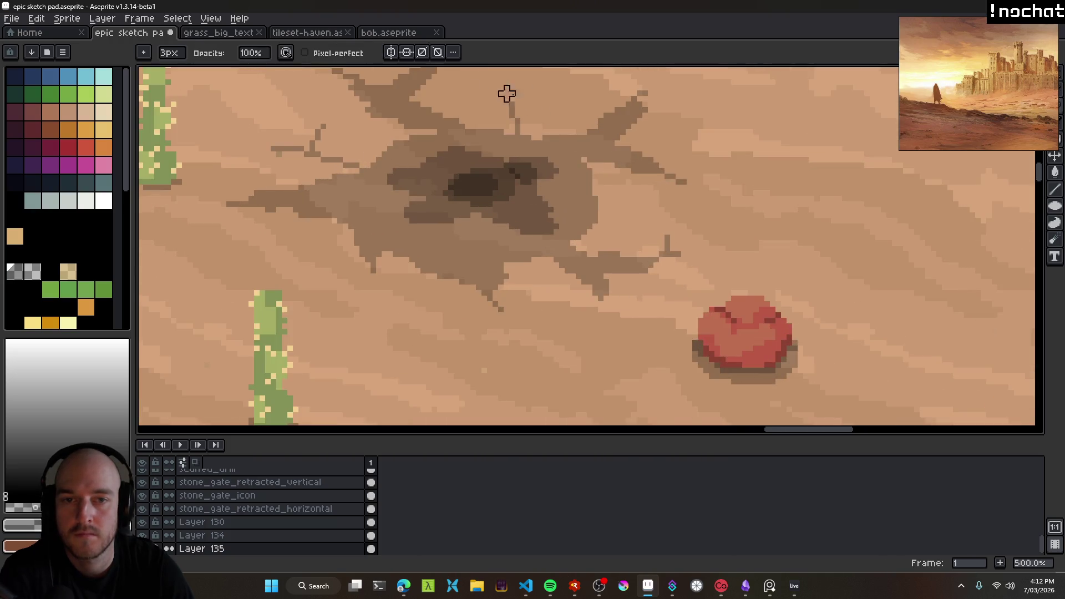
scroll(506, 94, "down", 3)
scroll(608, 160, "up", 4)
key("b")
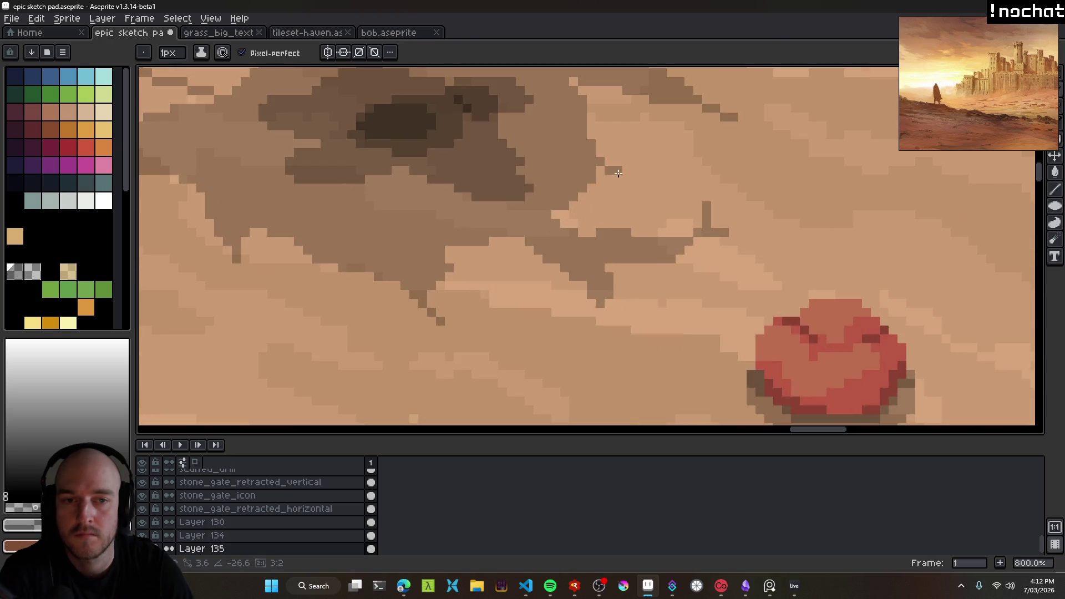
scroll(614, 178, "down", 4)
scroll(607, 243, "down", 2)
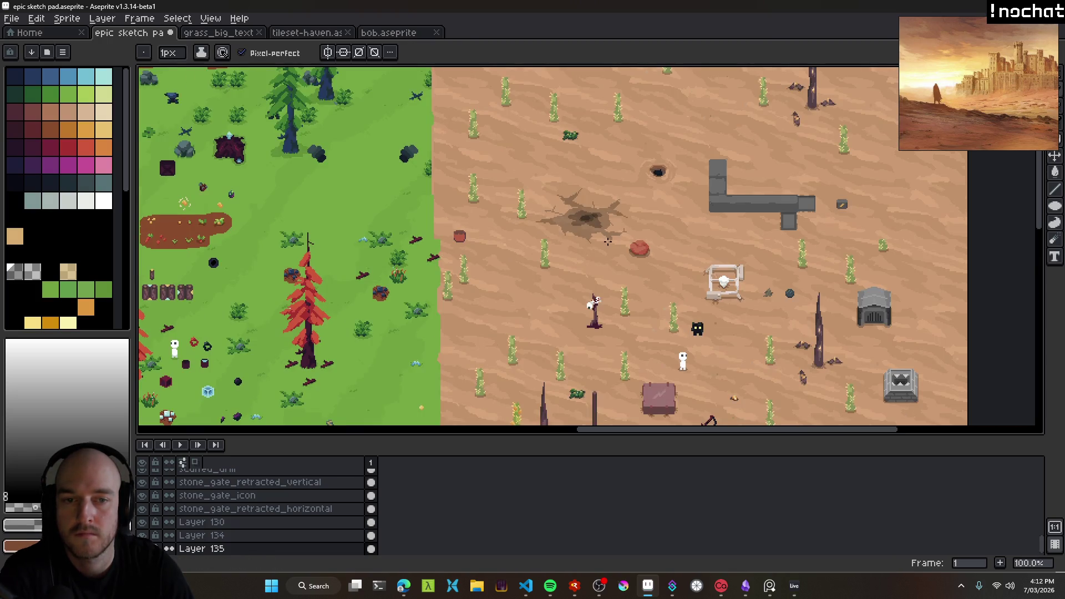
scroll(608, 241, "down", 1)
scroll(608, 241, "up", 1)
scroll(608, 242, "up", 4)
scroll(458, 190, "down", 1)
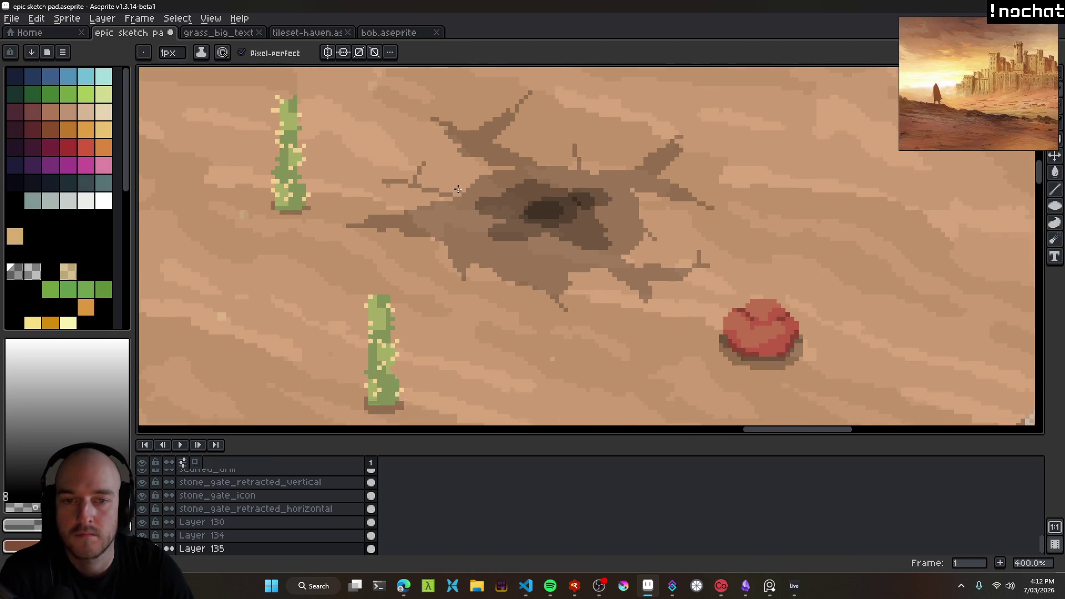
scroll(457, 189, "up", 1)
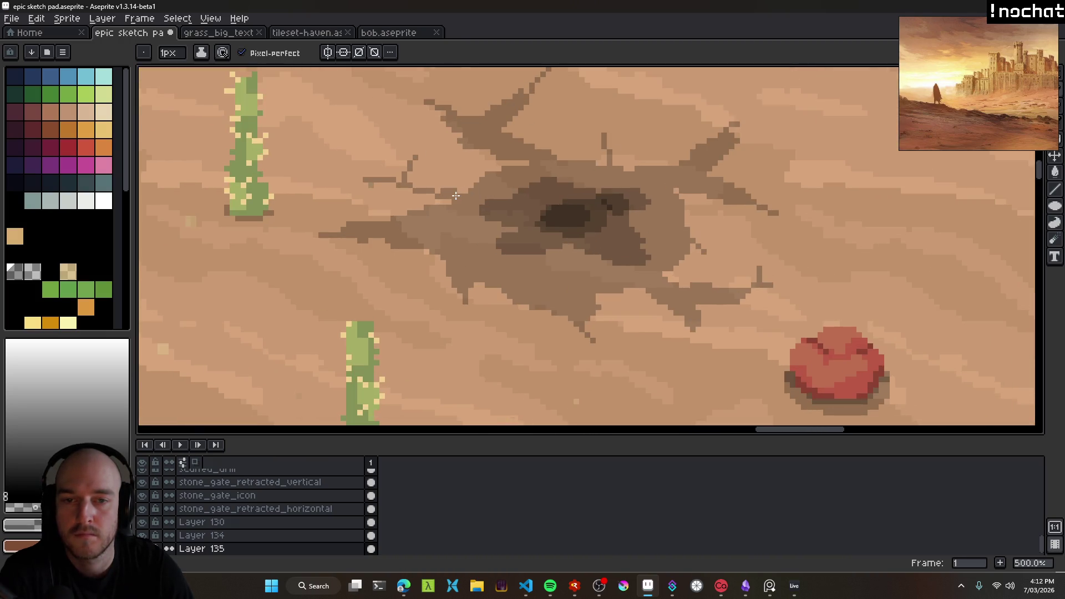
scroll(438, 191, "down", 5)
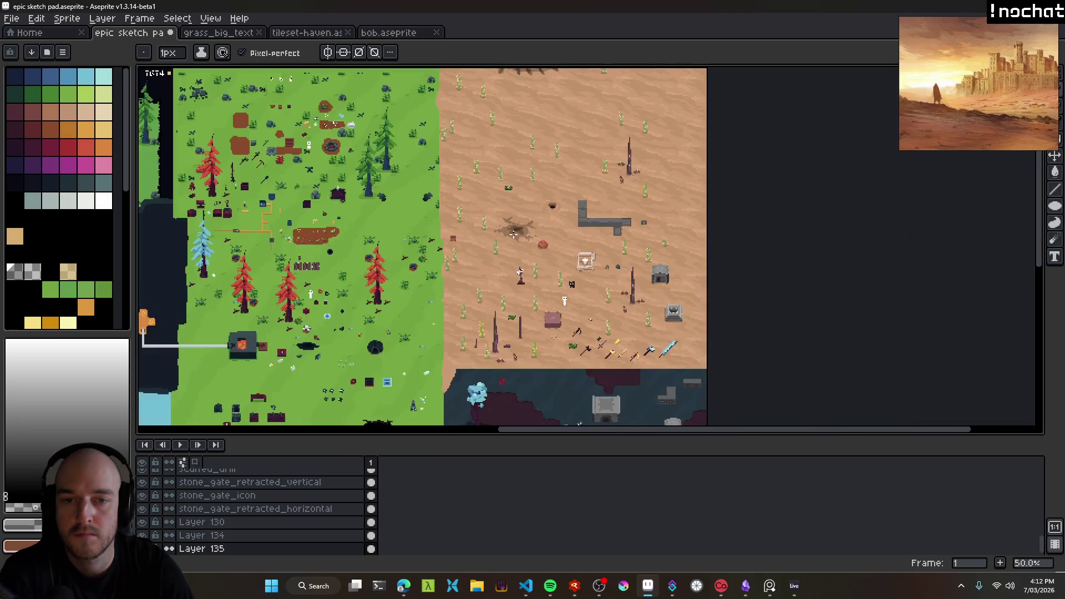
scroll(548, 250, "up", 1)
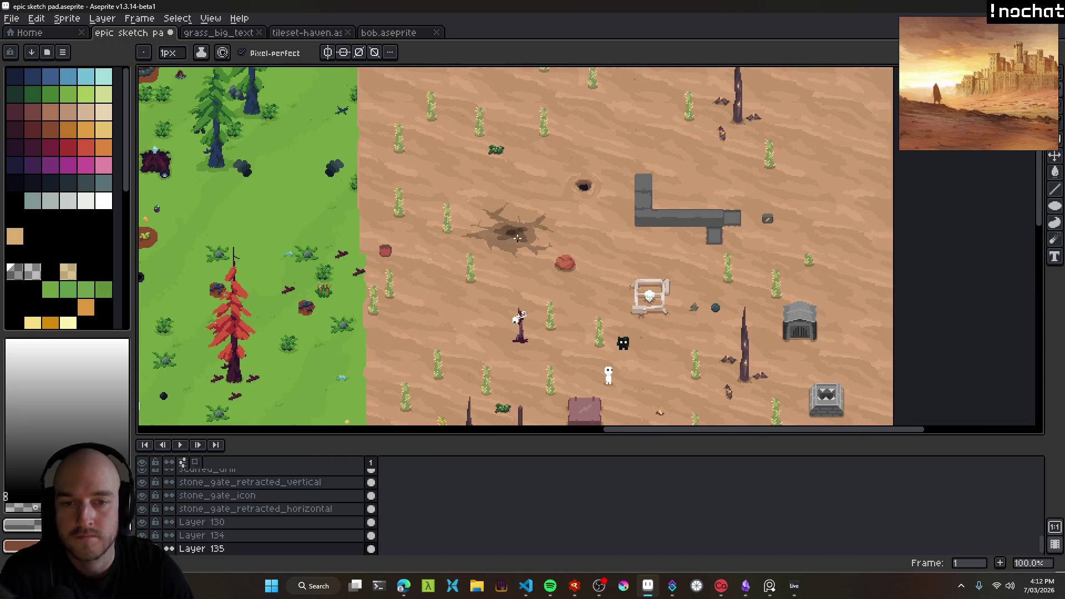
scroll(517, 238, "up", 2)
Step: Pan to the desert and move the crater beside the black cat
scroll(465, 231, "down", 1)
scroll(499, 239, "down", 1)
mouse_move(633, 354)
left_mouse_down()
mouse_move(576, 254)
mouse_move(512, 202)
left_mouse_up()
key("v")
mouse_move(433, 103)
left_mouse_down()
mouse_move(549, 217)
mouse_move(527, 233)
mouse_move(533, 258)
mouse_move(570, 261)
left_mouse_up()
scroll(555, 226, "down", 1)
scroll(549, 219, "up", 2)
scroll(570, 264, "down", 2)
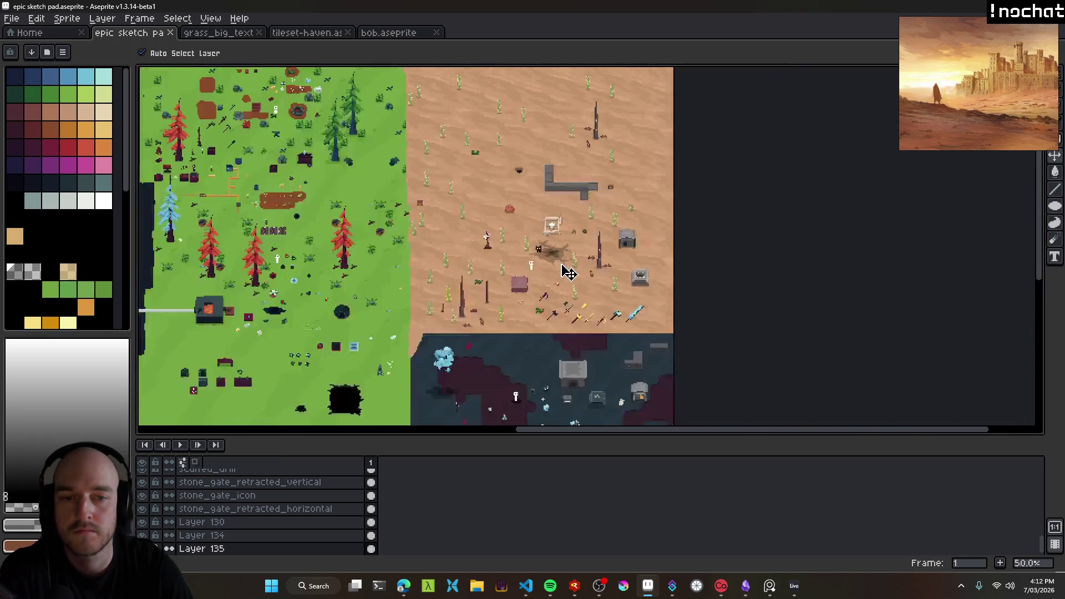
scroll(571, 265, "up", 1)
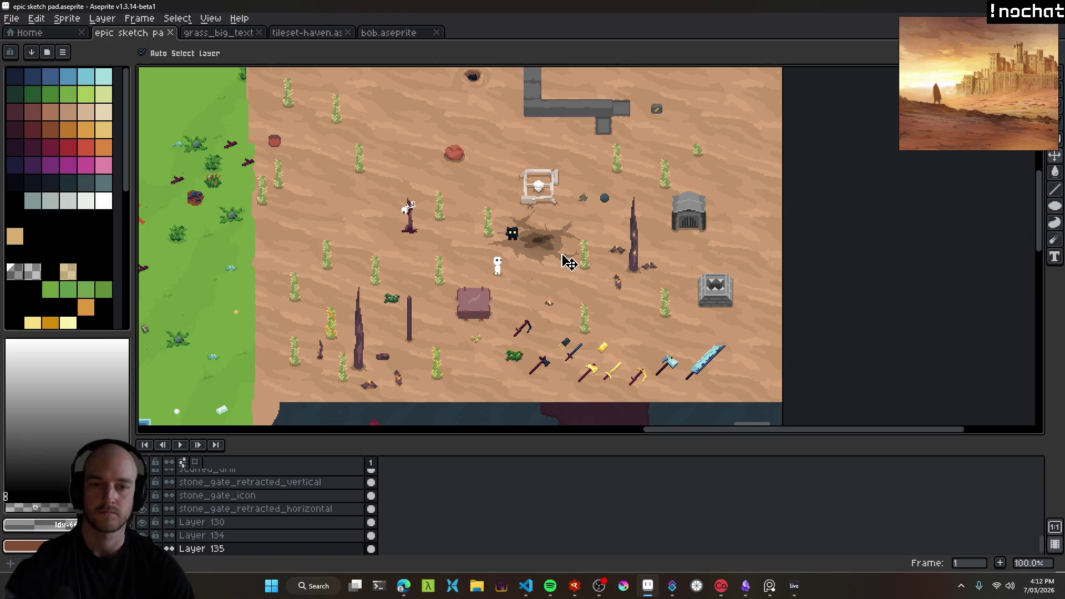
left_click_drag(571, 271, 561, 273)
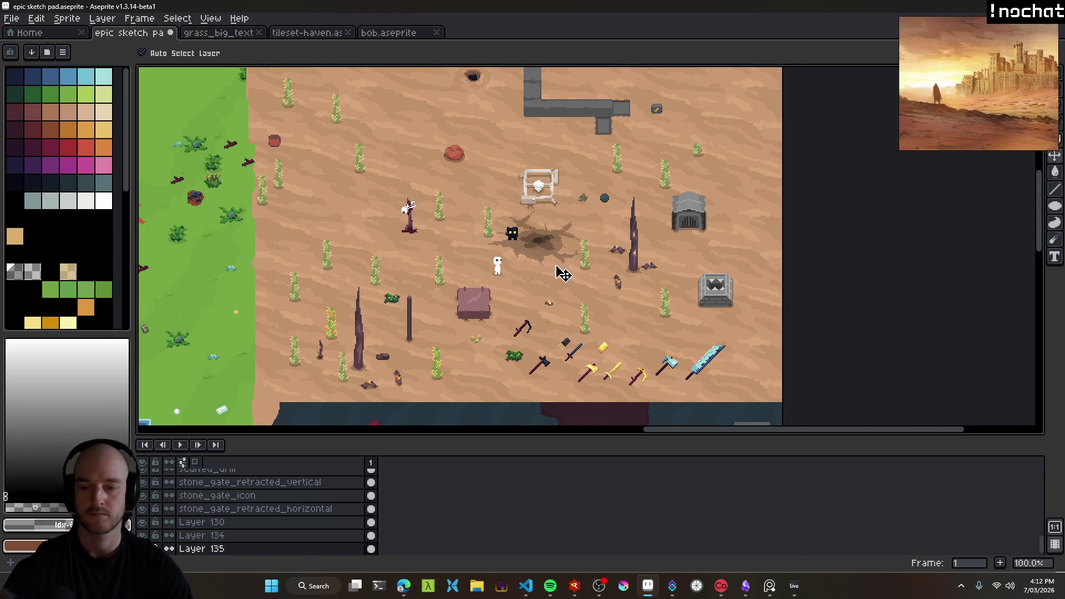
Step: Save the sprite and rename the crater layer to explode_decal
key("ctrl+s")
scroll(554, 264, "up", 2)
key("shift+p")
type("explod")
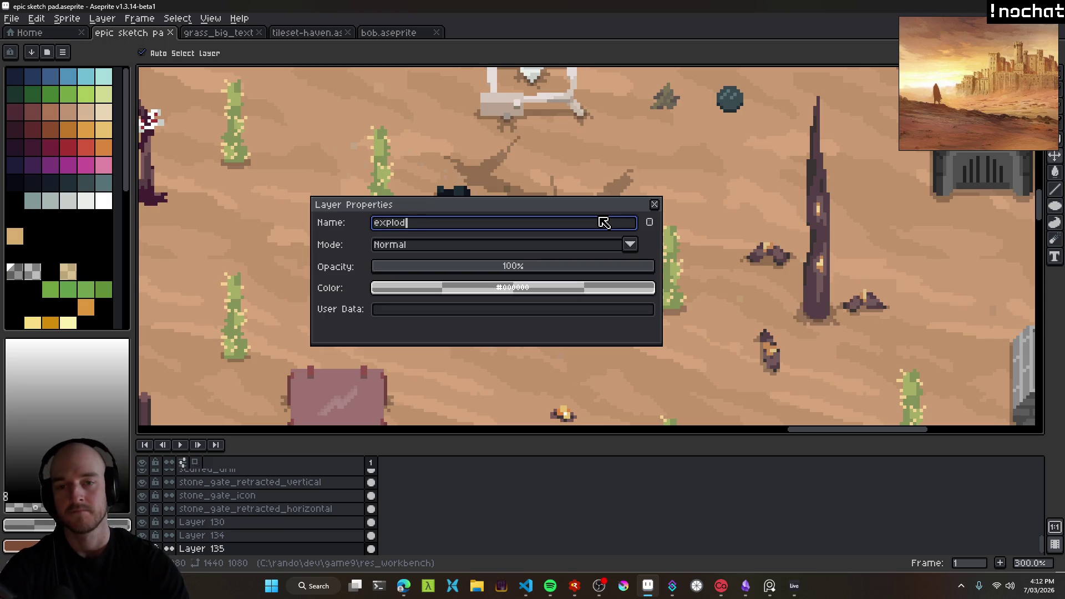
type("l")
key("Return")
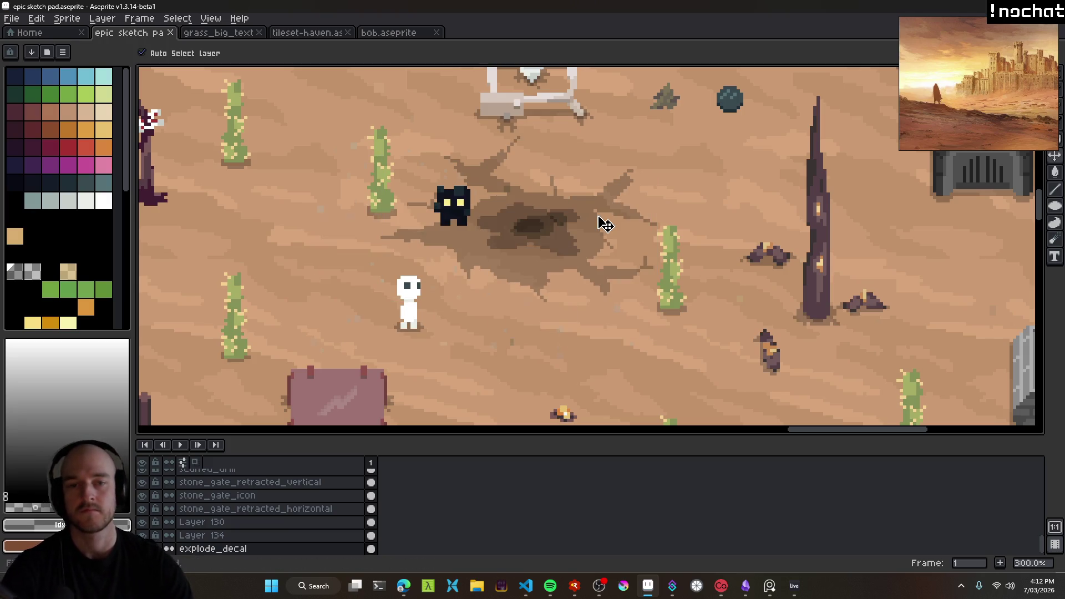
Step: Move the explode_decal layer below bob in the layer stack
scroll(562, 233, "down", 4)
scroll(555, 245, "up", 2)
mouse_move(548, 257)
left_mouse_down()
mouse_move(681, 267)
mouse_move(575, 257)
mouse_move(542, 185)
mouse_move(525, 185)
mouse_move(534, 196)
left_mouse_up()
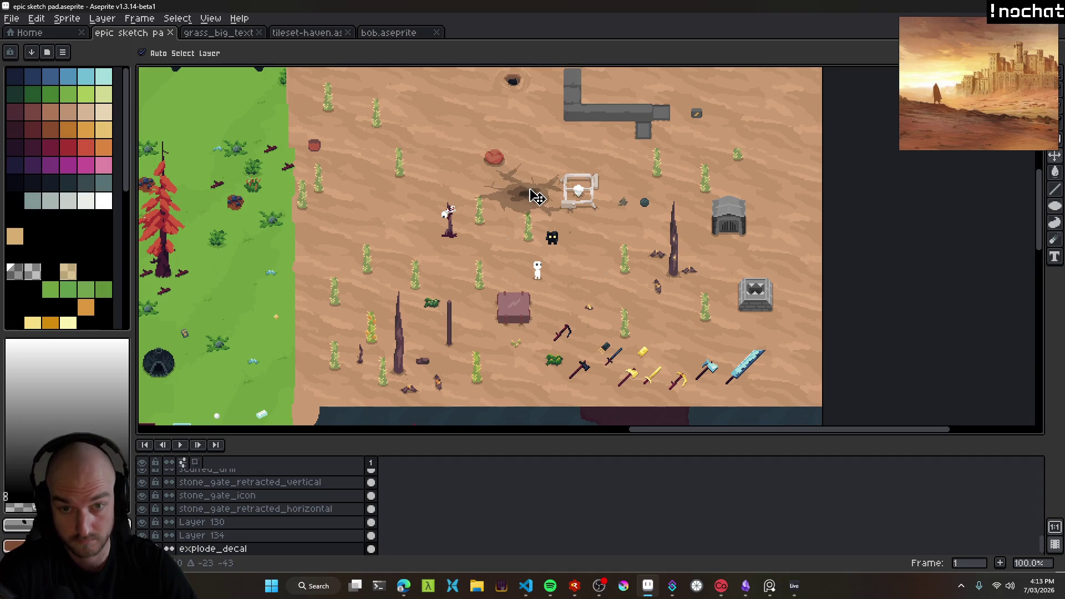
scroll(237, 518, "down", 3)
left_click(233, 513)
left_click_drag(237, 521, 238, 532)
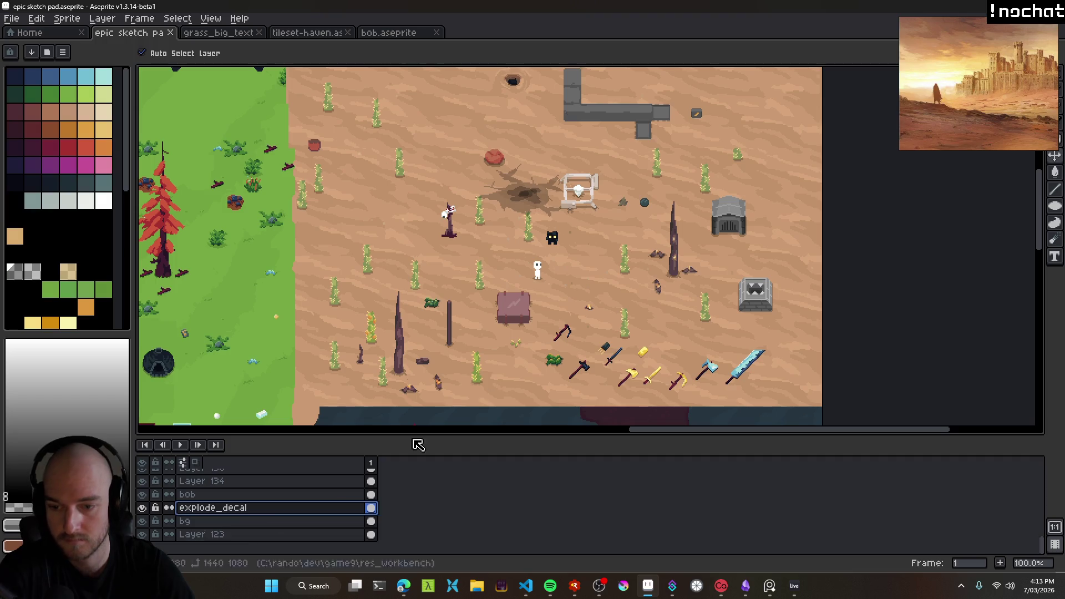
Step: Reposition the crater up and left, past the red rock
mouse_move(551, 251)
left_mouse_down()
mouse_move(499, 231)
mouse_move(530, 242)
left_mouse_up()
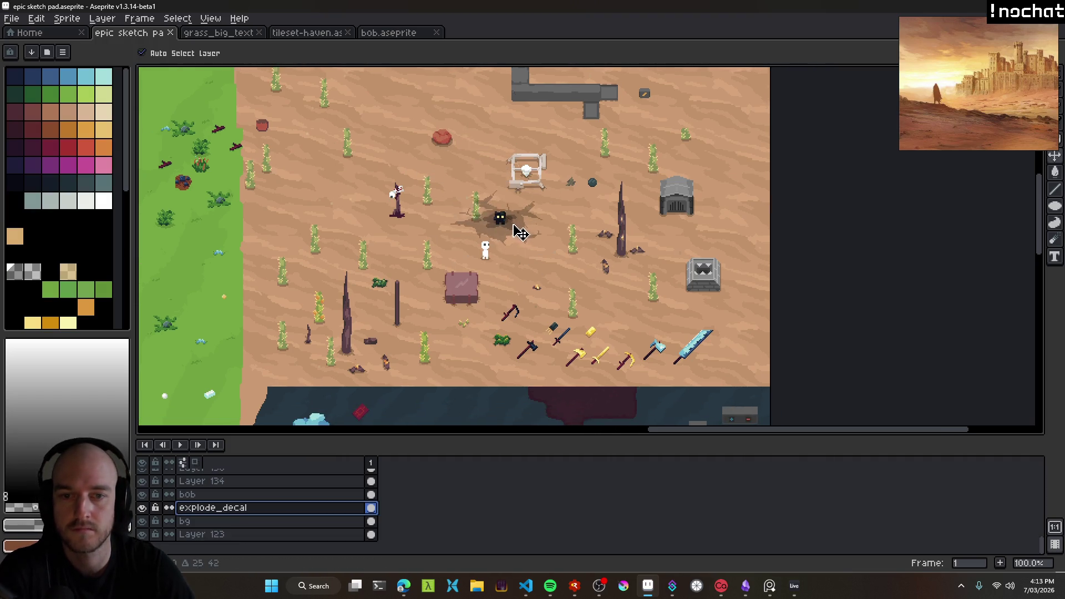
scroll(516, 233, "up", 2)
scroll(508, 227, "down", 3)
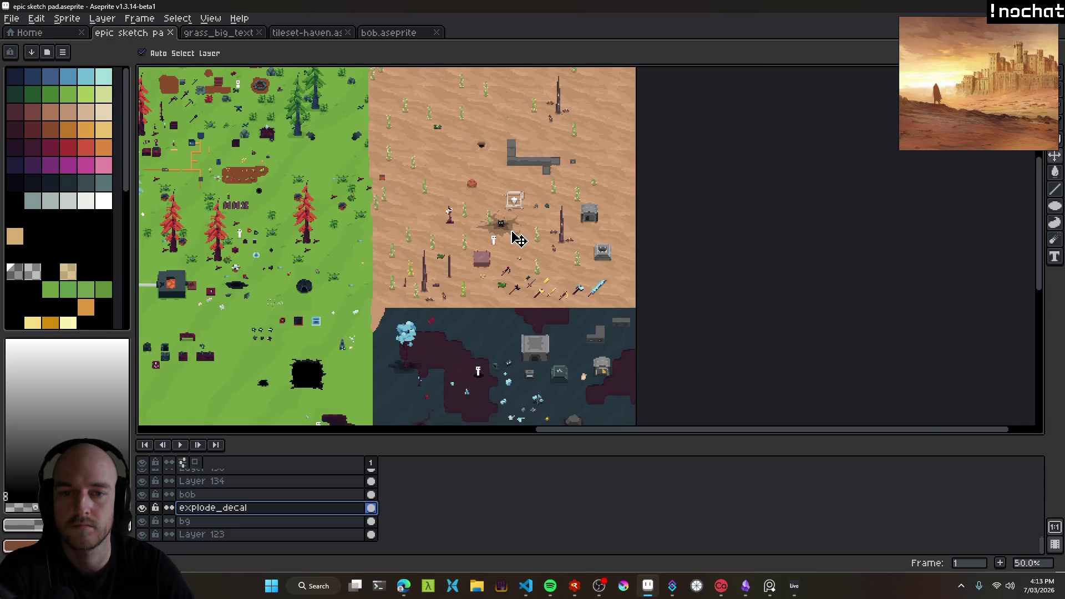
scroll(515, 235, "up", 1)
mouse_move(519, 239)
left_mouse_down()
mouse_move(571, 272)
mouse_move(513, 222)
mouse_move(457, 143)
left_mouse_up()
mouse_move(577, 230)
left_mouse_down()
mouse_move(493, 176)
mouse_move(547, 200)
left_mouse_up()
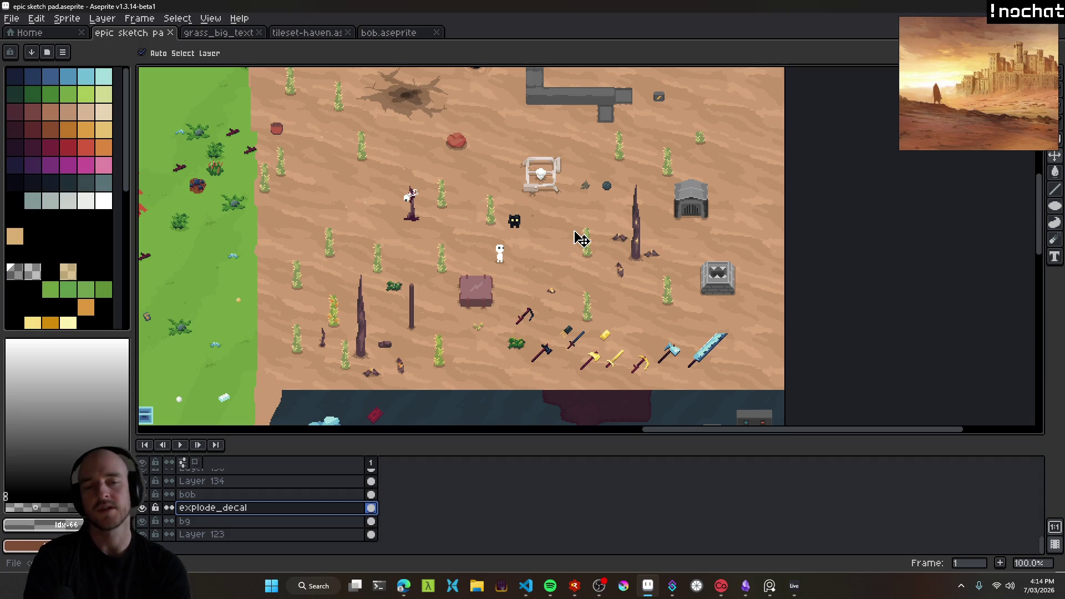
Step: Zoom in and out on the map to inspect the placed crater and weapons
scroll(641, 385, "up", 2)
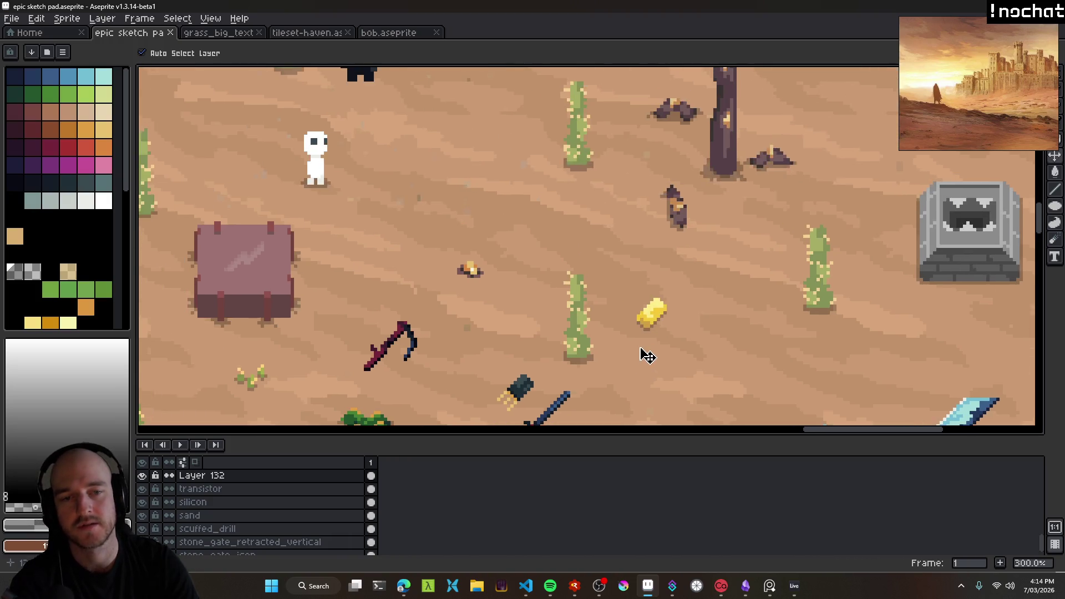
scroll(658, 357, "down", 2)
Step: Open Windows Terminal and ssh into the remote host clyde
left_click(387, 583)
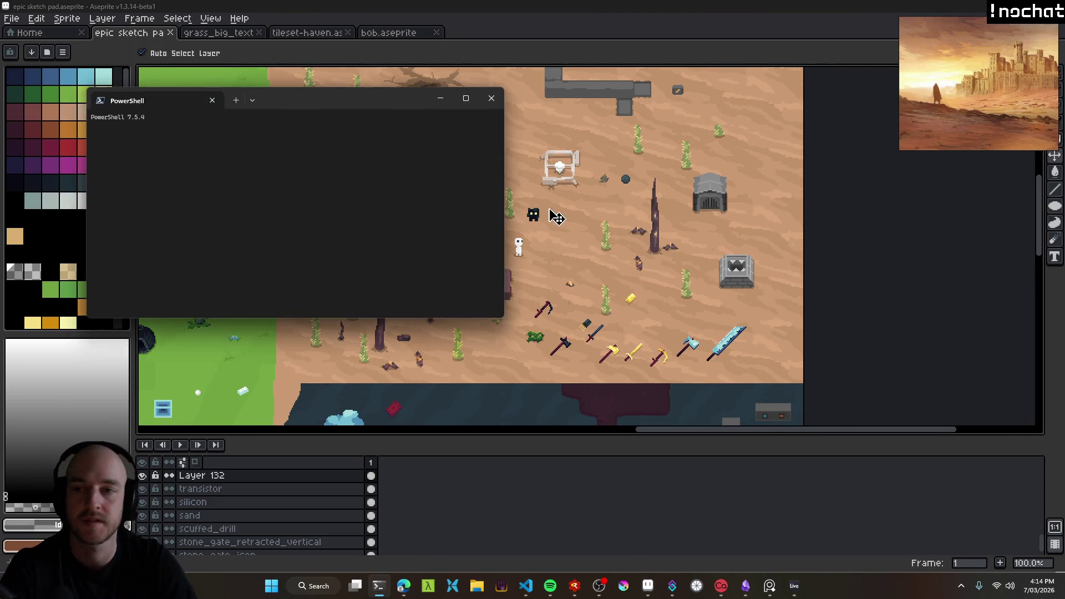
type("ssh randall@clyde")
key("Return")
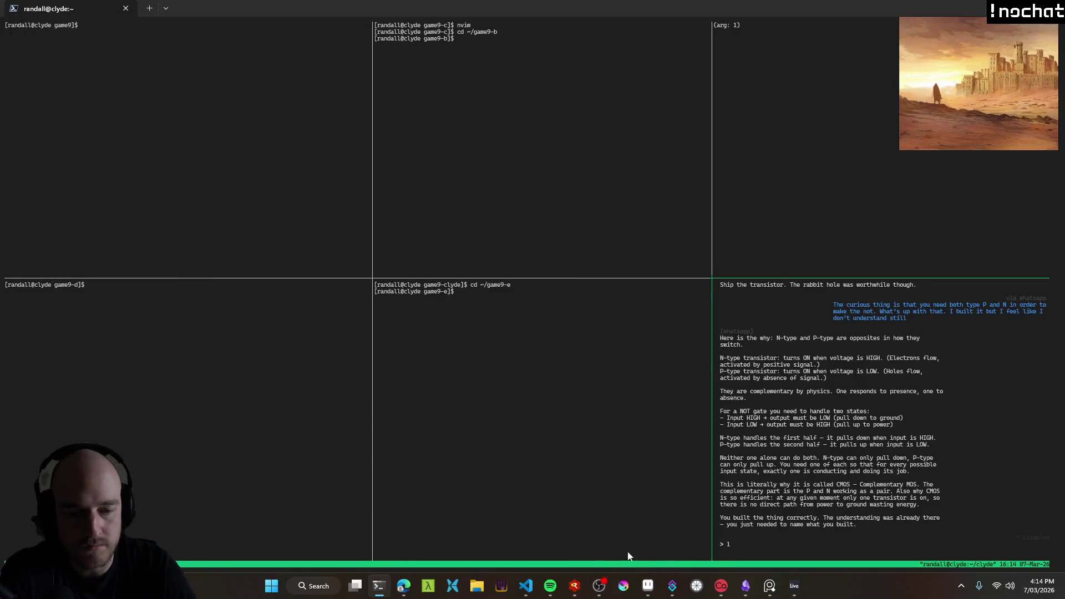
Step: Glance at OBS, then return to the terminal and delete the stray 1 from the chat prompt
left_click(599, 586)
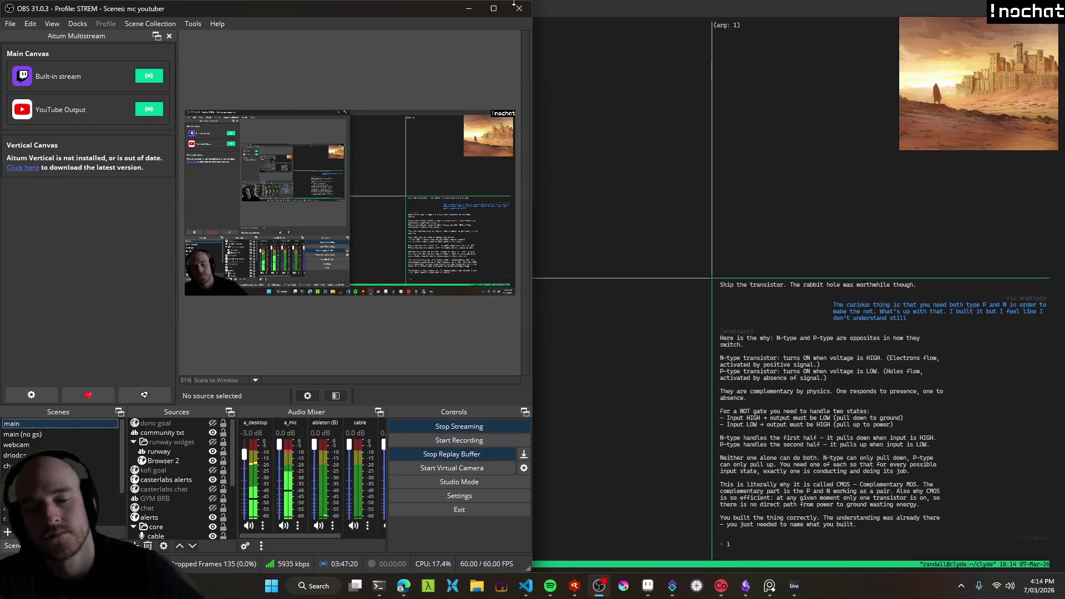
left_click(832, 447)
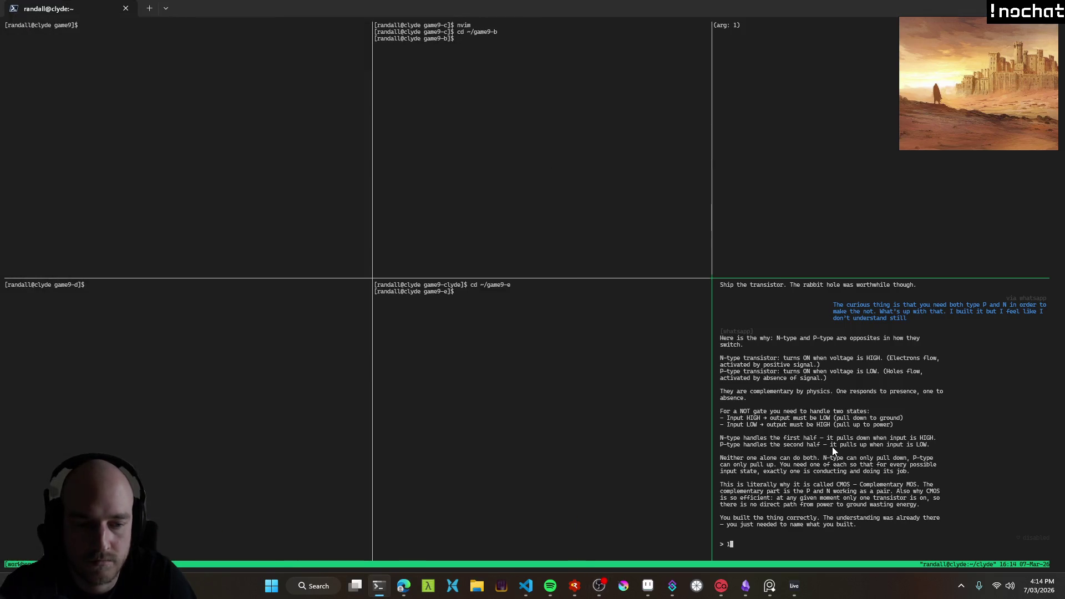
key("BackSpace")
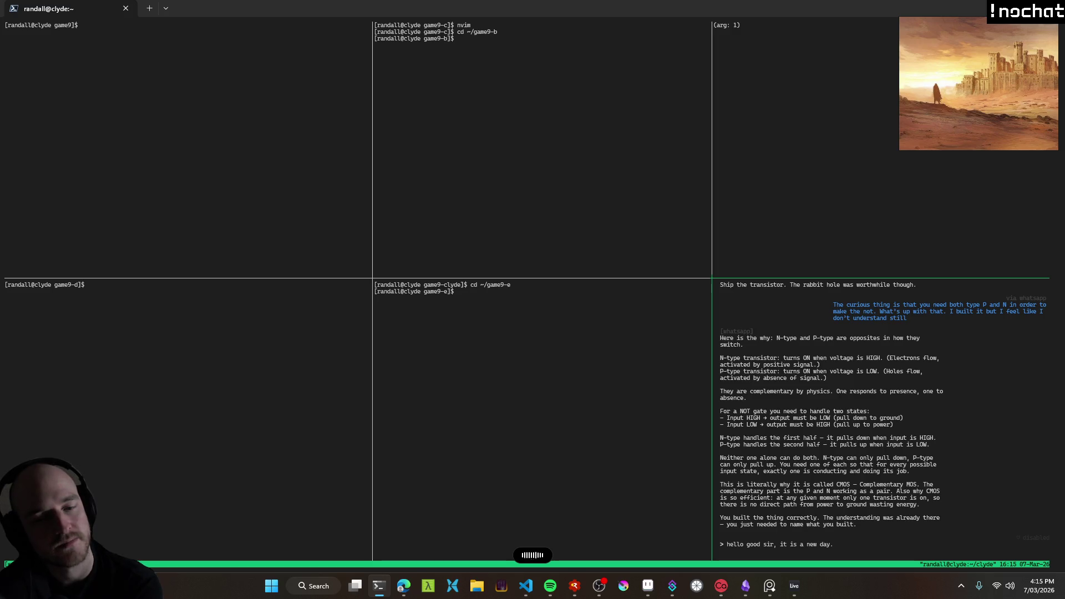
Step: Dictate and send the Electrum recipes, enemies and biome brainstorming request, then return to Aseprite
key("ctrl+u")
type("Electrum")
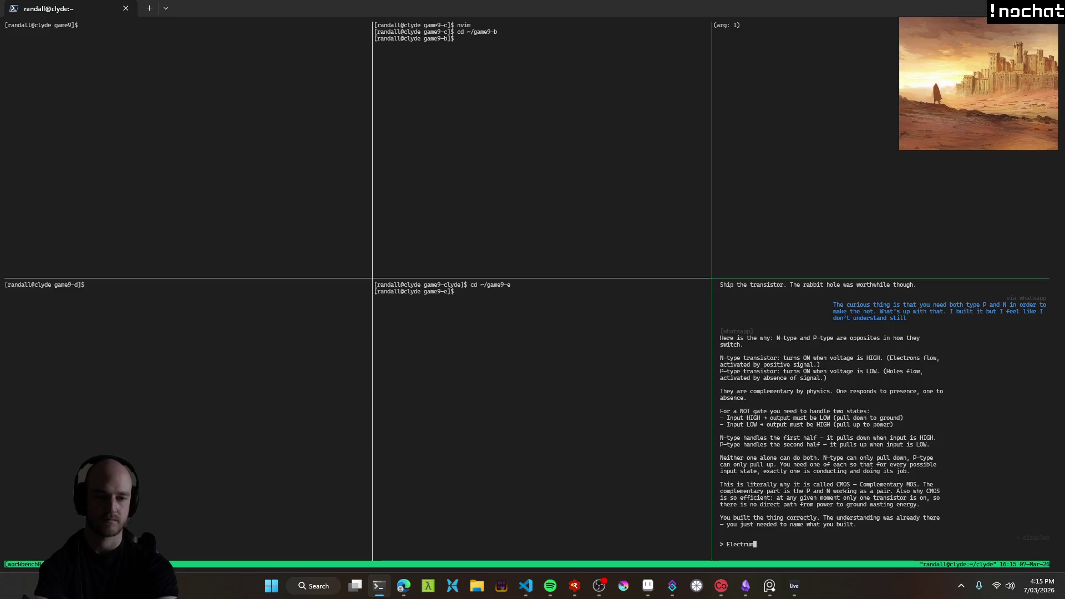
type(".")
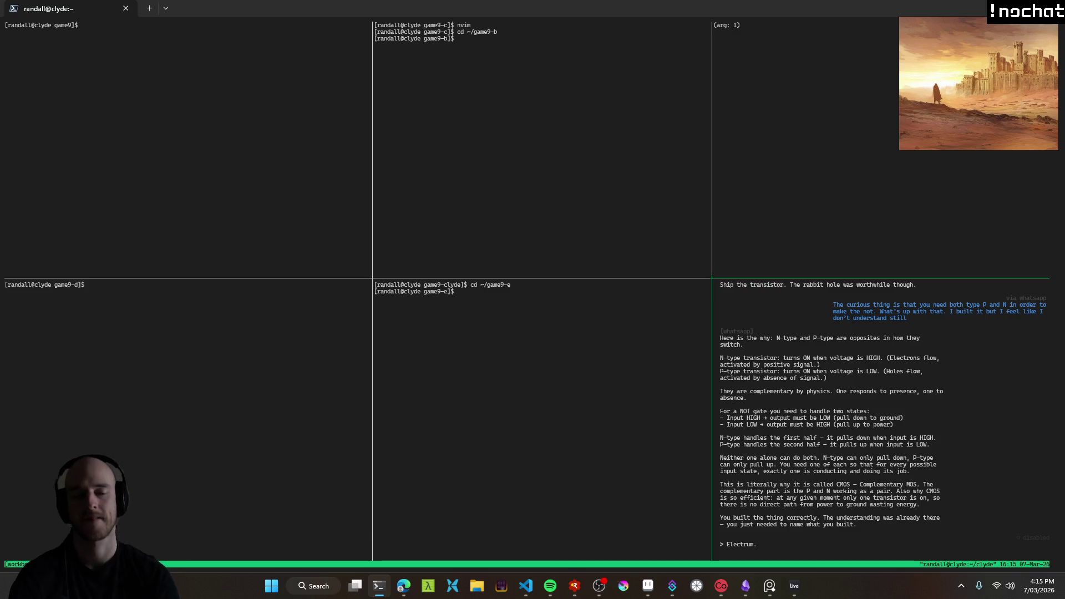
key("ctrl+super")
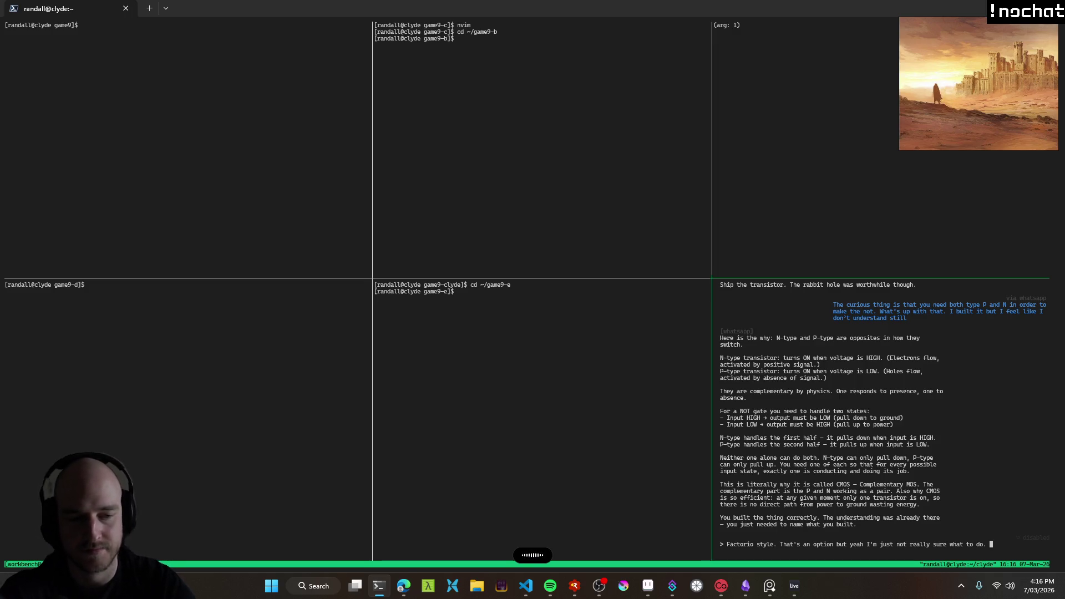
type("Let's brainstorm ideas for a bunch of new content")
key("Return")
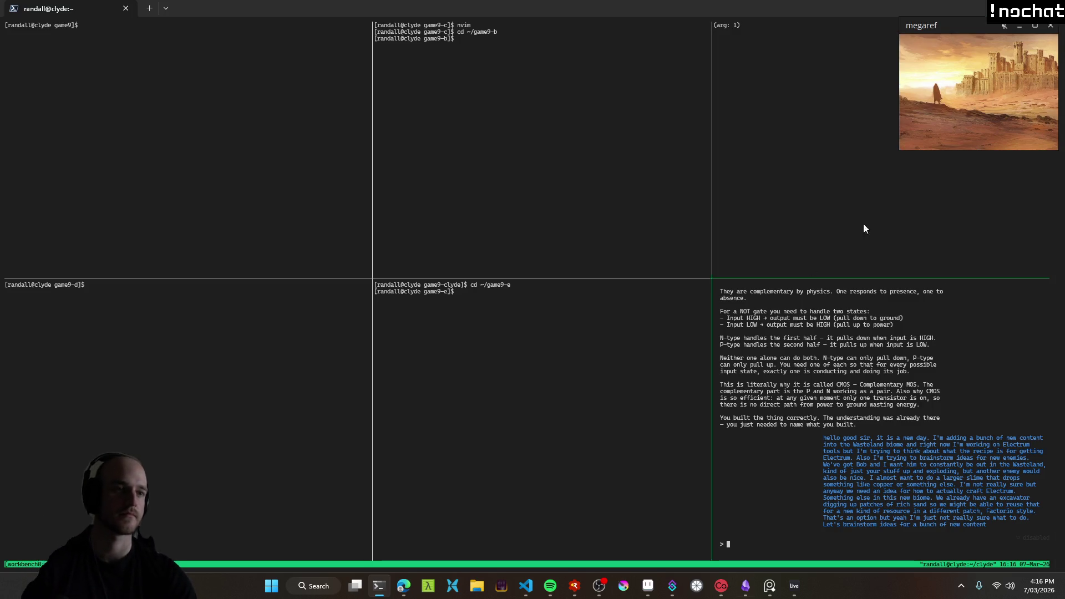
key("alt+Tab")
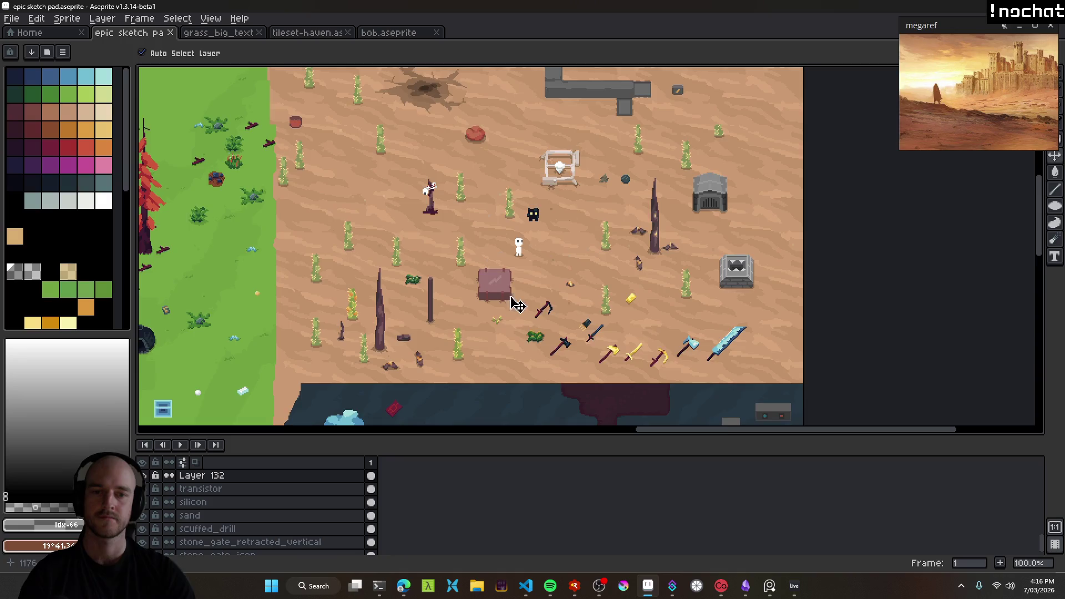
scroll(514, 226, "up", 1)
left_click_drag(514, 226, 487, 259)
scroll(487, 291, "down", 1)
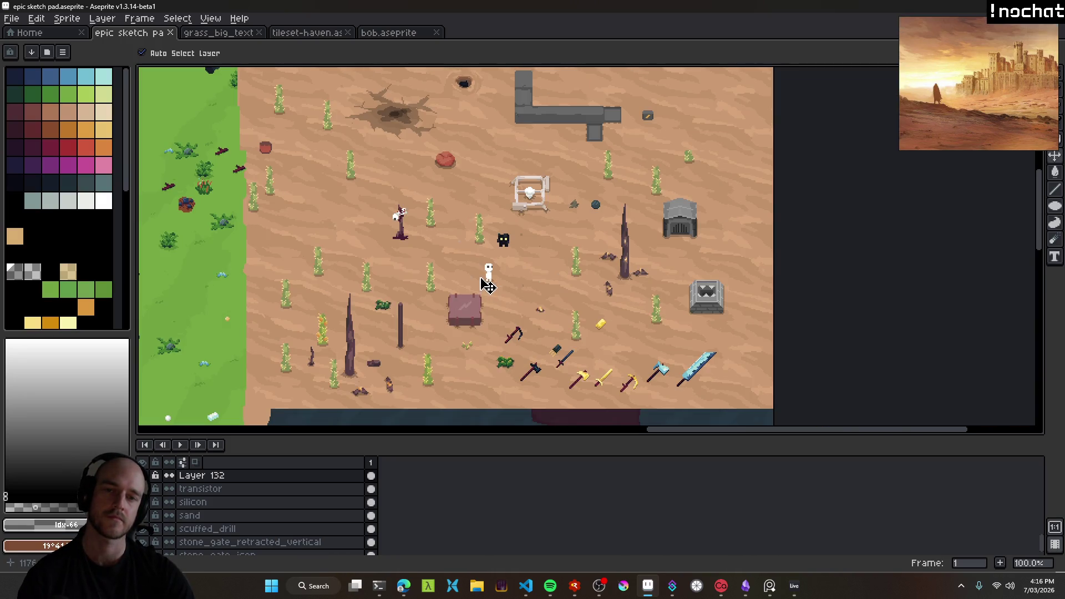
mouse_move(547, 197)
left_mouse_down()
mouse_move(533, 269)
mouse_move(602, 223)
left_mouse_up()
mouse_move(649, 265)
left_mouse_down()
mouse_move(629, 259)
mouse_move(674, 296)
left_mouse_up()
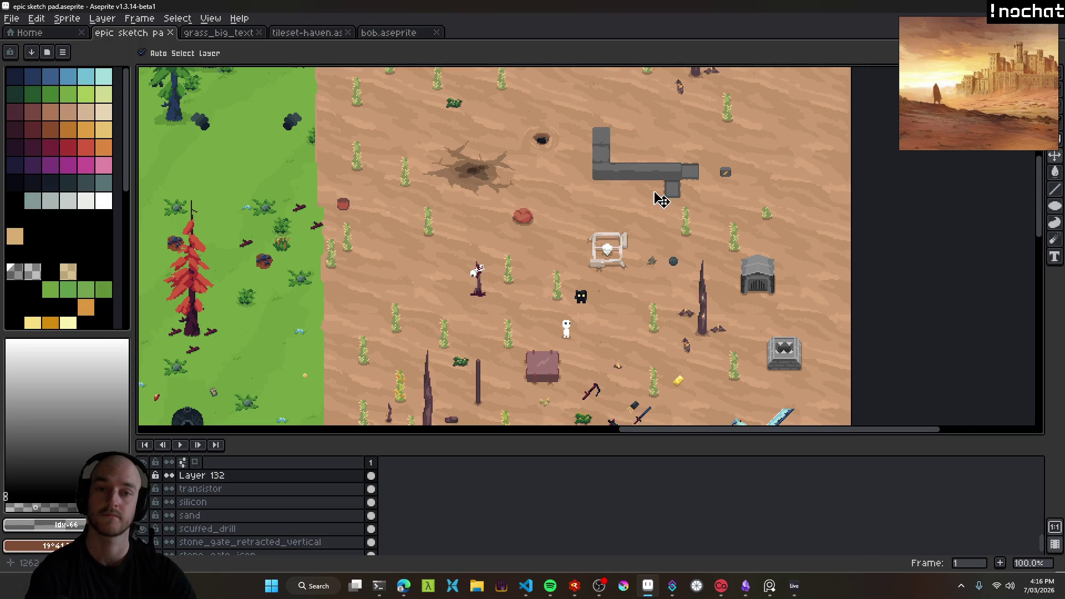
left_click_drag(571, 182, 620, 262)
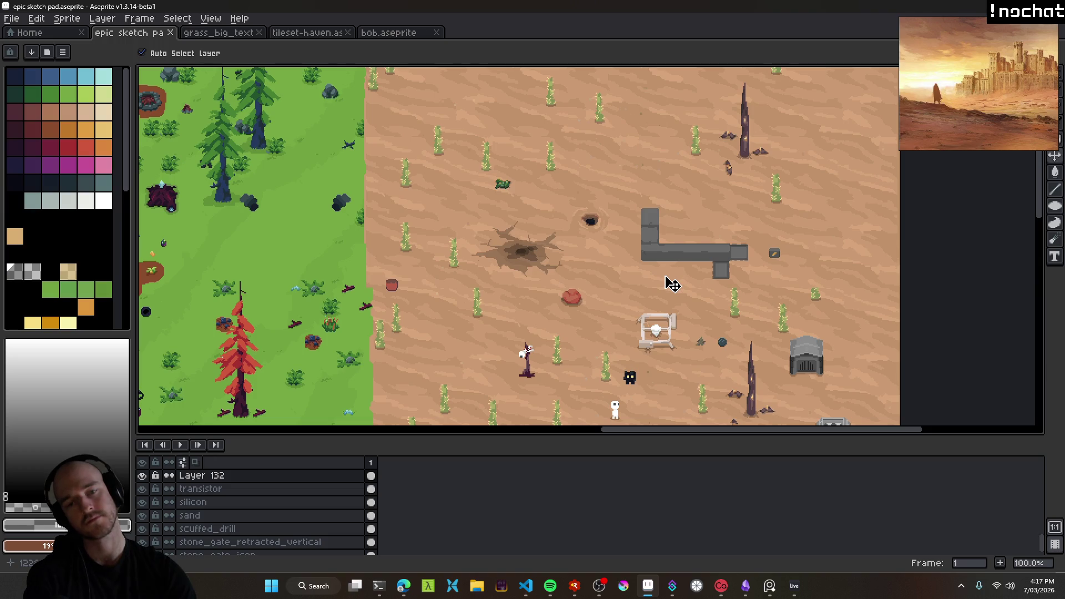
scroll(606, 409, "down", 3)
scroll(630, 400, "up", 3)
scroll(630, 400, "down", 3)
scroll(597, 311, "up", 2)
scroll(672, 311, "up", 1)
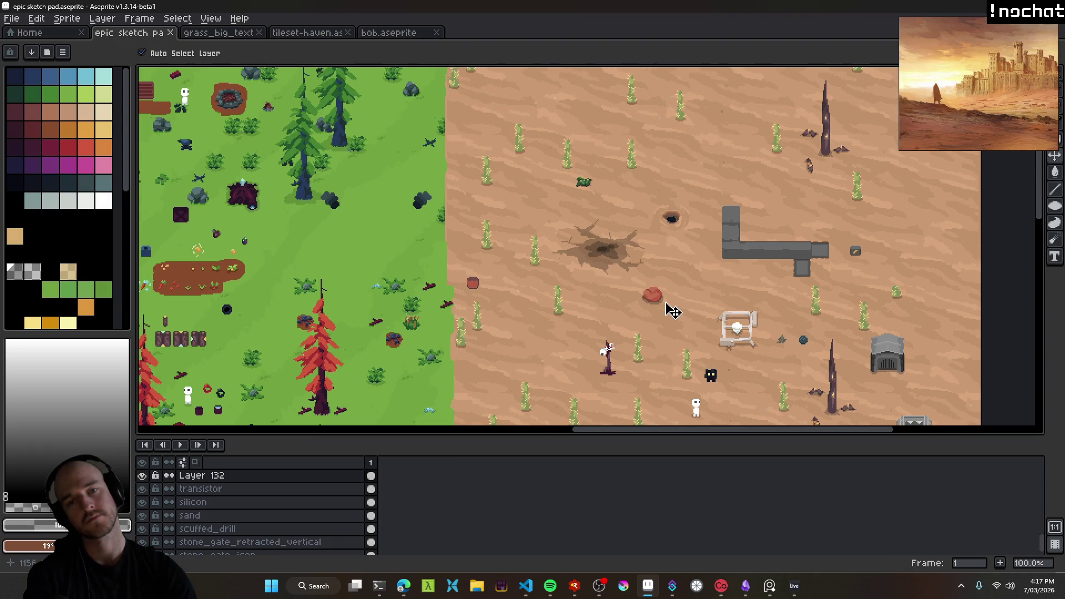
scroll(672, 310, "down", 2)
scroll(619, 311, "up", 2)
mouse_move(556, 242)
left_mouse_down()
mouse_move(540, 313)
mouse_move(424, 288)
left_mouse_up()
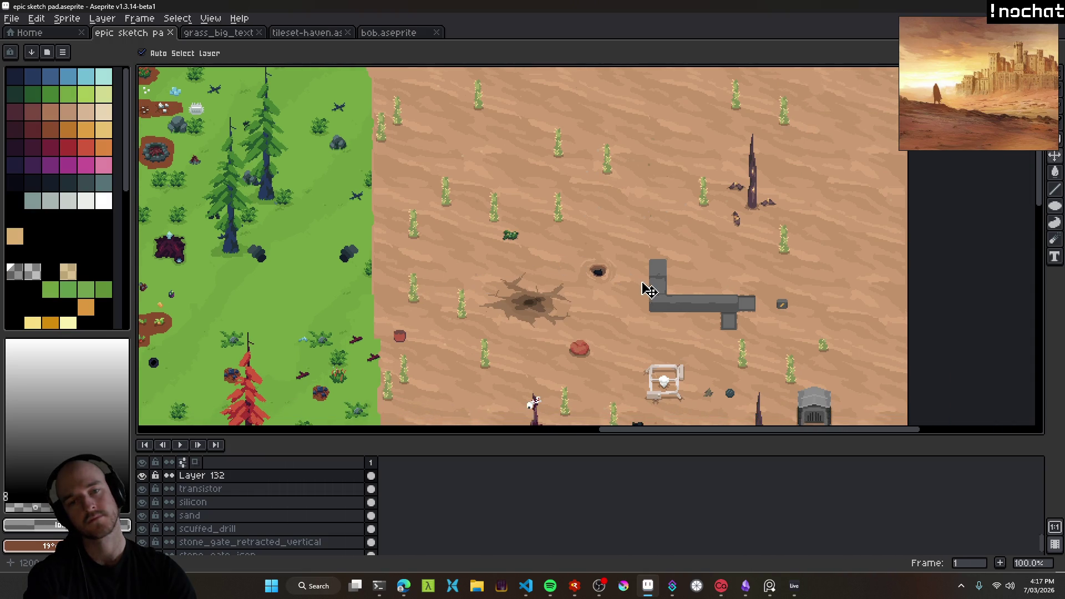
left_click(403, 585)
scroll(423, 242, "up", 1)
Step: In issue BAL-173, add the todo 'wat do we do with the cactus ??', then return to Aseprite
scroll(424, 244, "up", 3)
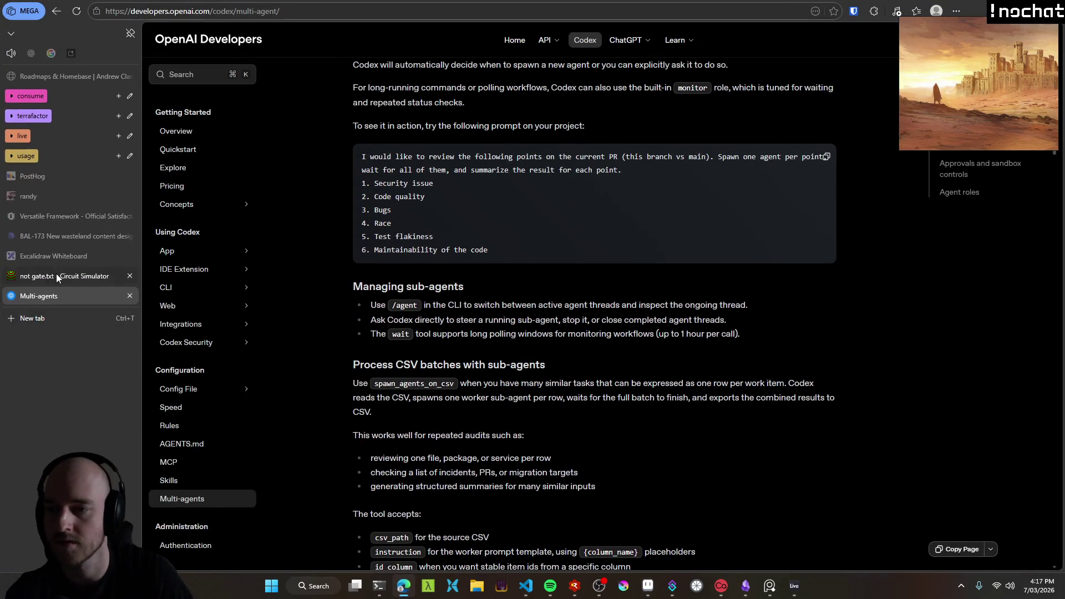
left_click(58, 237)
mouse_move(374, 188)
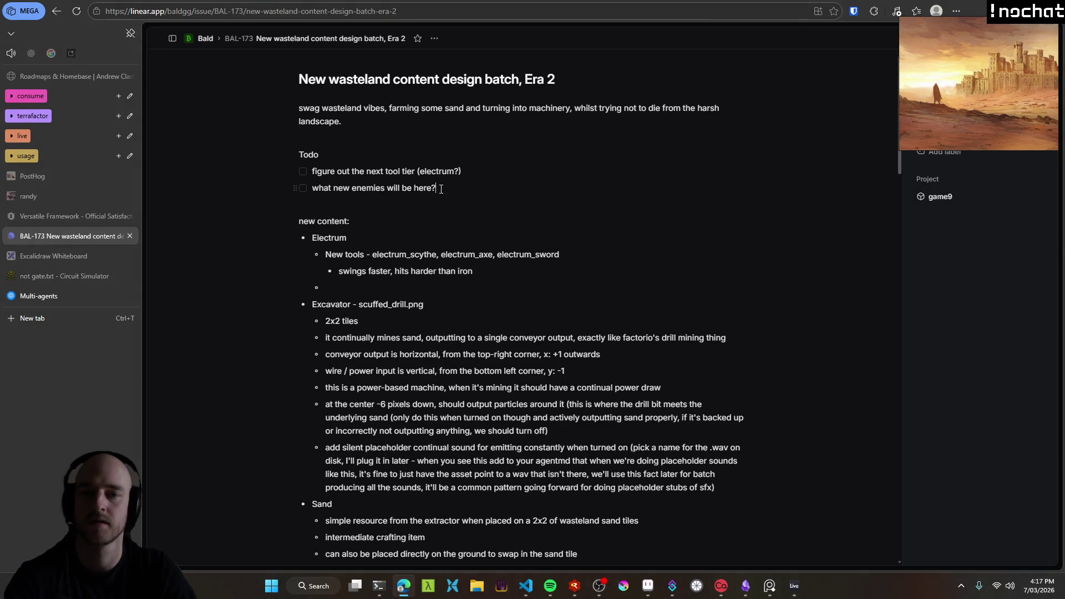
key("Return")
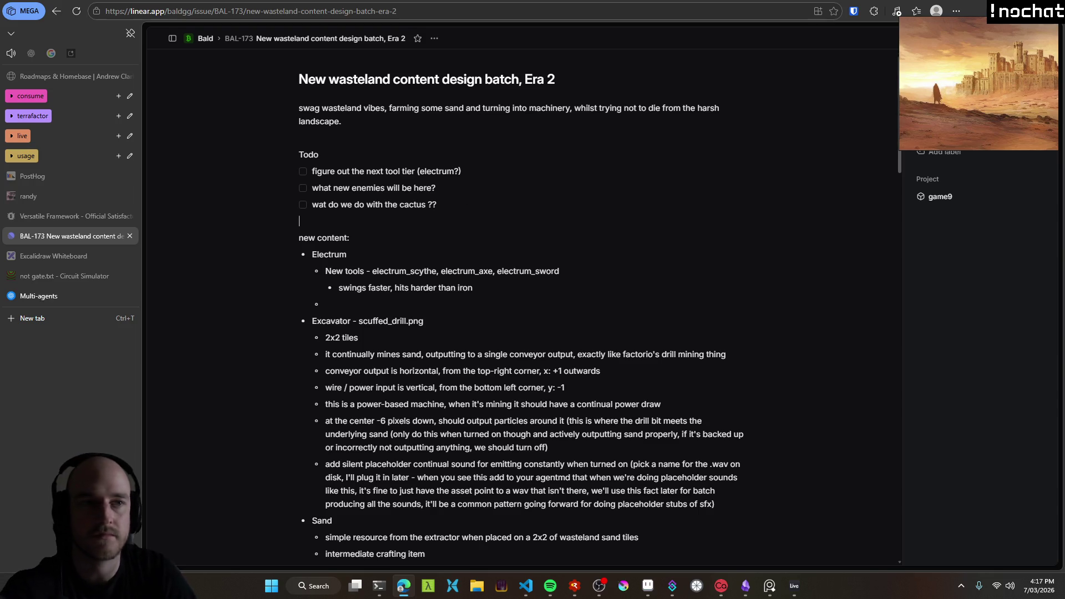
key("alt+Tab")
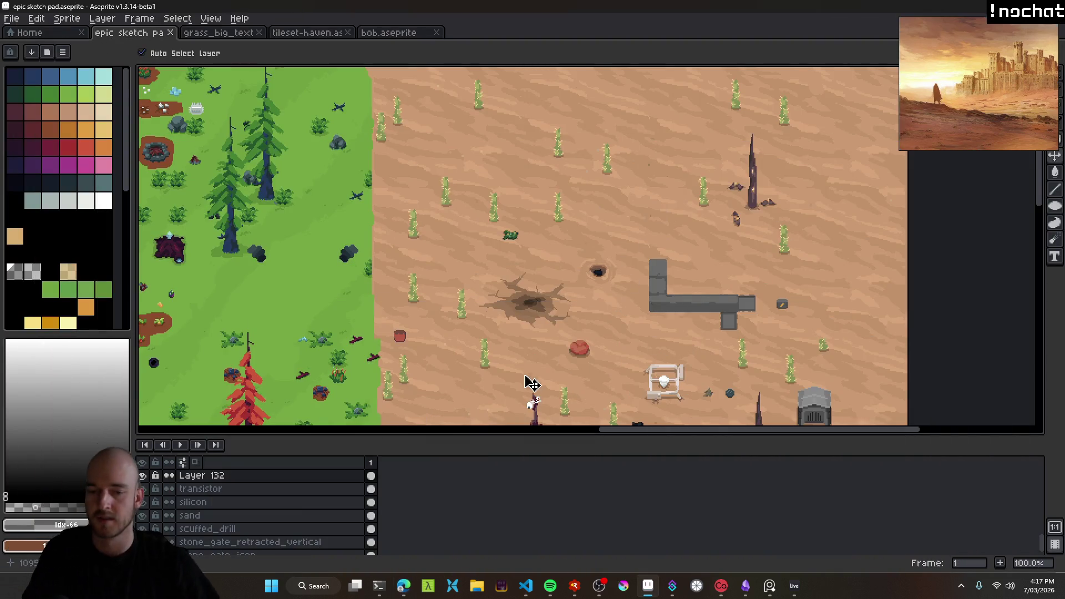
Step: Glance at the terminal chat and OBS, recentre the crater, then bring up RAD Debugger
left_click(389, 592)
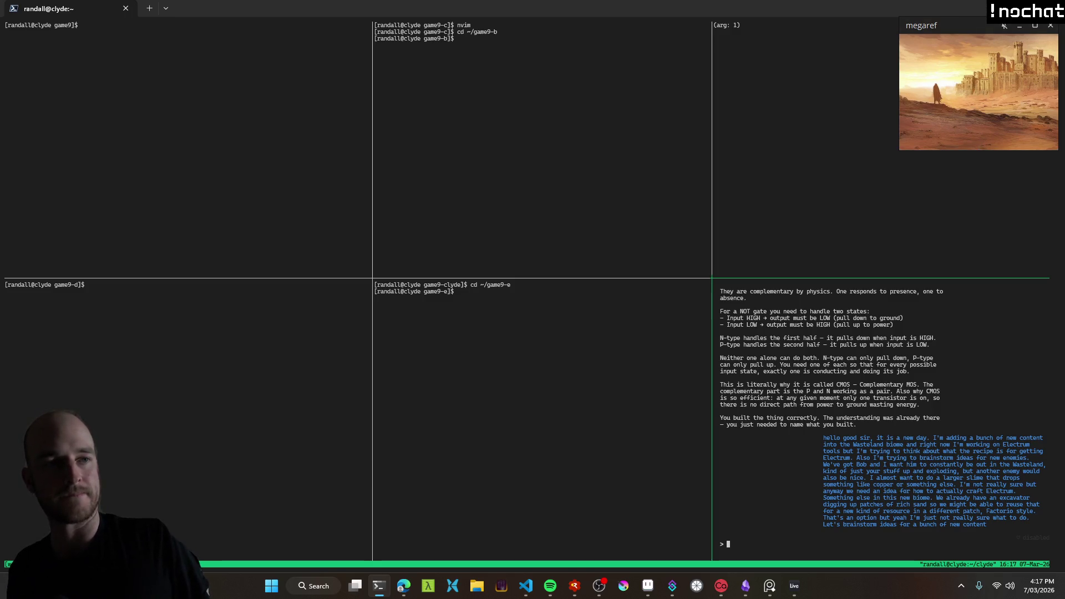
key("alt+Tab")
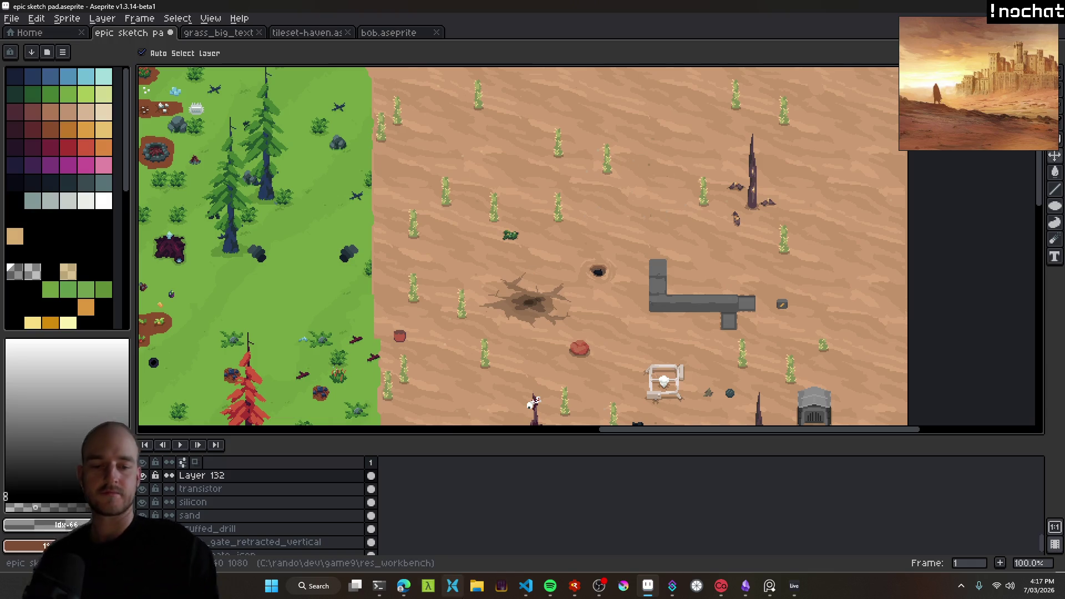
left_click(380, 592)
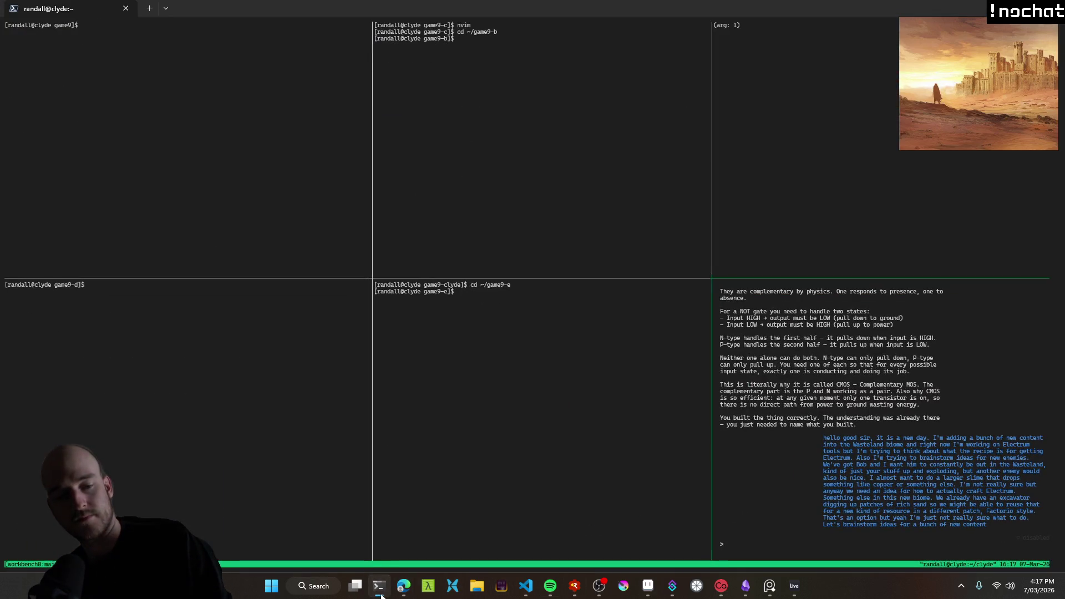
left_click(379, 591)
key("alt+Tab")
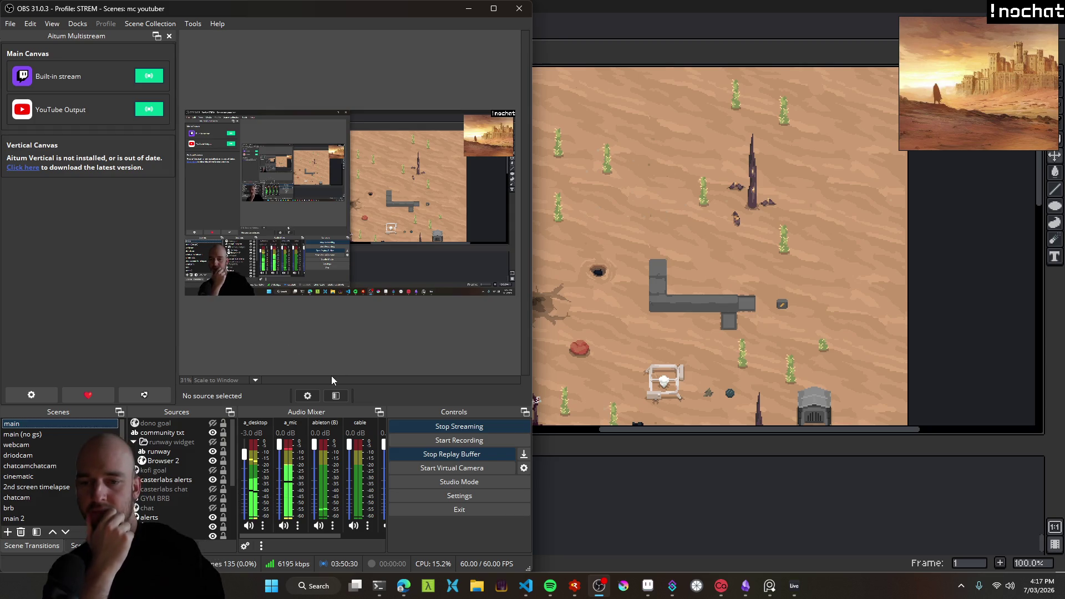
left_click_drag(691, 307, 722, 277)
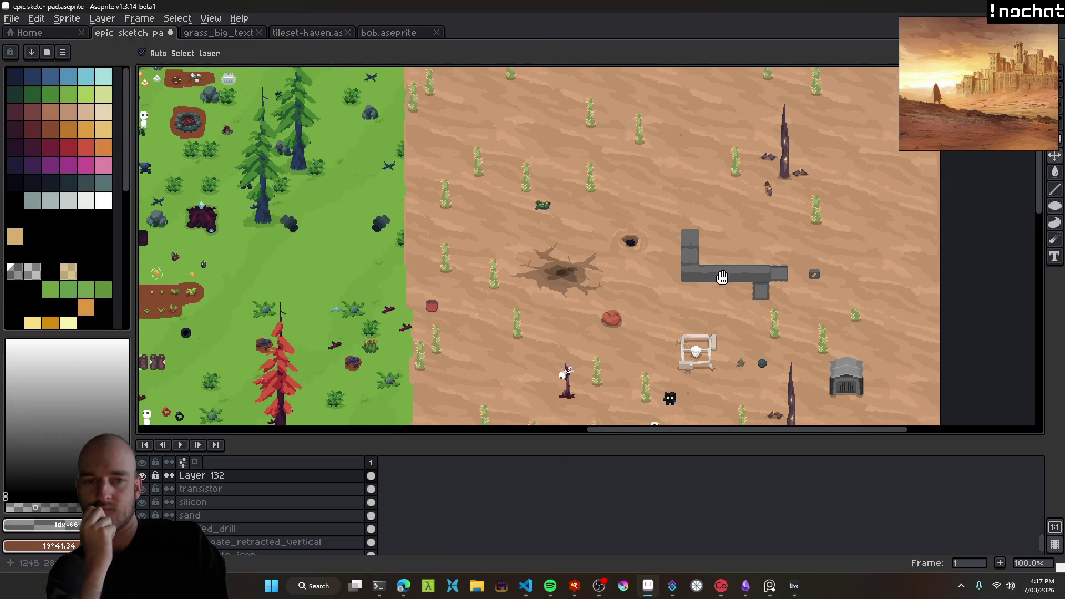
left_click(575, 585)
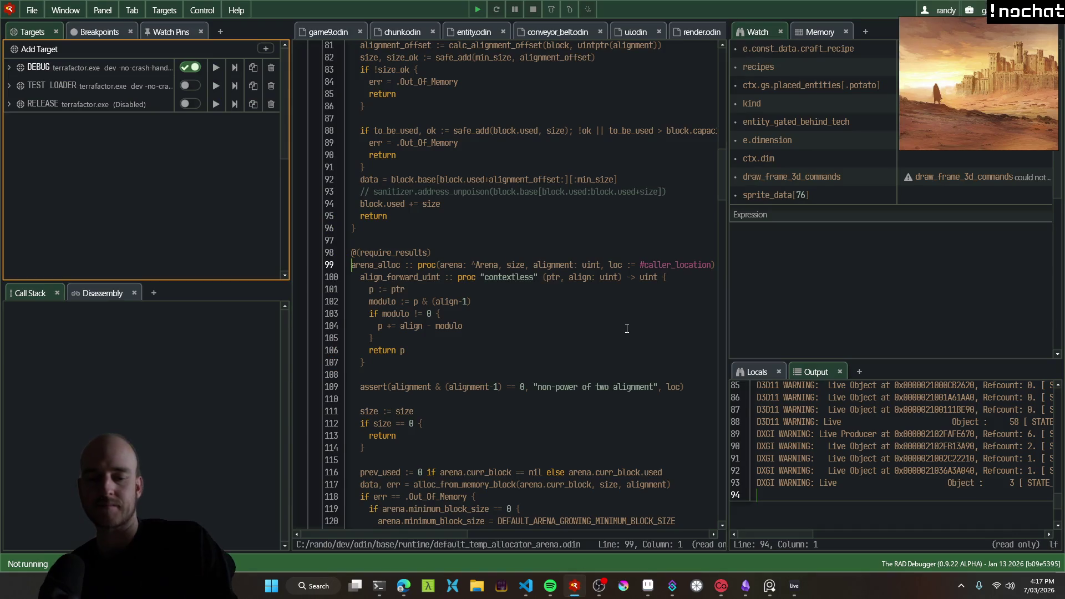
Step: Run Terrafactor from RAD Debugger, walk right and left past the campfire, then close it
key("F5")
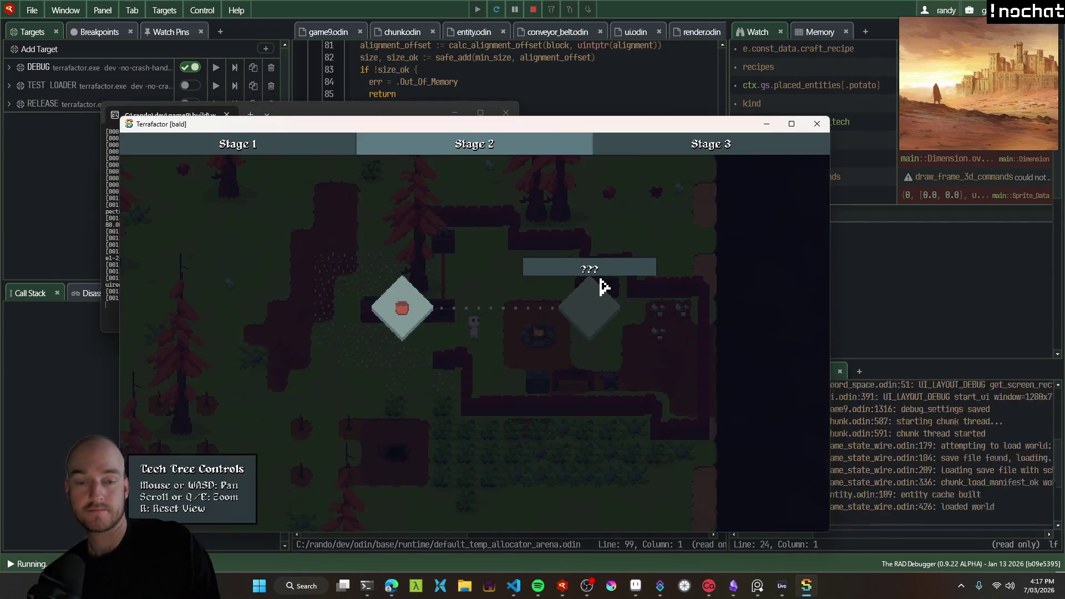
key("Escape")
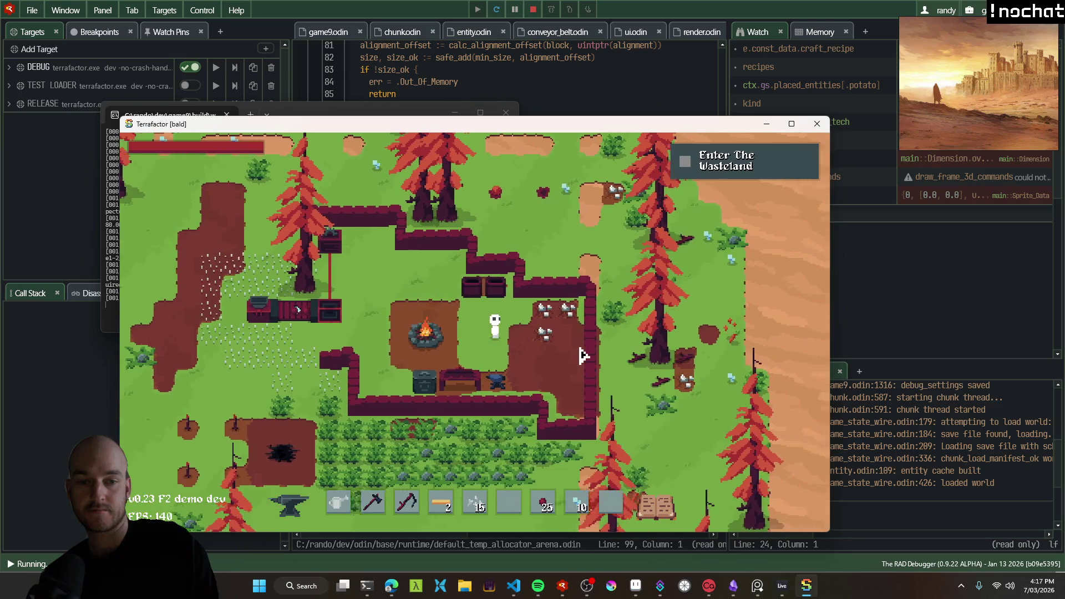
key("d")
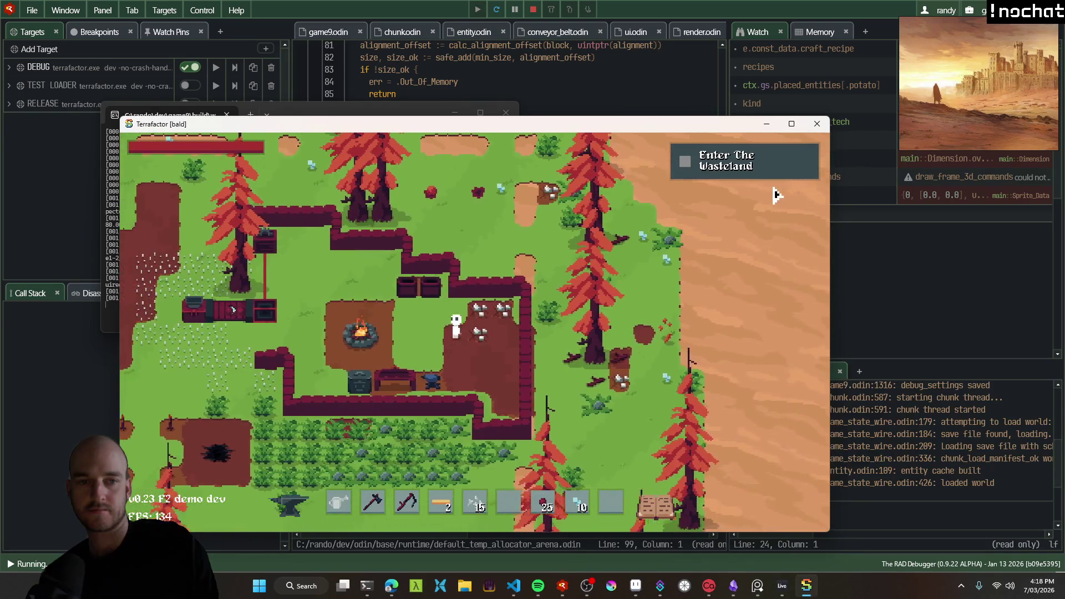
key("a")
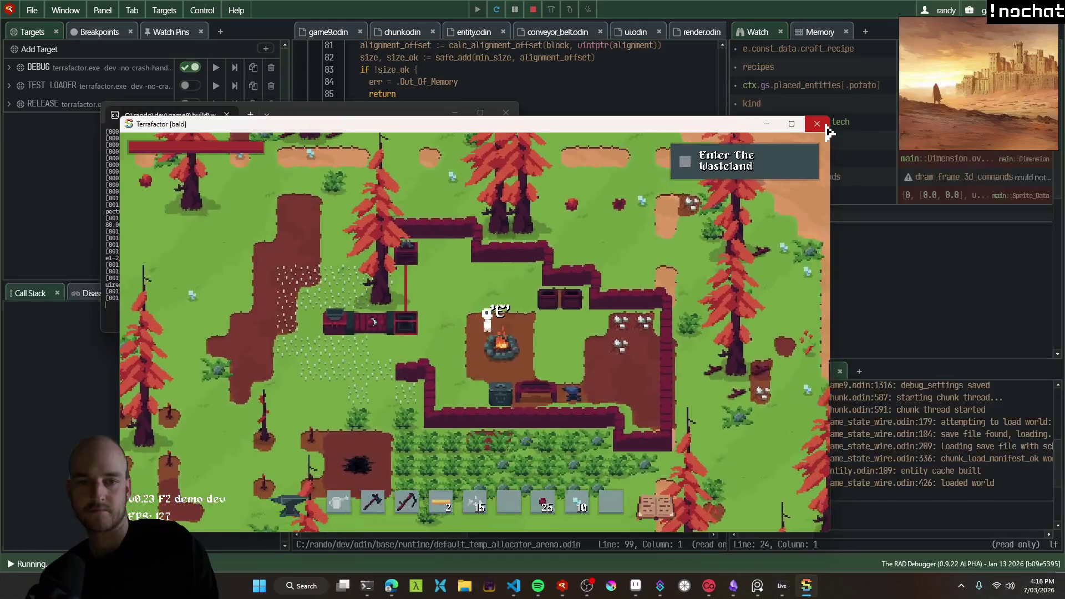
left_click(825, 128)
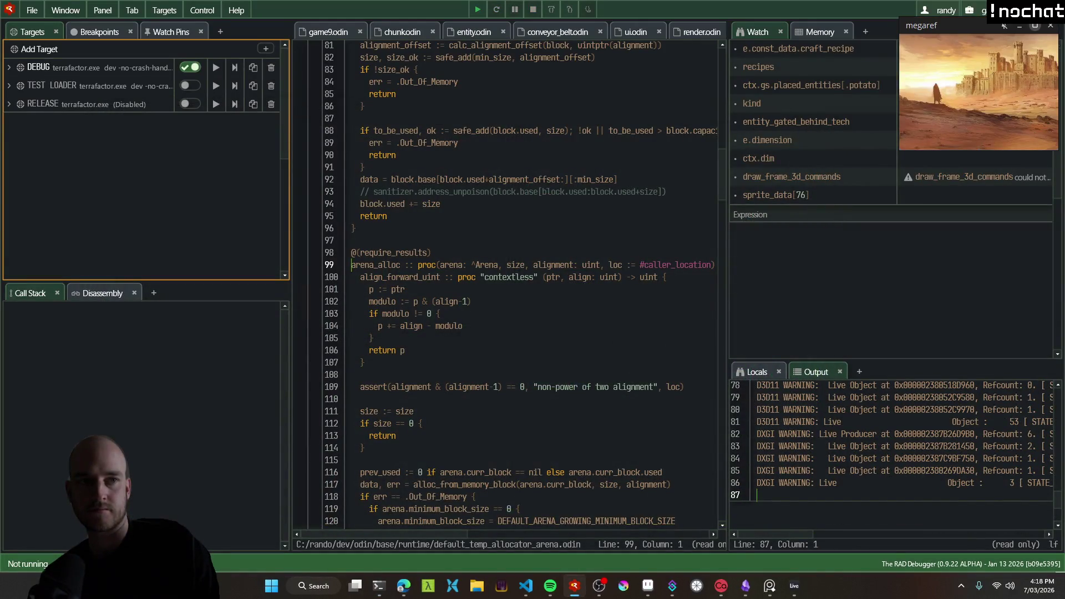
Step: Check the OBS streaming window, then switch back to RAD Debugger
key("alt+Tab")
left_click(599, 586)
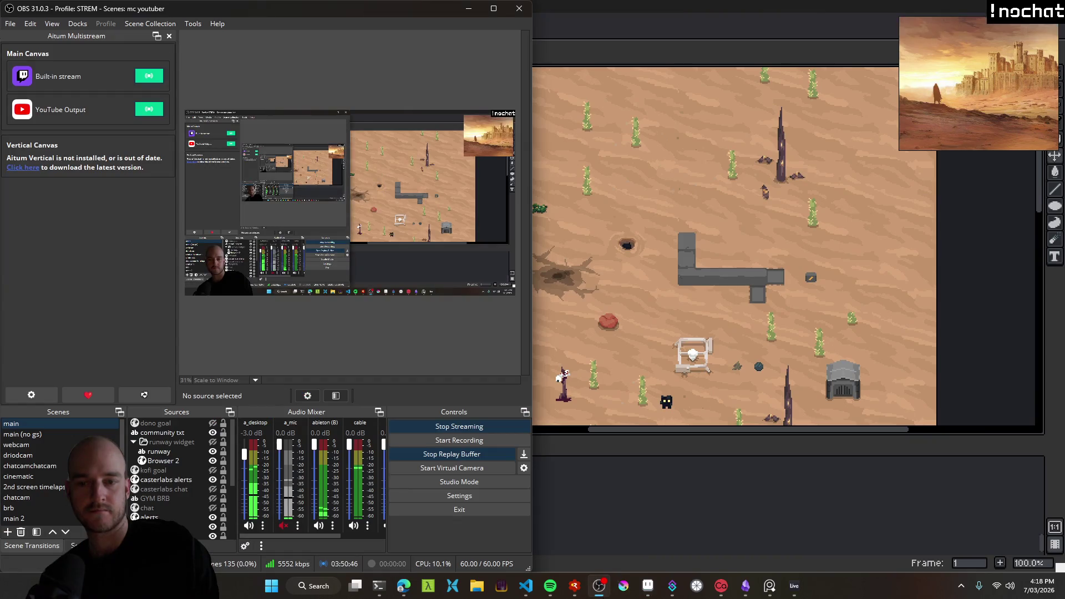
key("alt+Tab")
key("alt+Tab")
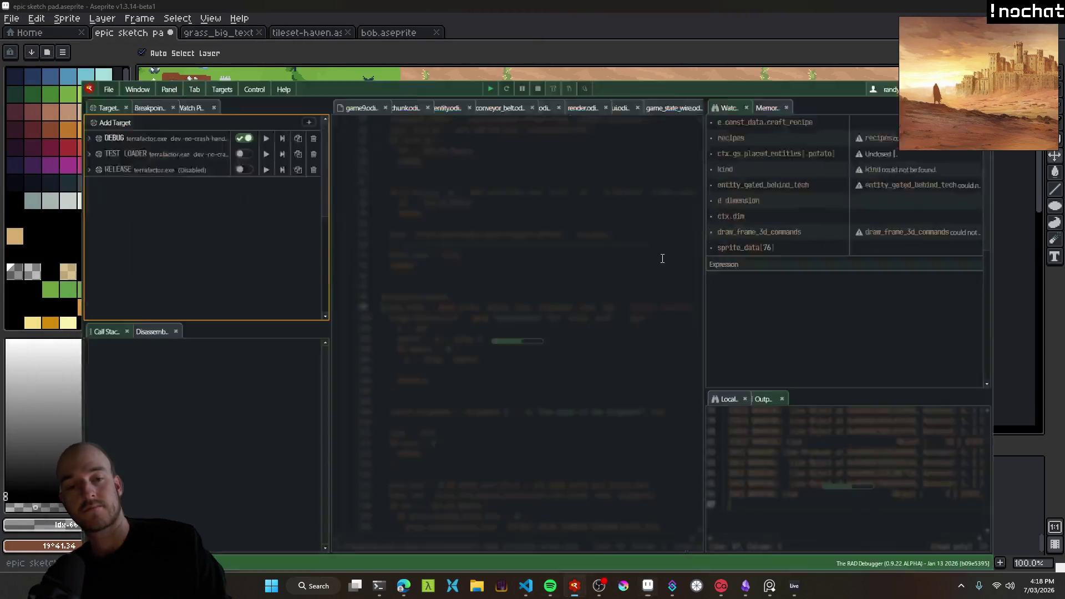
Step: Relaunch Terrafactor, dismiss the tech tree and scroll the hotbar to the seed slot
key("F5")
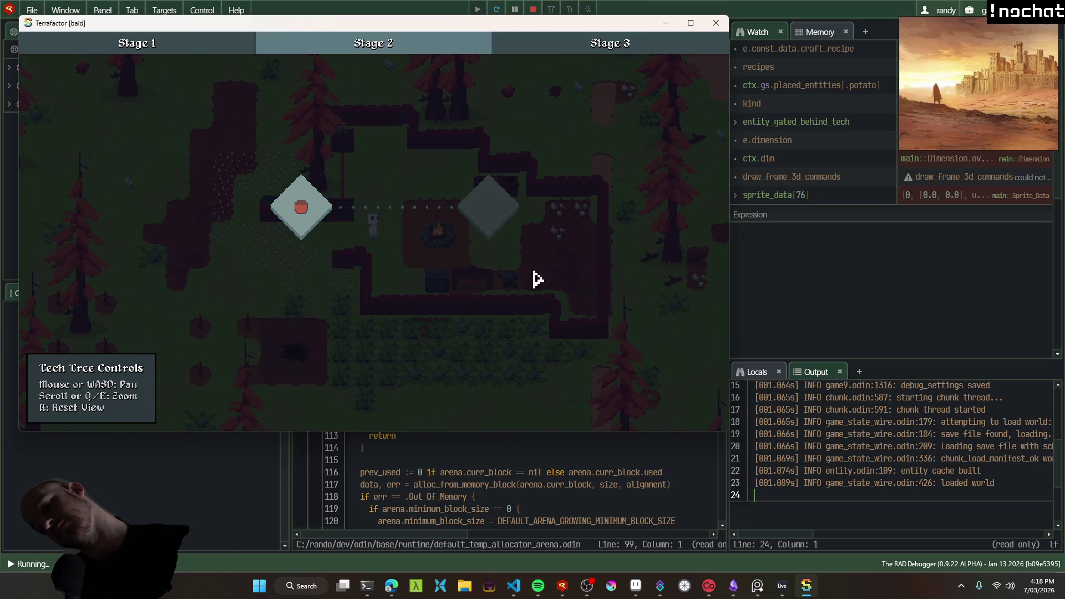
key("Escape")
scroll(432, 278, "down", 1)
scroll(373, 254, "down", 1)
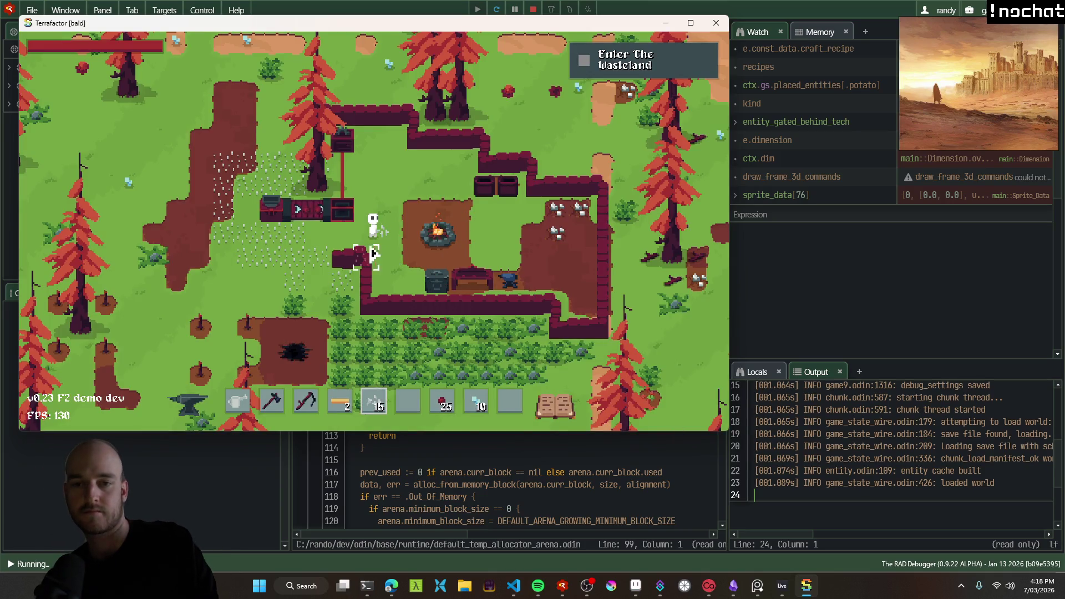
Step: Plant seeds on tilled tiles near the base walls (stack 15 to 7), then go fullscreen
left_click(330, 244)
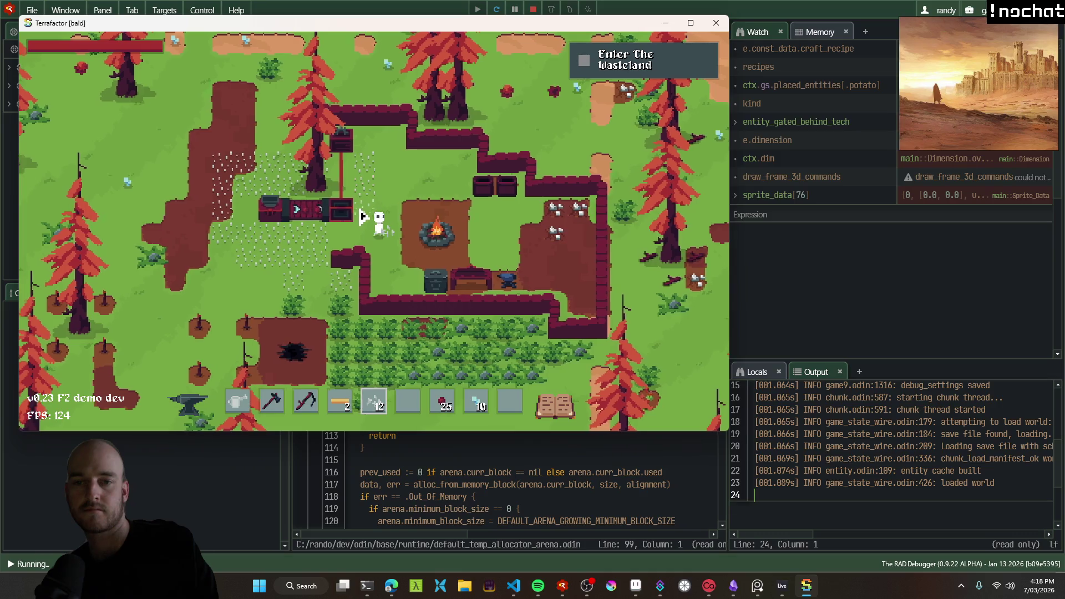
key("d")
left_click(359, 147)
left_click(321, 271)
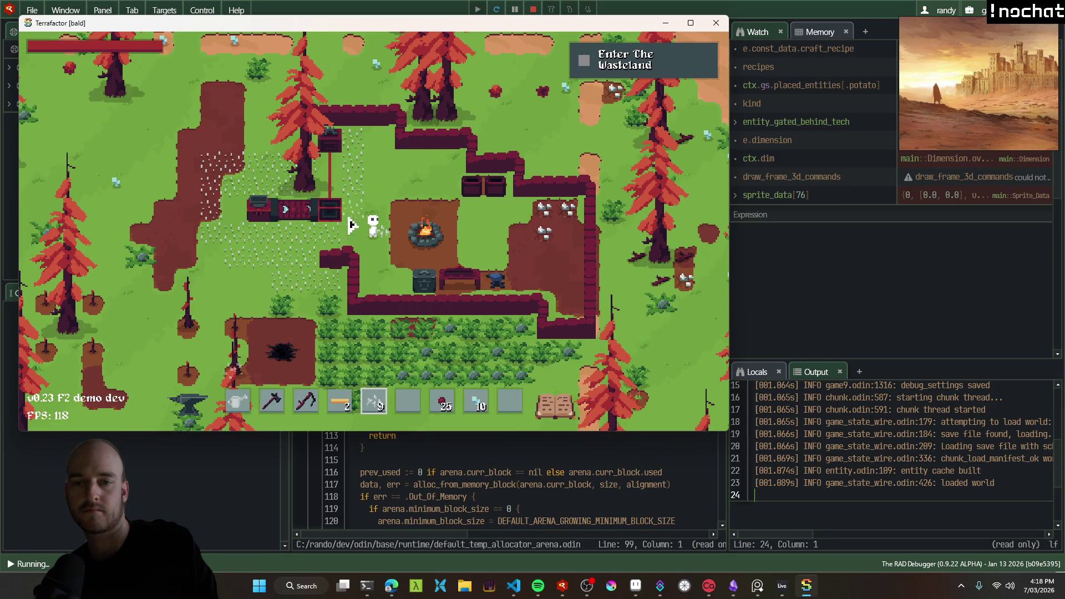
left_click(299, 135)
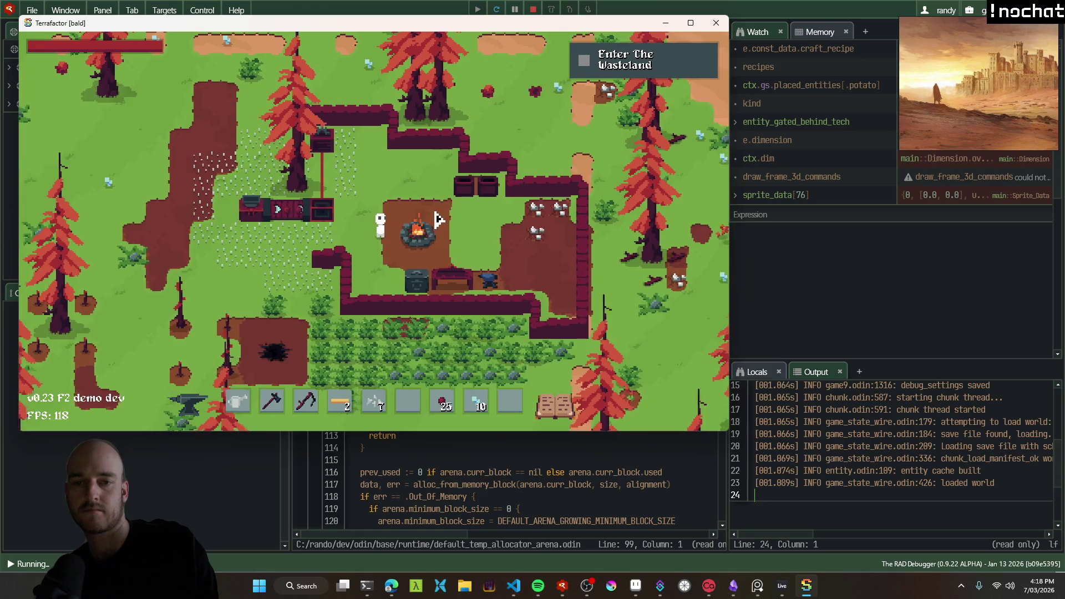
key("a")
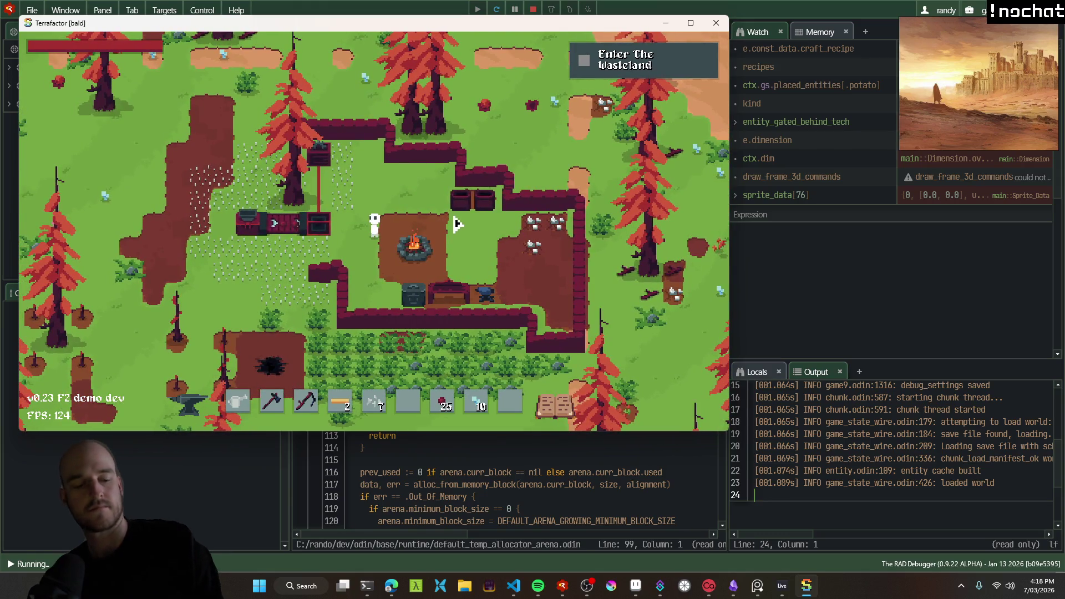
key("F11")
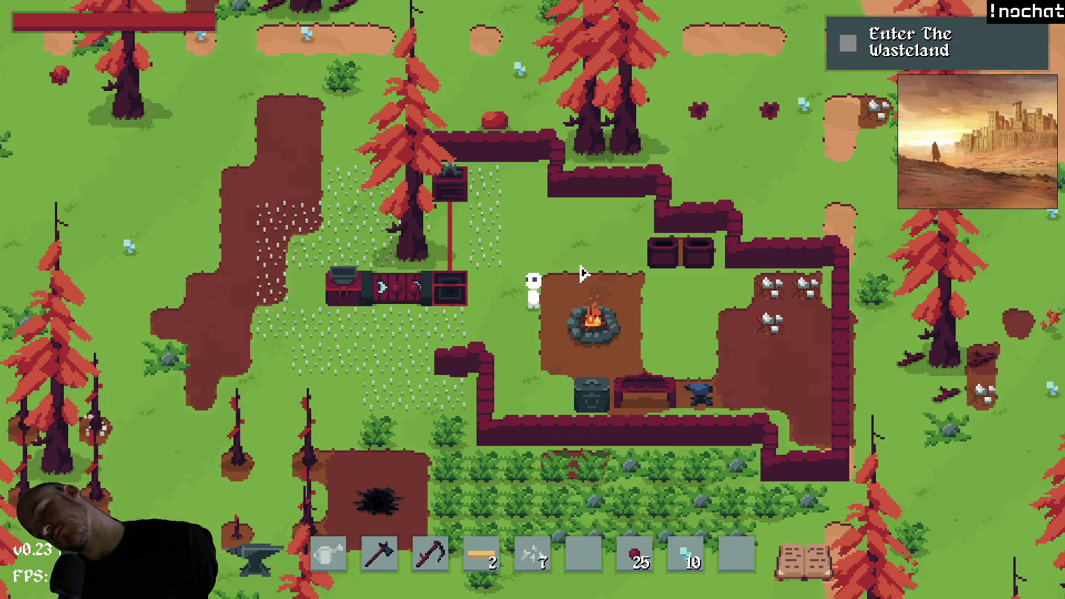
Step: Check the OBS streaming window, then return to the fullscreen game
key("super")
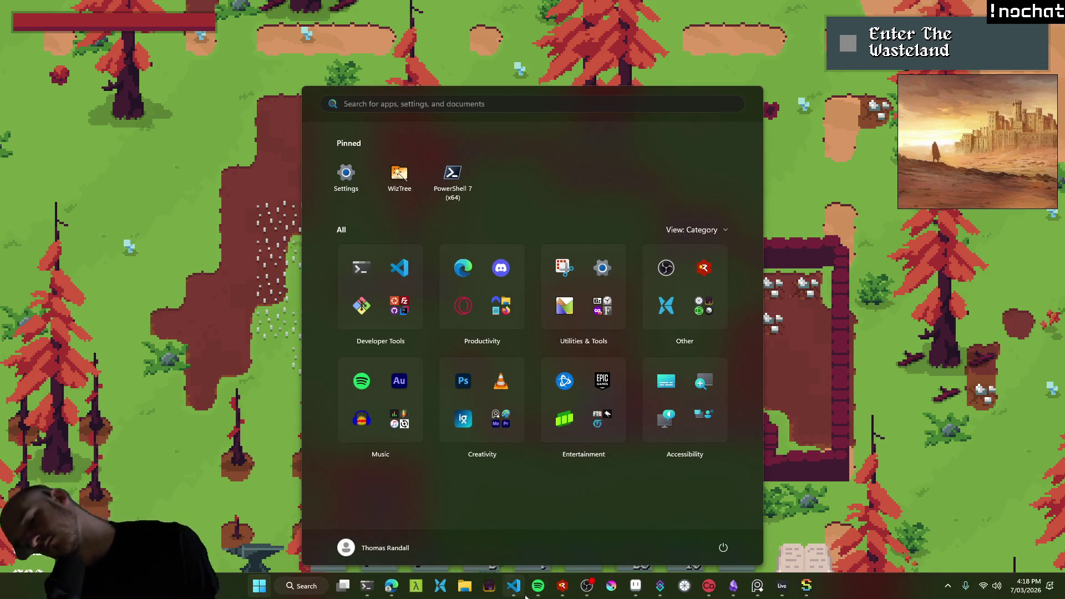
left_click(587, 587)
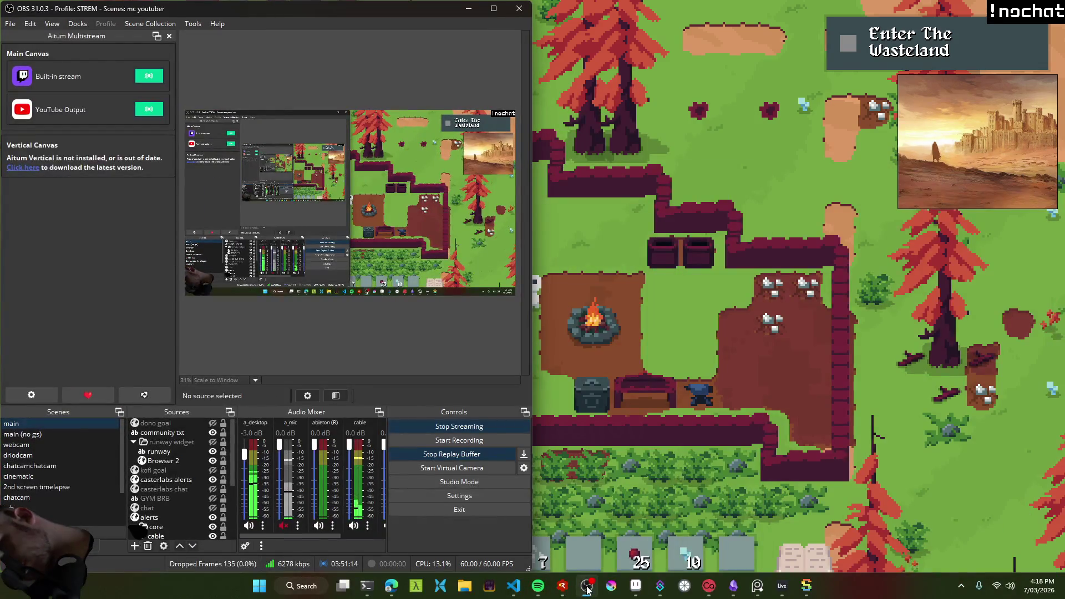
left_click(658, 518)
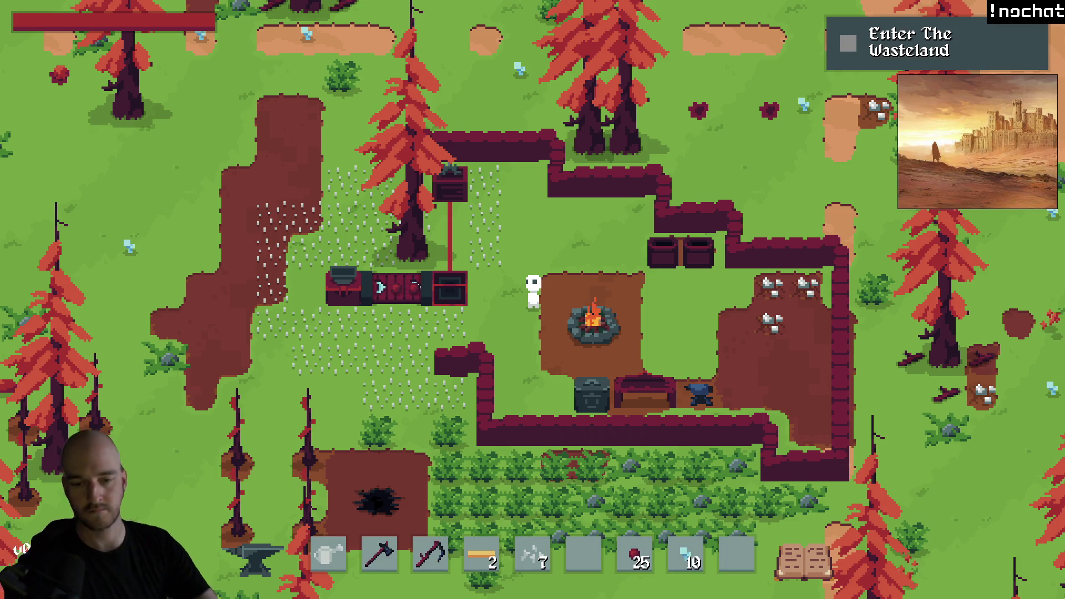
Step: Bring Windows Terminal forward and send the chat the pasted Wasteland brainstorming request
key("super")
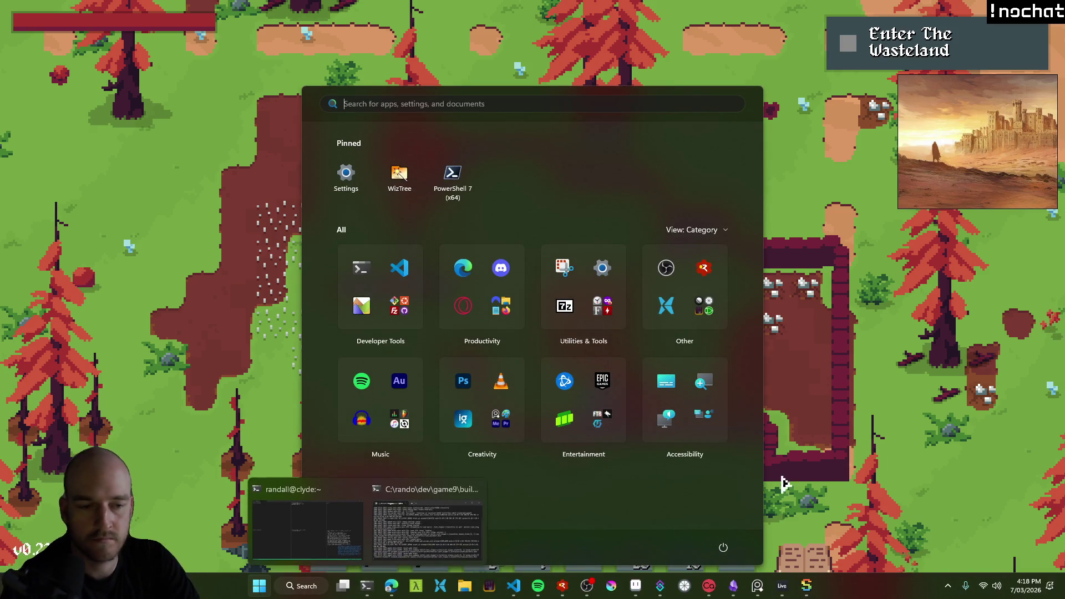
left_click(309, 547)
type("hello good sir, it is a new day. I'm adding a bunch of new content into the Wasteland biome and right now I'm working on Electrum tools but I'm trying to think about what the recipe is for getting Electrum. Also I'm trying to brainstorm ideas for new enemies. We've got Bob and I want him to constantly be out in the Wasteland, kind of just your stuff up and exploding, but another enemy would also be nice. I almost want to do a larger slime that drops something like copper or something else. I'm not really sure but anyway we need an idea for how to actually craft Electrum. Something else in this new biome. We already have an excavator digging up patches of rich sand so we might be able to reuse that for a new kind of resource in a different patch, Factorio style. That's an option but yeah I'm just not really sure what to do. Let's brainstorm ideas for a bunch of new content")
key("Return")
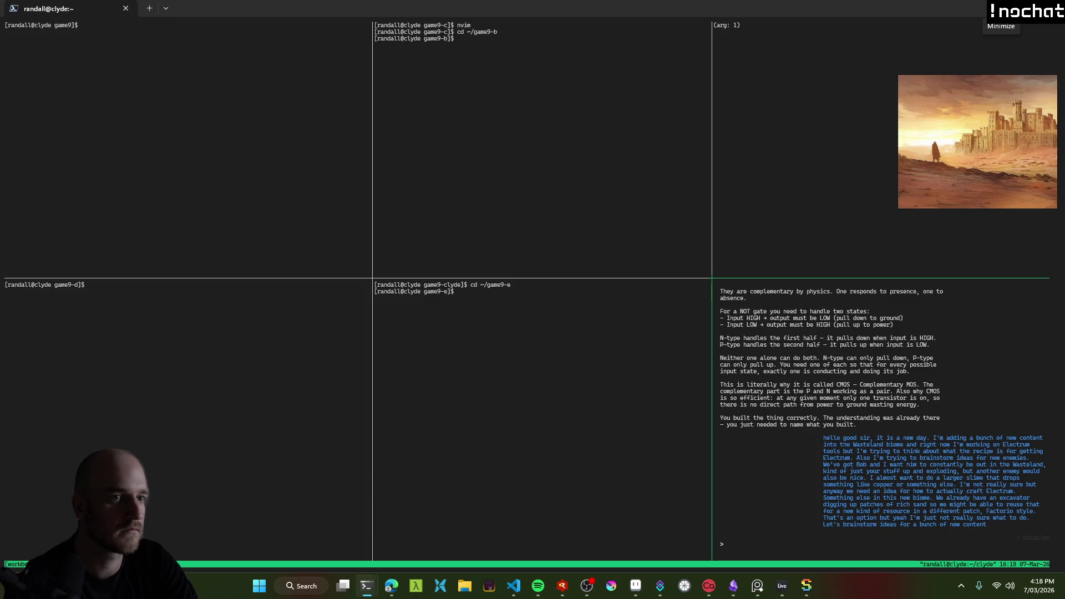
scroll(844, 421, "up", 3)
scroll(844, 421, "down", 3)
left_click(786, 181)
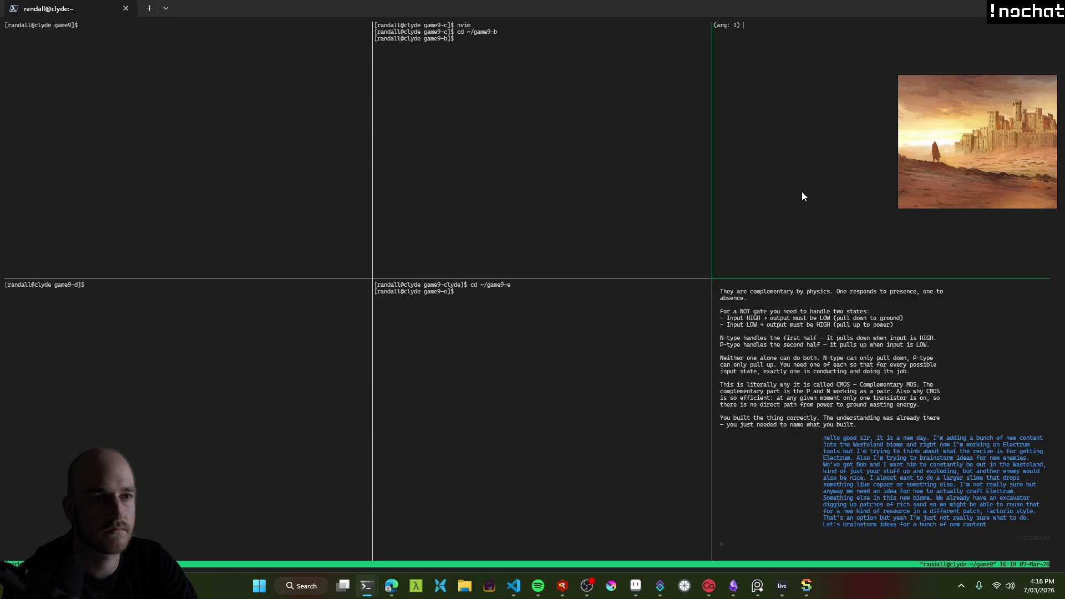